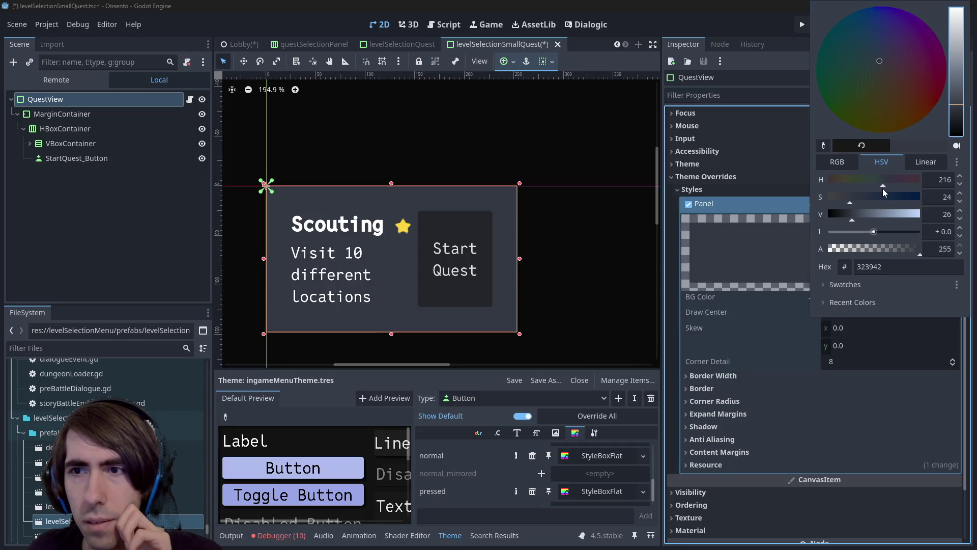
Step: Adjust the Panel BG Color HSV sliders to muted lavender #595c85 and save the scene
mouse_move(886, 180)
left_mouse_down()
mouse_move(872, 180)
mouse_move(901, 181)
mouse_move(889, 182)
left_mouse_up()
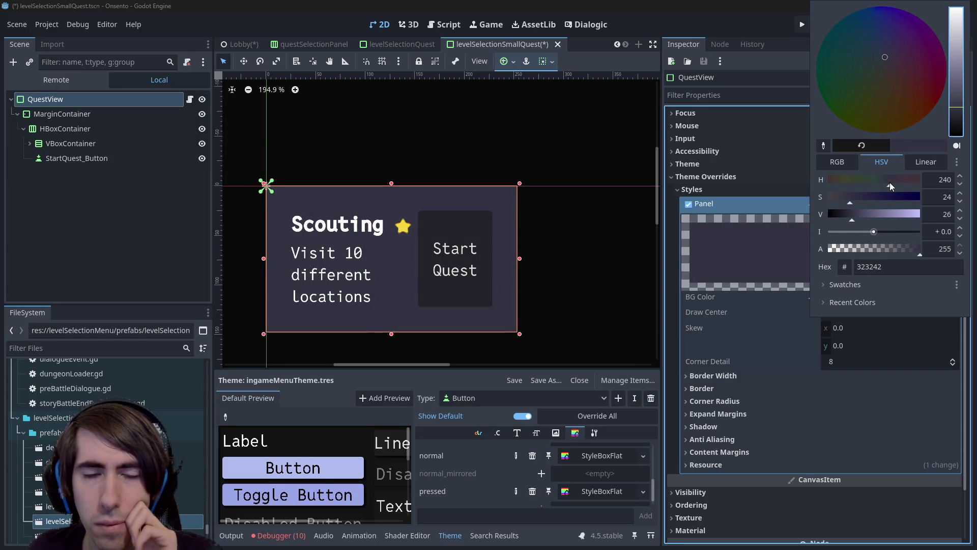
left_click(869, 199)
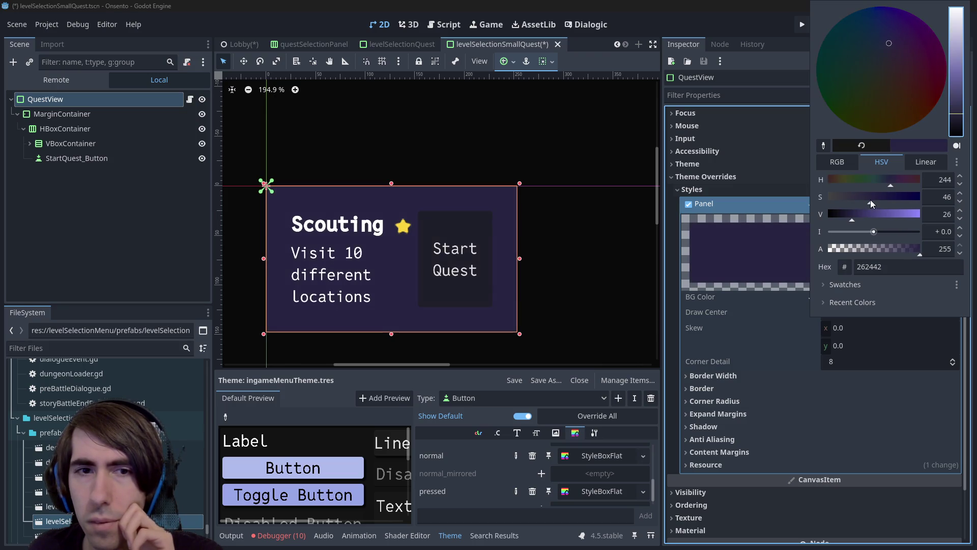
left_click_drag(869, 199, 880, 218)
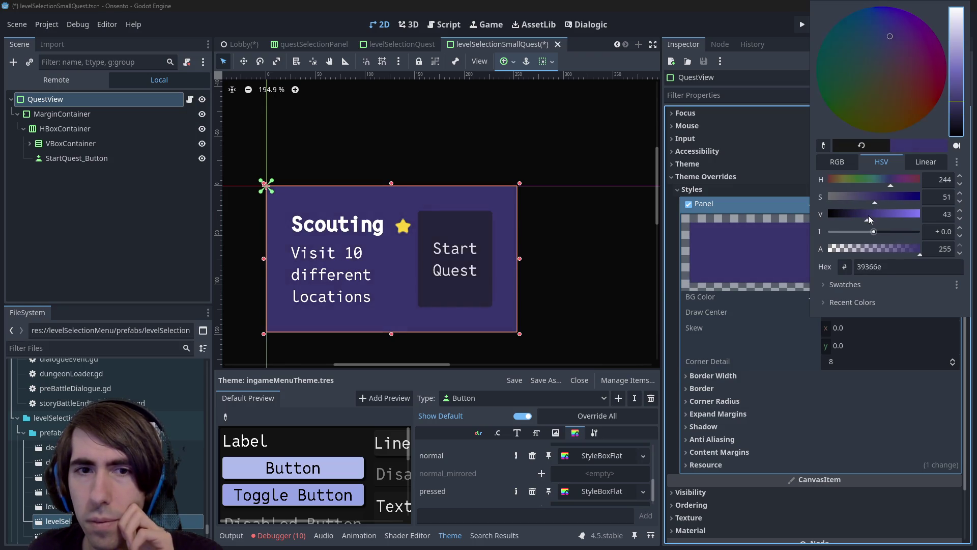
left_click(862, 213)
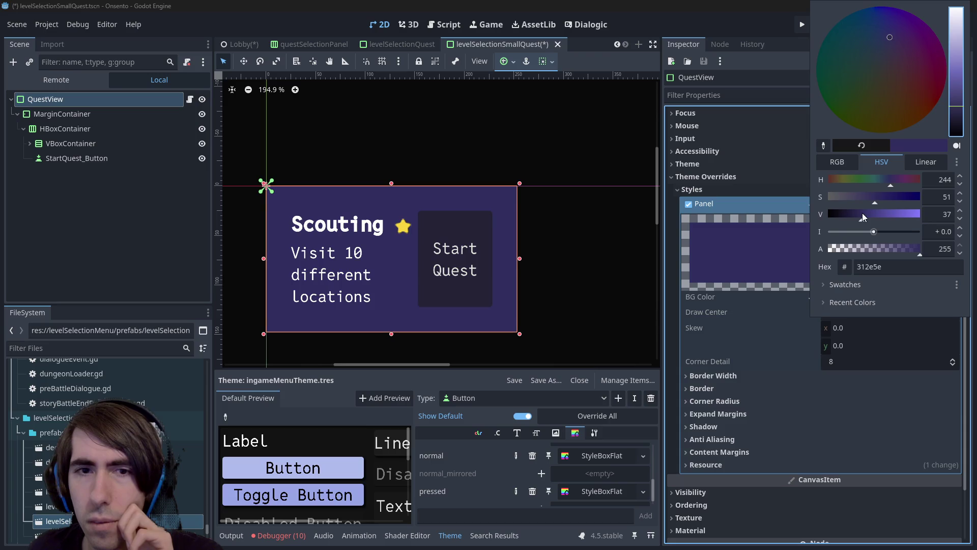
mouse_move(875, 199)
left_mouse_down()
mouse_move(864, 200)
mouse_move(872, 213)
mouse_move(889, 181)
mouse_move(859, 200)
left_mouse_up()
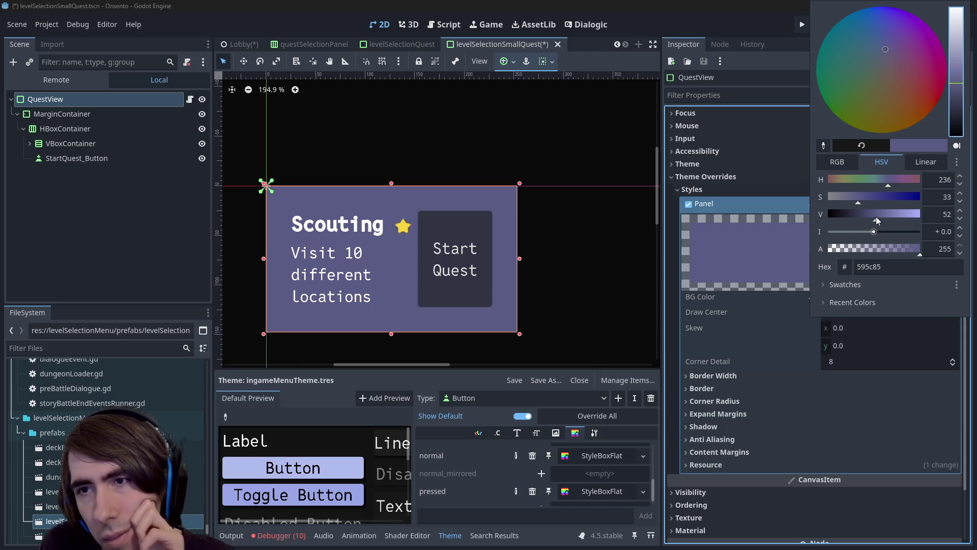
left_click_drag(850, 197, 858, 196)
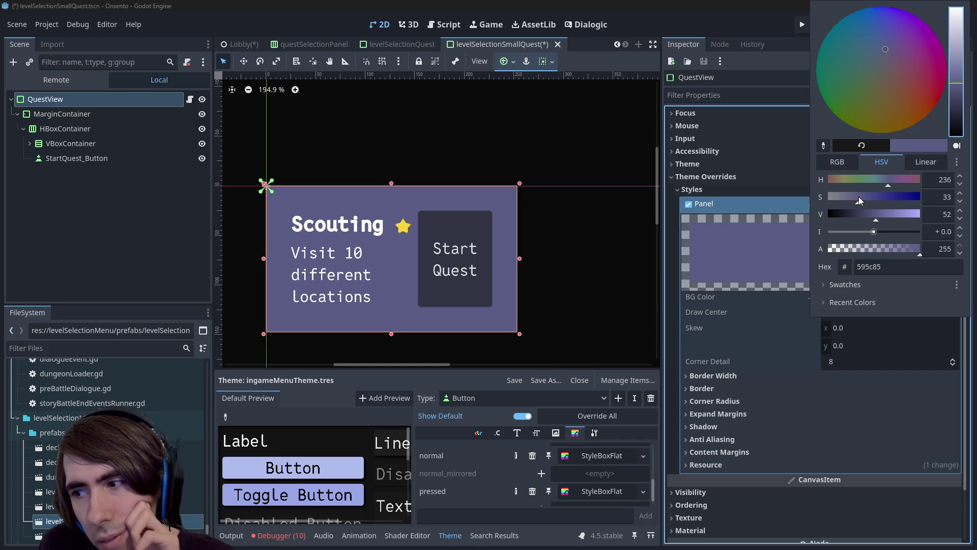
left_click(739, 4)
key("ctrl+s")
scroll(534, 244, "down", 3)
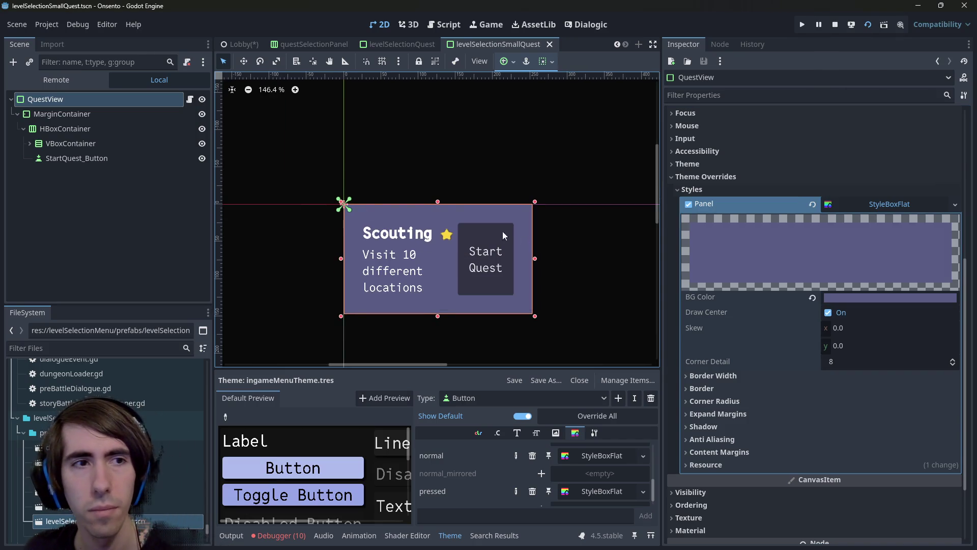
left_click(245, 43)
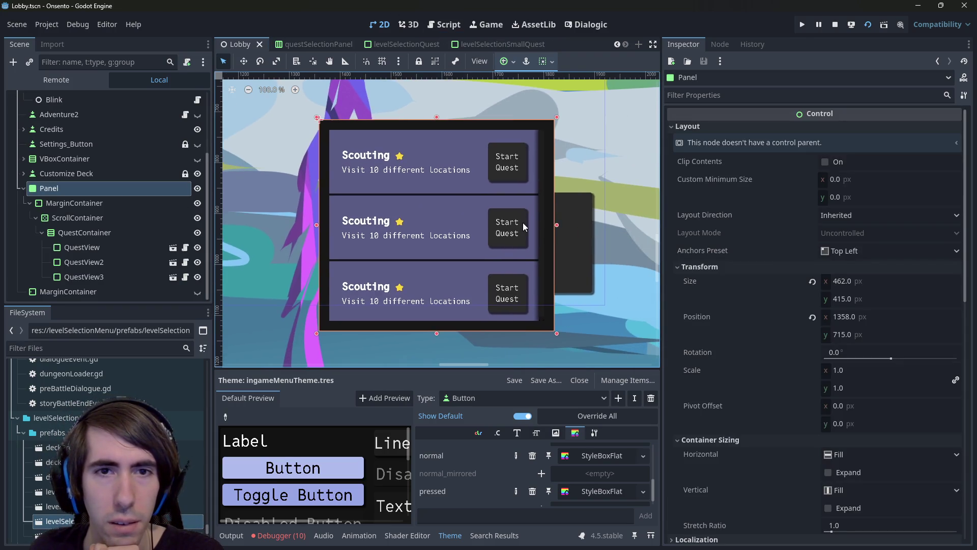
scroll(523, 222, "down", 2)
scroll(523, 223, "up", 2)
scroll(318, 126, "up", 5)
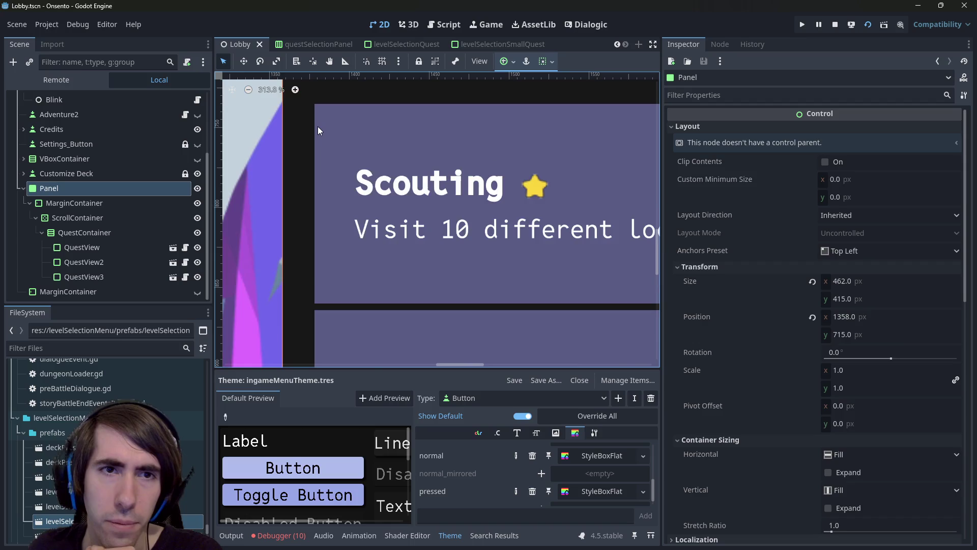
left_click(322, 108)
scroll(333, 129, "down", 1)
scroll(831, 352, "down", 4)
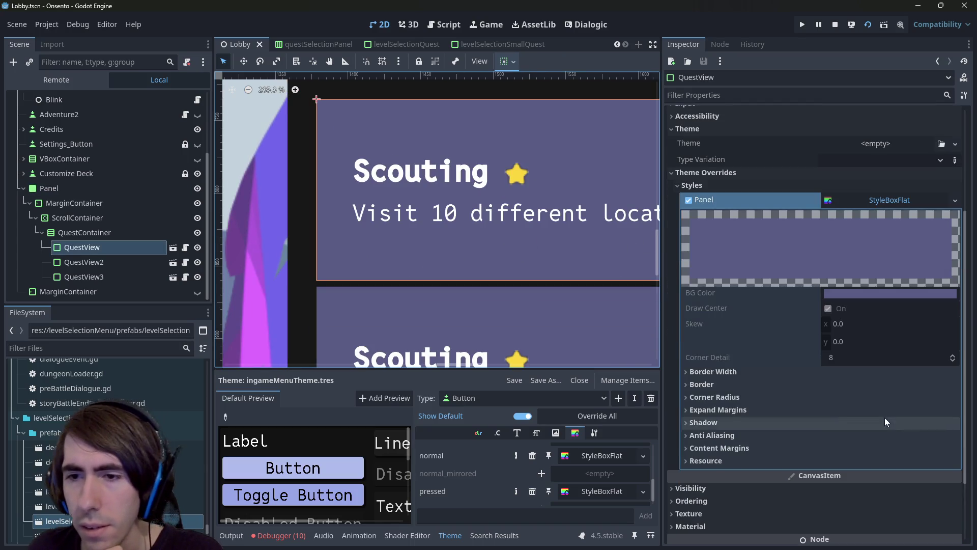
left_click(799, 397)
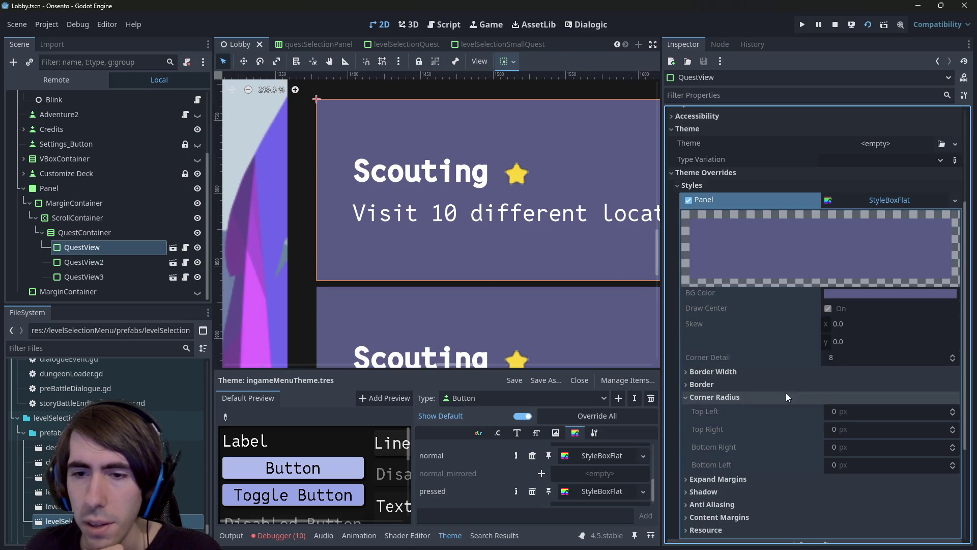
left_click(901, 204)
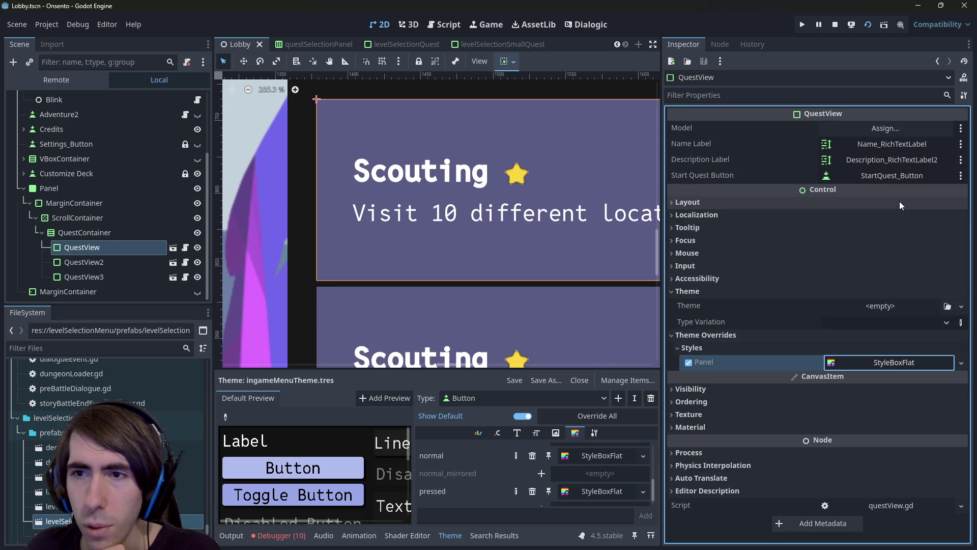
left_click(877, 363)
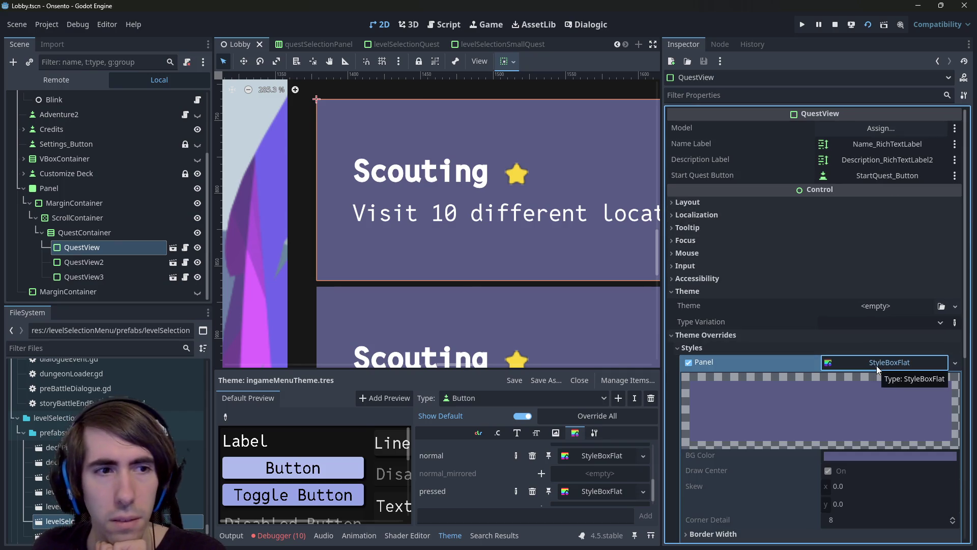
left_click(172, 247)
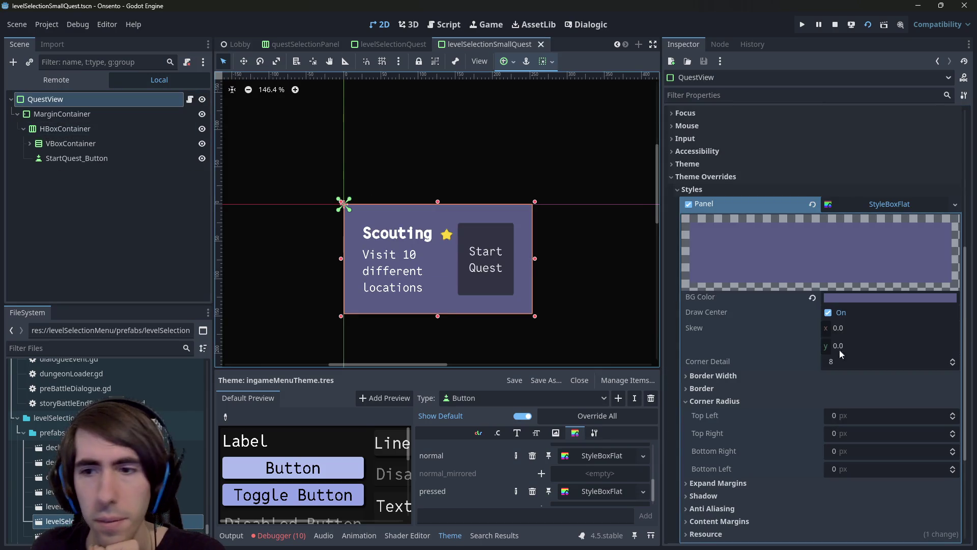
scroll(839, 350, "down", 5)
Step: Set the Panel StyleBoxFlat corner radius to 10 px on all four corners
left_click(870, 254)
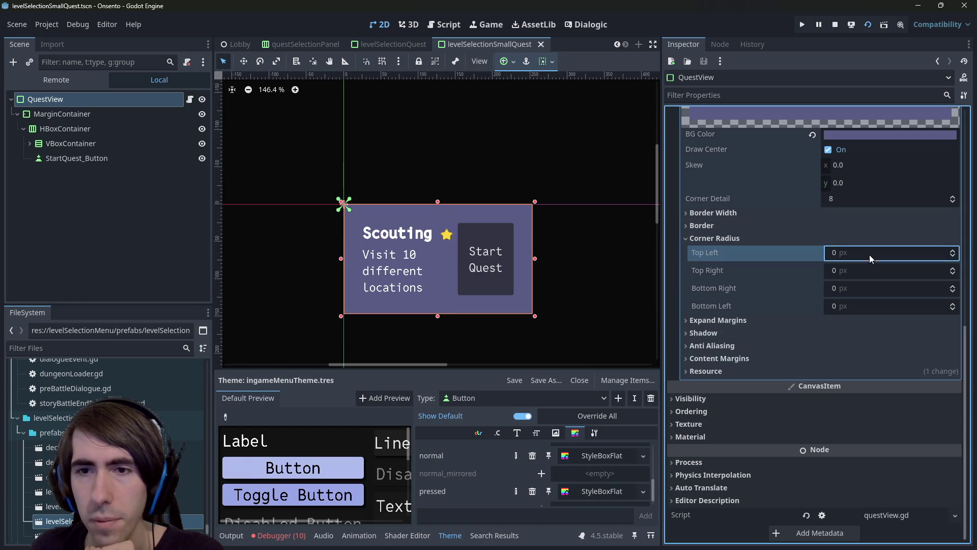
key("Tab")
type("52")
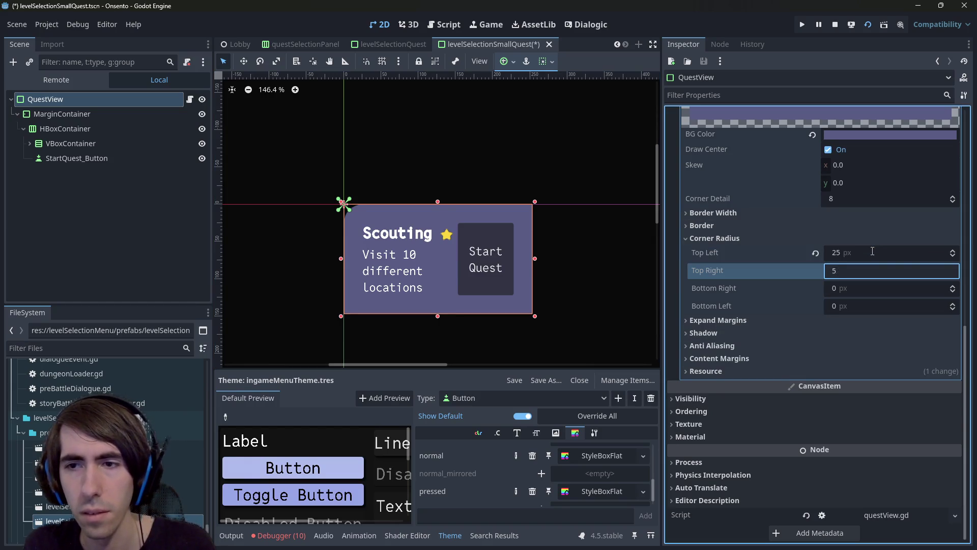
key("Tab")
type("25")
key("Tab")
type("25")
left_click(872, 251)
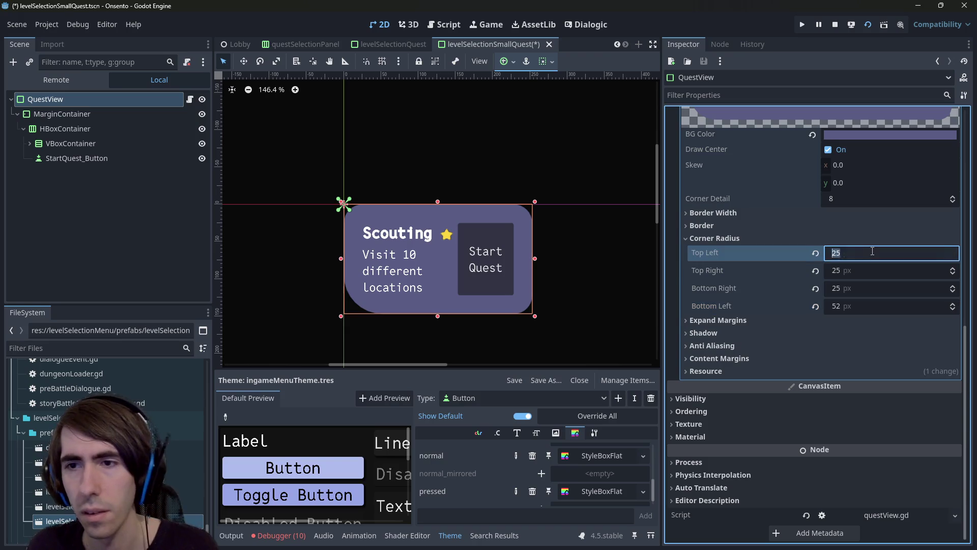
key("Tab")
type("10")
key("Tab")
type("10")
key("Tab")
type("1")
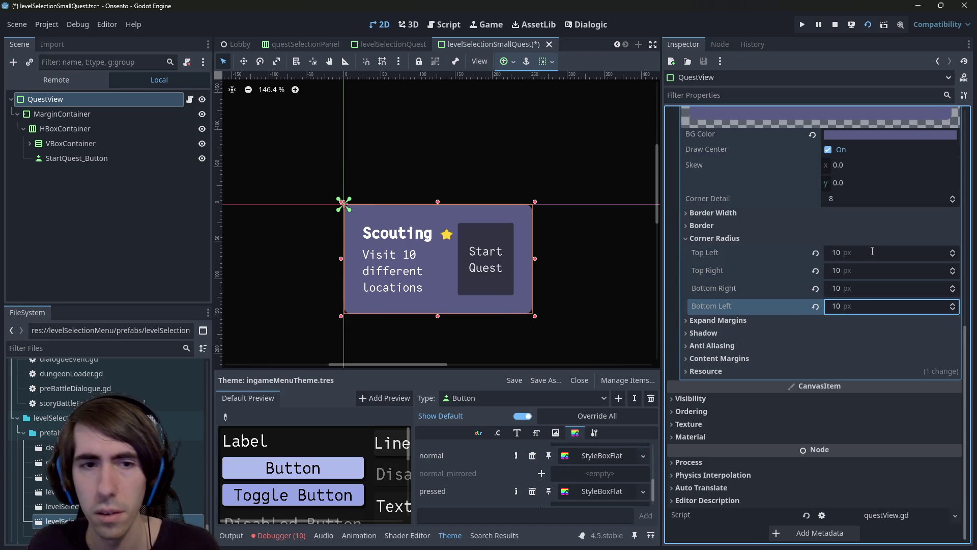
Step: Save the small quest scene and switch to the Lobby scene
left_click(377, 166)
key("ctrl+s")
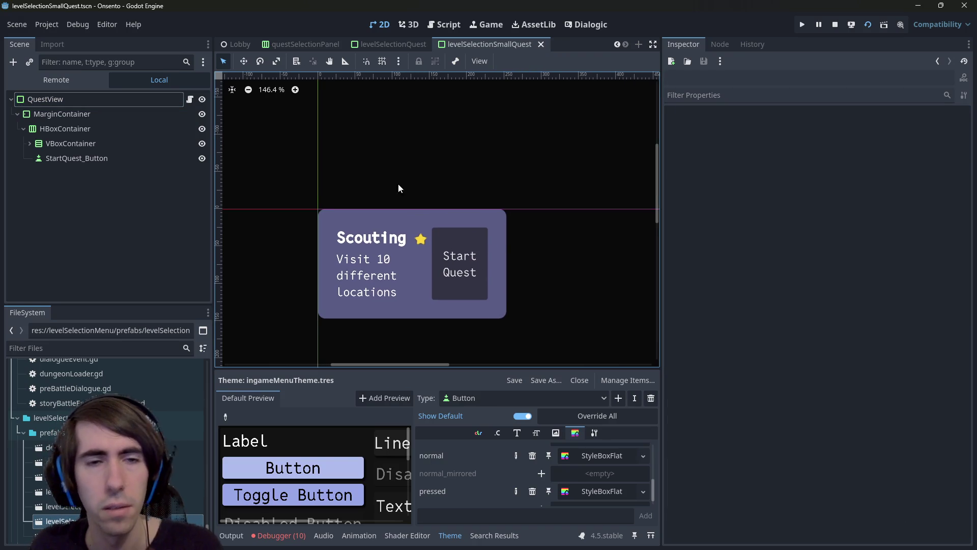
left_click(243, 44)
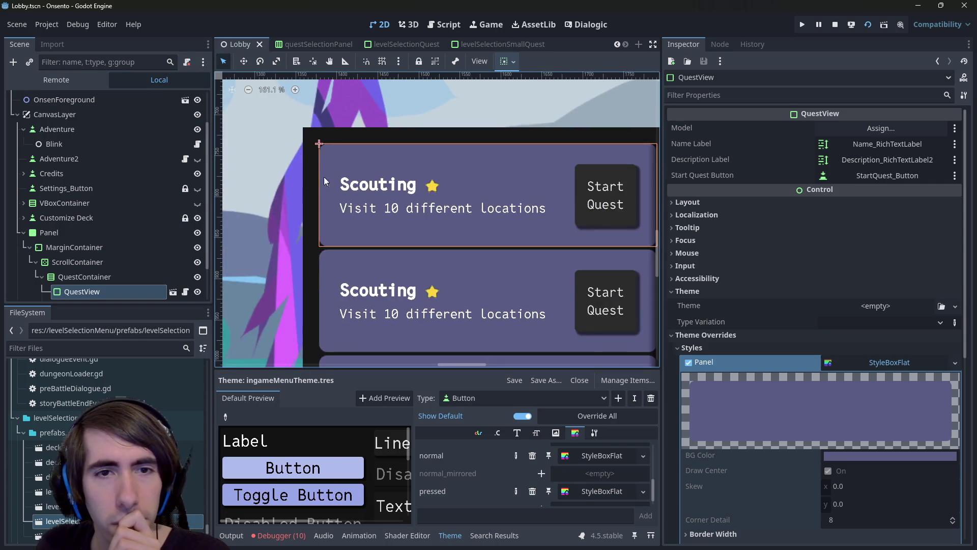
left_click(276, 186)
scroll(276, 185, "down", 5)
scroll(443, 257, "up", 1)
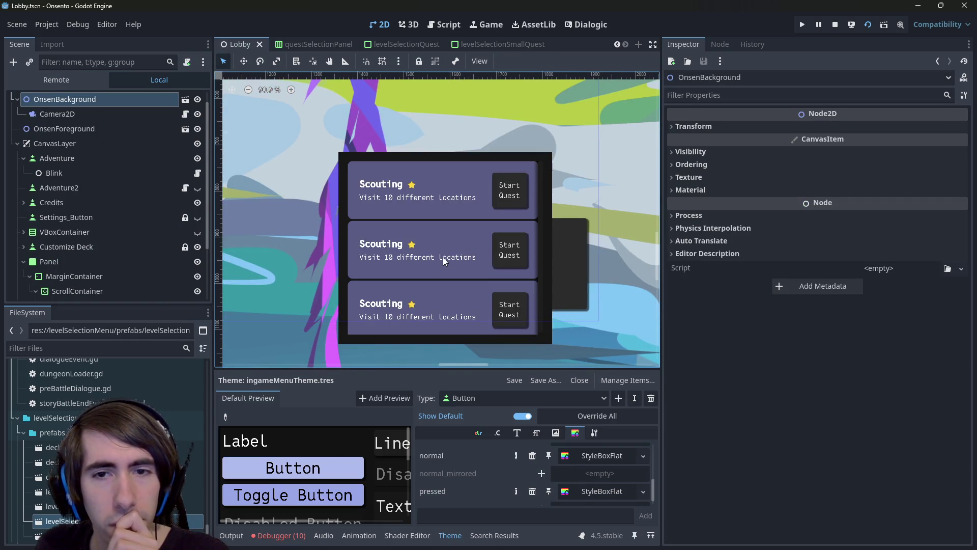
scroll(443, 257, "up", 3)
scroll(533, 280, "down", 1)
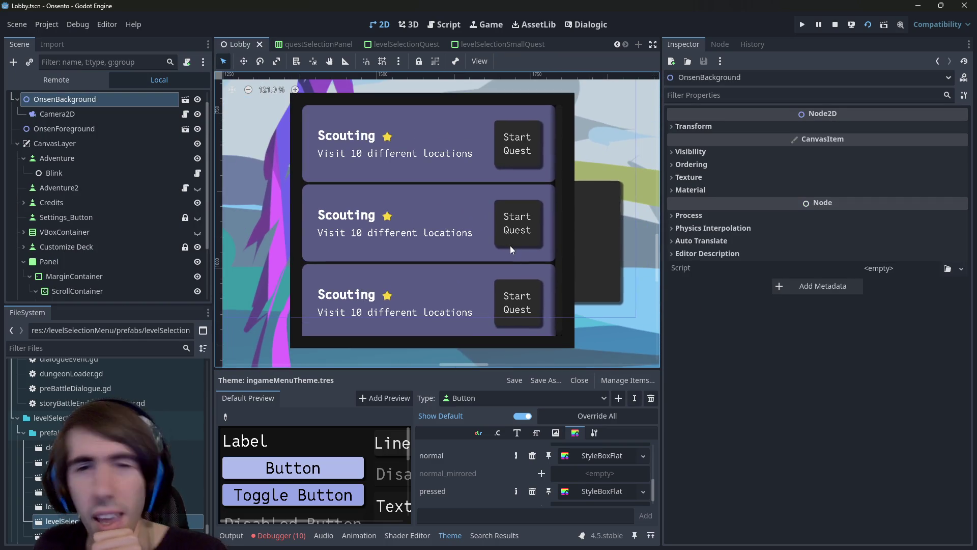
left_click(508, 155)
left_click(481, 44)
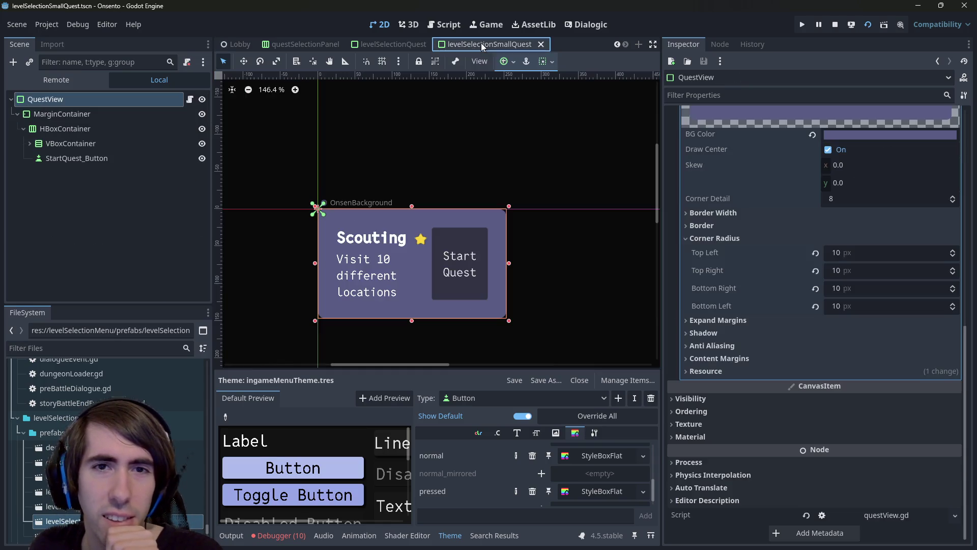
left_click(485, 235)
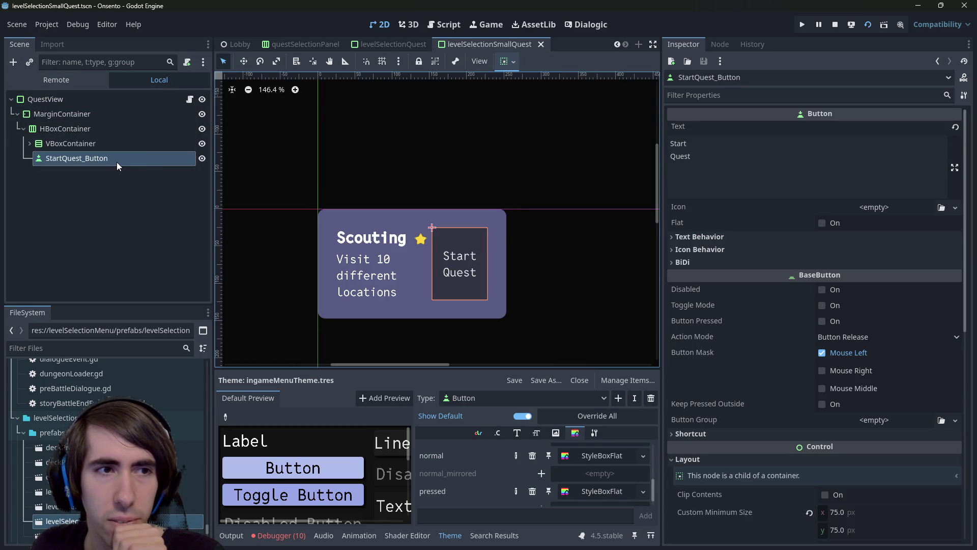
scroll(800, 326, "down", 5)
scroll(778, 297, "down", 3)
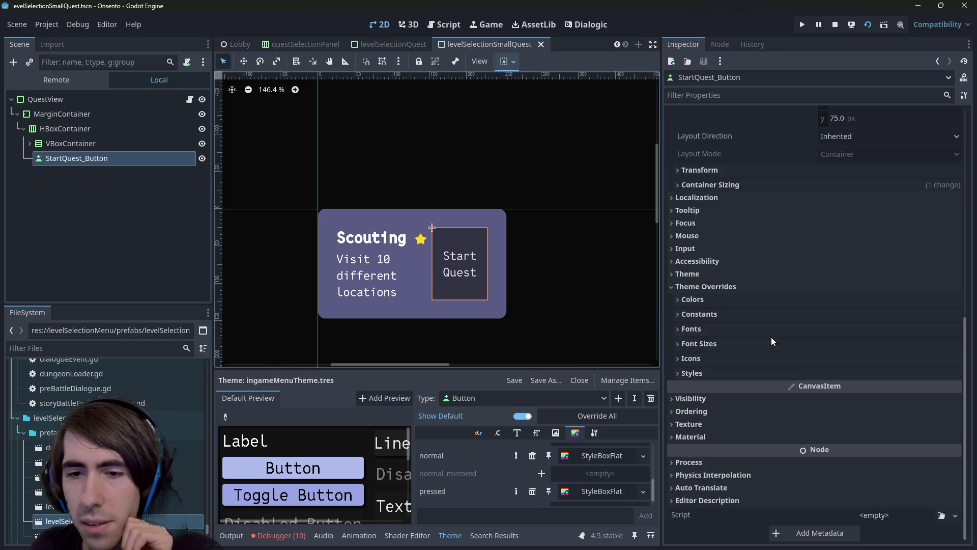
scroll(771, 336, "up", 8)
scroll(770, 326, "down", 5)
scroll(770, 325, "up", 3)
scroll(728, 275, "up", 2)
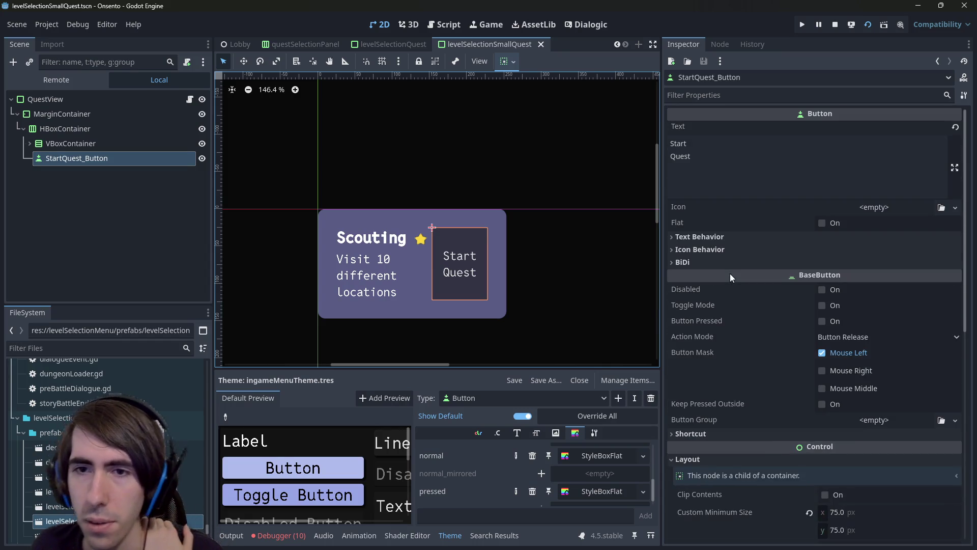
scroll(721, 318, "down", 4)
scroll(714, 389, "down", 2)
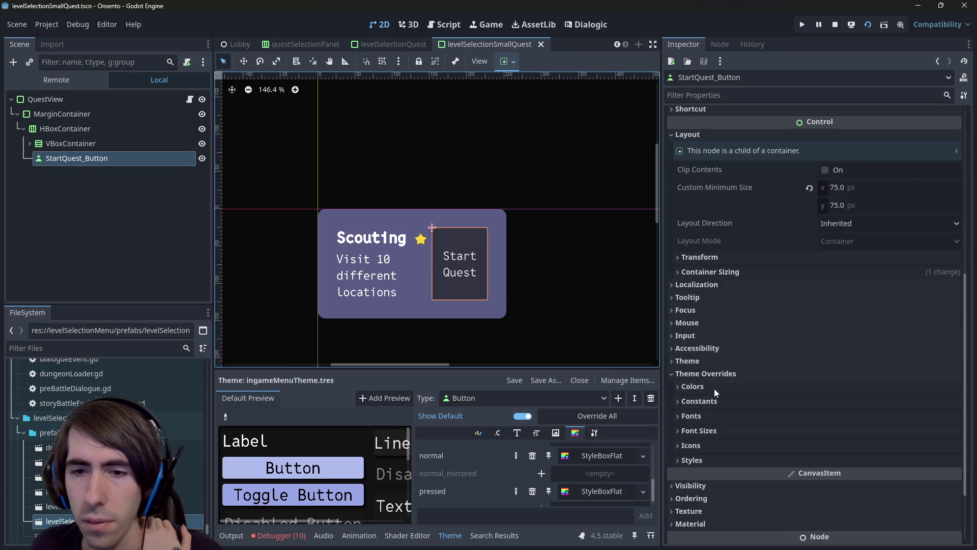
Step: Quick-load theme.tres onto the Start Quest button and preview it
left_click(707, 359)
left_click(877, 377)
left_click(928, 425)
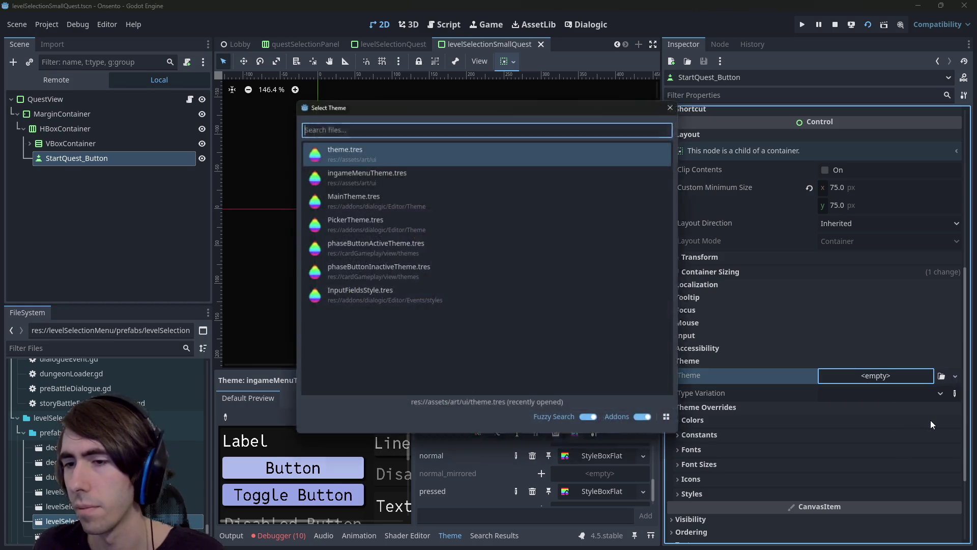
left_click(419, 158)
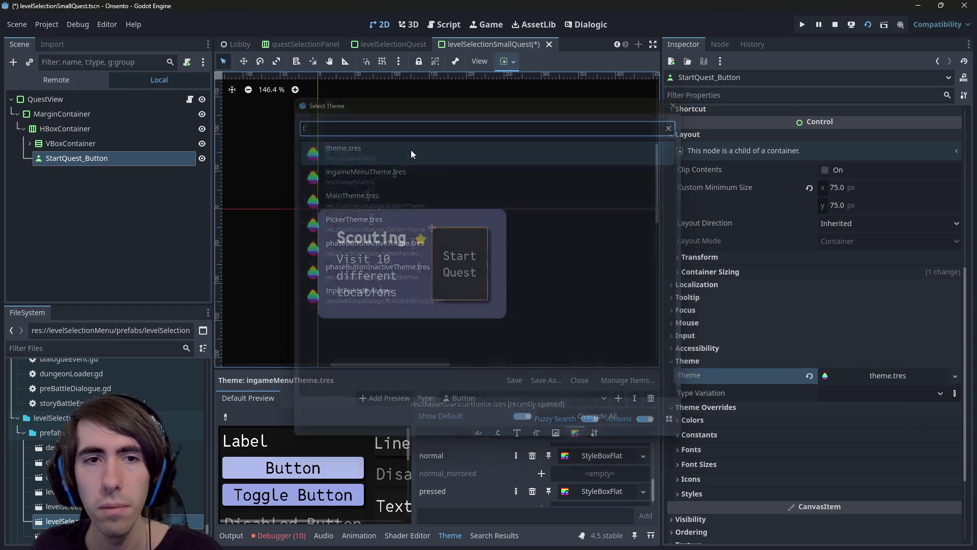
left_click(511, 305)
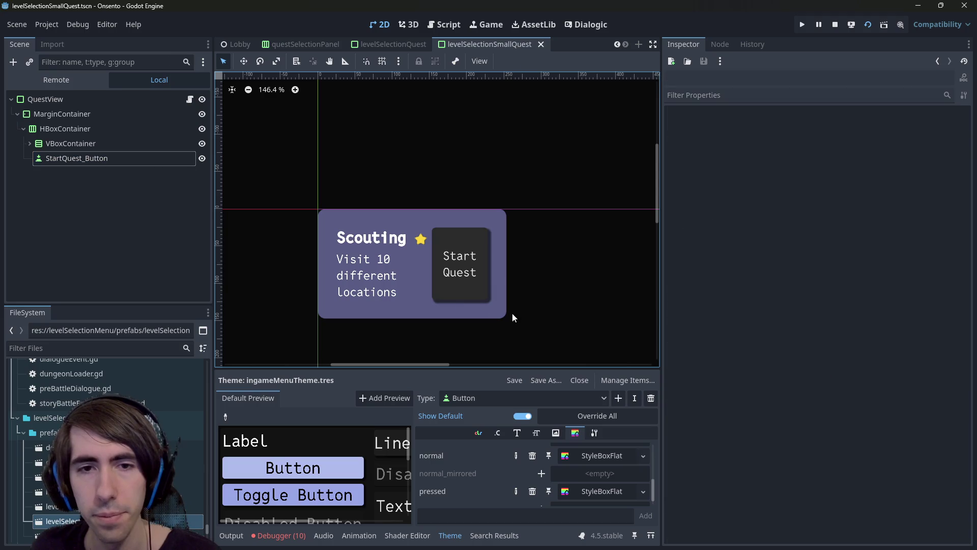
scroll(512, 313, "up", 3)
scroll(453, 304, "up", 3)
right_click(451, 278)
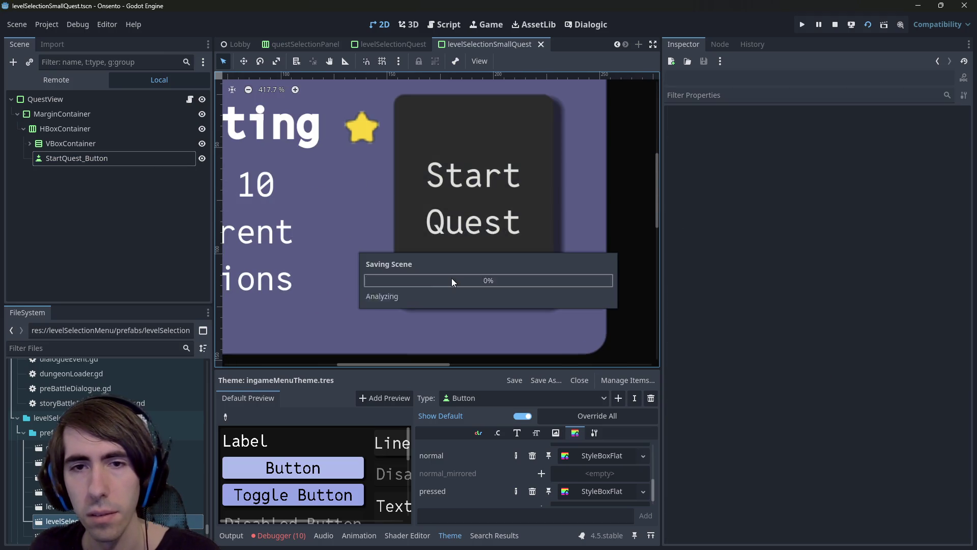
scroll(451, 278, "down", 3)
Step: Replace it with ingameMenuTheme.tres on the Start Quest button and save the scene
left_click(481, 195)
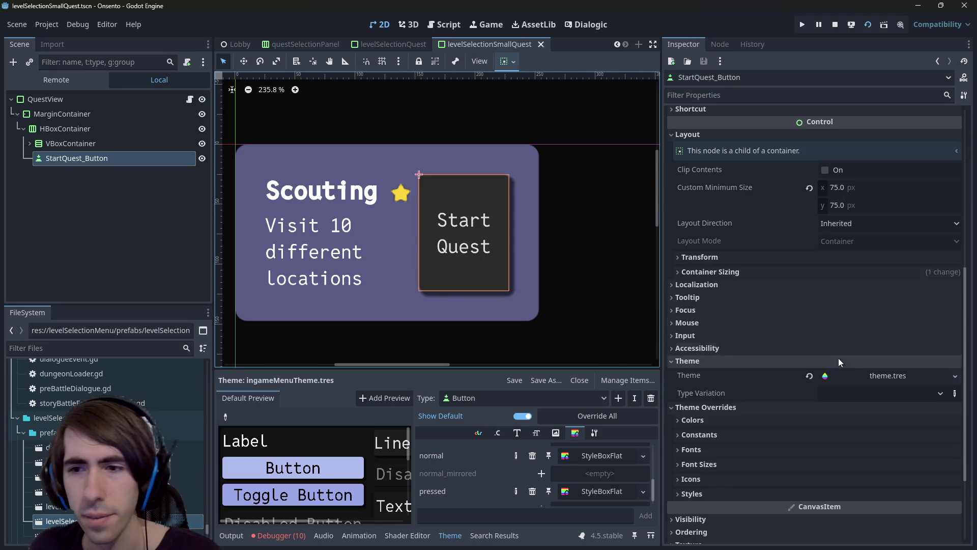
left_click(947, 377)
left_click(896, 404)
type("theme")
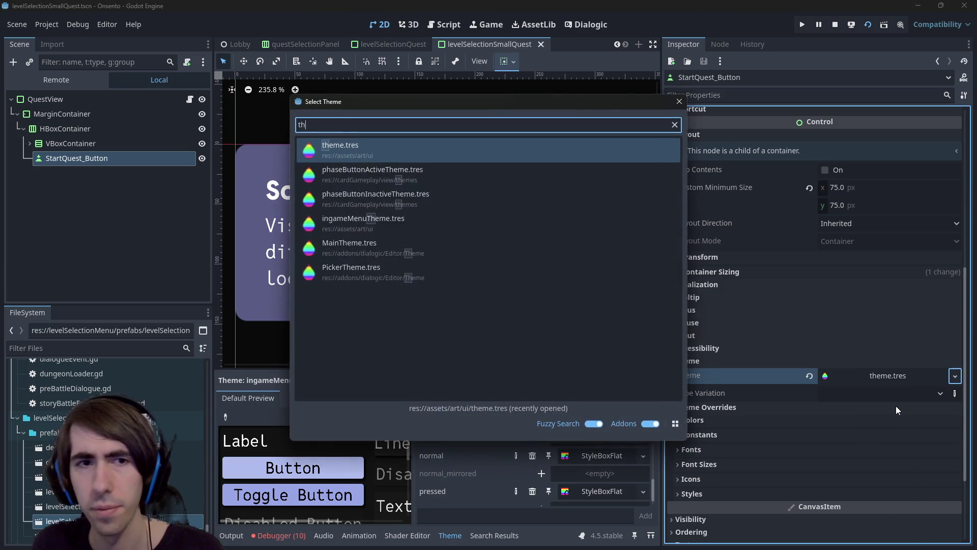
left_click(466, 179)
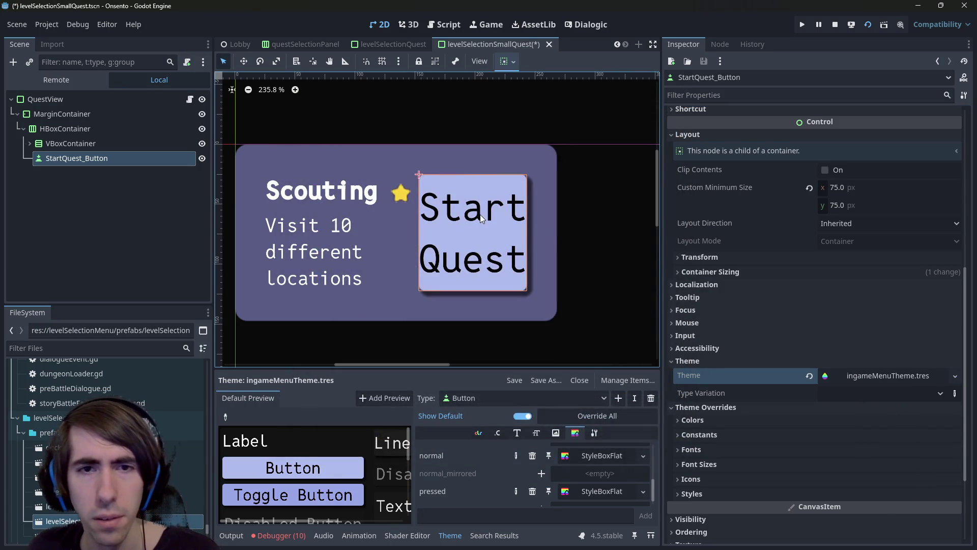
left_click(559, 230)
scroll(541, 322, "down", 2)
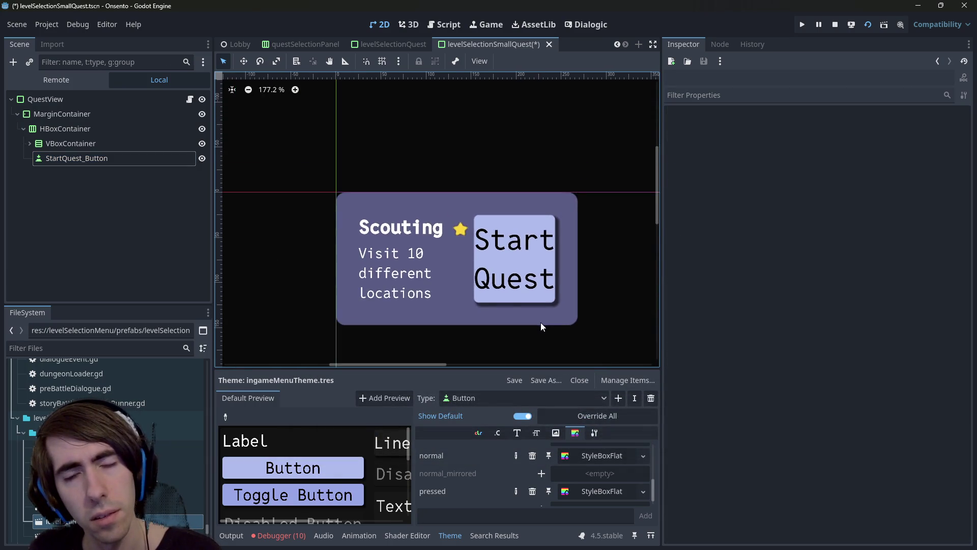
scroll(540, 322, "down", 2)
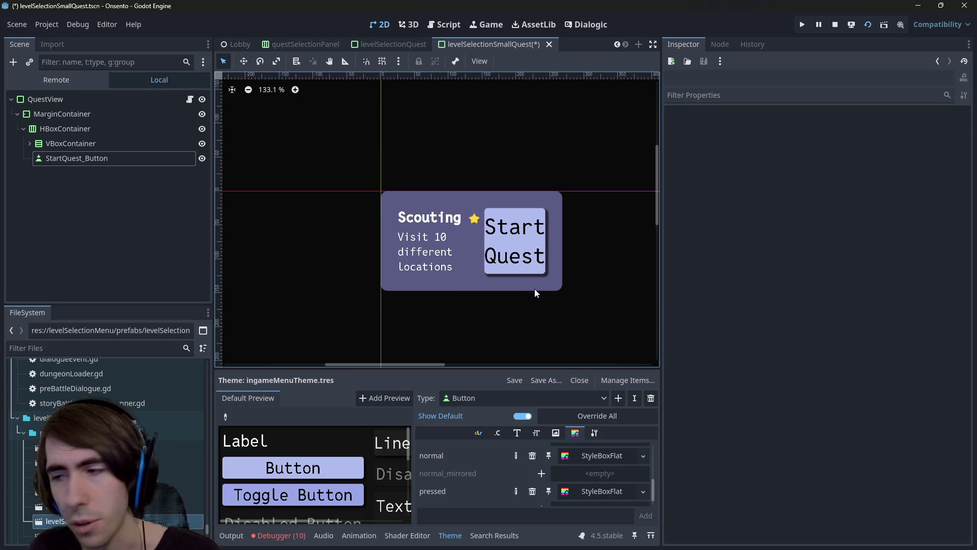
key("ctrl+s")
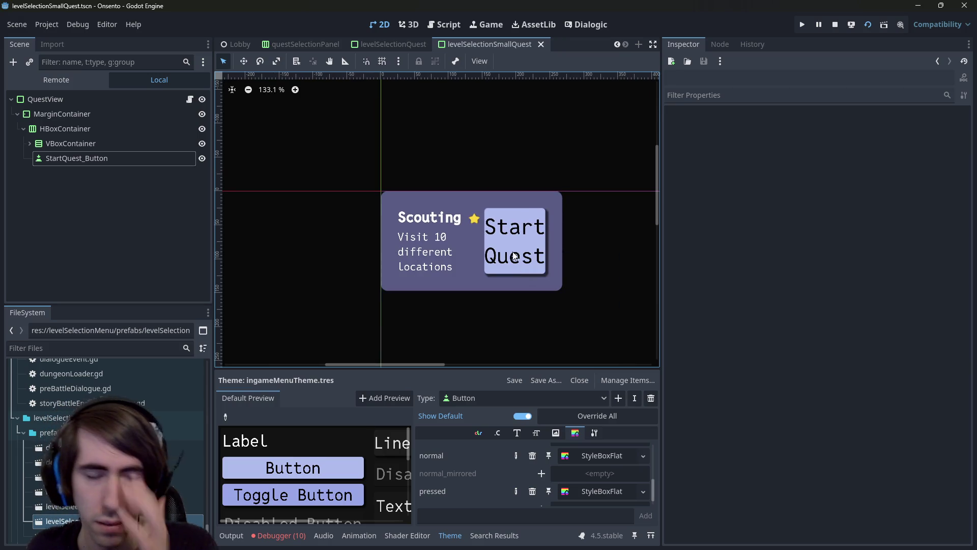
left_click(513, 226)
scroll(719, 359, "down", 2)
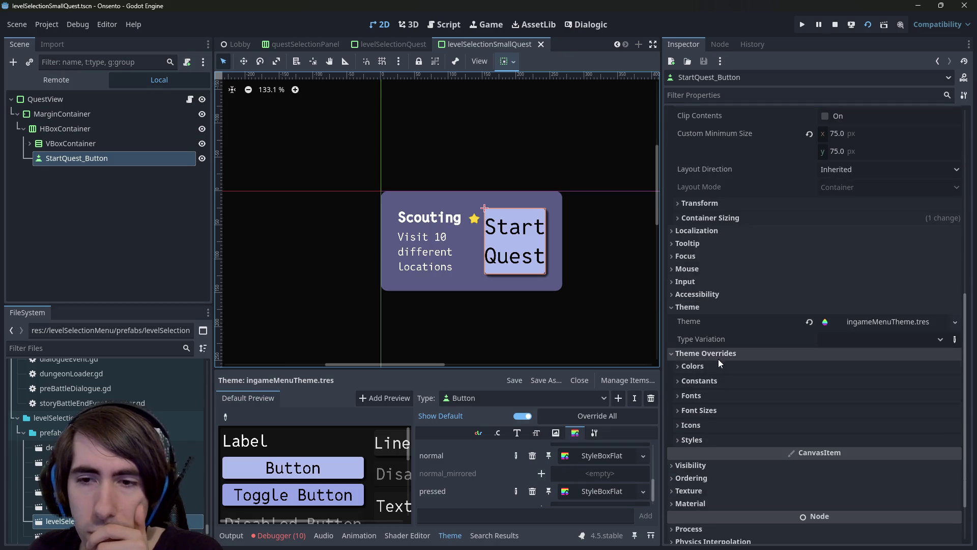
scroll(707, 374, "down", 3)
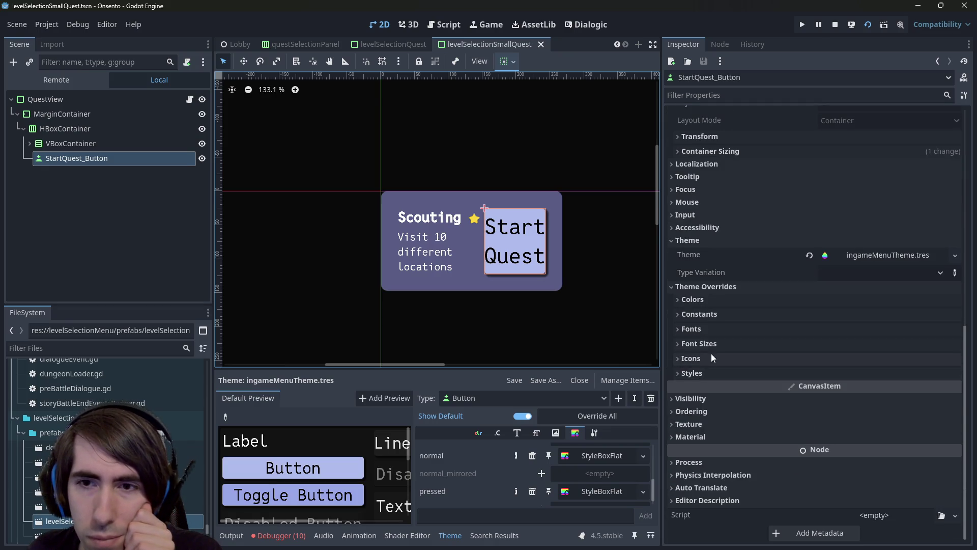
scroll(710, 338, "up", 5)
scroll(704, 318, "up", 6)
scroll(704, 319, "down", 5)
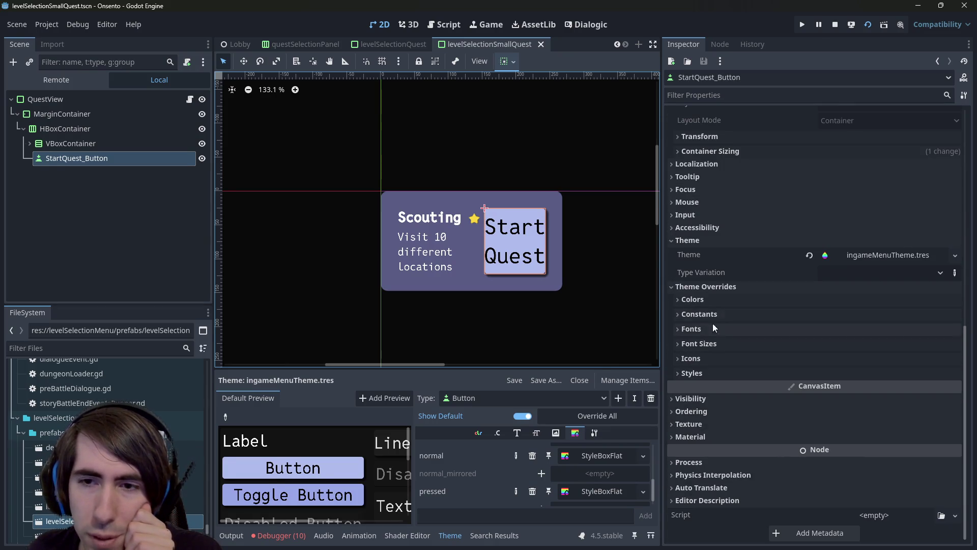
Step: Override the Start Quest button's font size to 20 px and save the scene
left_click(702, 335)
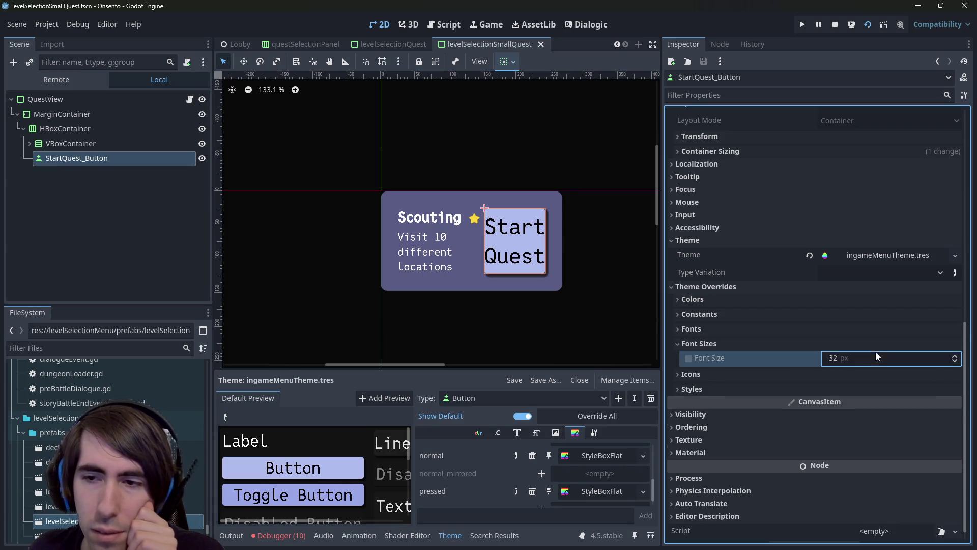
key("Return")
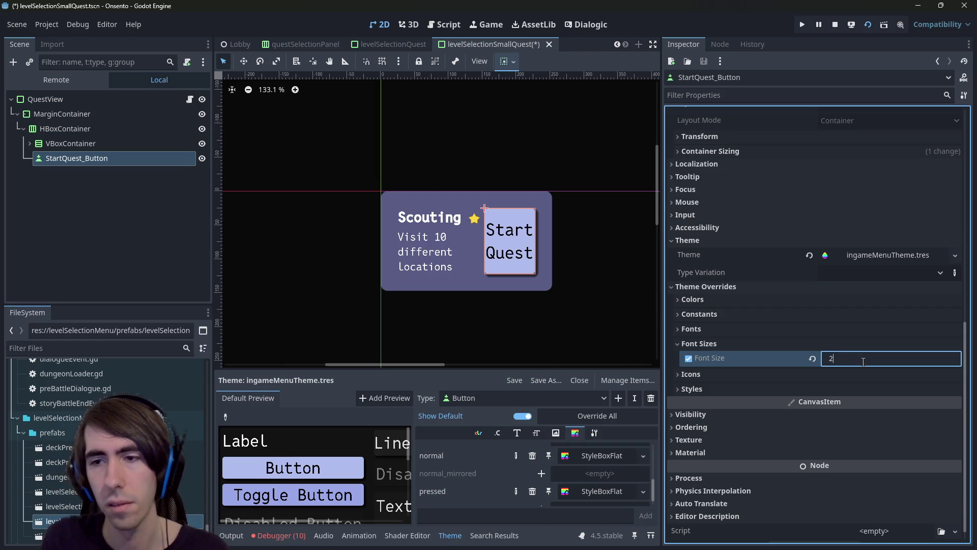
key("ctrl+s")
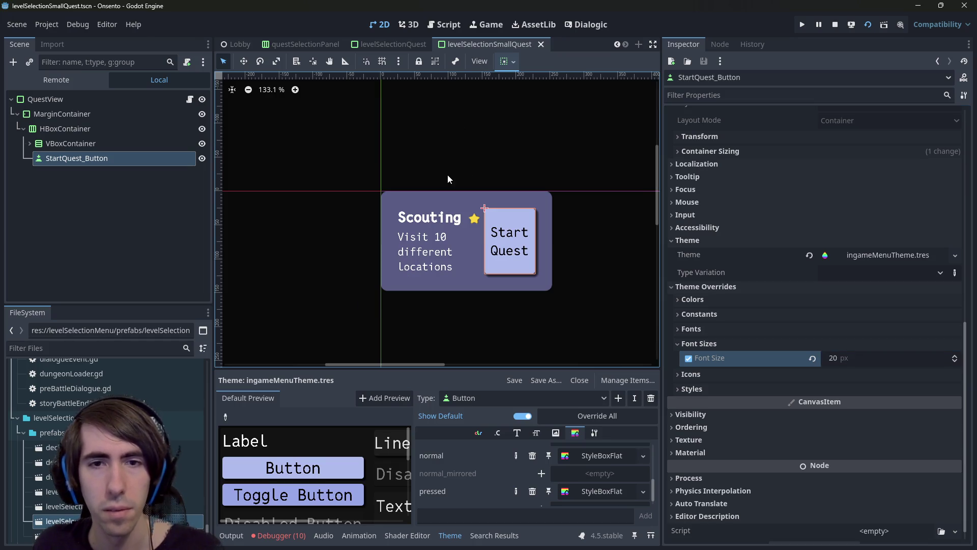
left_click(74, 142)
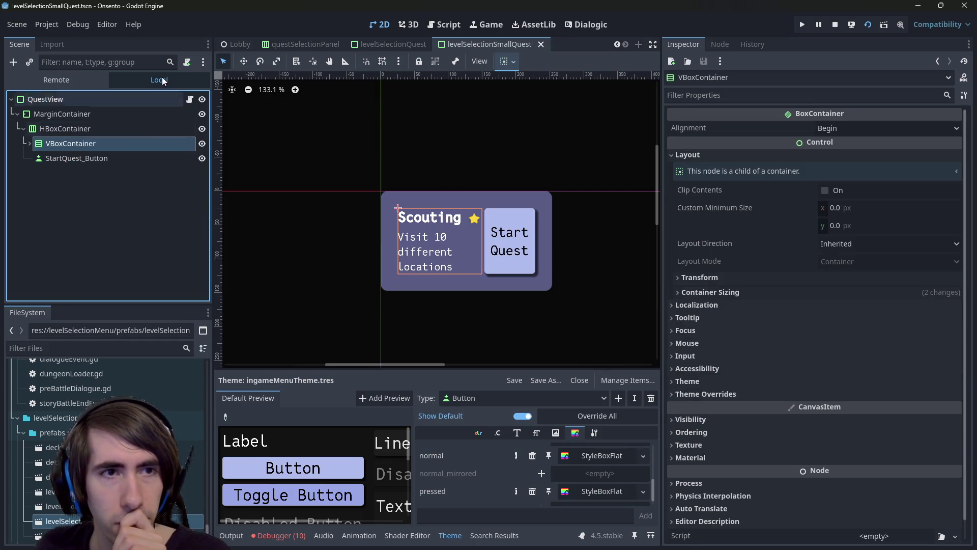
Step: Open the Lobby scene and look through its Panel, MarginContainer, VBoxContainer and Adventure nodes
left_click(240, 47)
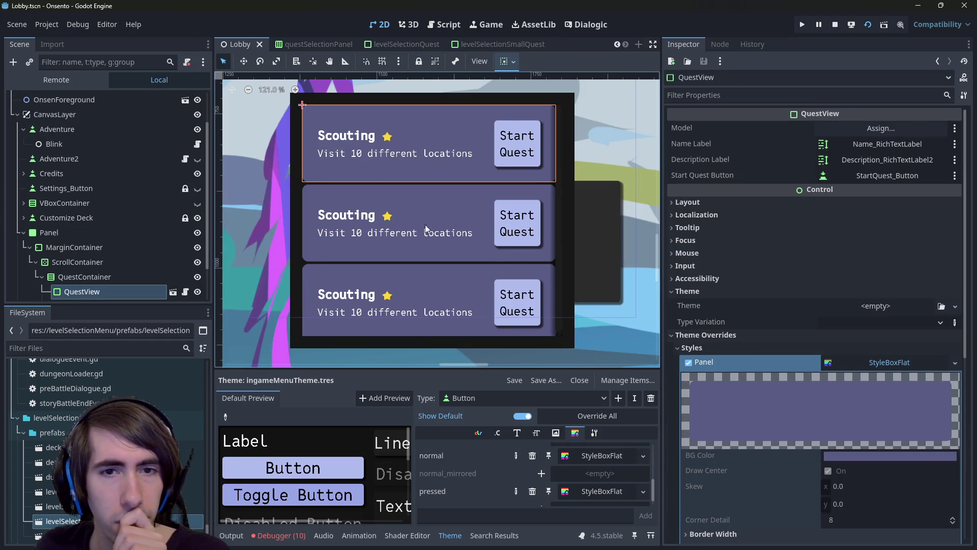
scroll(481, 258, "down", 1)
scroll(481, 259, "down", 2)
scroll(481, 259, "down", 2)
scroll(481, 254, "down", 2)
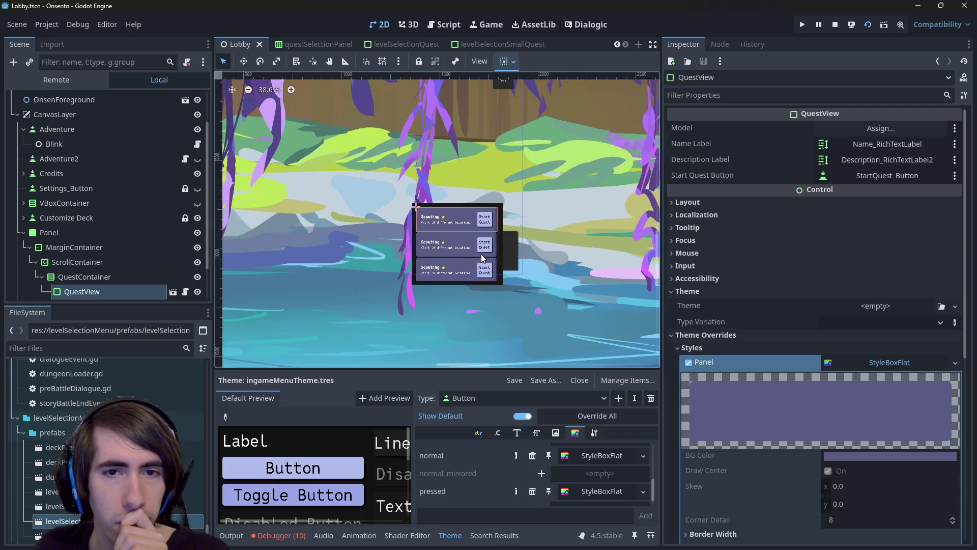
scroll(473, 221, "up", 4)
scroll(468, 236, "down", 5)
scroll(423, 252, "down", 1)
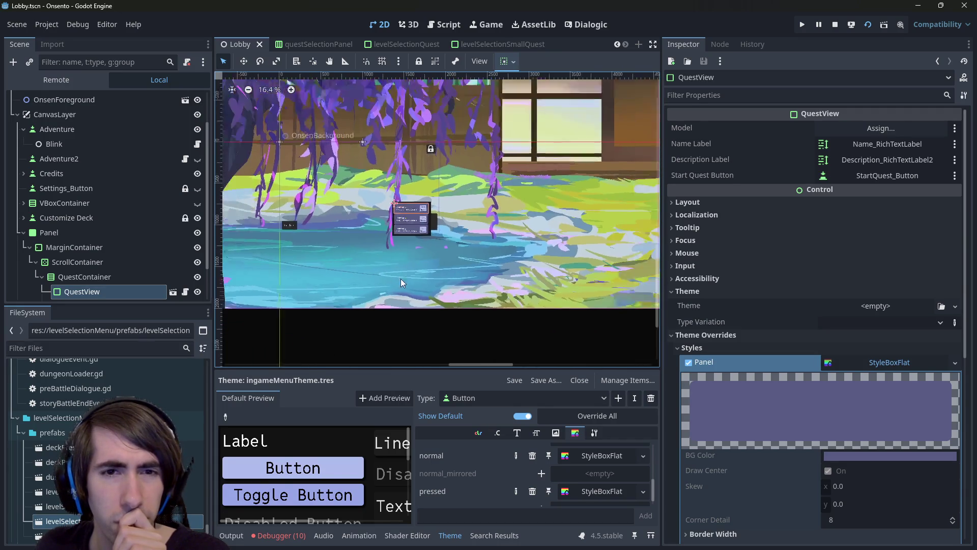
scroll(413, 245, "up", 3)
scroll(399, 238, "up", 3)
scroll(398, 238, "up", 1)
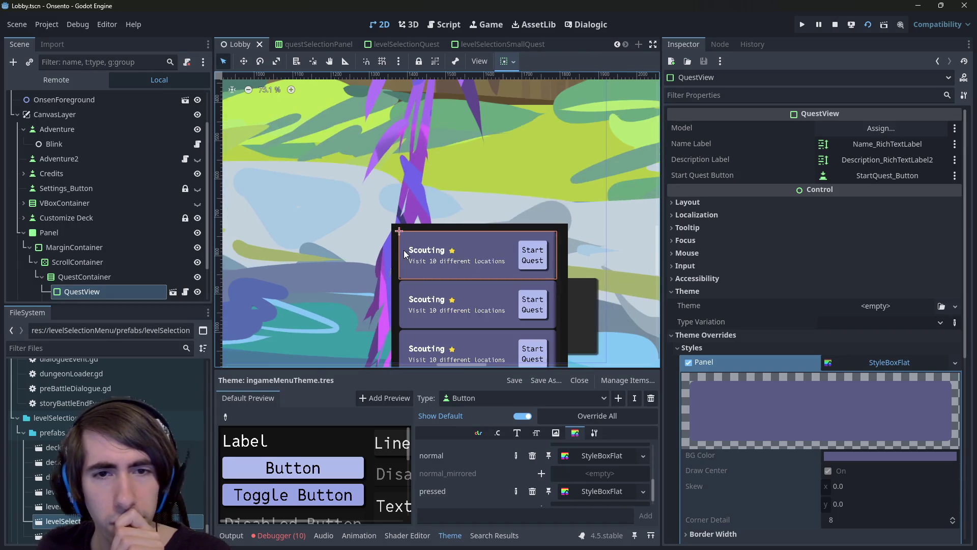
left_click(596, 200)
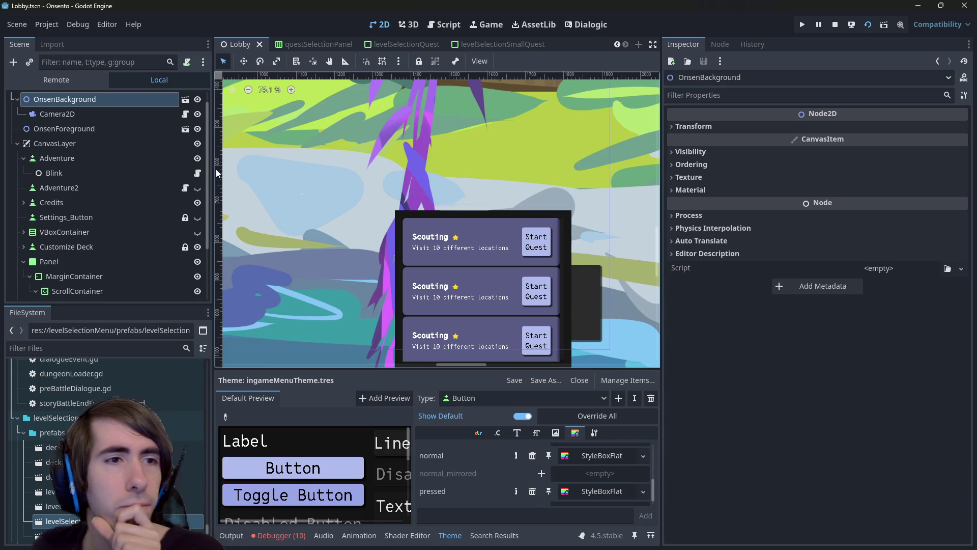
scroll(98, 157, "up", 1)
scroll(75, 94, "down", 2)
scroll(53, 175, "down", 3)
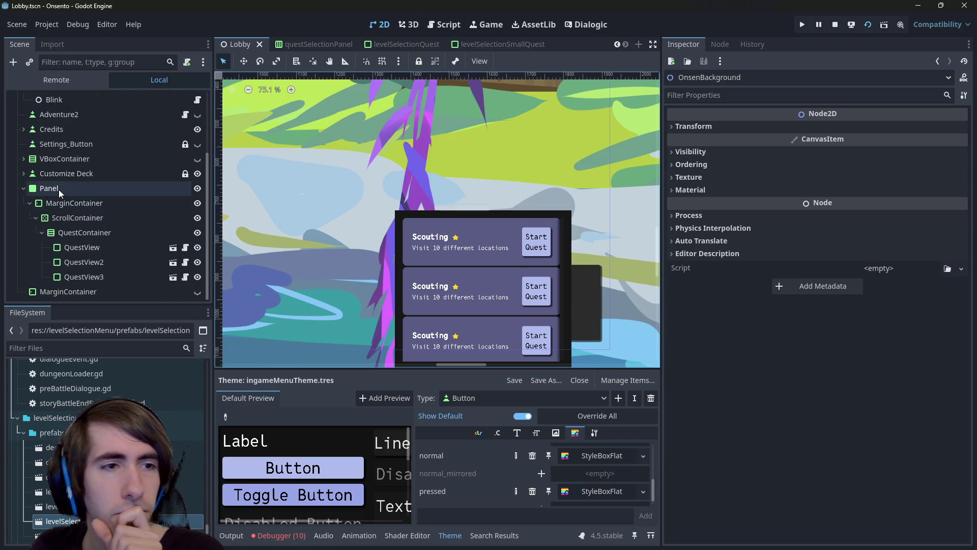
left_click(58, 189)
scroll(38, 205, "up", 3)
left_click(74, 247)
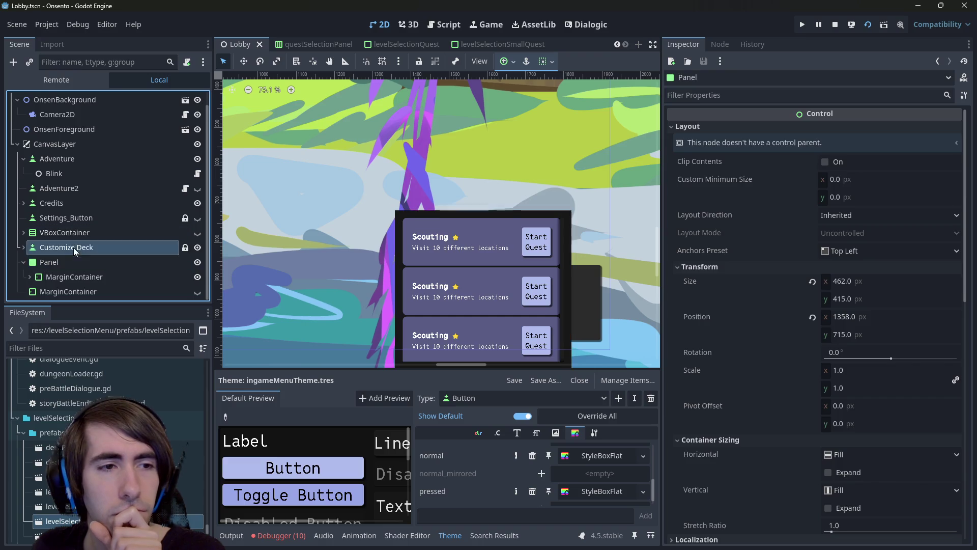
left_click(75, 271)
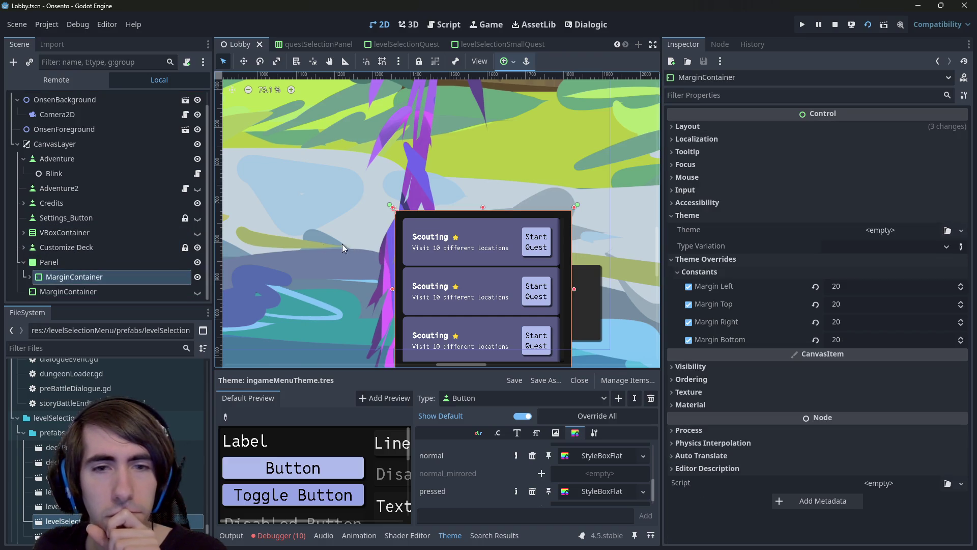
left_click(78, 292)
left_click(97, 260)
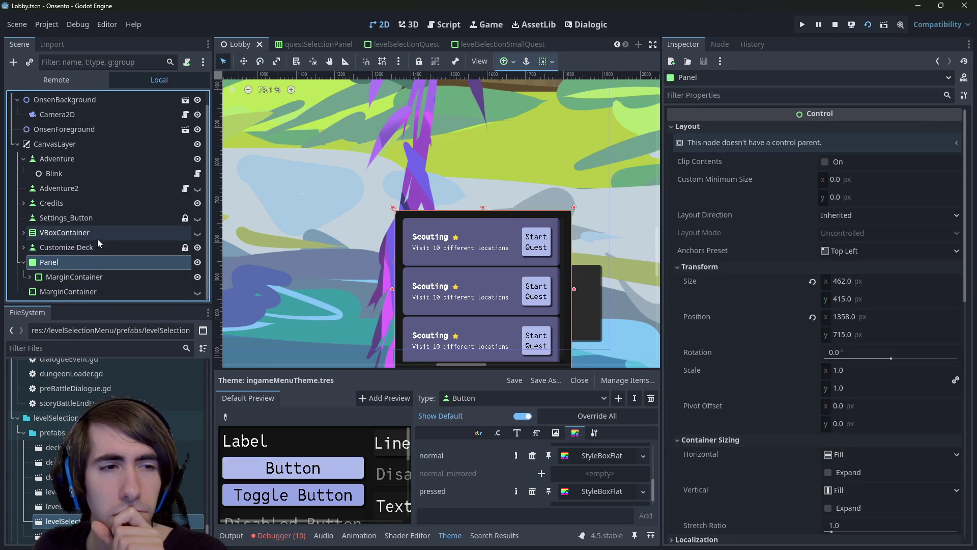
left_click(98, 237)
left_click(584, 274)
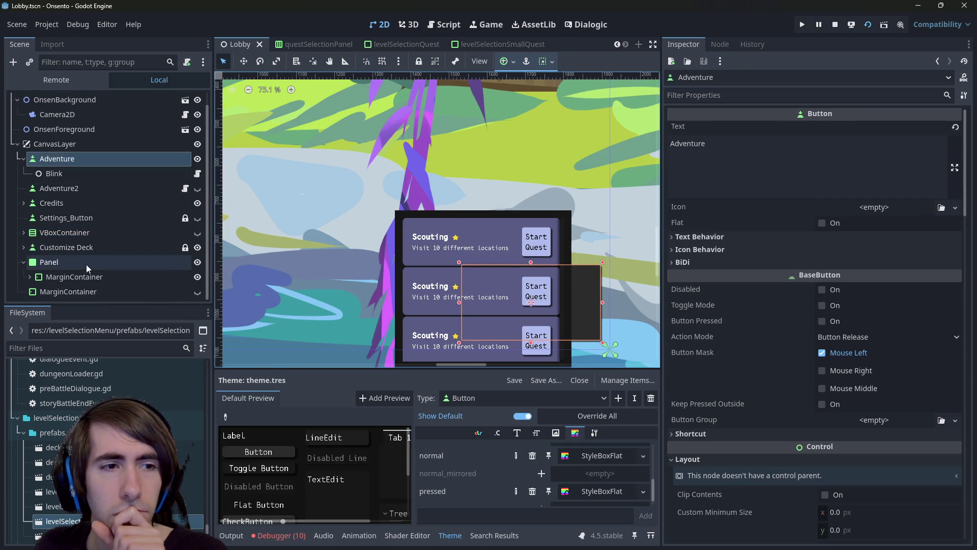
Step: Reorder the quest Panel directly under CanvasLayer, above Adventure
mouse_move(87, 264)
left_mouse_down()
mouse_move(76, 145)
mouse_move(77, 154)
left_mouse_up()
left_click(72, 189)
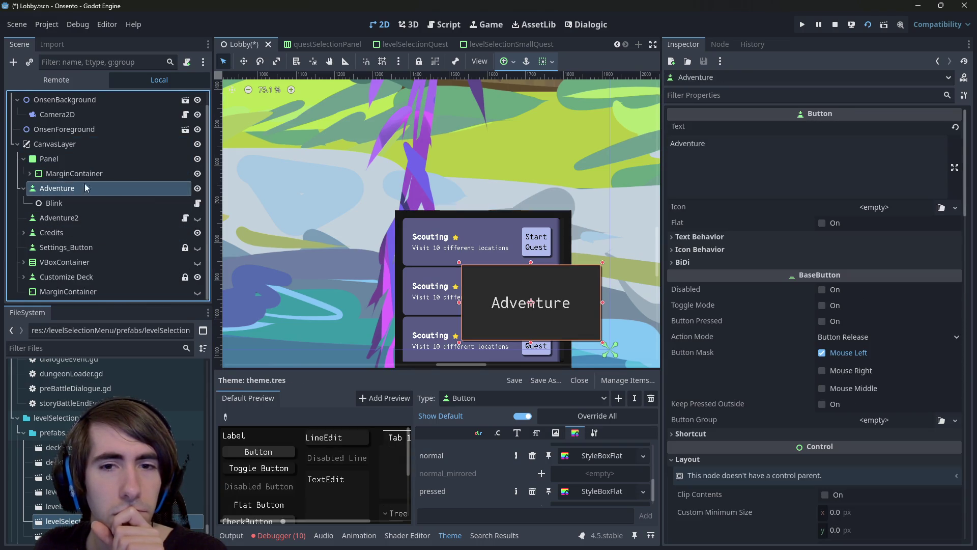
left_click(76, 158)
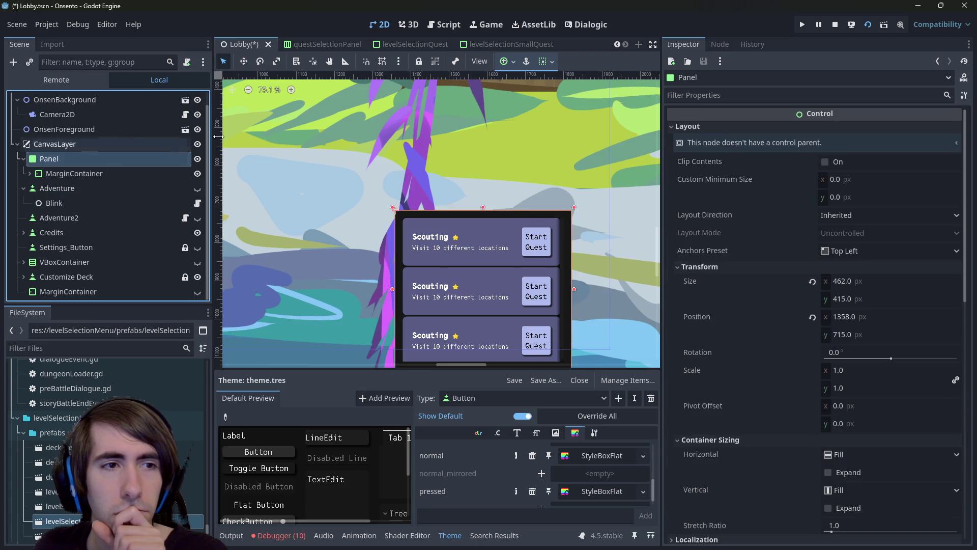
Step: Anchor the quest Panel to the Bottom Right preset and start editing its width
left_click(508, 61)
left_click(547, 136)
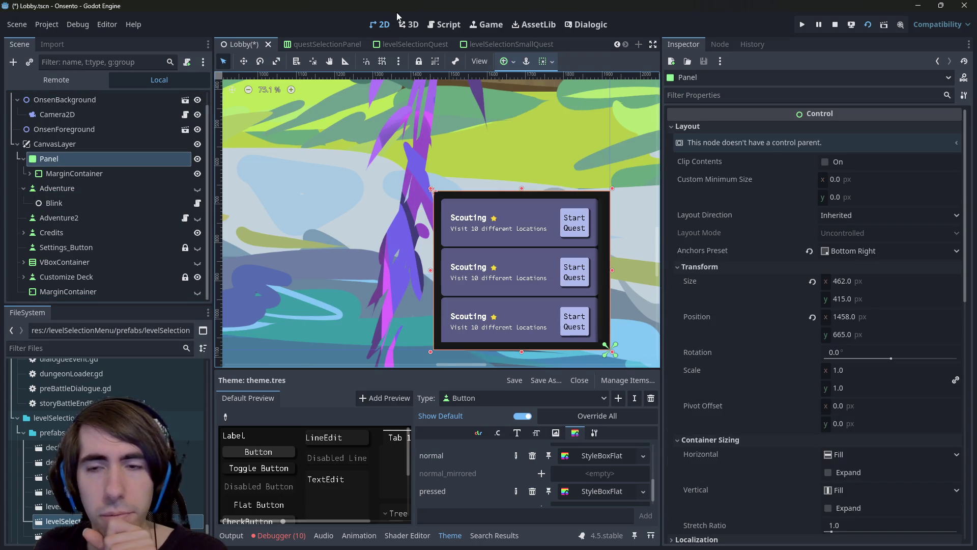
scroll(788, 313, "down", 4)
scroll(797, 283, "up", 1)
scroll(798, 283, "up", 1)
left_click(876, 228)
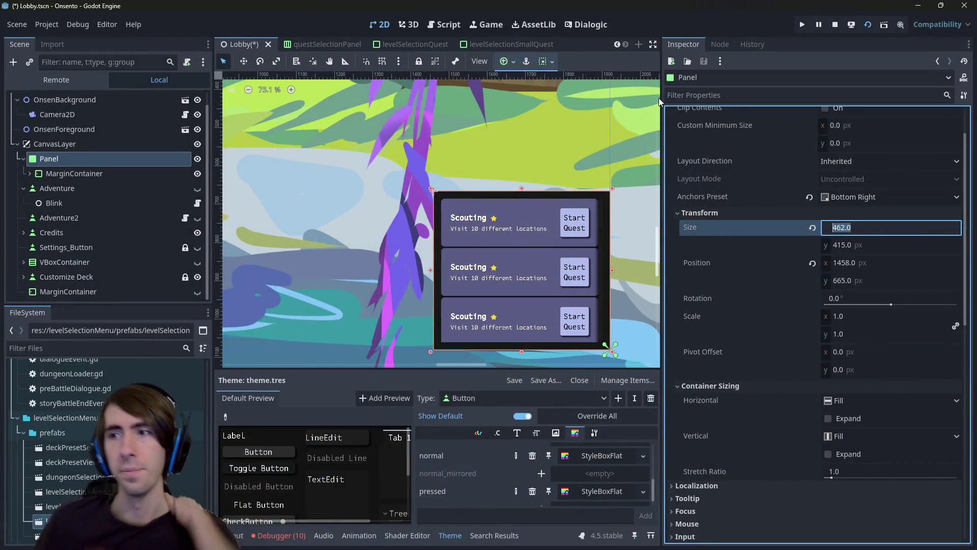
scroll(413, 239, "up", 1)
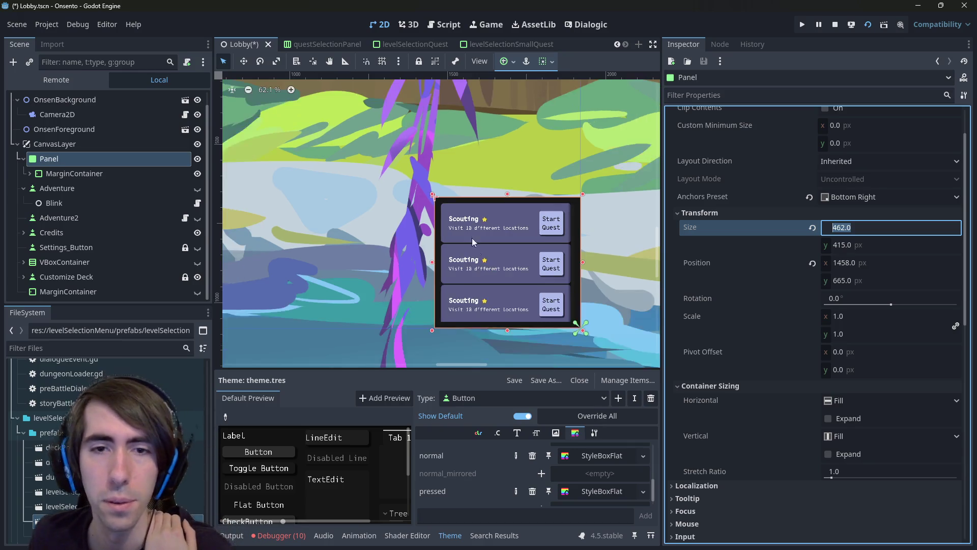
scroll(504, 260, "up", 1)
scroll(565, 306, "down", 1)
Step: Check the MarginContainer's 20 px margins, then select the quest Panel to reach its StyleBoxFlat
left_click(509, 317)
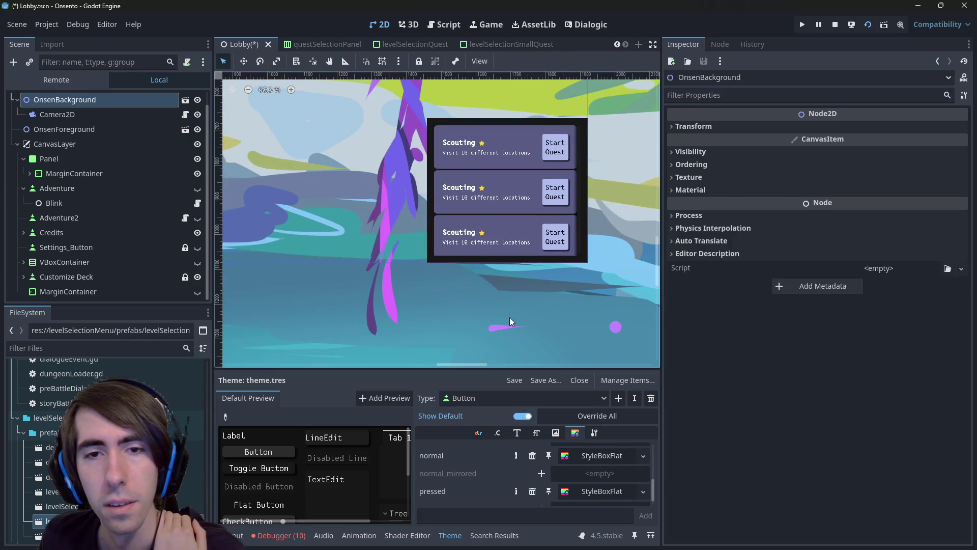
scroll(458, 283, "down", 2)
scroll(535, 300, "down", 1)
scroll(557, 269, "up", 1)
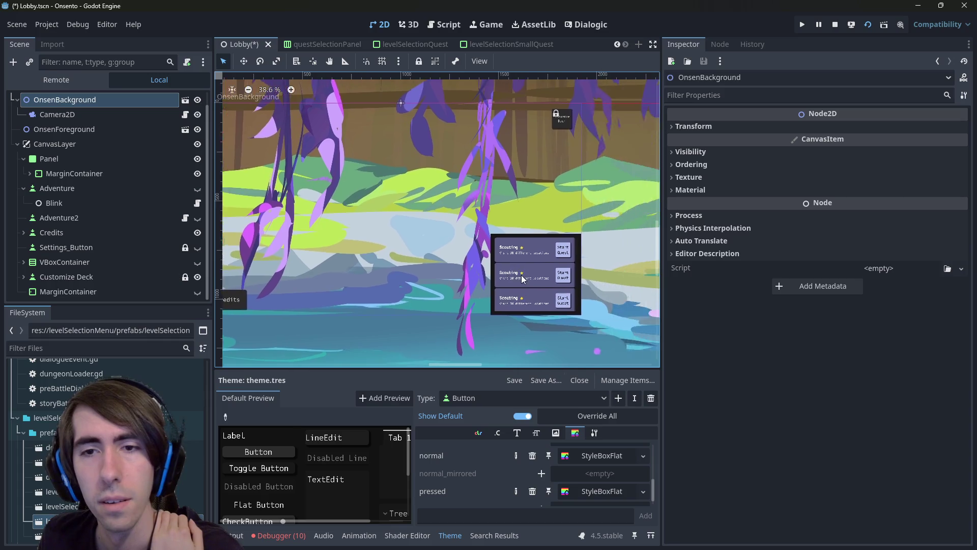
scroll(519, 267, "up", 1)
left_click(479, 263)
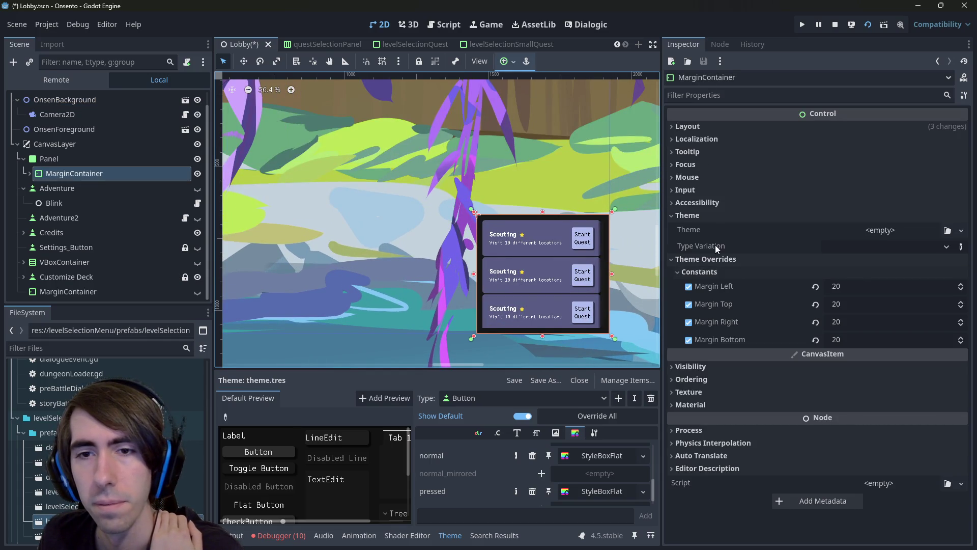
left_click(64, 158)
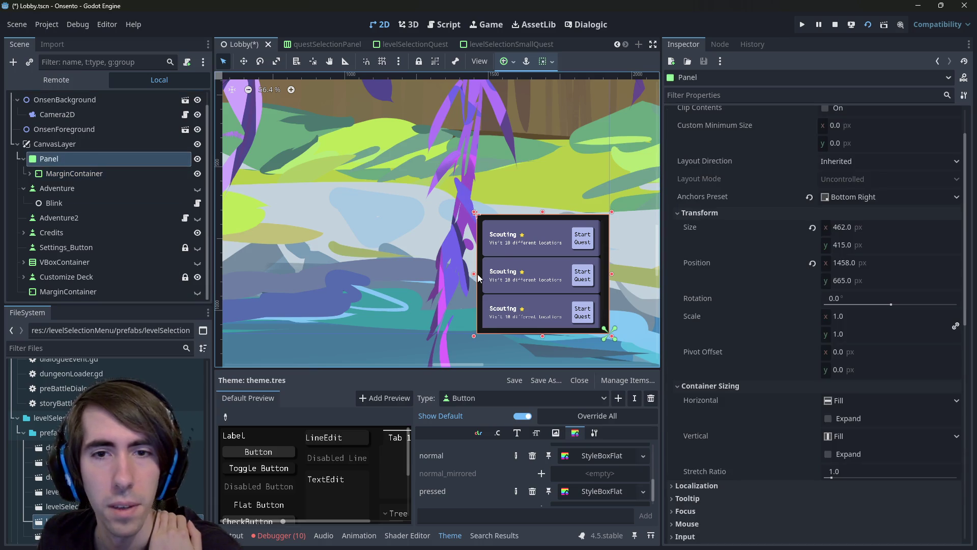
scroll(824, 349, "down", 4)
scroll(800, 333, "down", 1)
scroll(800, 333, "down", 4)
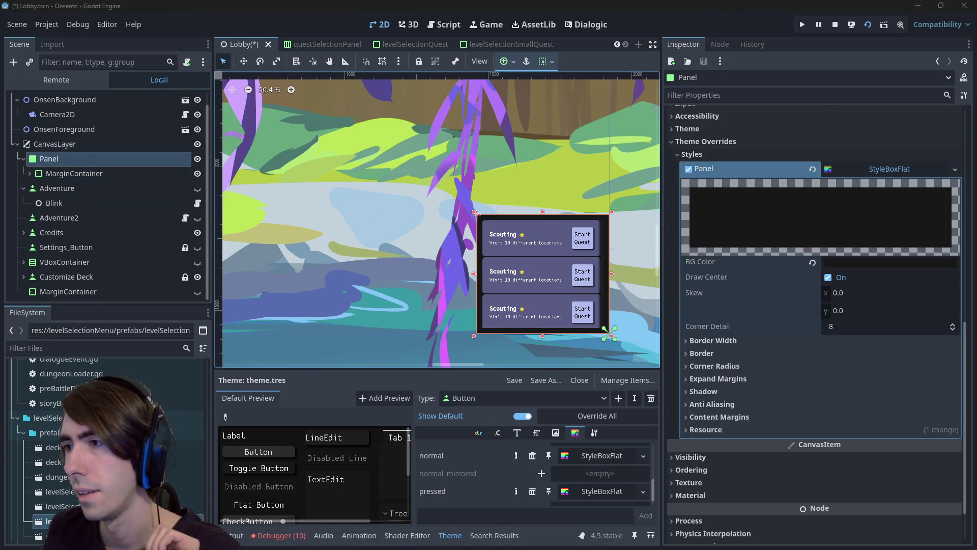
Step: Round the quest panel's dark StyleBoxFlat corners to 10 px, toggling the style to compare
left_click(849, 265)
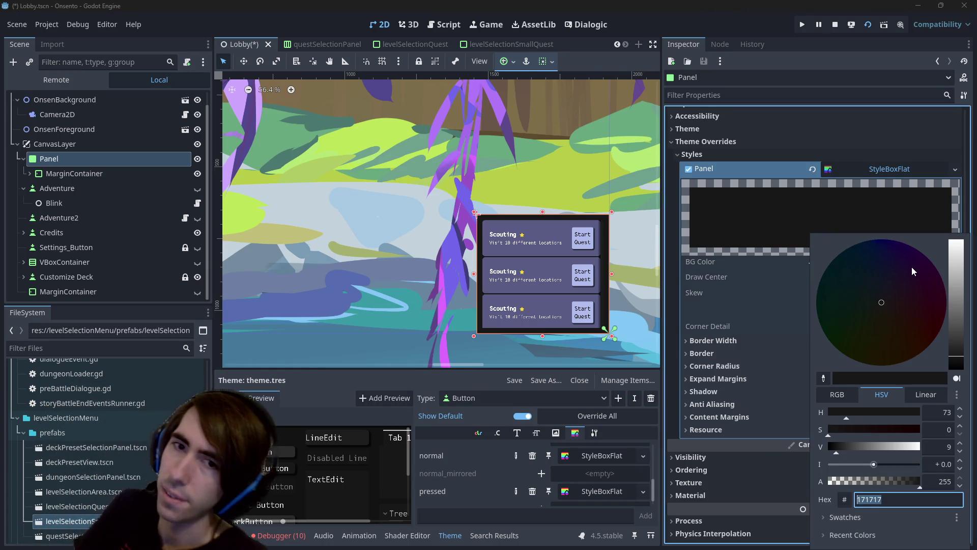
left_click(725, 360)
left_click(725, 364)
left_click(862, 381)
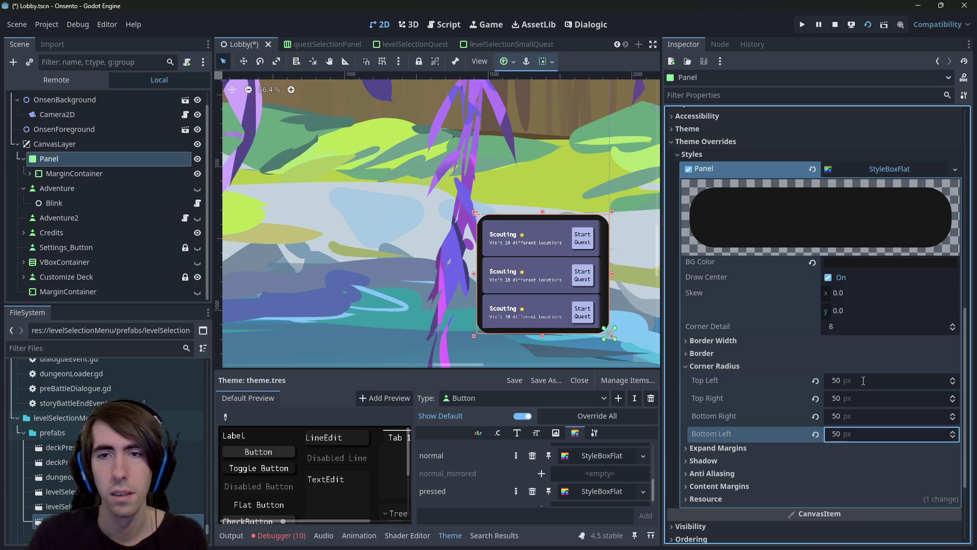
left_click(813, 168)
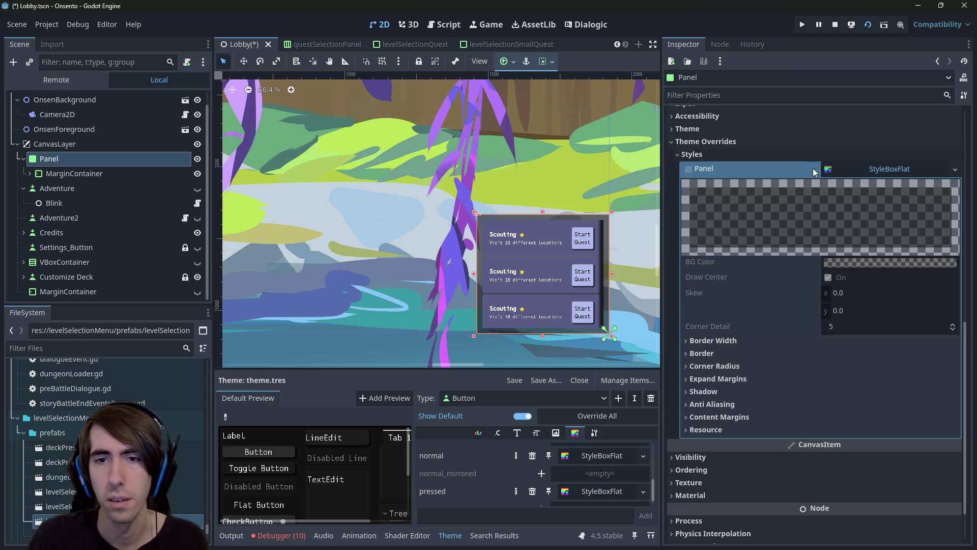
scroll(464, 313, "up", 1)
scroll(544, 320, "up", 1)
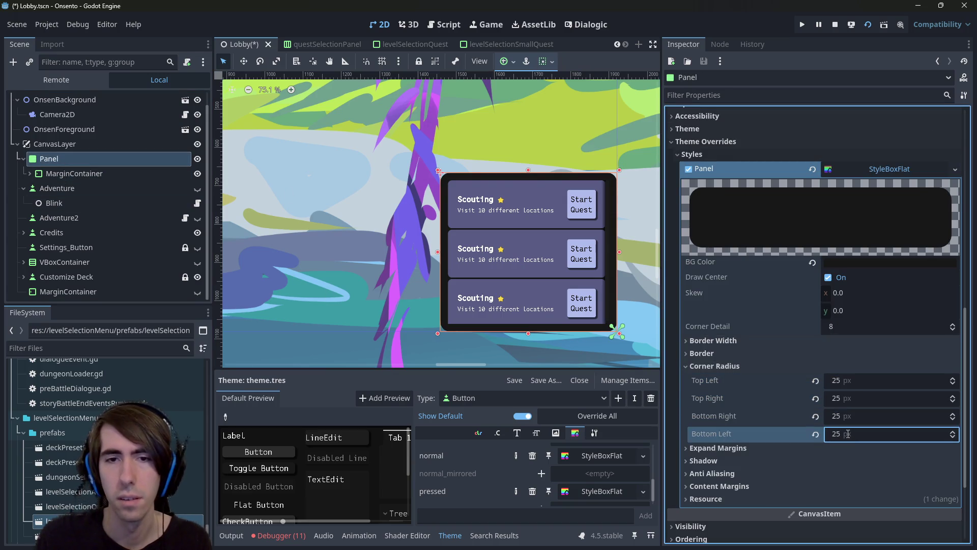
scroll(497, 296, "up", 8)
scroll(485, 283, "down", 1)
scroll(486, 283, "down", 1)
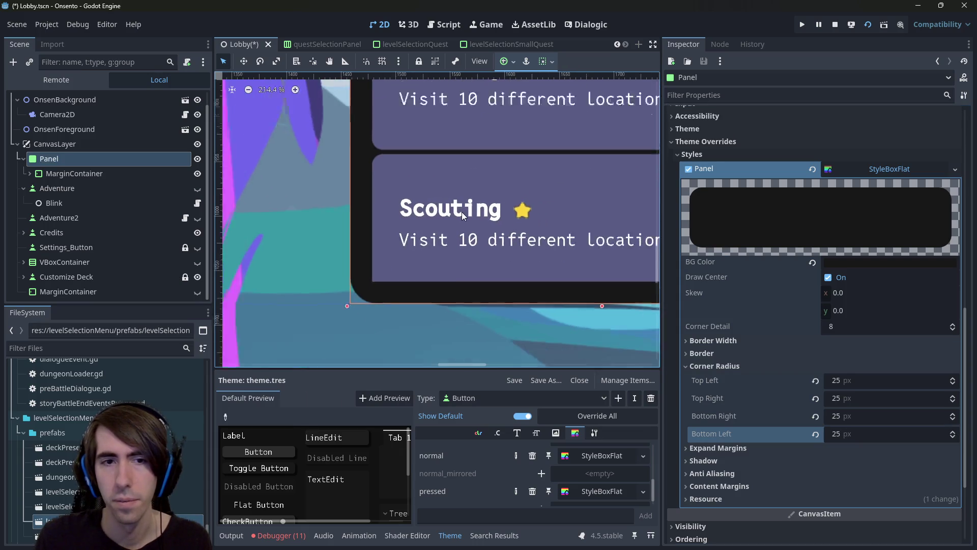
scroll(486, 201, "down", 1)
scroll(514, 264, "down", 1)
left_click(916, 382)
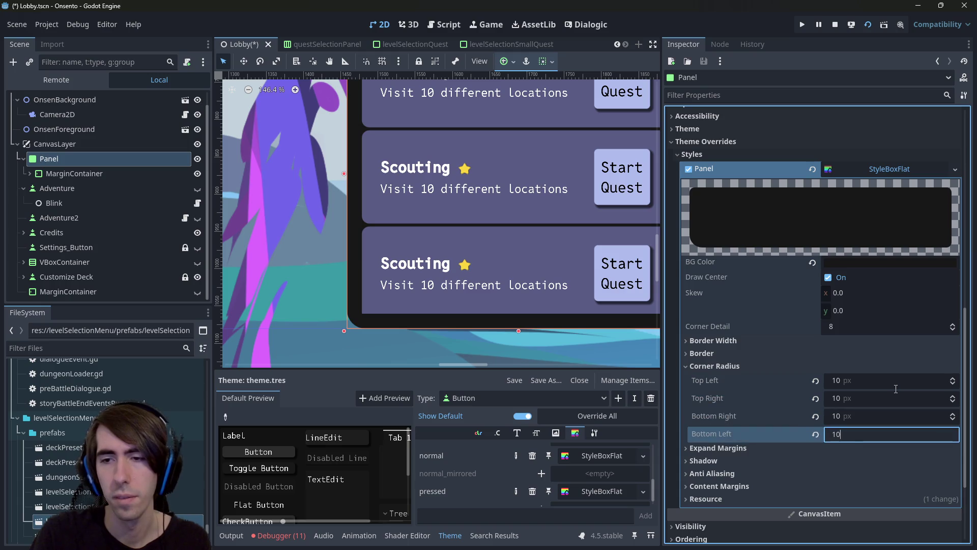
left_click(342, 253)
scroll(293, 269, "down", 2)
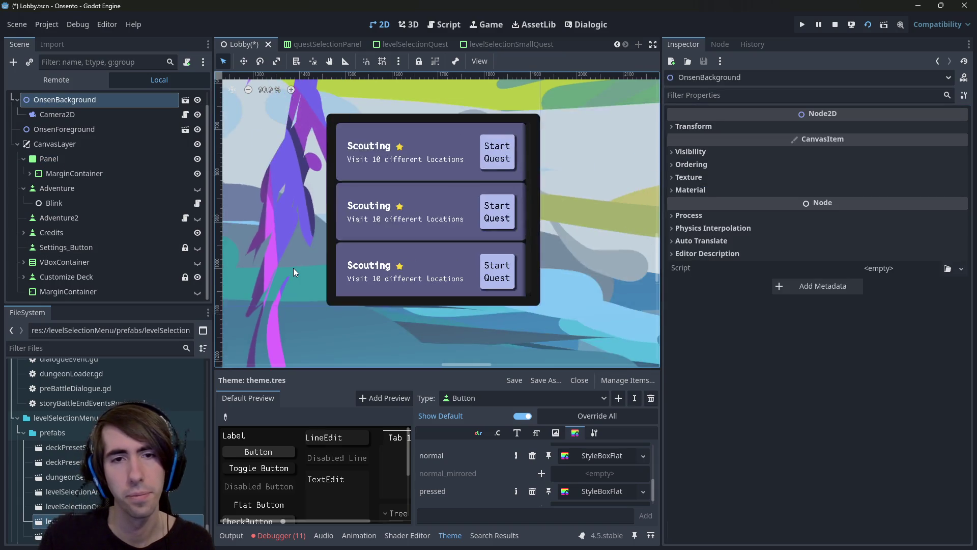
scroll(366, 285, "down", 1)
Step: Save Lobby.tscn and inspect the QuestContainer's theme overrides
key("ctrl+s")
scroll(394, 267, "up", 2)
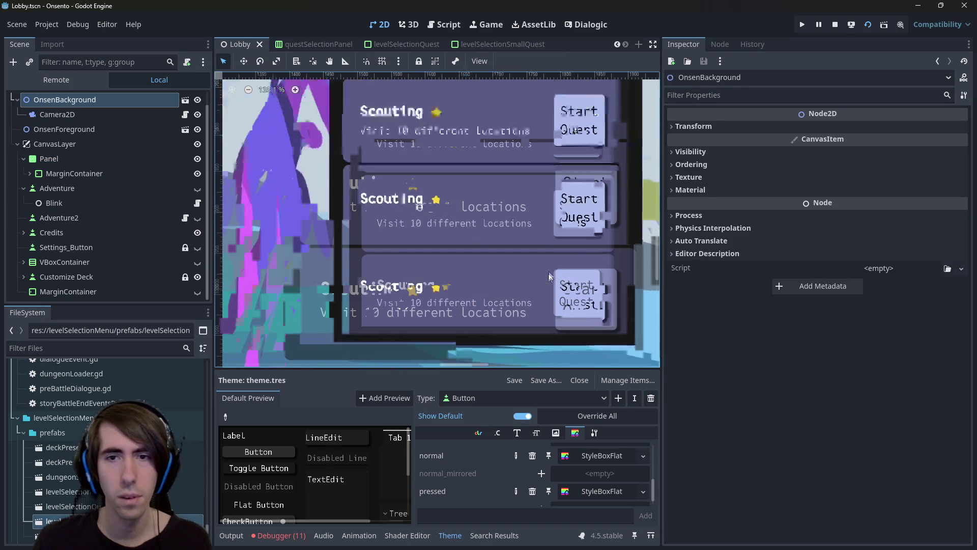
scroll(459, 271, "up", 2)
scroll(481, 271, "right", 2)
left_click(518, 256)
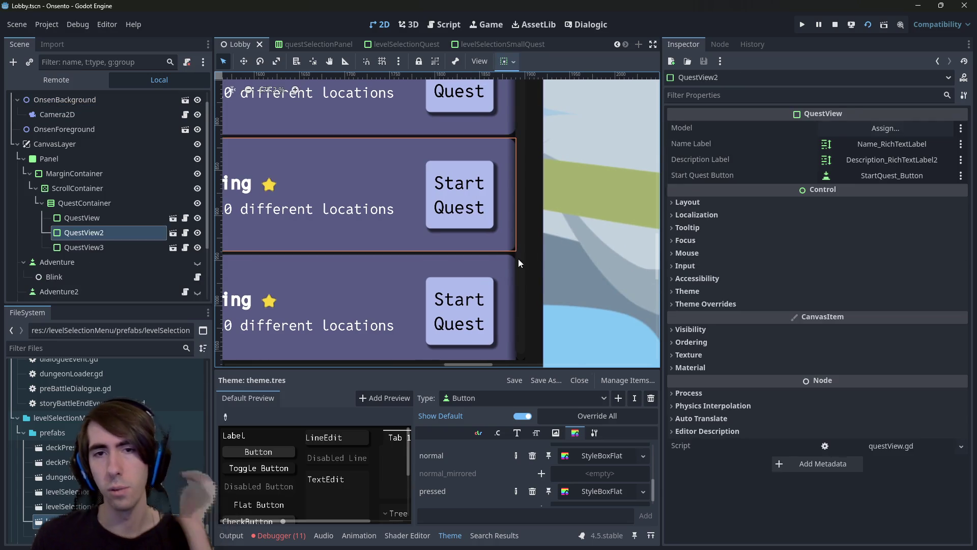
scroll(517, 260, "down", 2)
scroll(511, 262, "down", 2)
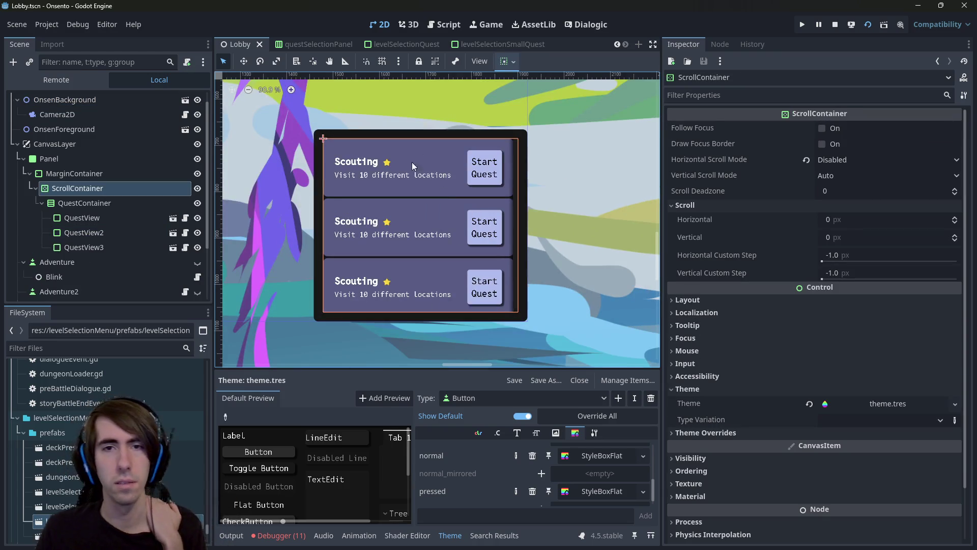
left_click(73, 198)
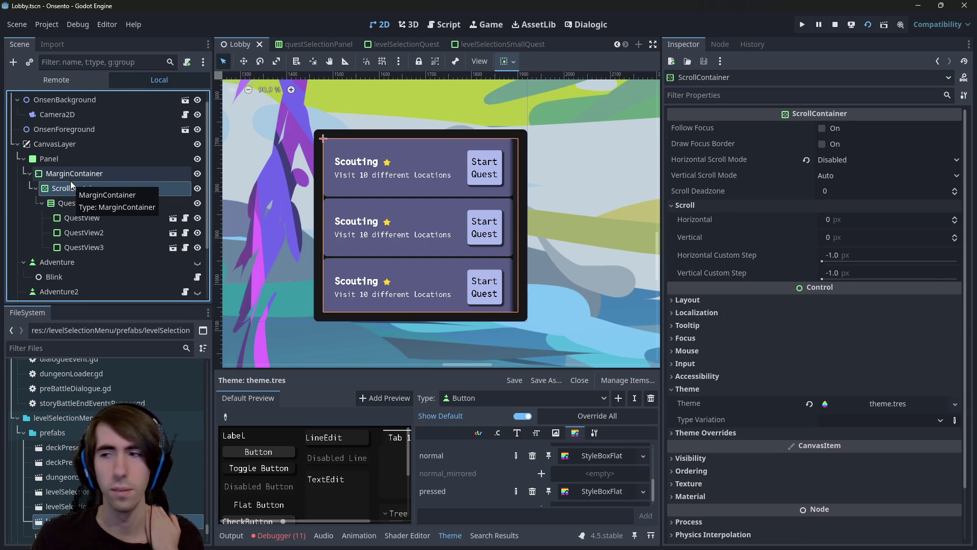
left_click(72, 180)
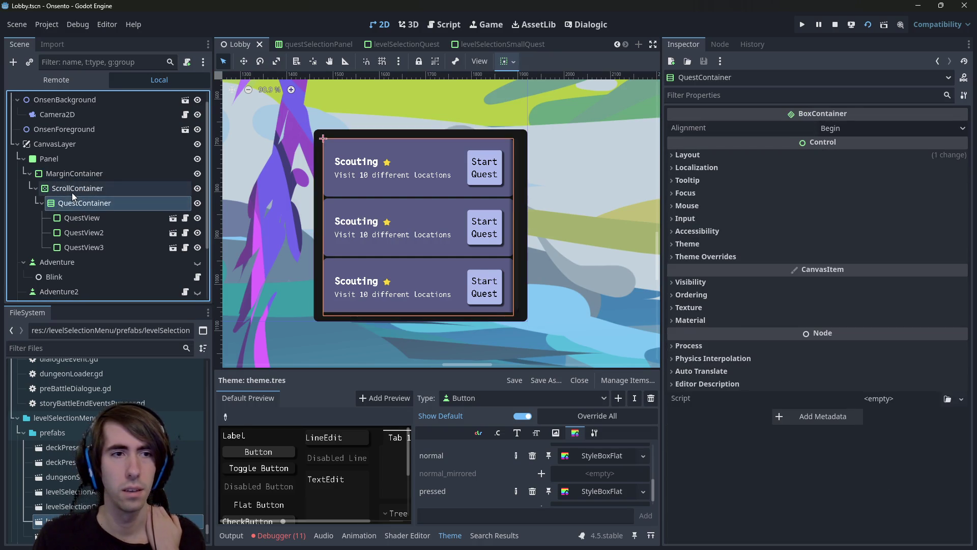
left_click(73, 203)
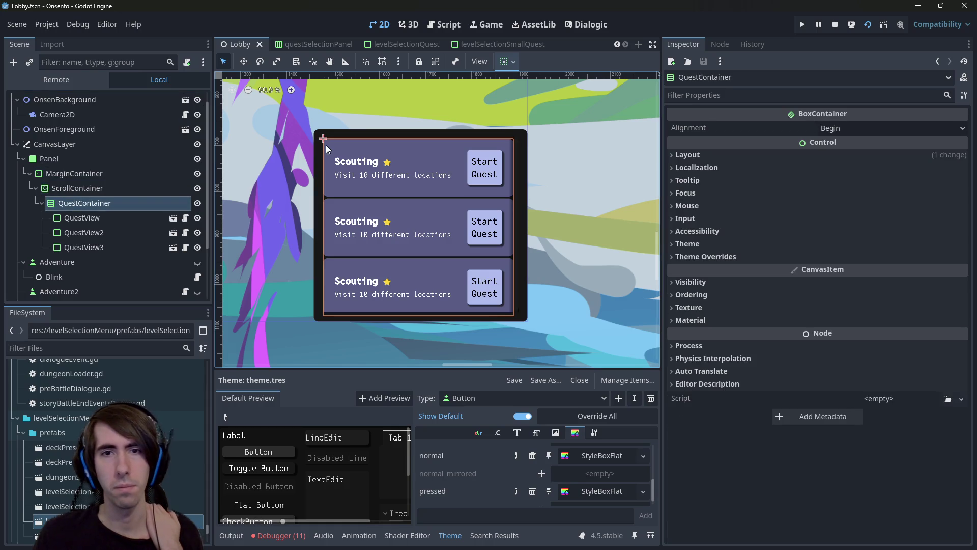
left_click(691, 257)
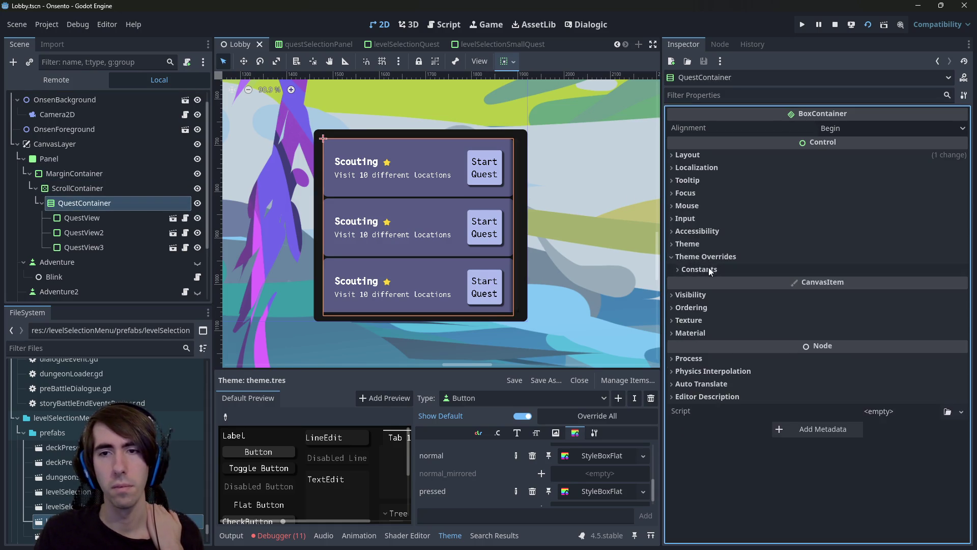
left_click(703, 257)
Step: Check the ScrollContainer's empty style override and view the lobby layout
left_click(91, 192)
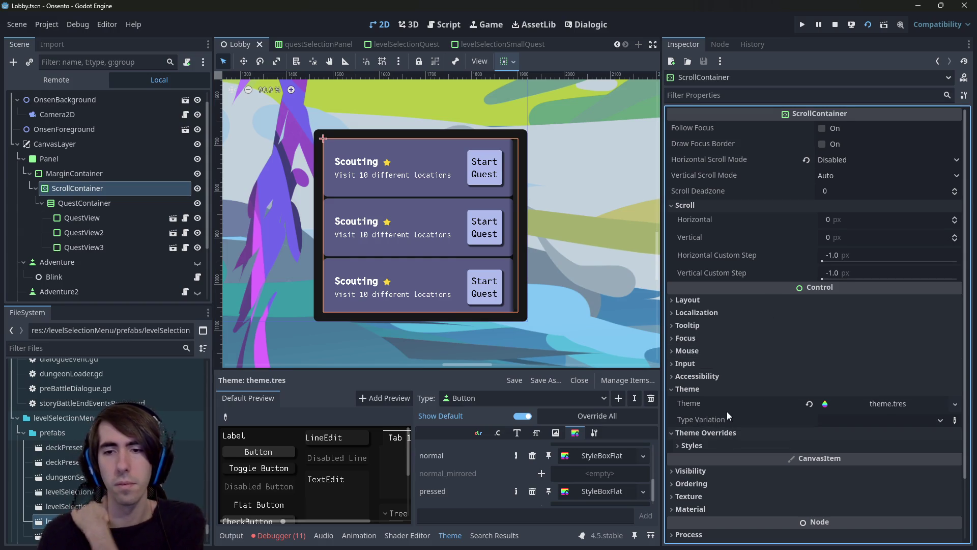
left_click(729, 432)
scroll(733, 445, "down", 1)
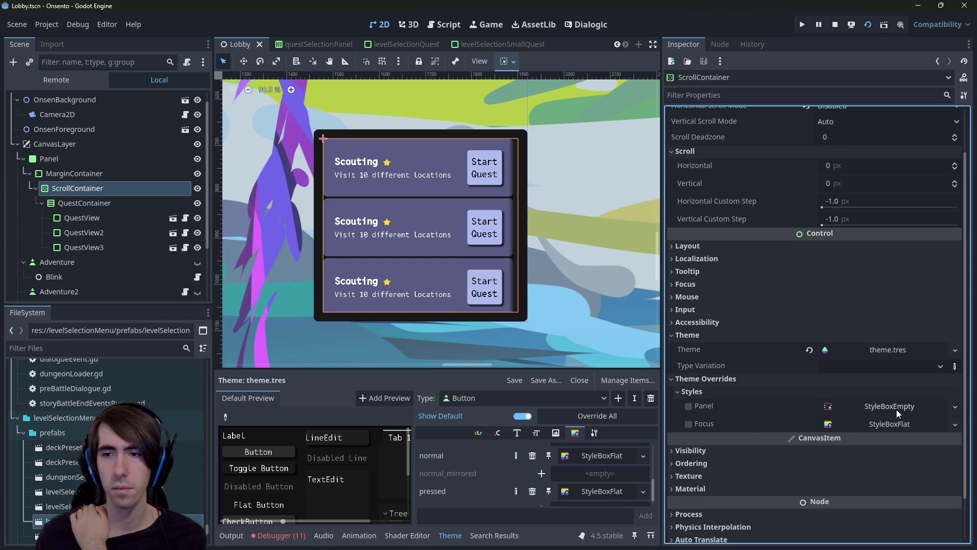
mouse_move(337, 294)
left_mouse_down()
mouse_move(400, 313)
mouse_move(442, 261)
left_mouse_up()
scroll(398, 314, "down", 4)
left_click(440, 320)
scroll(440, 324, "down", 3)
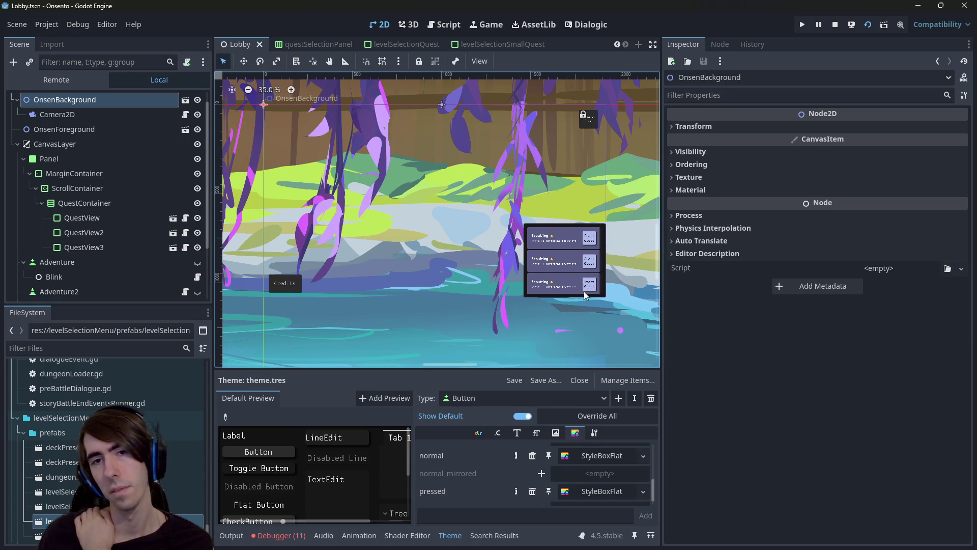
scroll(585, 279, "up", 5)
Step: Position the quest Panel at x 1433, y 640 and save the Lobby scene
left_click(489, 128)
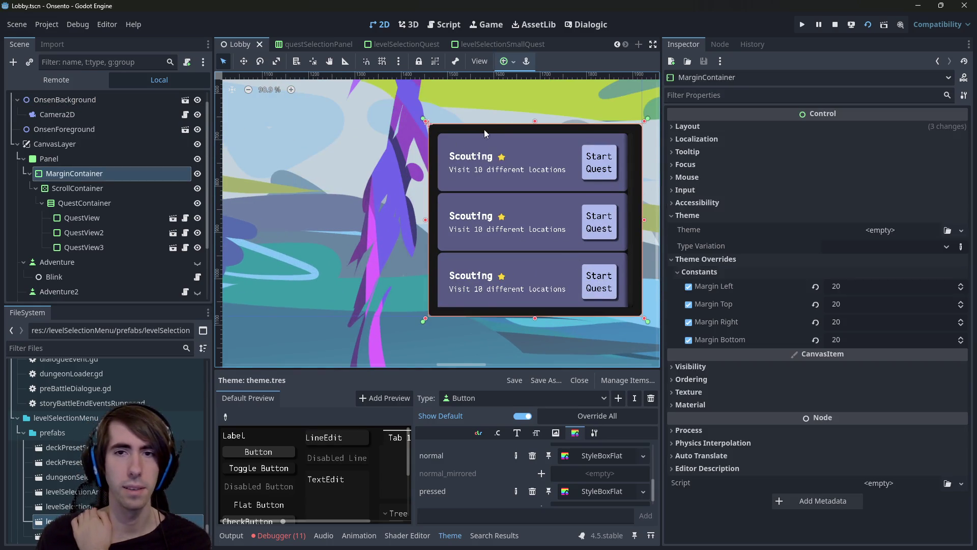
left_click(87, 160)
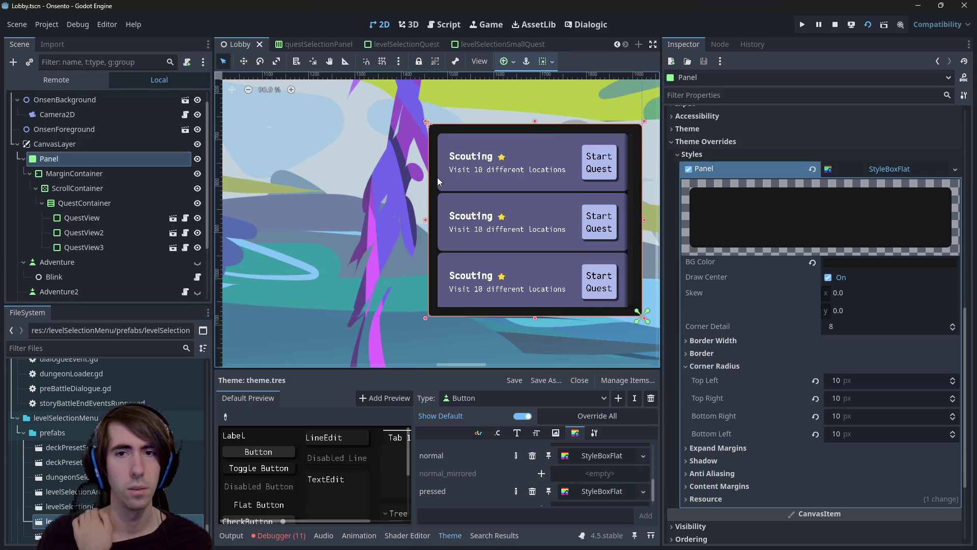
scroll(742, 152, "up", 3)
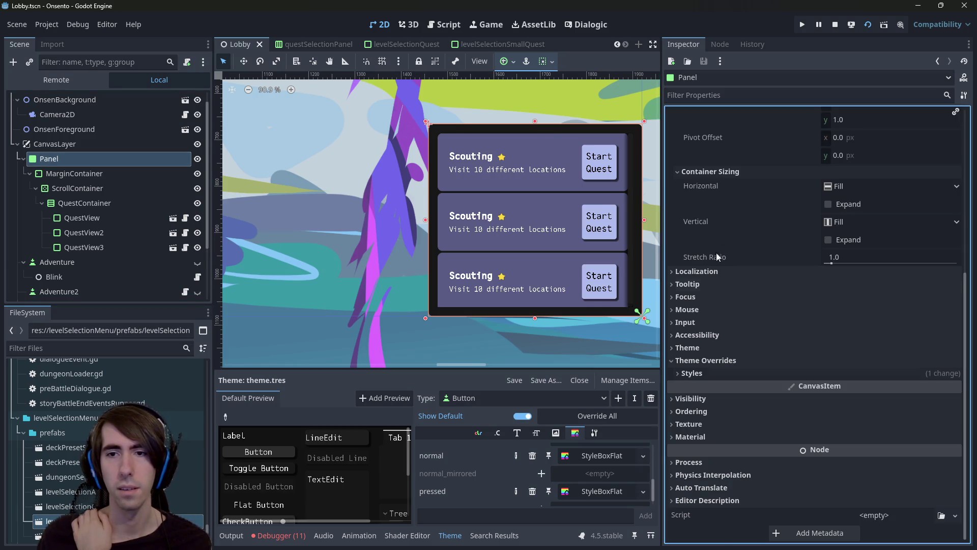
scroll(720, 342, "up", 4)
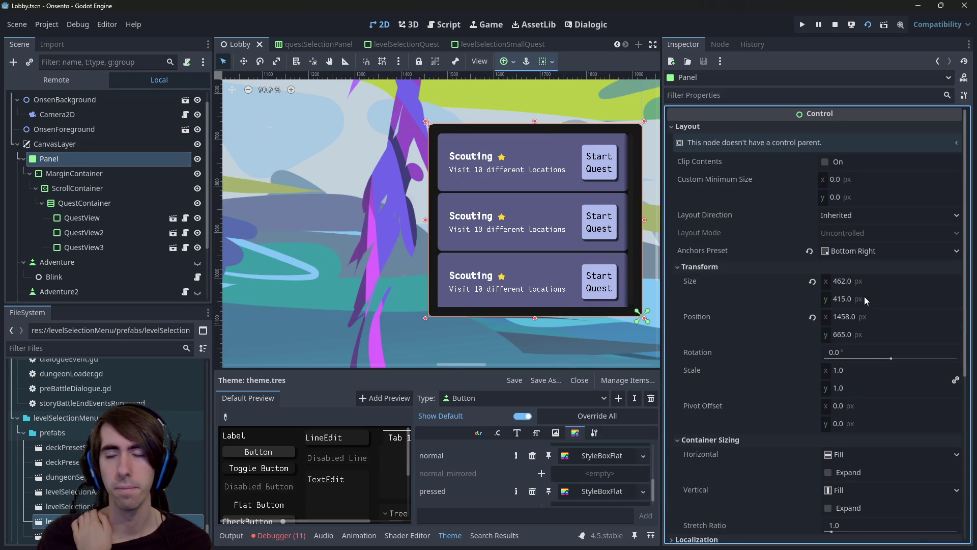
left_click(878, 317)
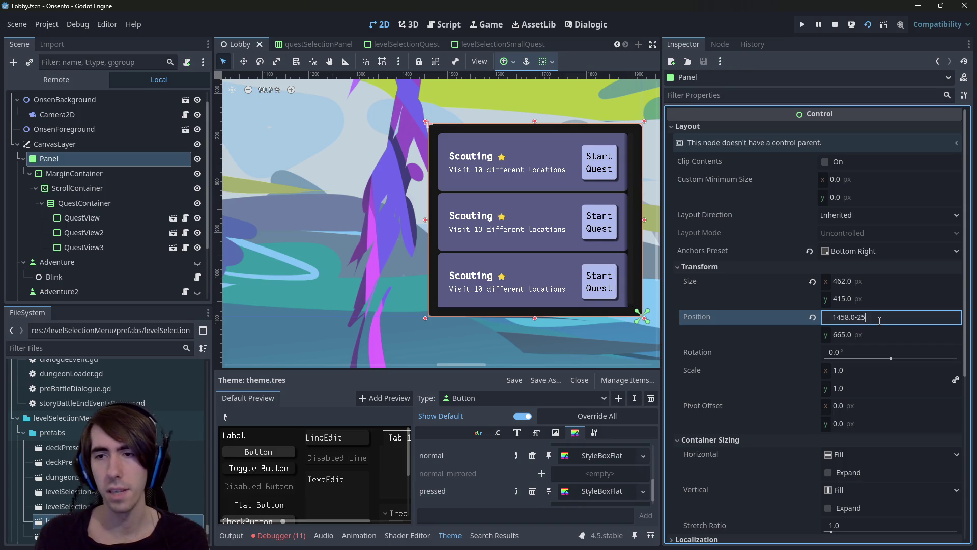
key("Tab")
key("Return")
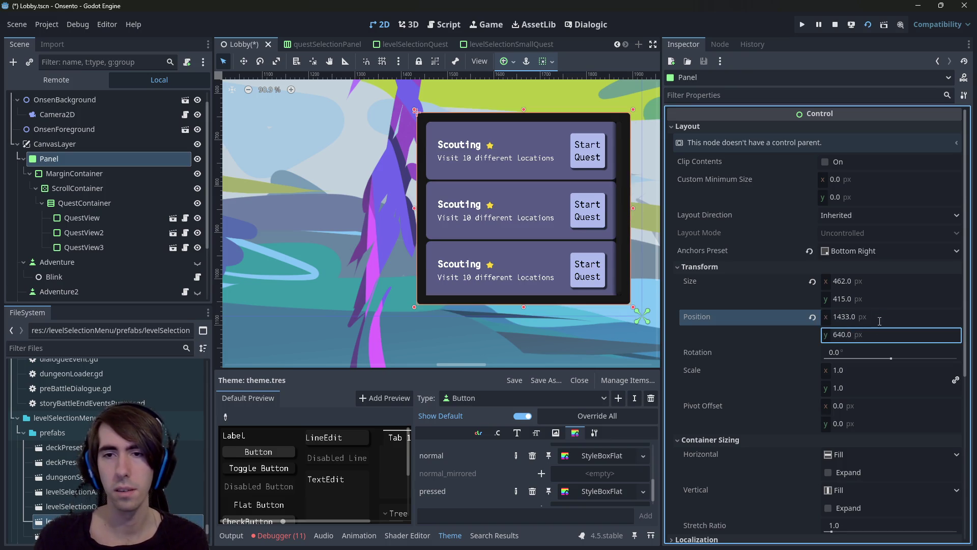
scroll(340, 213, "down", 2)
left_click(398, 328)
scroll(412, 323, "left", 2)
key("ctrl+s")
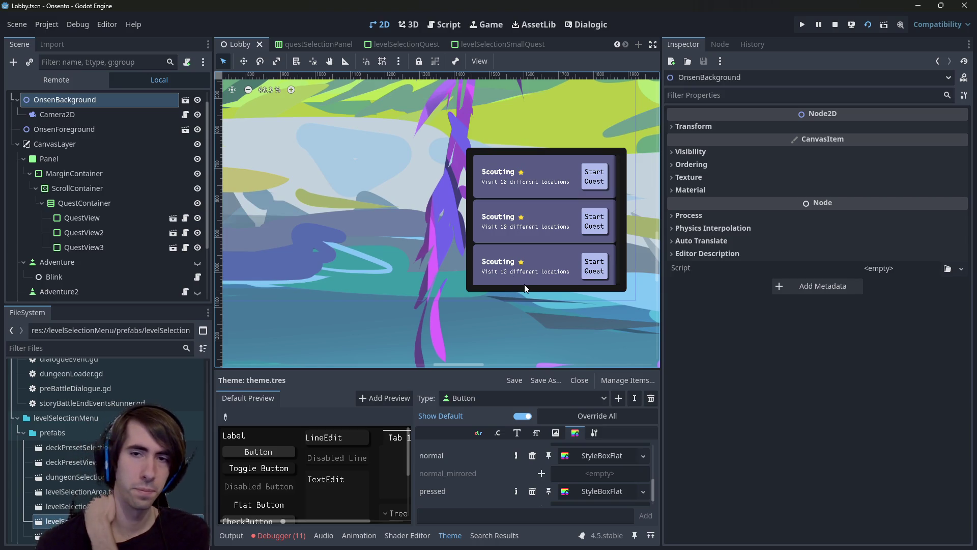
Step: Delete QuestView3 from the QuestContainer after an undone test duplicate
left_click(108, 206)
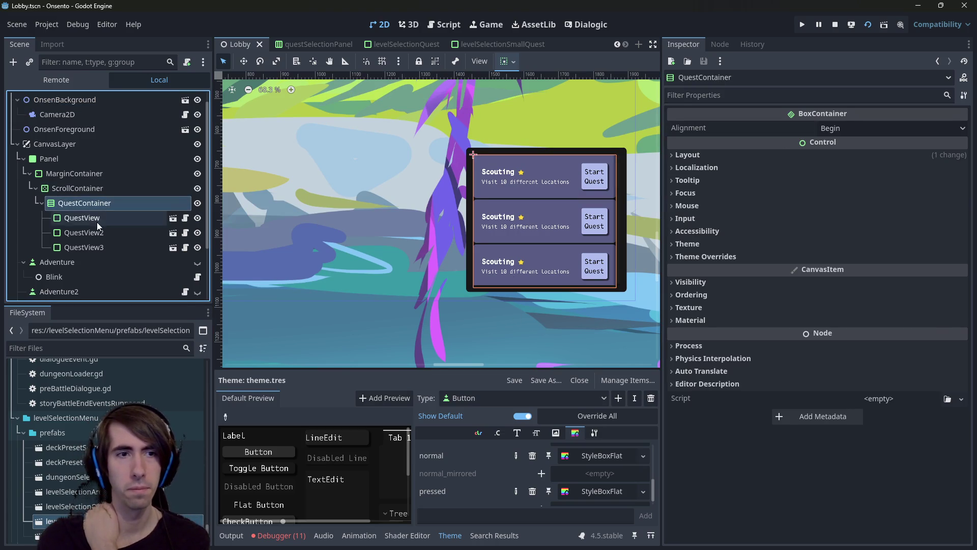
left_click(91, 247)
key("ctrl+d")
key("ctrl+z")
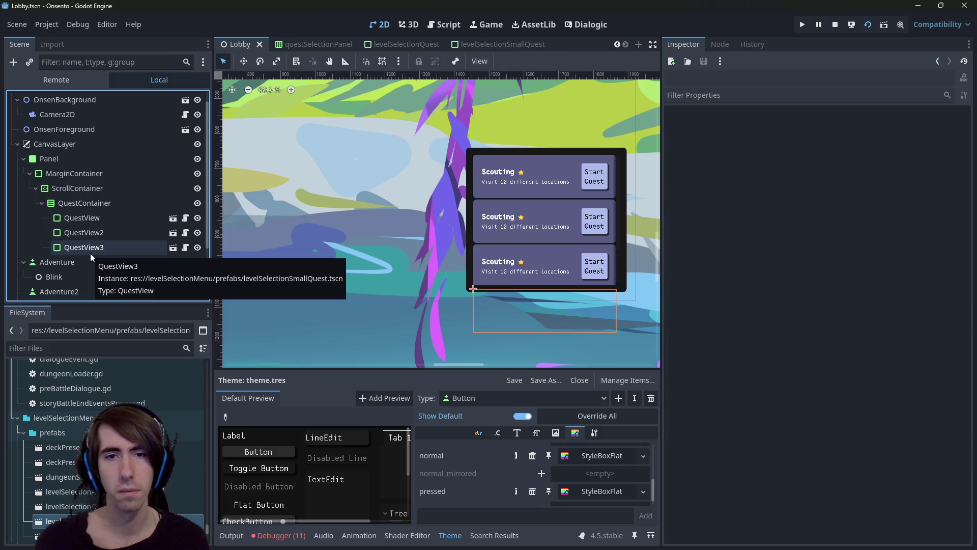
left_click(115, 231)
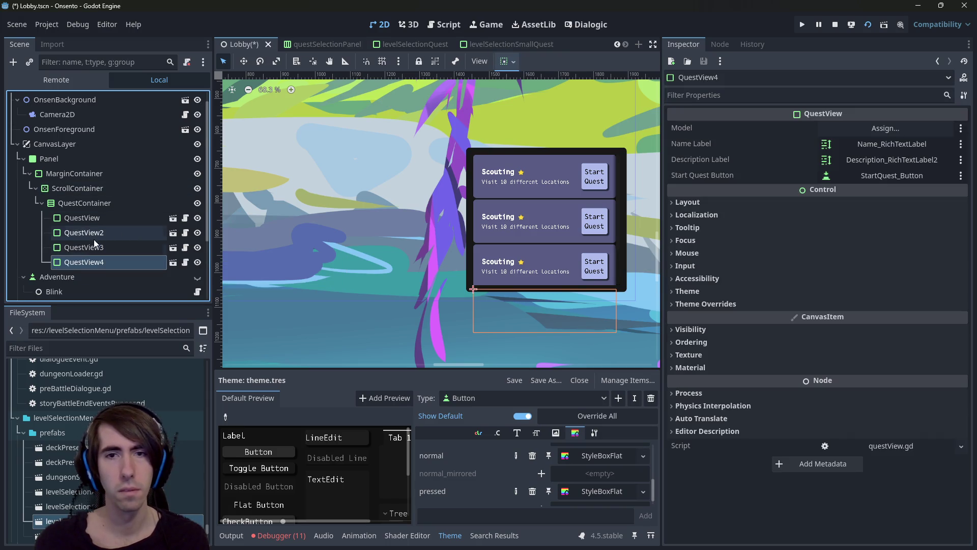
left_click(88, 241)
key("Delete")
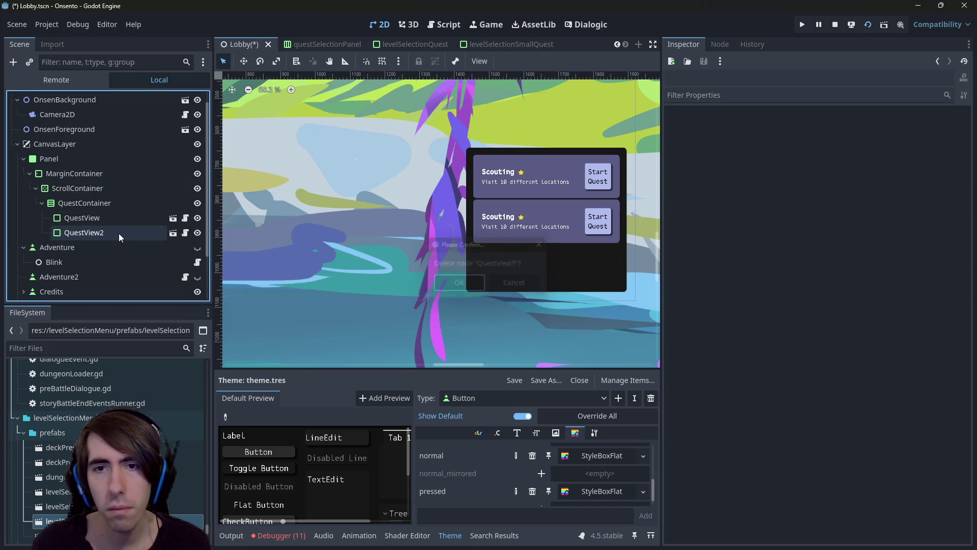
Step: Preview extra copies of QuestView2, then undo so only two quest entries remain
left_click(111, 232)
key("ctrl+d")
key("ctrl+d")
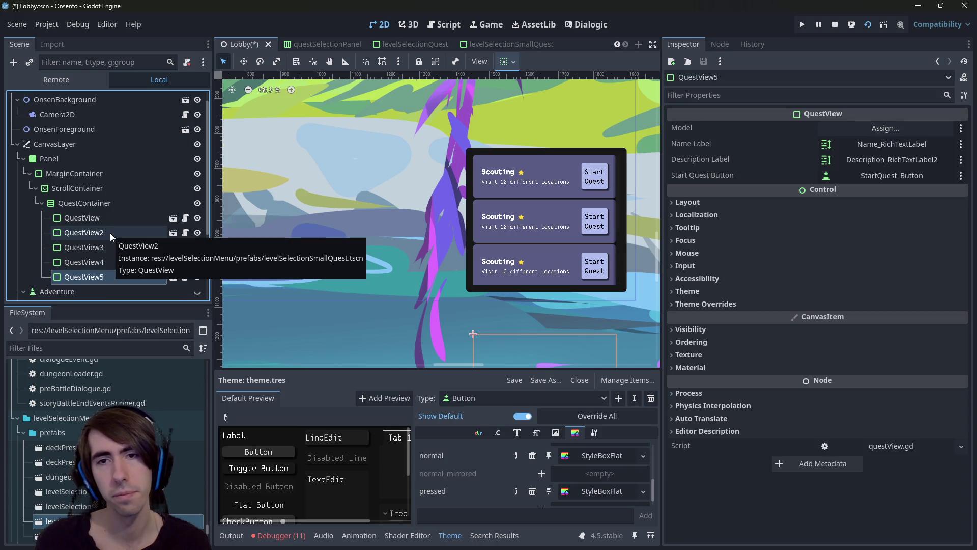
key("ctrl+d")
key("ctrl+d")
key("ctrl+z")
key("ctrl+z")
key("ctrl+z")
key("ctrl+z")
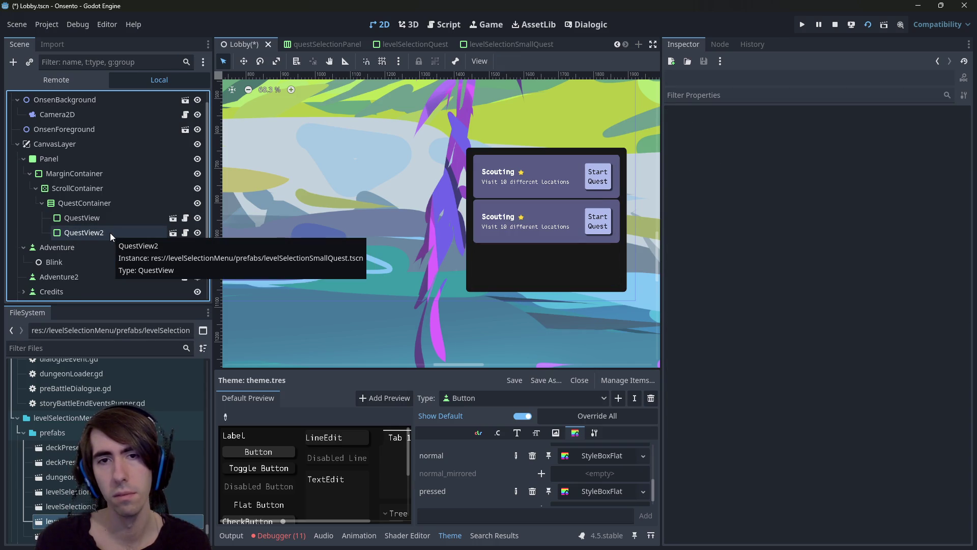
scroll(413, 278, "down", 2)
scroll(427, 281, "down", 1)
scroll(459, 297, "down", 2)
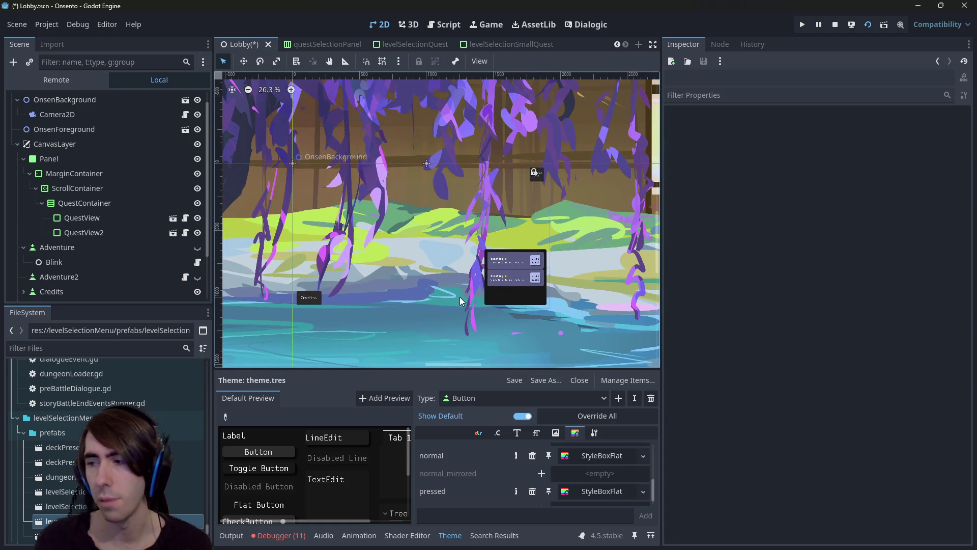
scroll(460, 297, "up", 2)
scroll(537, 294, "up", 2)
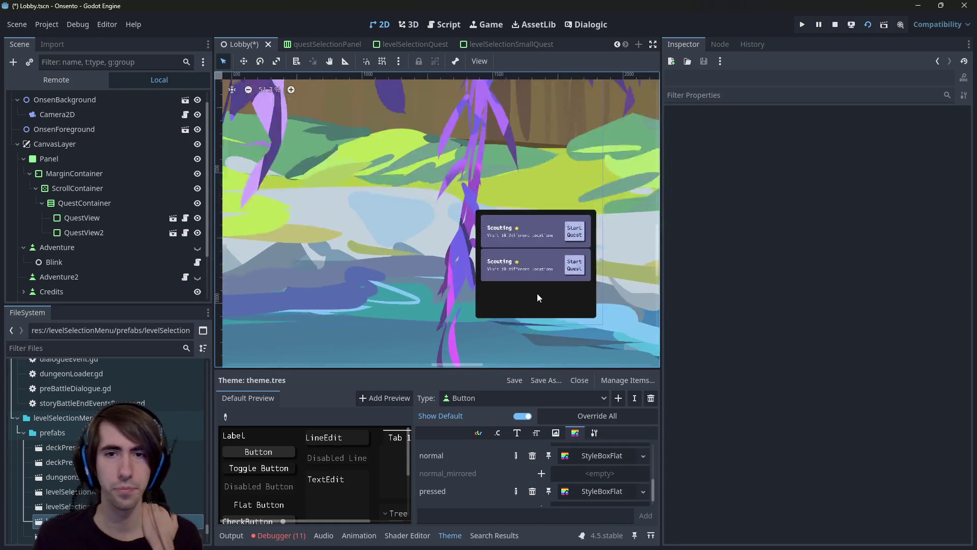
scroll(528, 299, "up", 3)
scroll(527, 299, "up", 1)
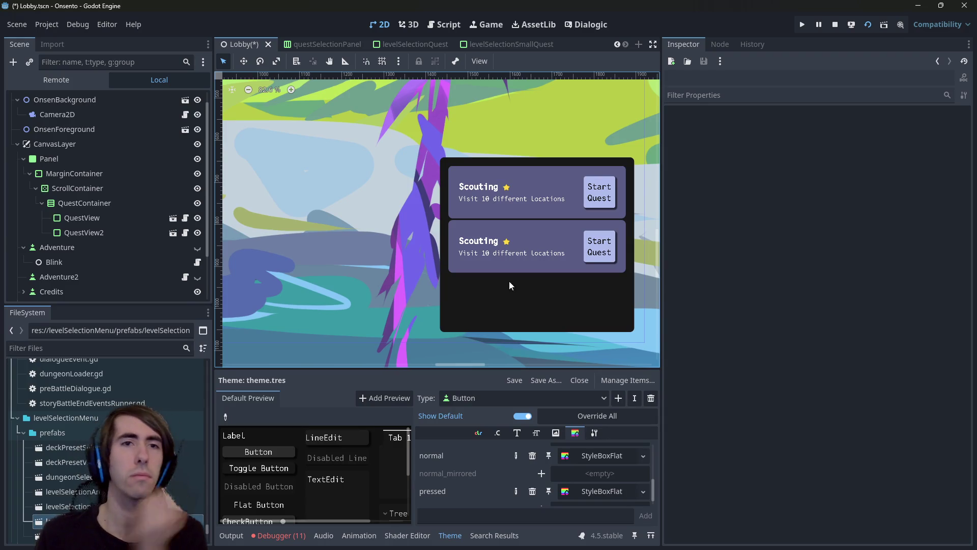
scroll(489, 309, "down", 2)
scroll(479, 314, "down", 2)
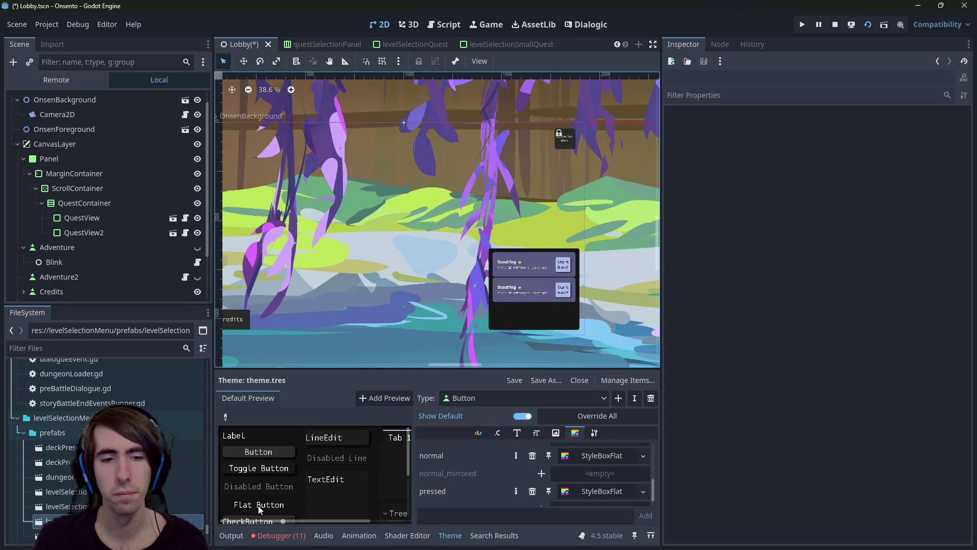
Step: Show the Debugger's Errors list in the bottom panel
left_click(281, 537)
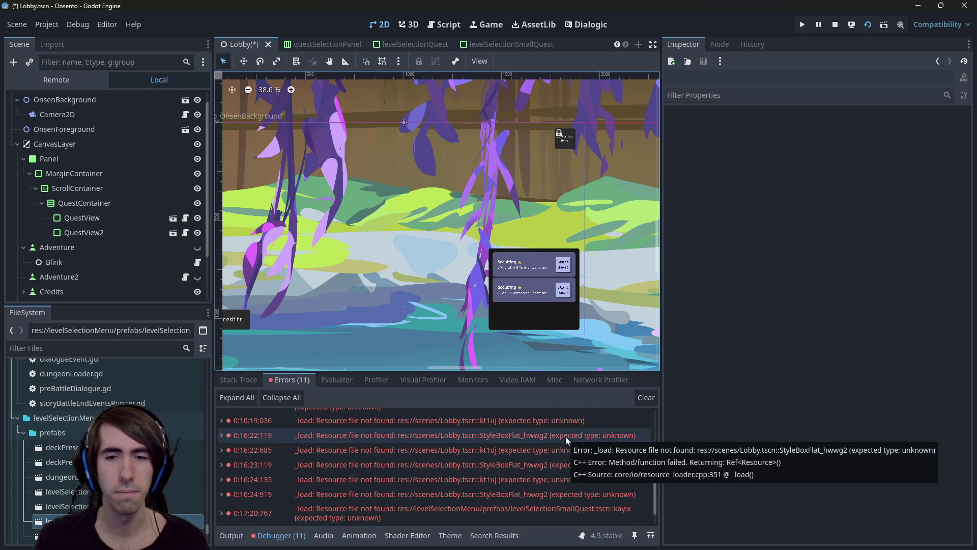
scroll(612, 413, "down", 1)
Step: Clear the logged debugger errors and pan the view over the quest panel
left_click(641, 397)
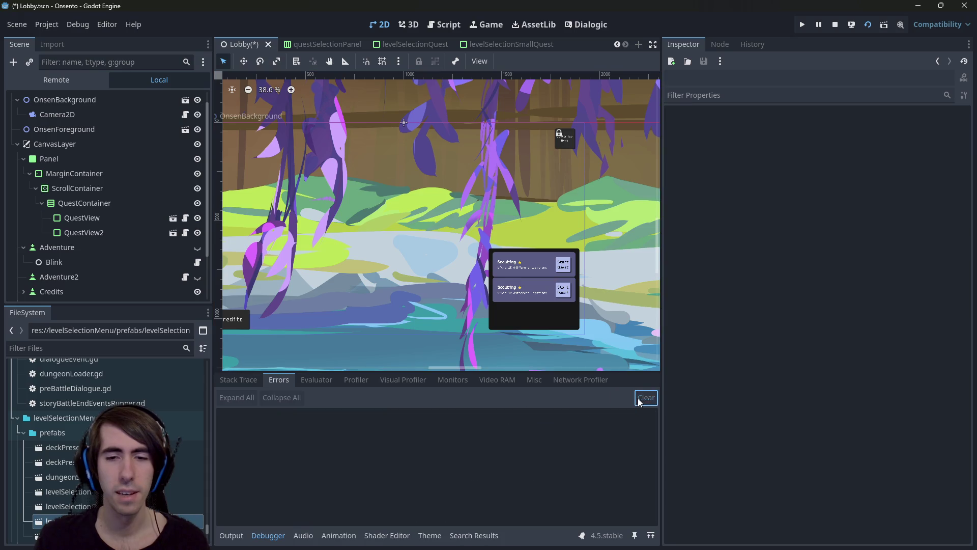
scroll(569, 269, "up", 2)
scroll(545, 276, "up", 2)
scroll(545, 276, "down", 3)
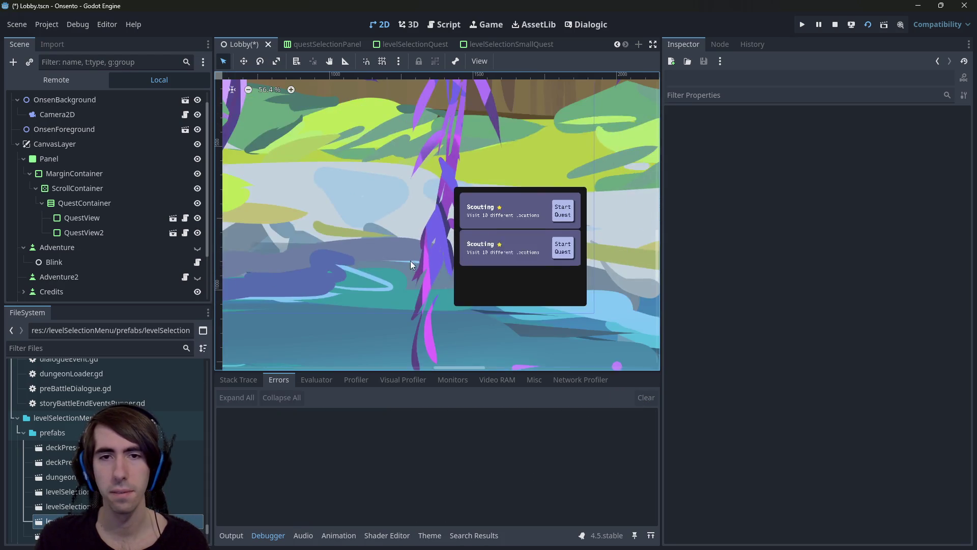
scroll(530, 292, "up", 2)
scroll(531, 293, "down", 1)
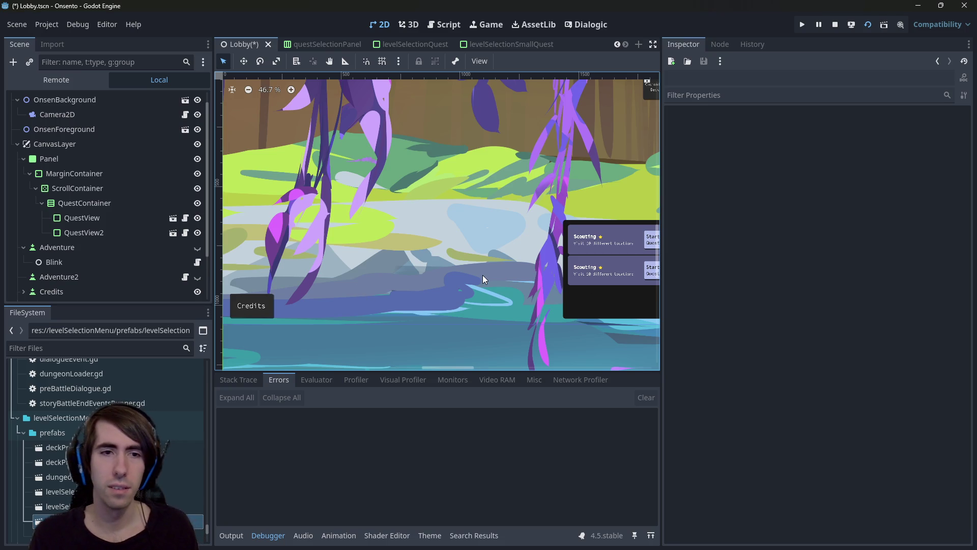
left_click_drag(483, 275, 452, 273)
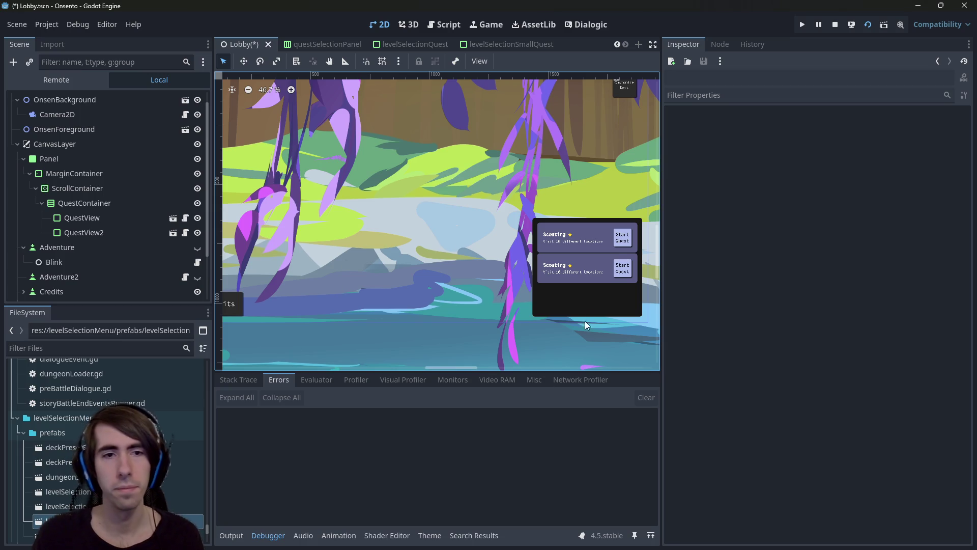
scroll(565, 267, "up", 3)
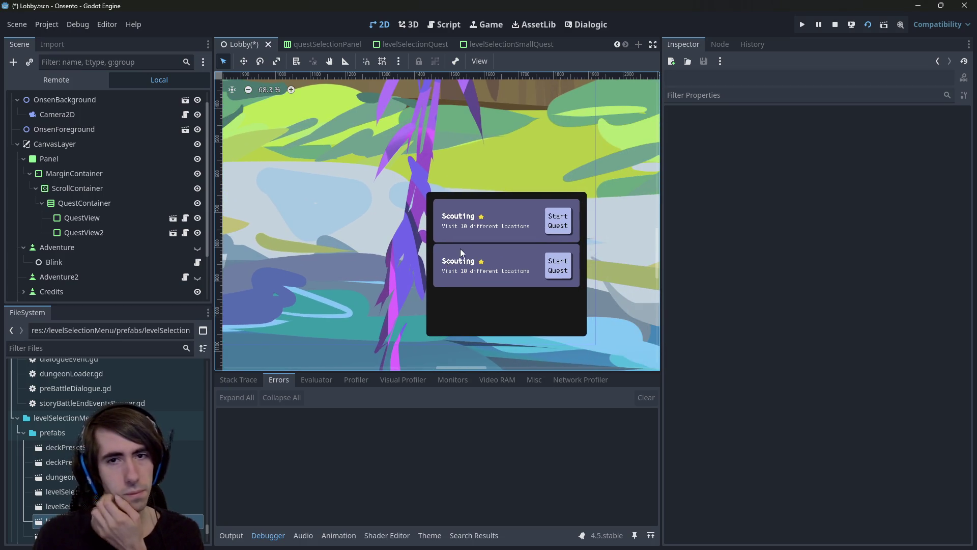
Step: Replace the Panel's StyleBoxFlat theme override with a New StyleBoxEmpty
left_click(74, 173)
left_click(49, 159)
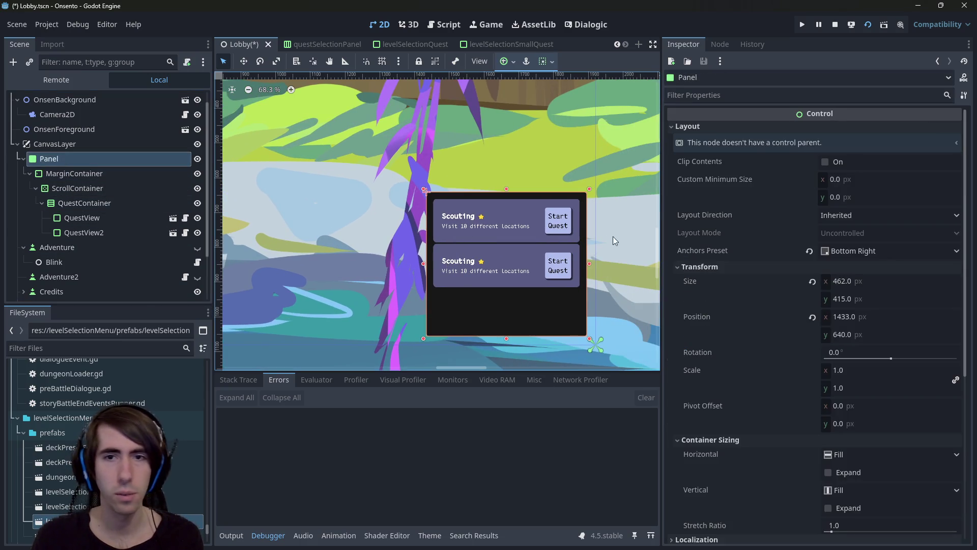
scroll(761, 421, "down", 5)
left_click(782, 374)
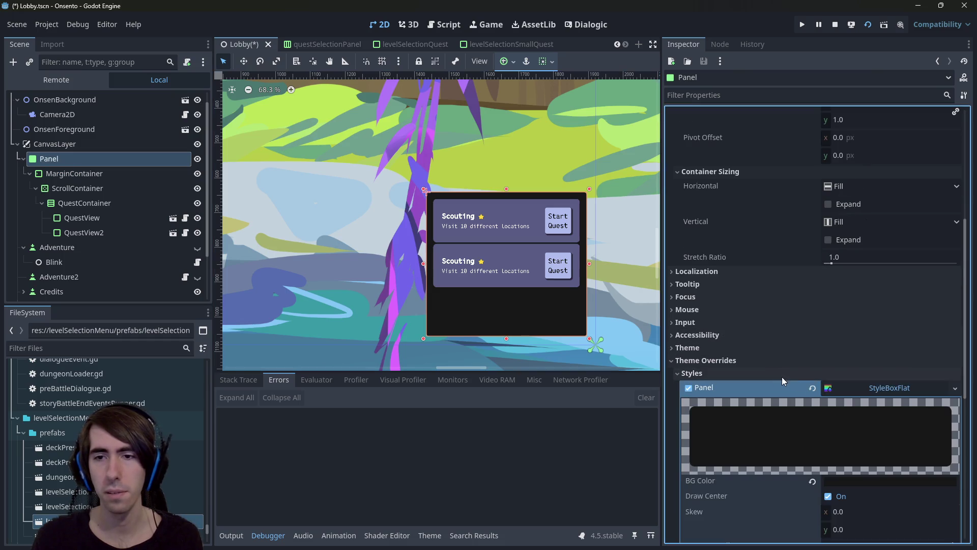
left_click(948, 385)
left_click(938, 376)
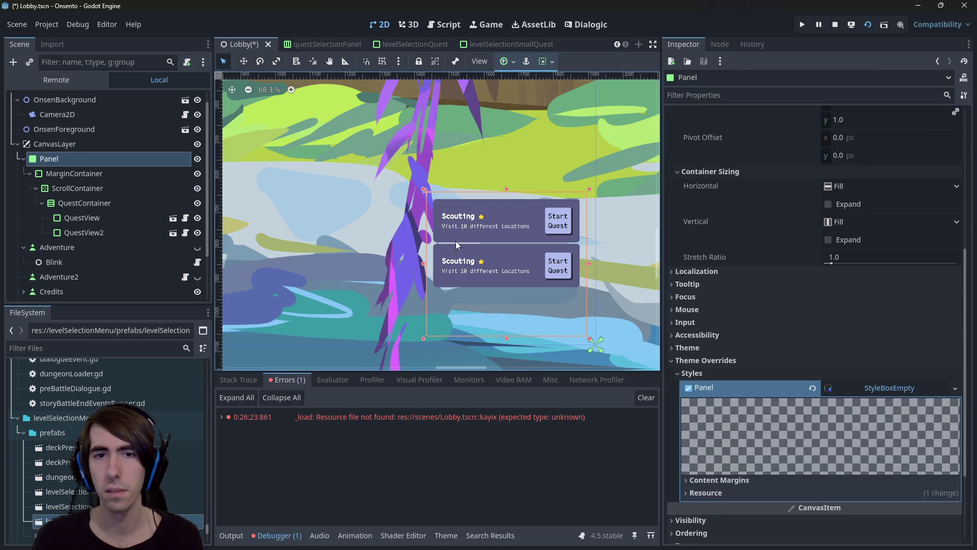
scroll(481, 310, "down", 2)
scroll(482, 310, "down", 3)
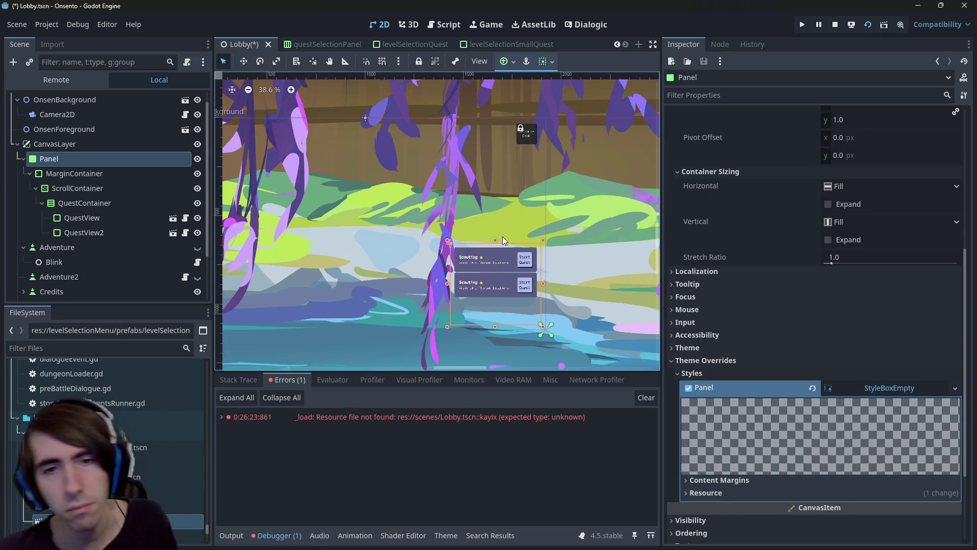
scroll(511, 259, "up", 3)
scroll(510, 259, "up", 2)
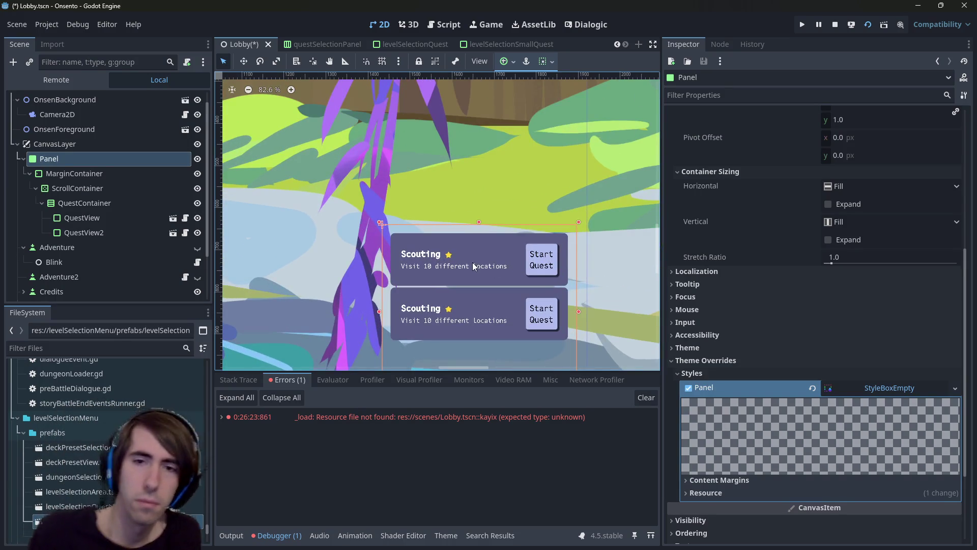
left_click(487, 248)
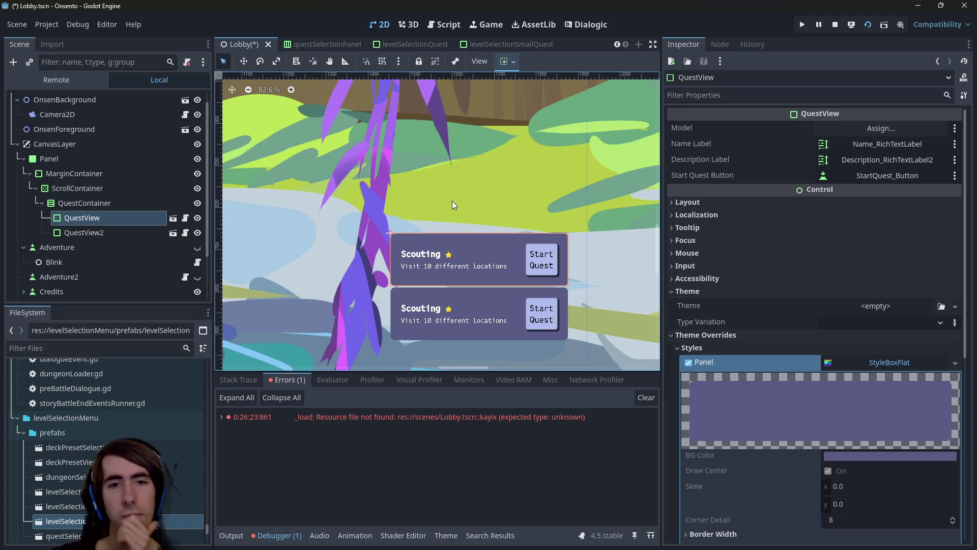
scroll(451, 235, "down", 1)
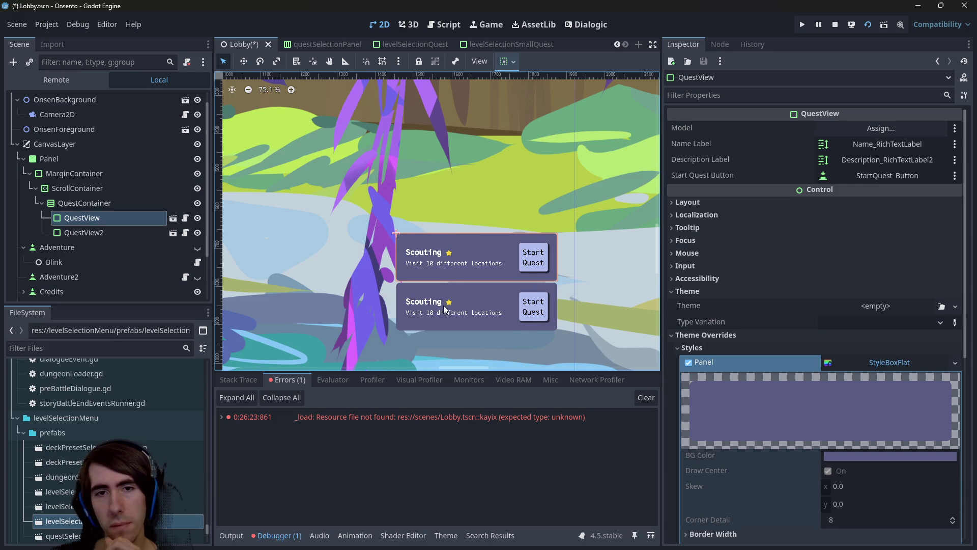
Step: Switch to the questSelectionPanel scene to compare its quest list
left_click_drag(440, 305, 477, 291)
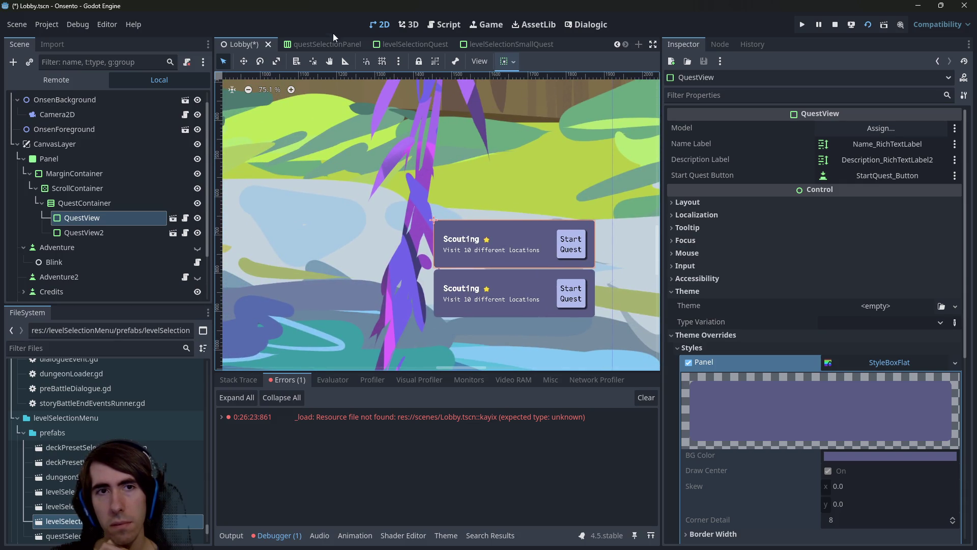
left_click(328, 43)
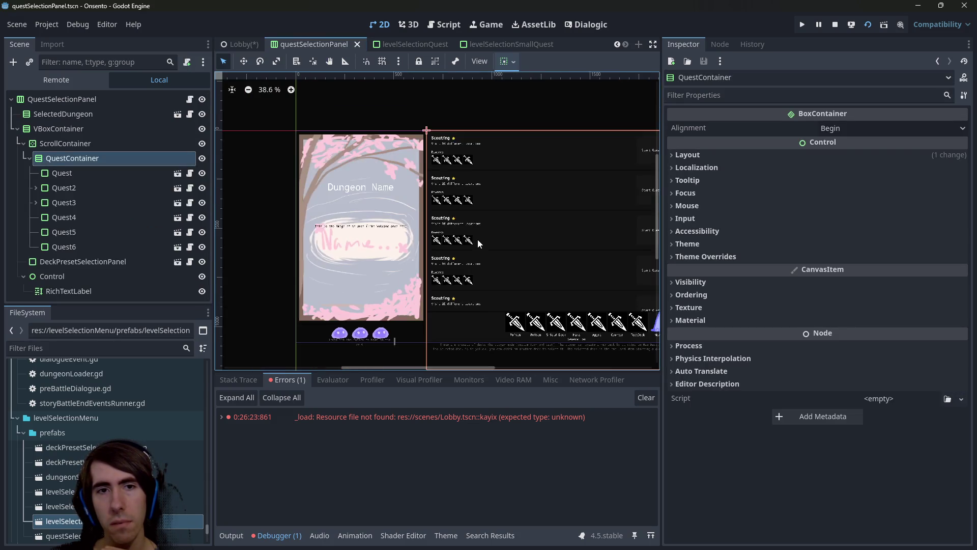
scroll(477, 239, "right", 1)
scroll(468, 241, "right", 2)
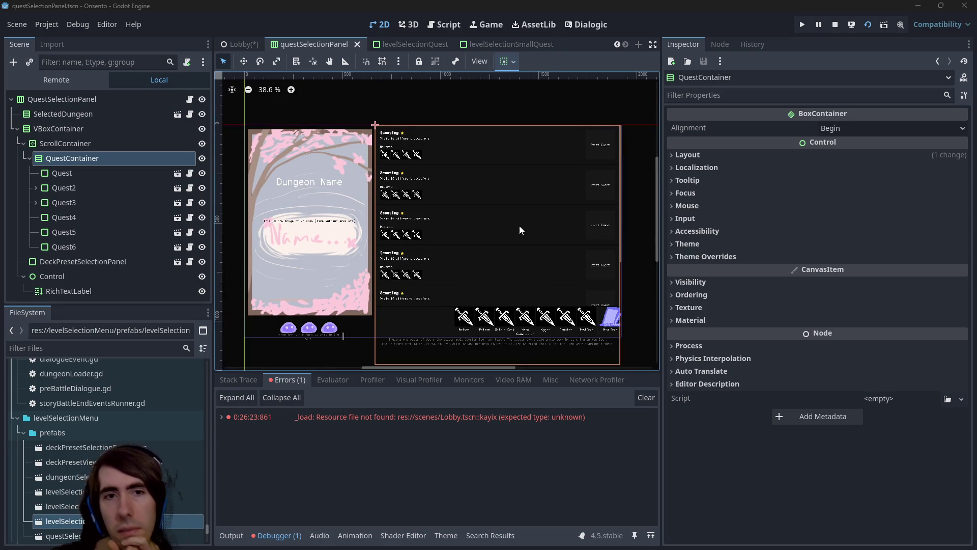
Step: Return to the Lobby scene and close the external image viewer
left_click(239, 46)
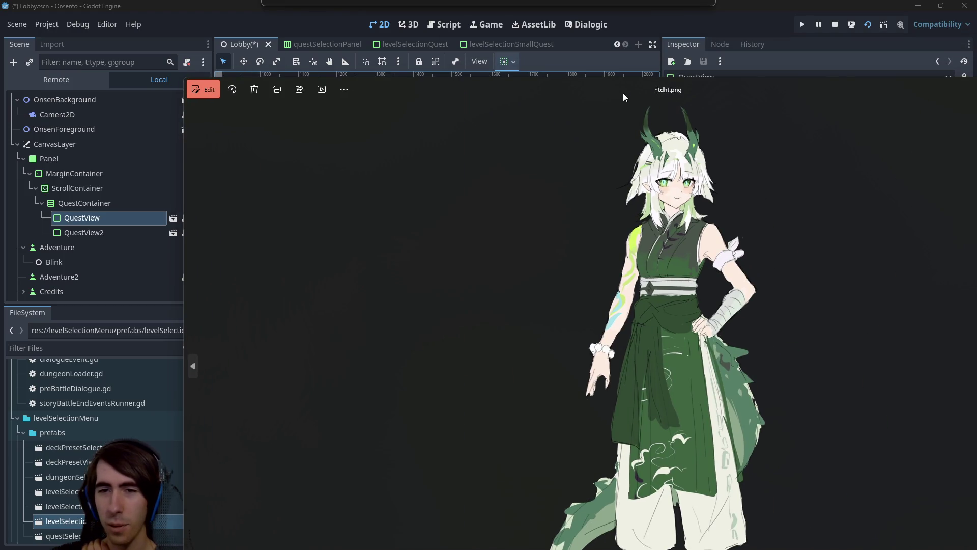
key("Escape")
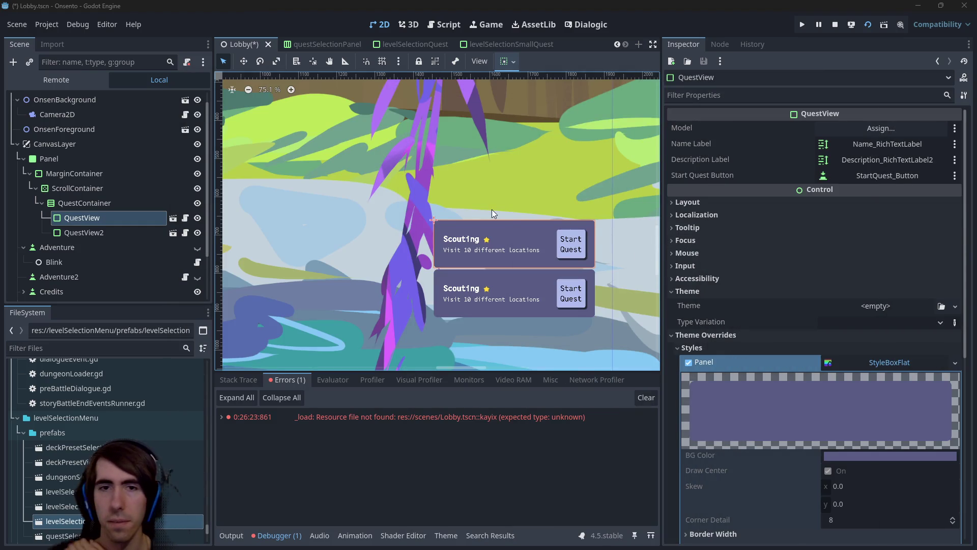
scroll(499, 239, "up", 1)
scroll(494, 255, "up", 2)
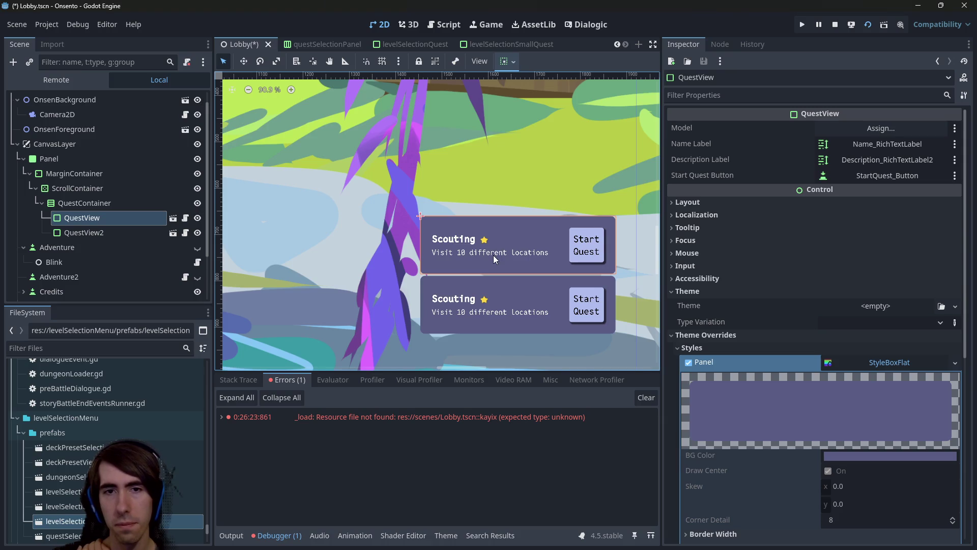
scroll(495, 253, "up", 2)
double_click(494, 253)
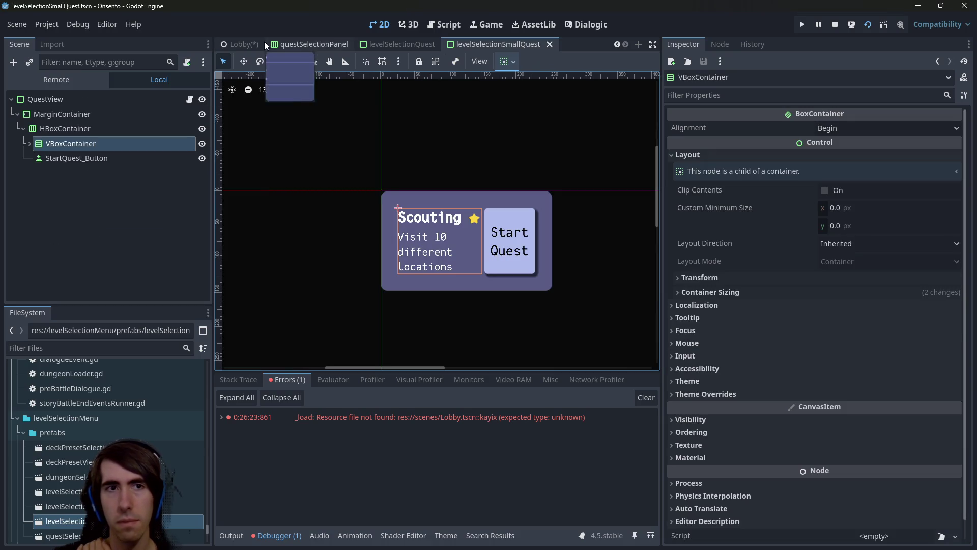
left_click(248, 44)
scroll(429, 262, "down", 2)
scroll(429, 222, "right", 2)
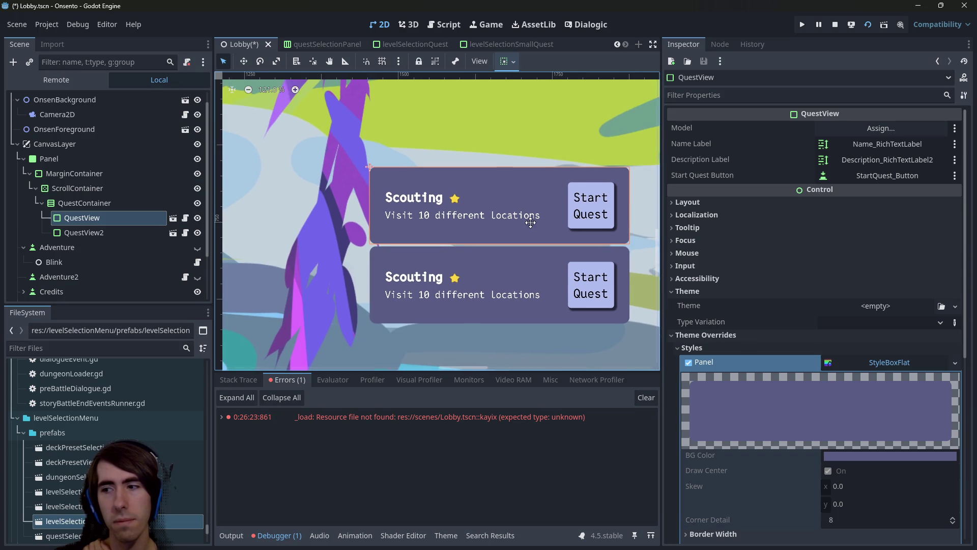
scroll(544, 227, "left", 1)
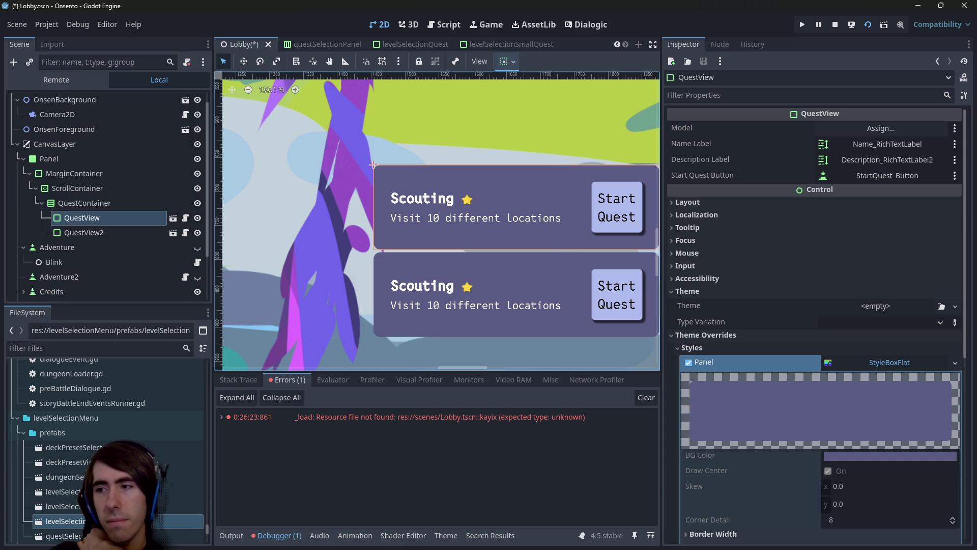
left_click(741, 291)
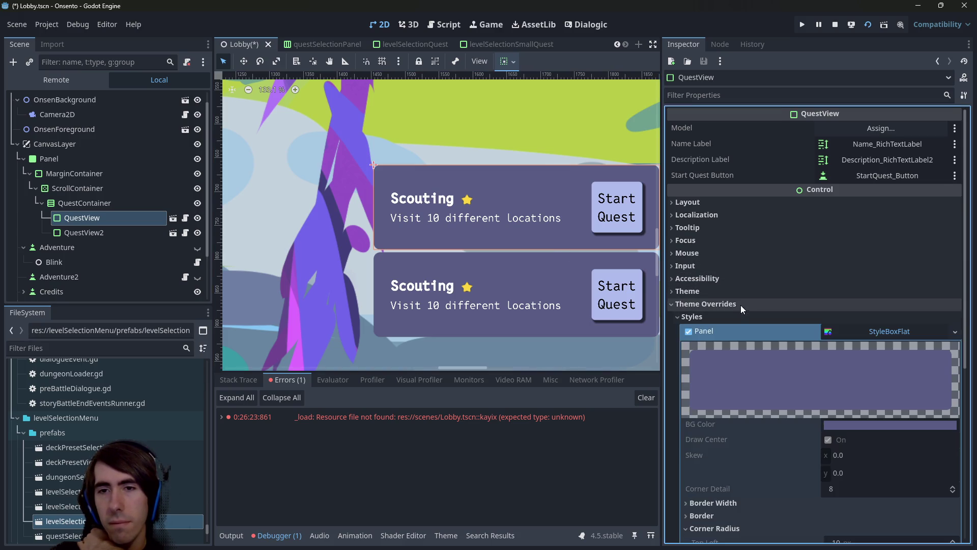
left_click(741, 306)
left_click(625, 306)
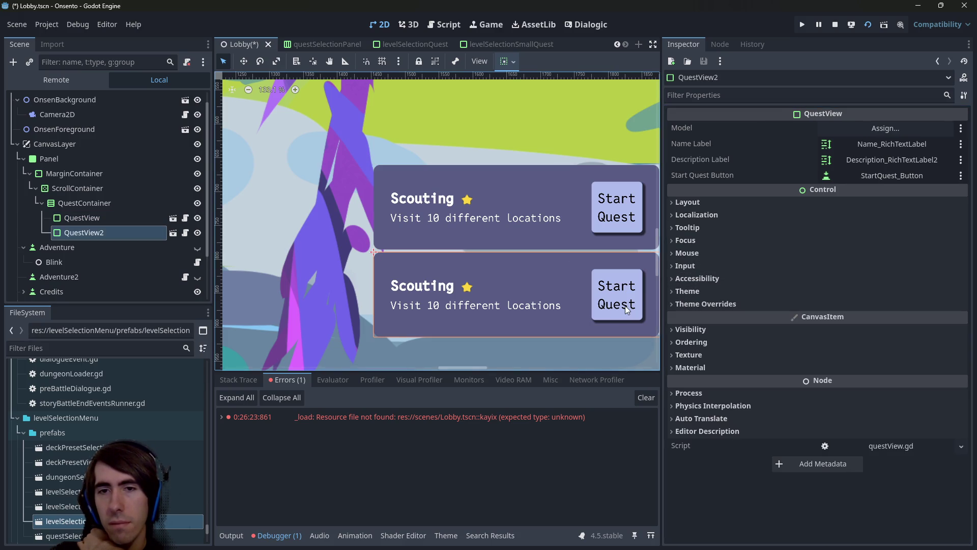
double_click(620, 310)
left_click(496, 236)
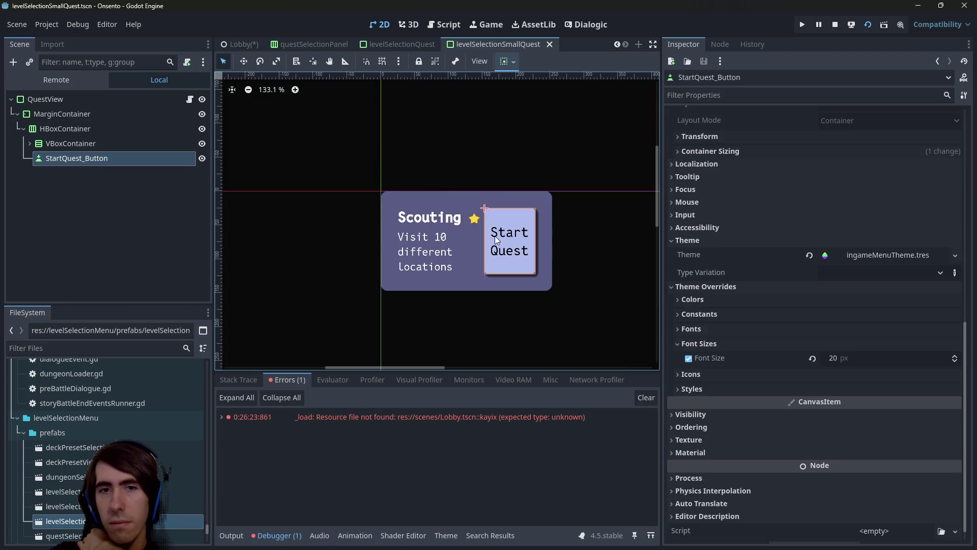
left_click(244, 44)
scroll(462, 278, "down", 1)
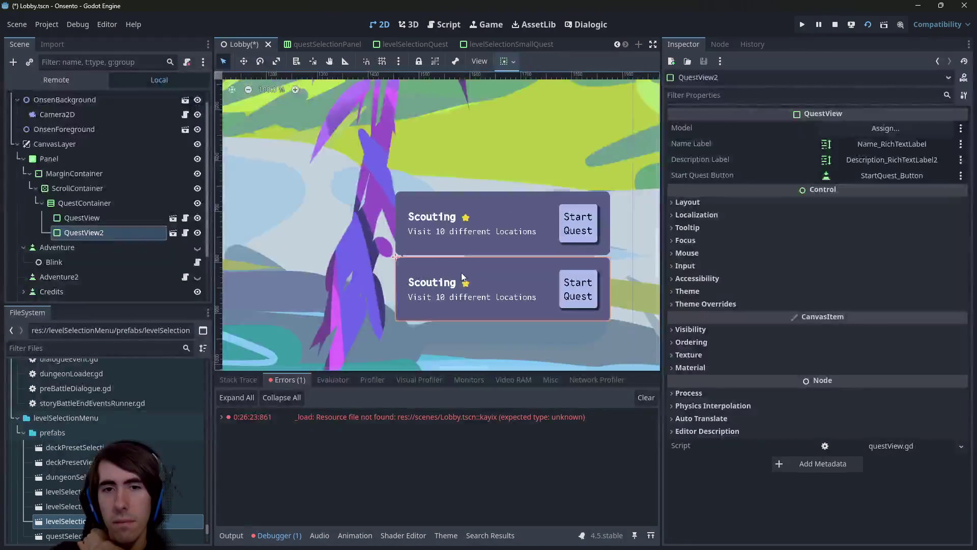
scroll(462, 277, "down", 2)
scroll(461, 273, "up", 1)
scroll(470, 286, "up", 1)
scroll(471, 287, "down", 1)
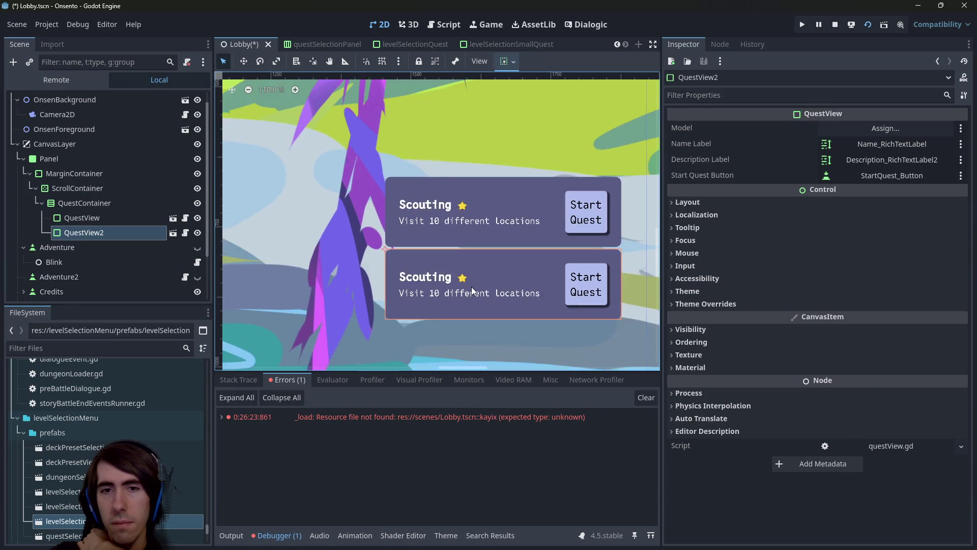
scroll(471, 286, "down", 1)
scroll(571, 311, "down", 1)
scroll(485, 272, "up", 2)
scroll(459, 243, "up", 1)
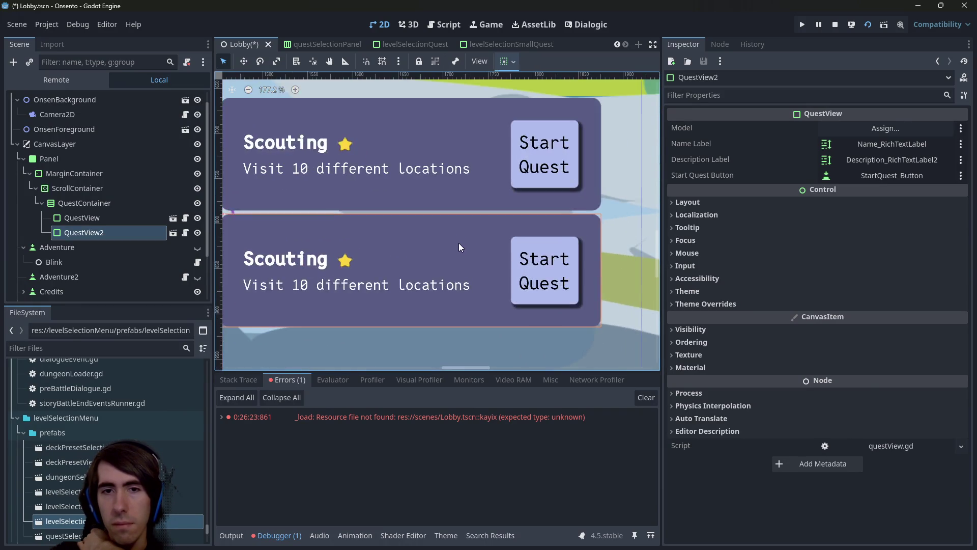
scroll(424, 256, "up", 1)
scroll(424, 260, "down", 1)
scroll(253, 266, "up", 1)
scroll(254, 266, "up", 1)
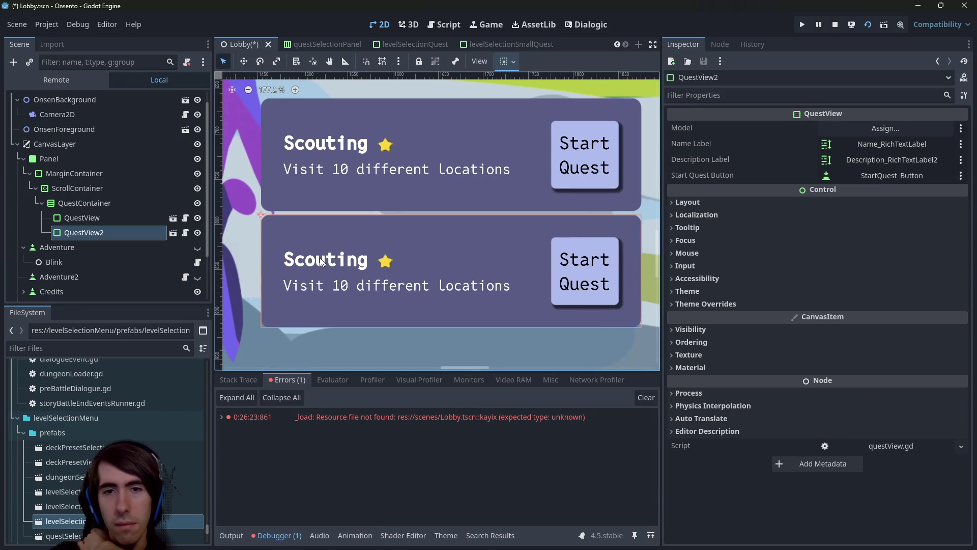
scroll(411, 272, "up", 1)
scroll(456, 255, "down", 3)
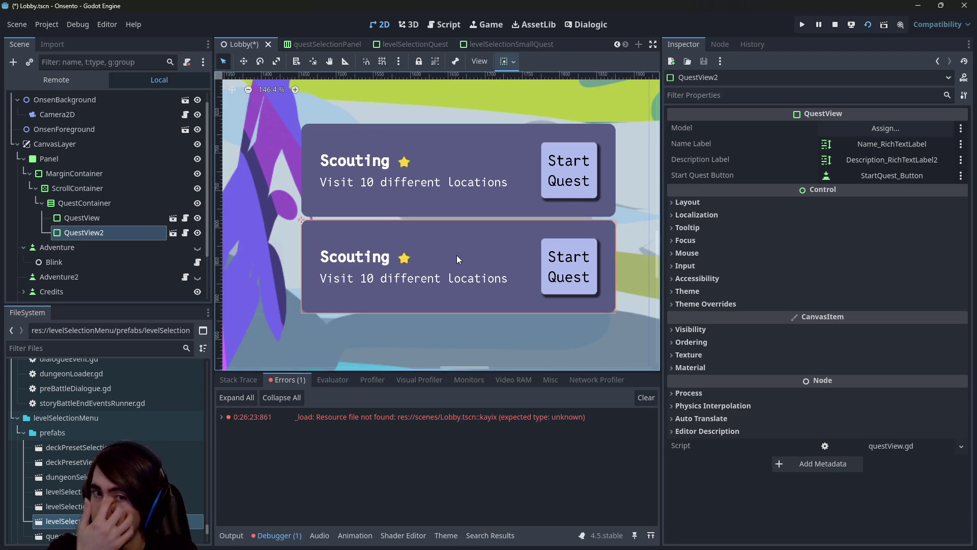
scroll(455, 278, "down", 2)
scroll(456, 278, "down", 5)
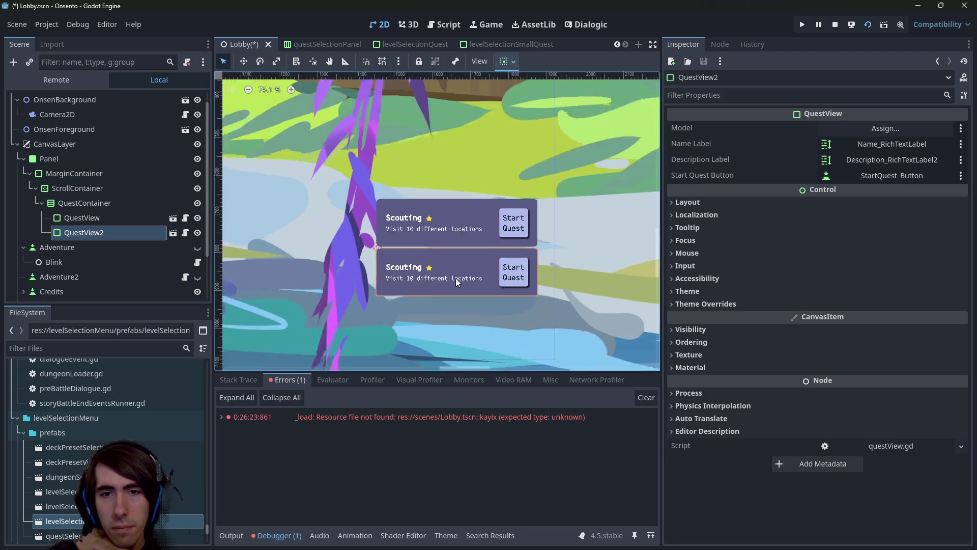
scroll(456, 278, "up", 1)
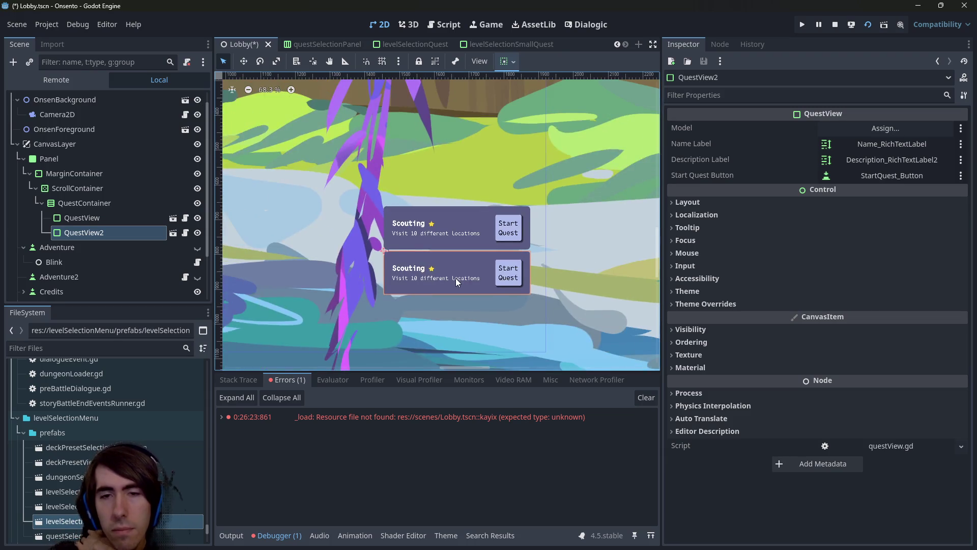
left_click(735, 305)
left_click(728, 315)
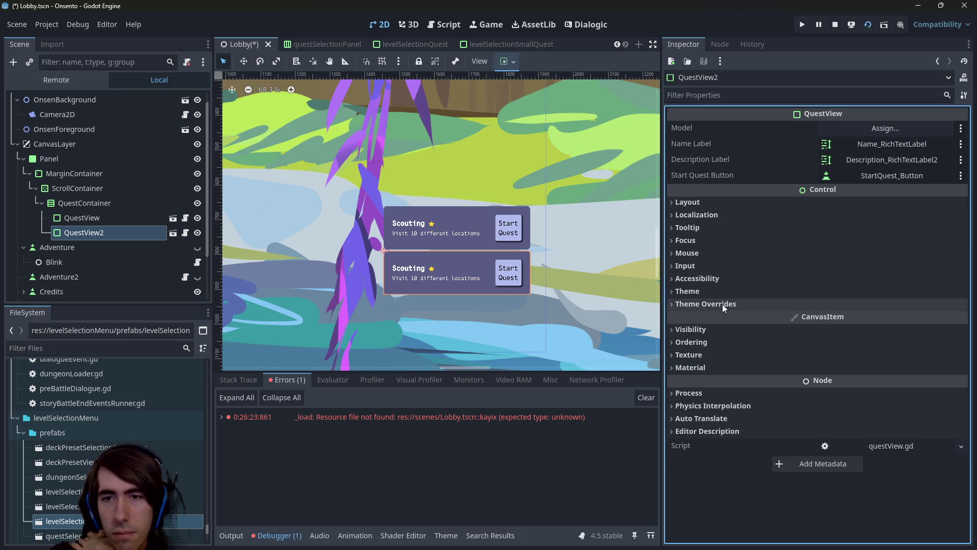
left_click_drag(419, 272, 452, 264)
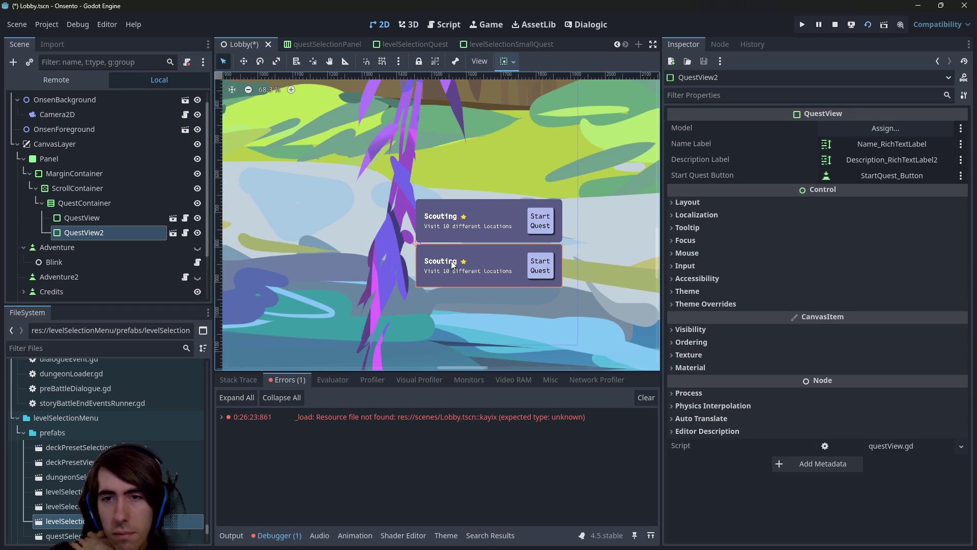
scroll(517, 258, "up", 1)
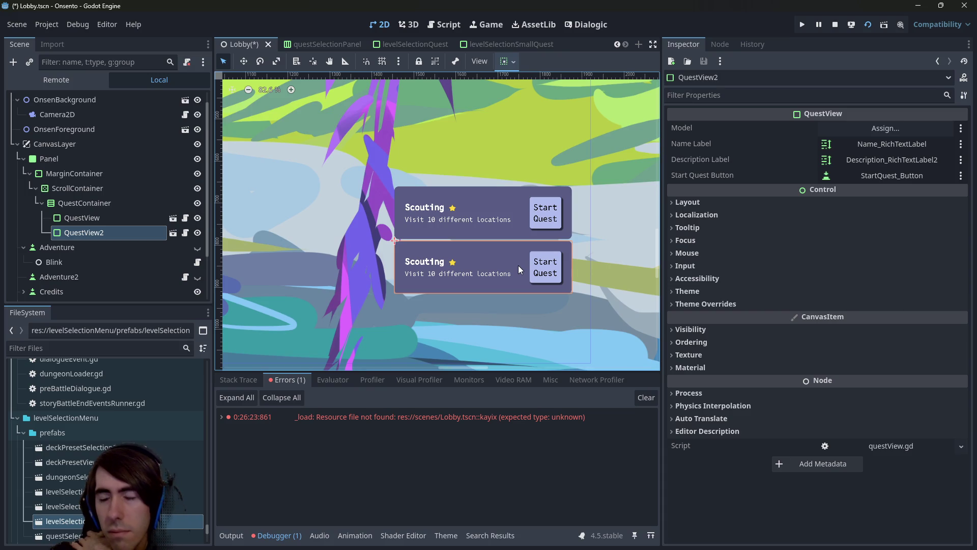
scroll(427, 272, "down", 1)
scroll(442, 299, "down", 1)
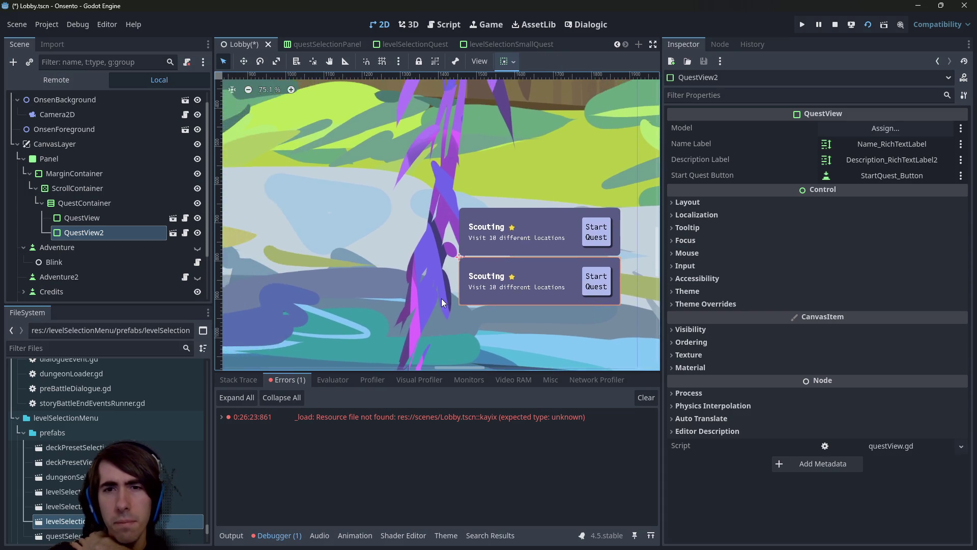
scroll(430, 307, "down", 2)
scroll(430, 307, "down", 2)
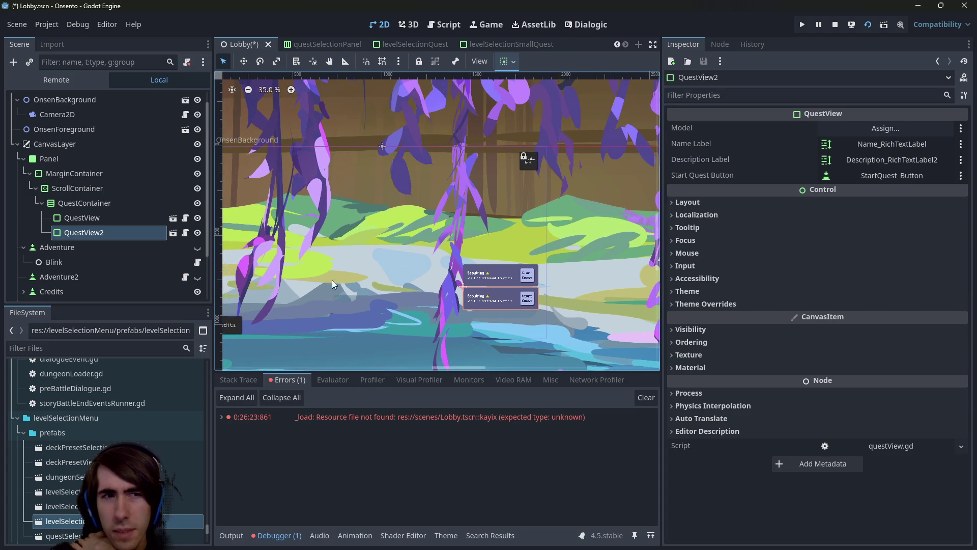
left_click(103, 190)
Step: Anchor the quest Panel to the bottom-right corner with an anchor preset
left_click(86, 175)
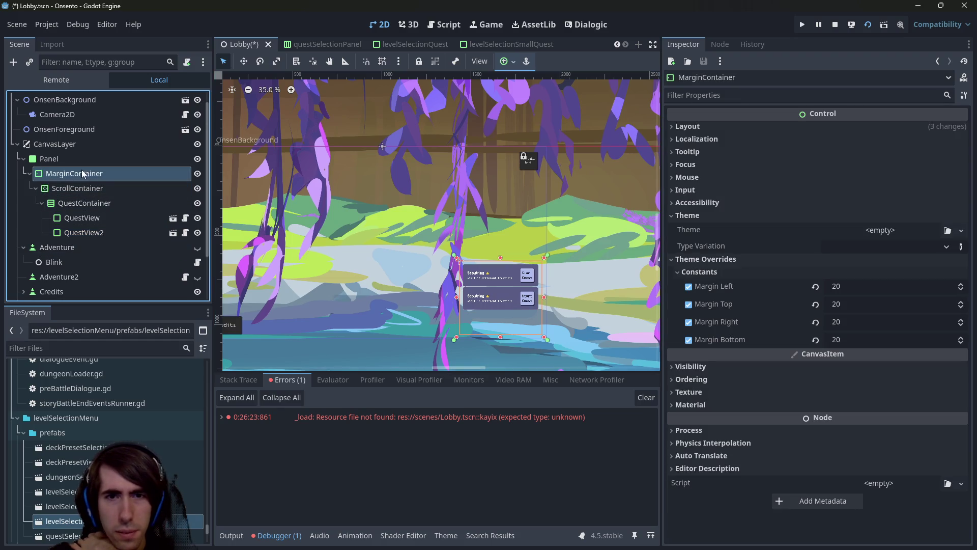
left_click(75, 160)
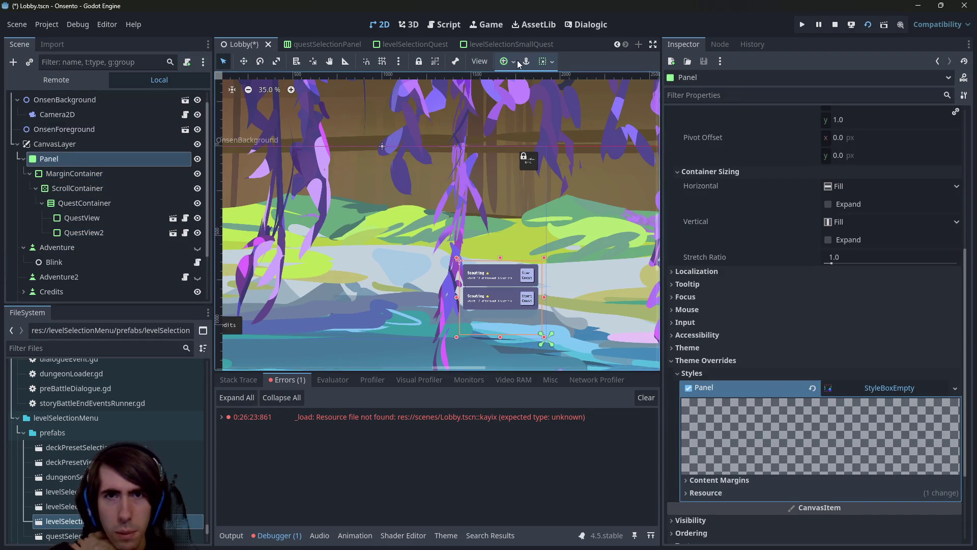
left_click(544, 61)
left_click(549, 141)
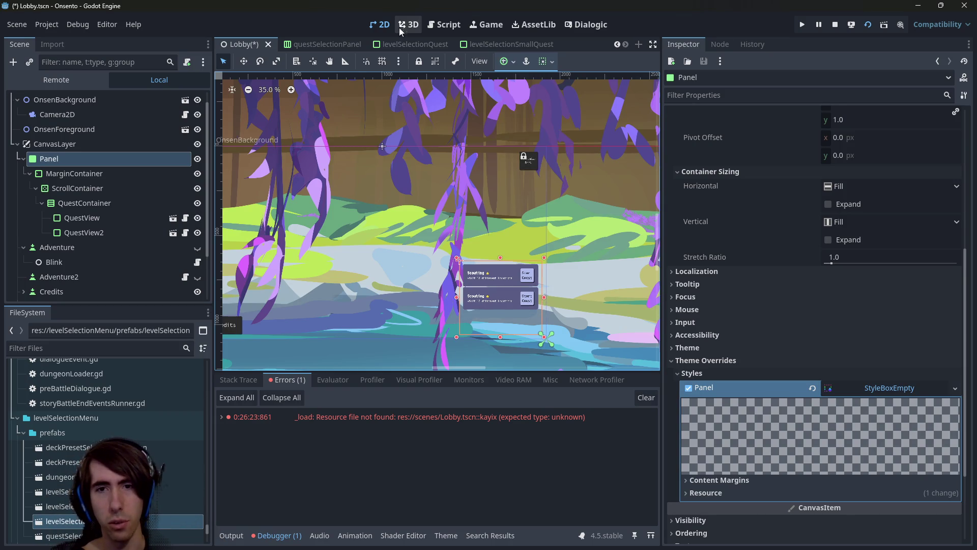
Step: Keep ScrollContainer's vertical scroll on Auto and set QuestContainer's alignment to End
left_click(119, 170)
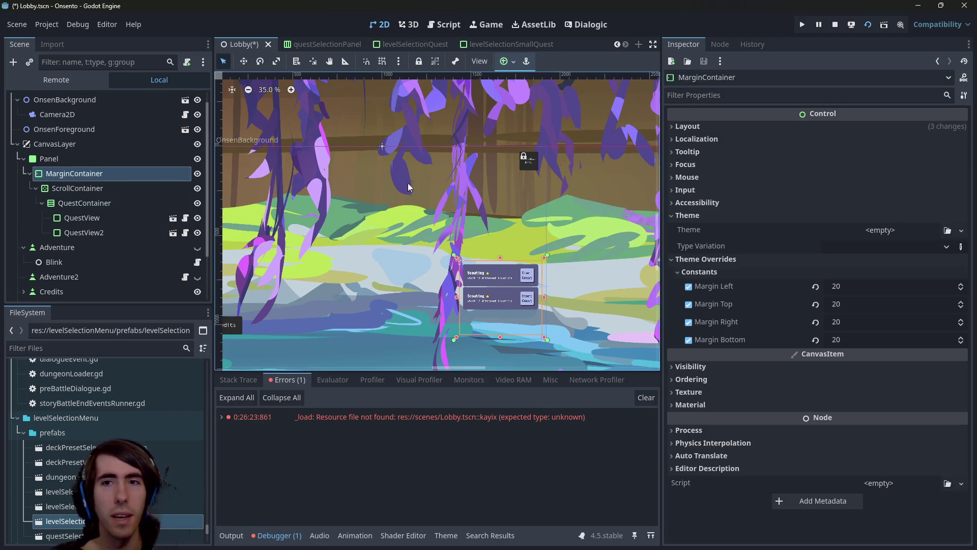
left_click(113, 187)
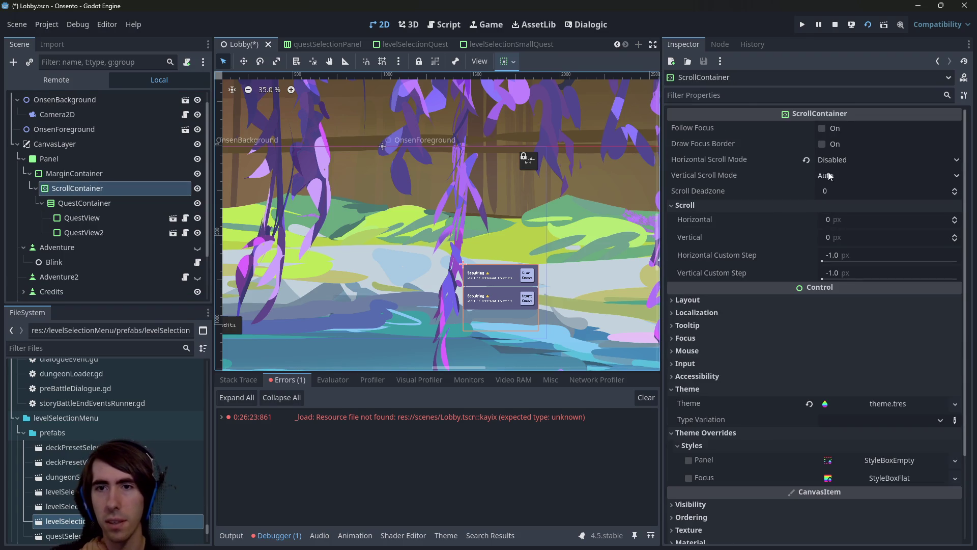
left_click(828, 177)
left_click(840, 178)
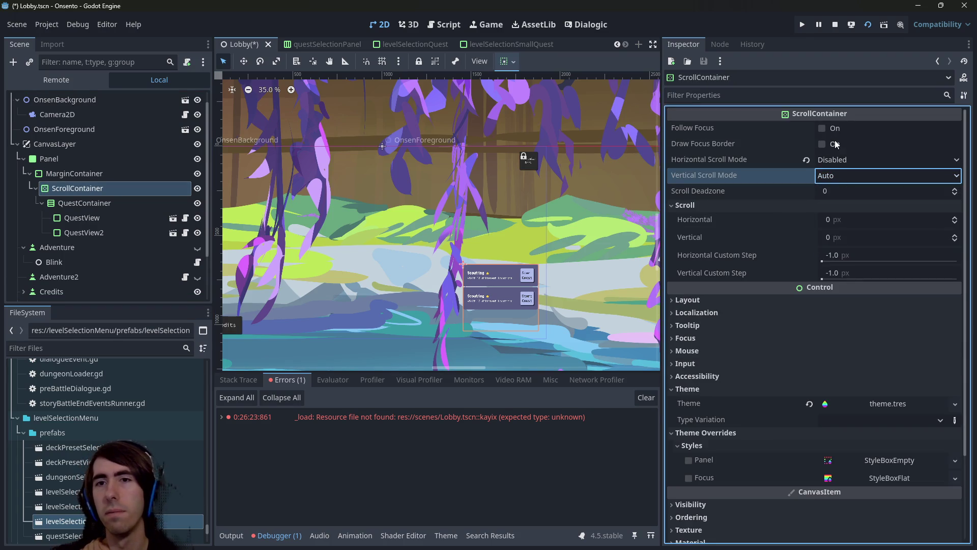
left_click(114, 203)
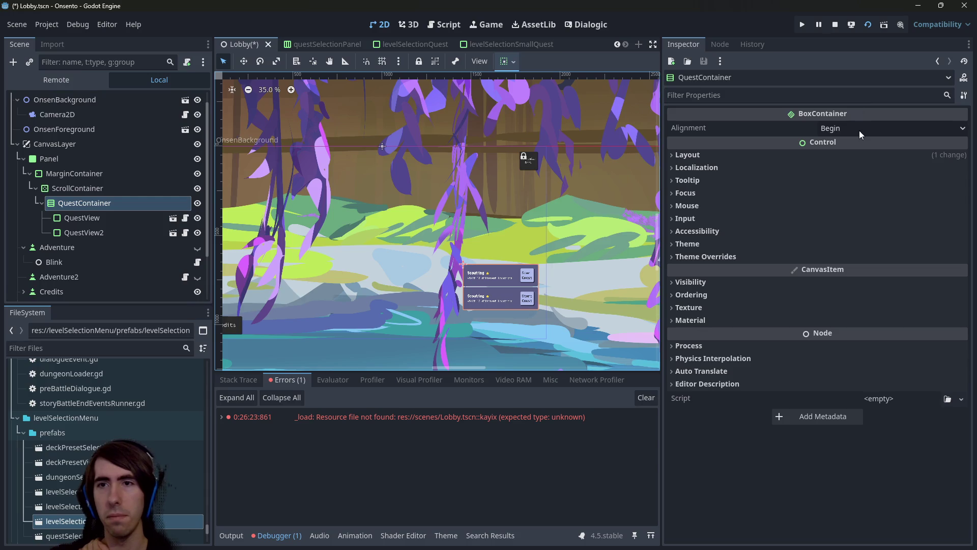
left_click(859, 134)
left_click(852, 171)
left_click(107, 190)
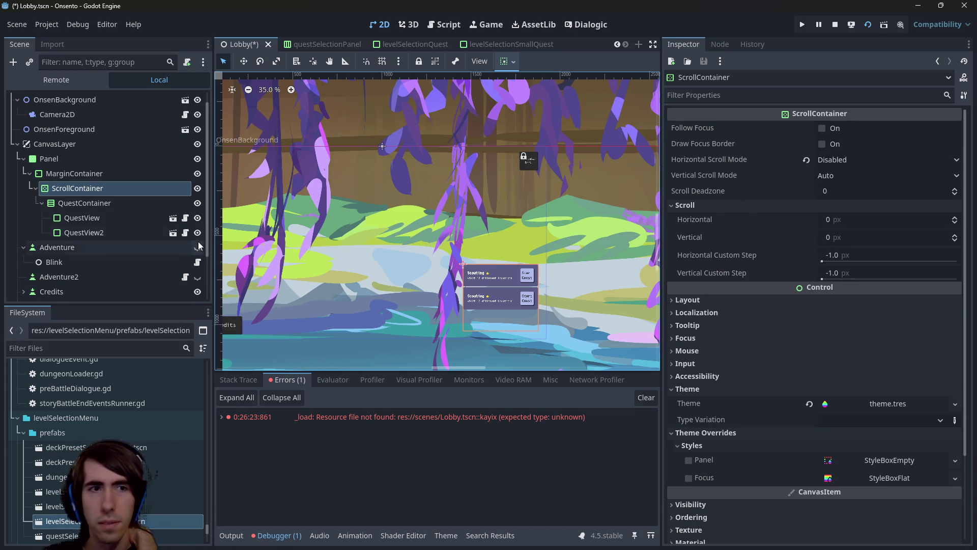
Step: Review the quest panel node hierarchy and apply an anchor preset to MarginContainer
left_click(109, 230)
left_click(99, 202)
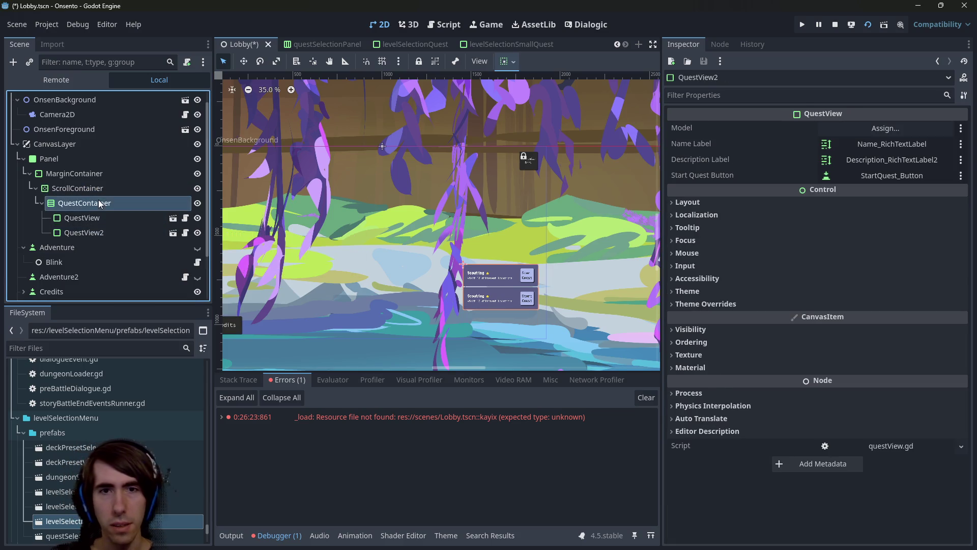
left_click(97, 194)
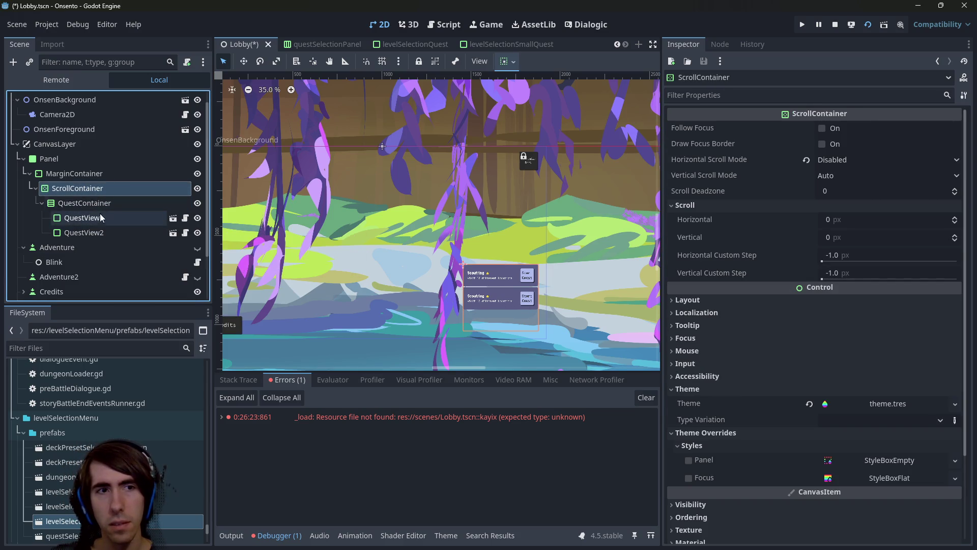
double_click(92, 174)
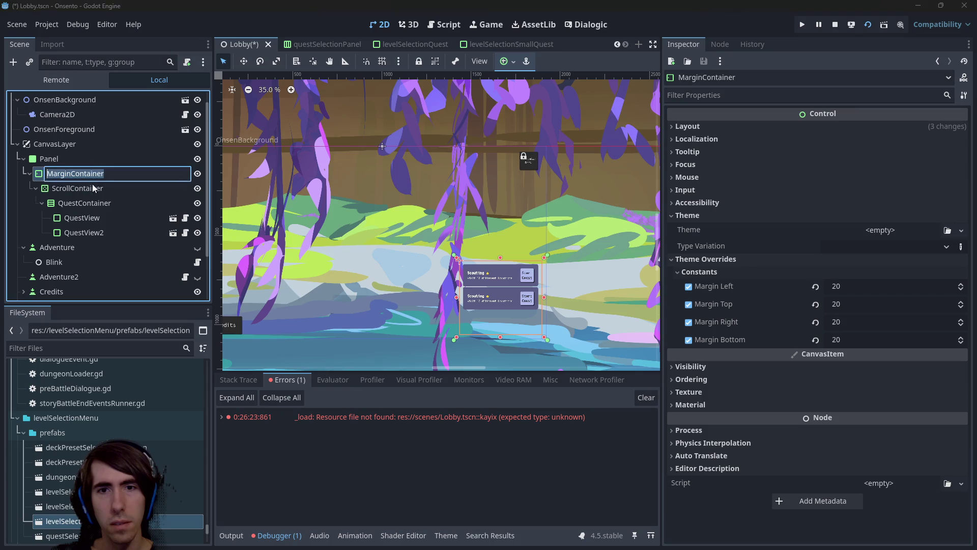
left_click(96, 158)
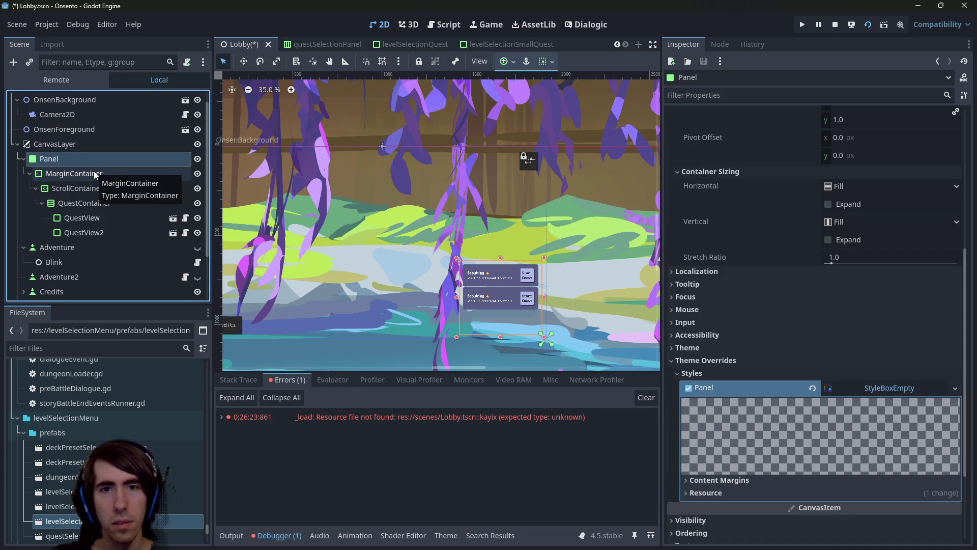
left_click(95, 174)
left_click(102, 187)
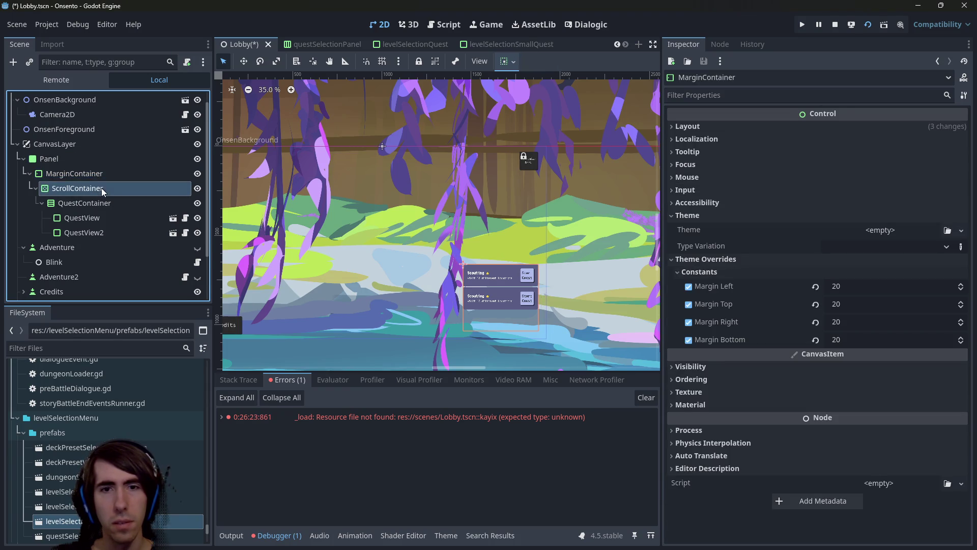
left_click(99, 174)
left_click(507, 61)
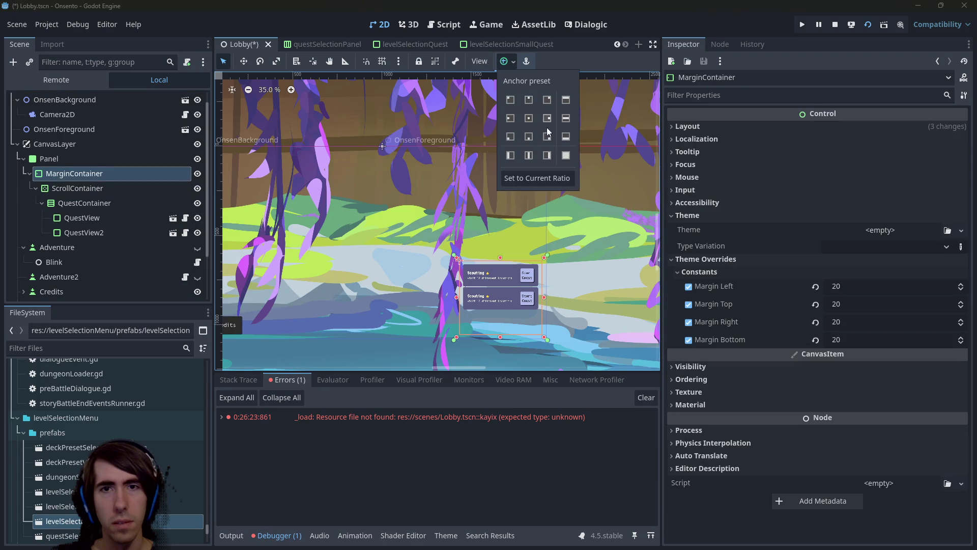
left_click(528, 136)
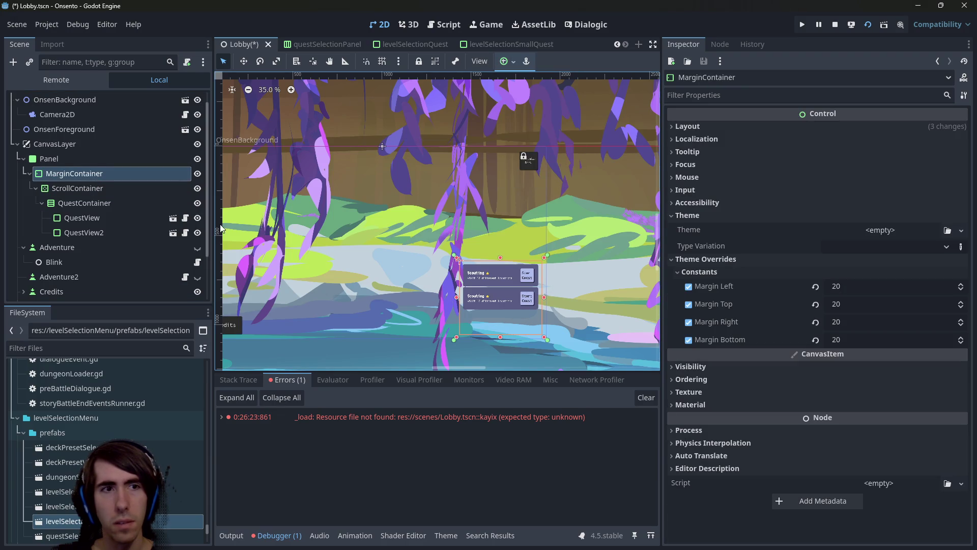
Step: Set ScrollContainer's vertical container sizing to Shrink End
left_click(79, 190)
left_click(504, 64)
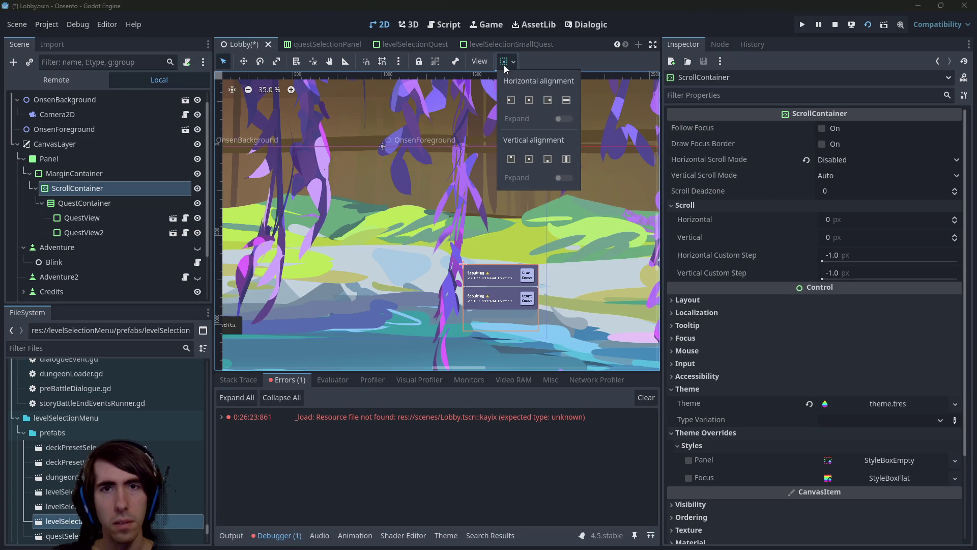
left_click(547, 160)
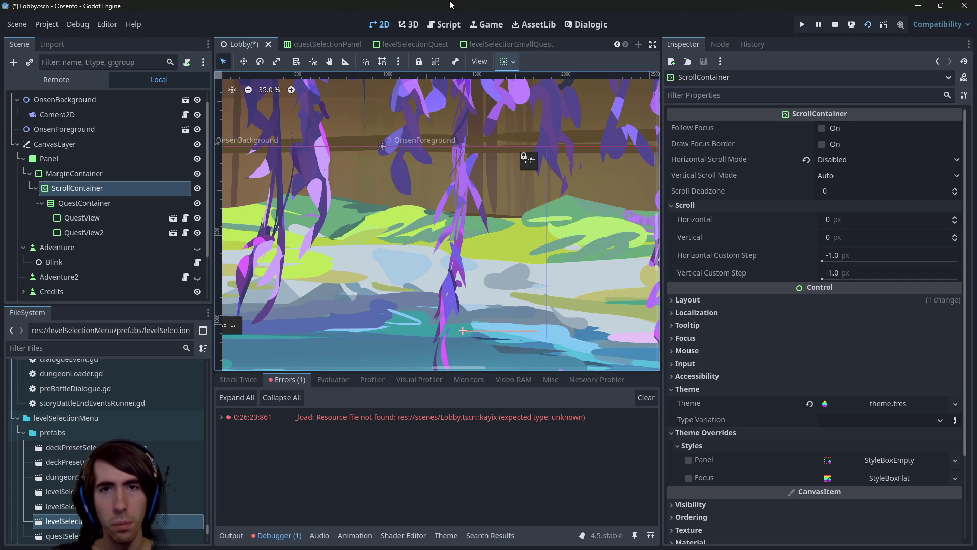
left_click(84, 173)
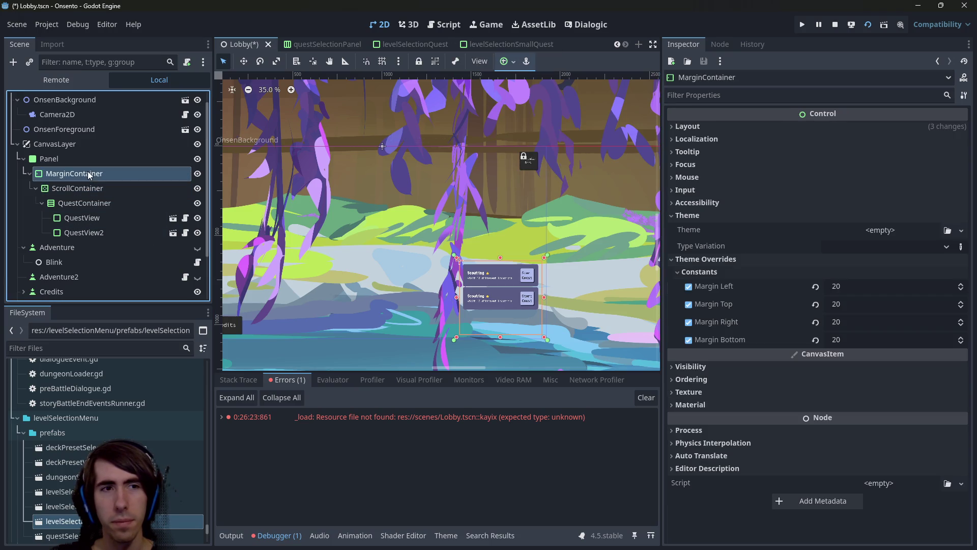
left_click(91, 190)
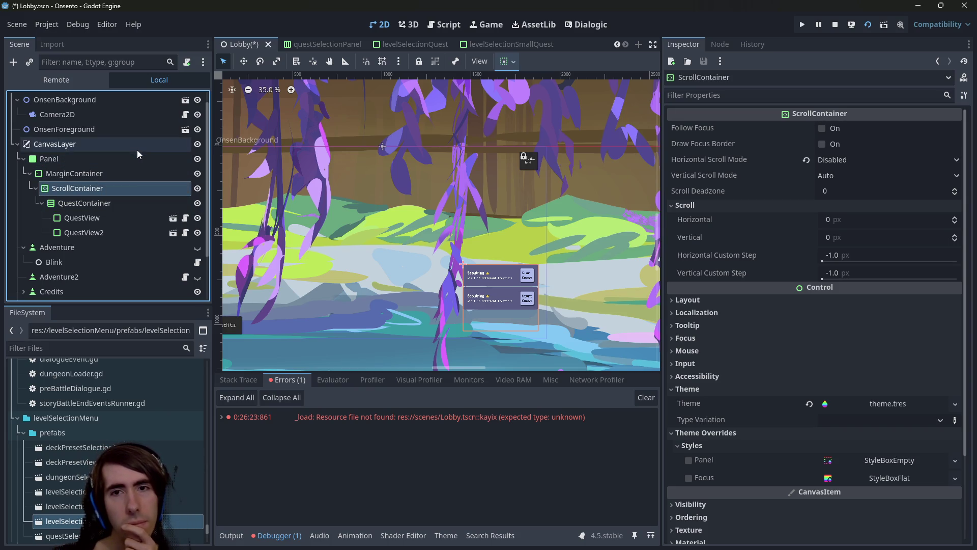
left_click(88, 203)
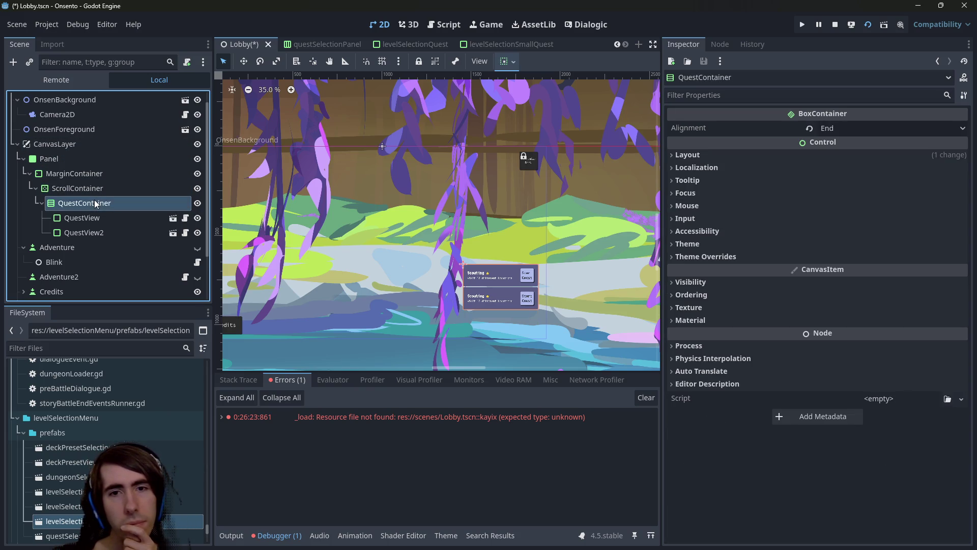
Step: Enable vertical Expand on QuestContainer and save the Lobby scene
left_click(84, 187)
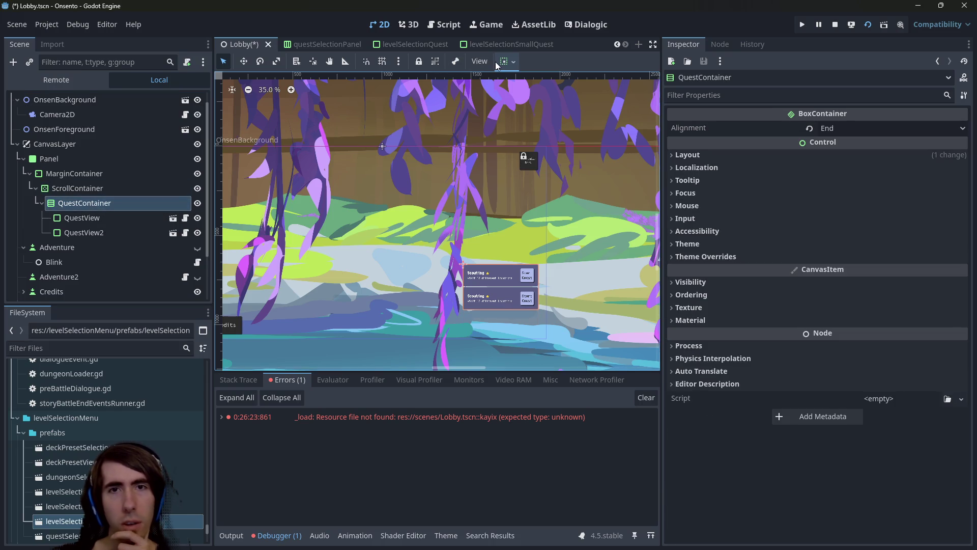
left_click(510, 62)
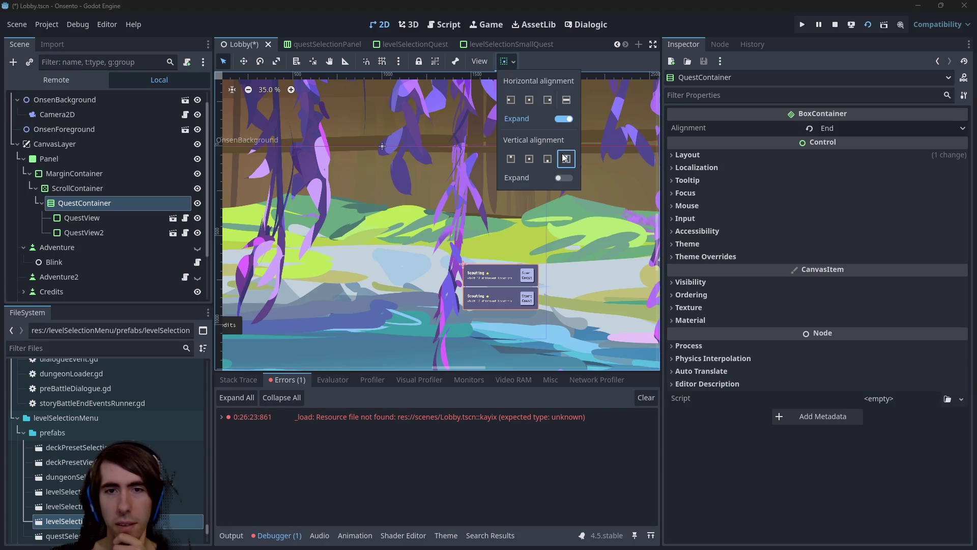
left_click(560, 179)
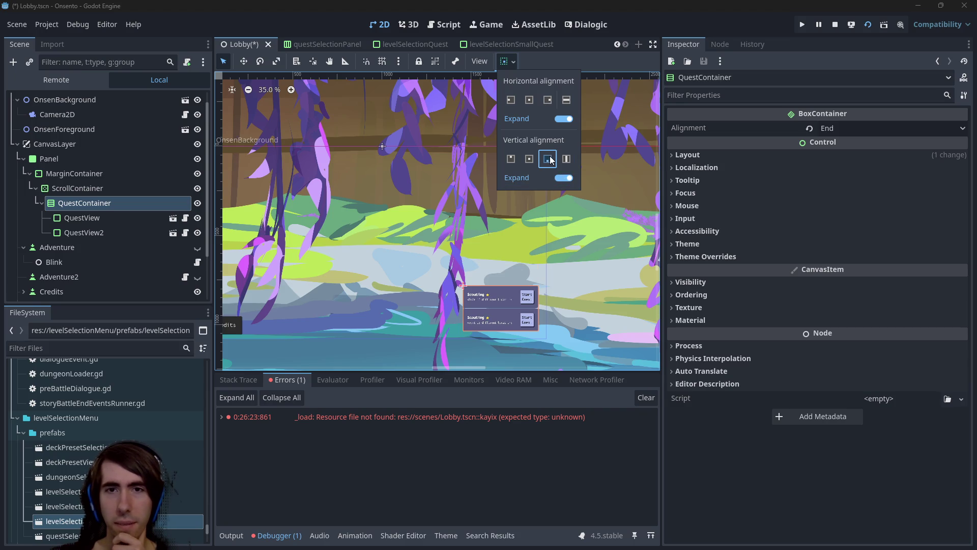
left_click(562, 178)
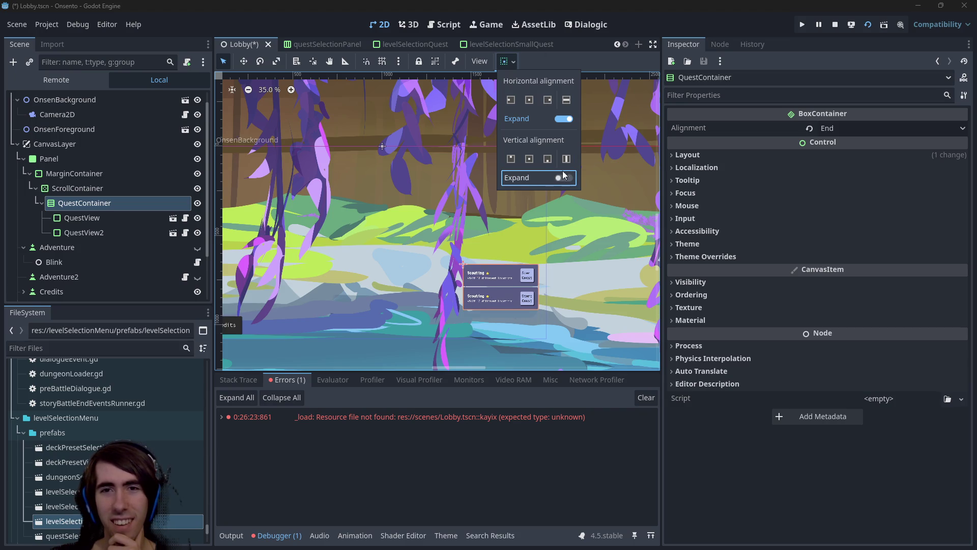
left_click(563, 178)
left_click(466, 79)
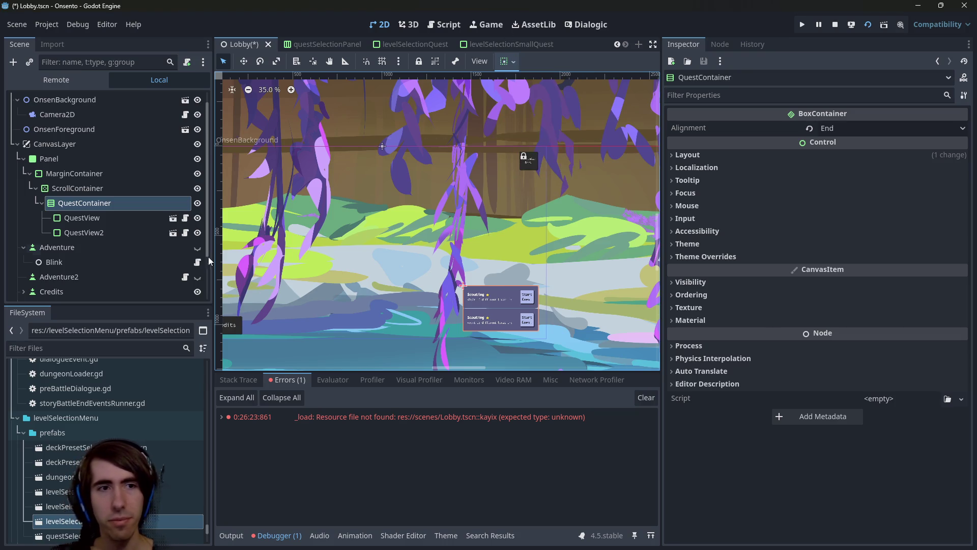
key("ctrl+s")
Step: Drag the Panel's top edge upward to extend it and save again
left_click(107, 236)
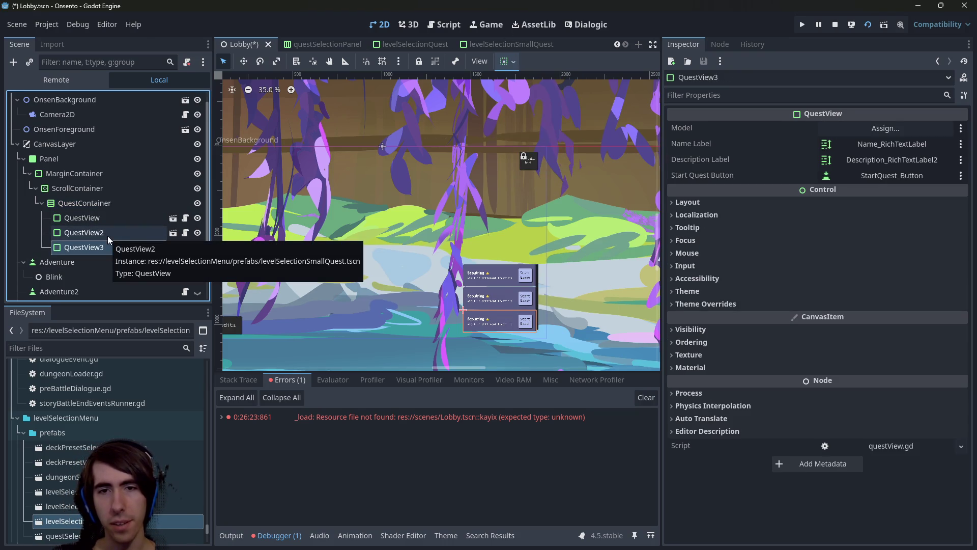
left_click(96, 202)
left_click(89, 174)
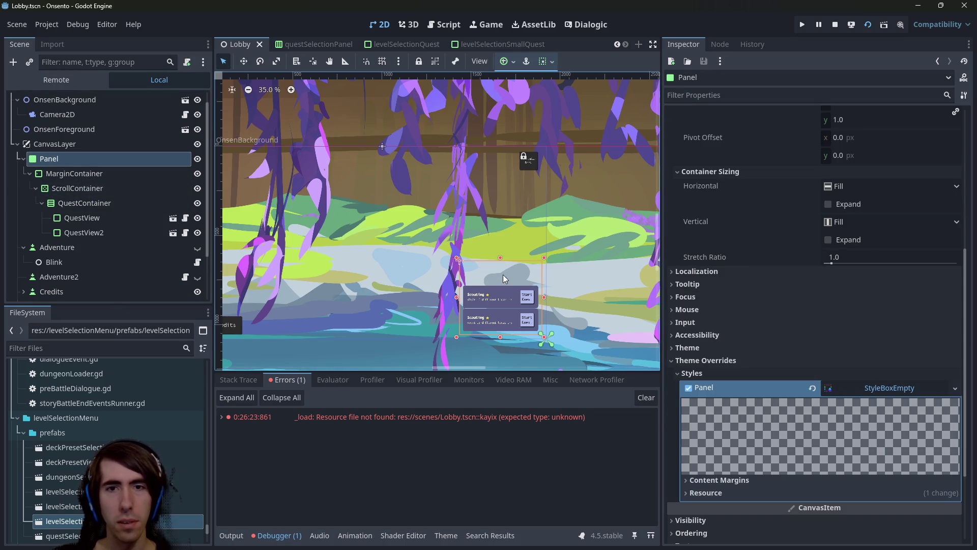
left_click_drag(499, 258, 500, 207)
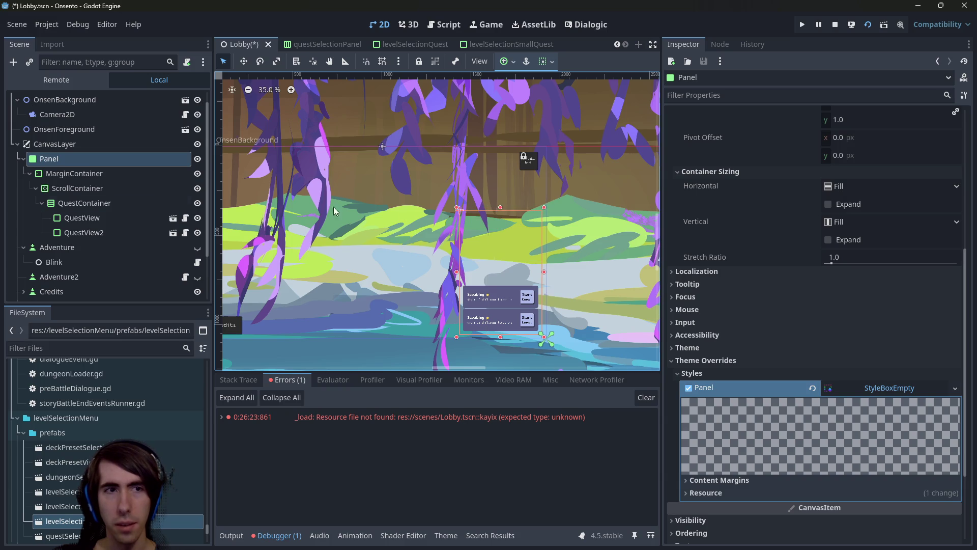
key("ctrl+s")
Step: Duplicate QuestView2 to preview more quests, then undo the copy
left_click(92, 174)
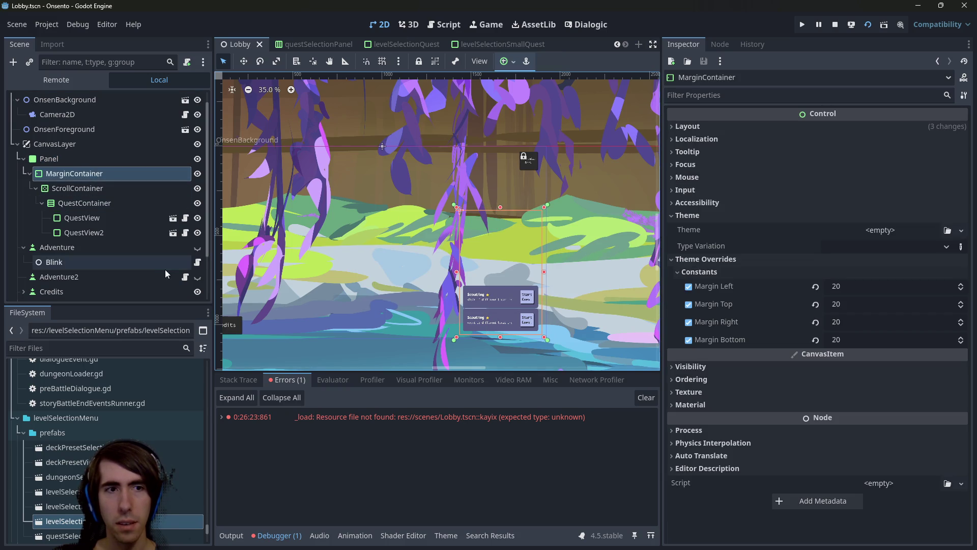
left_click(112, 229)
key("ctrl+d")
key("ctrl+d")
key("ctrl+d")
key("ctrl+d")
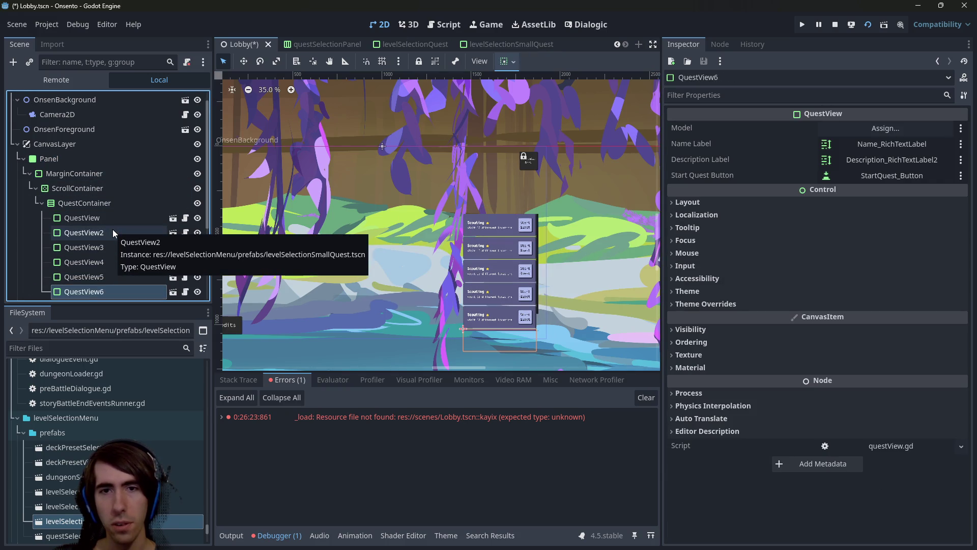
key("ctrl+z")
key("ctrl+z")
key("ctrl+z")
key("ctrl+z")
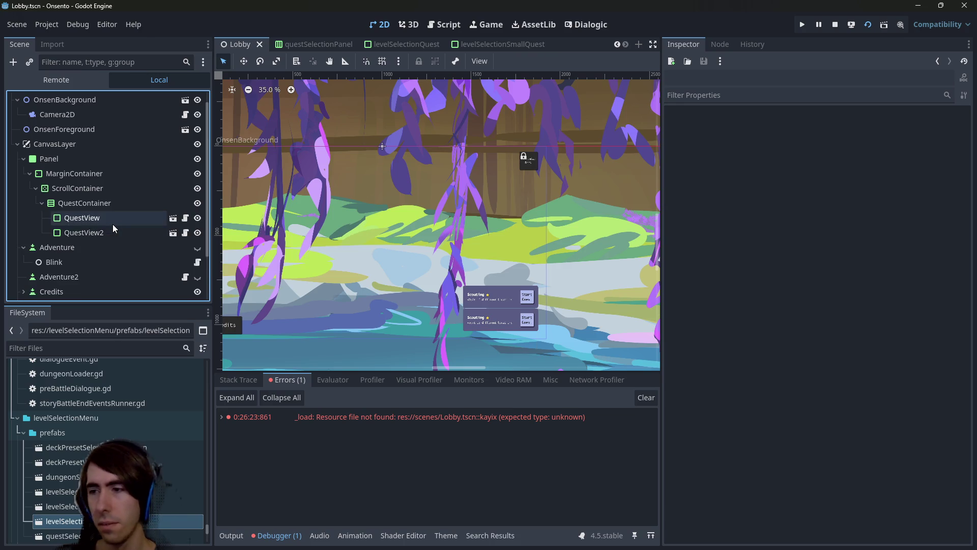
scroll(518, 298, "up", 5)
scroll(467, 327, "up", 3)
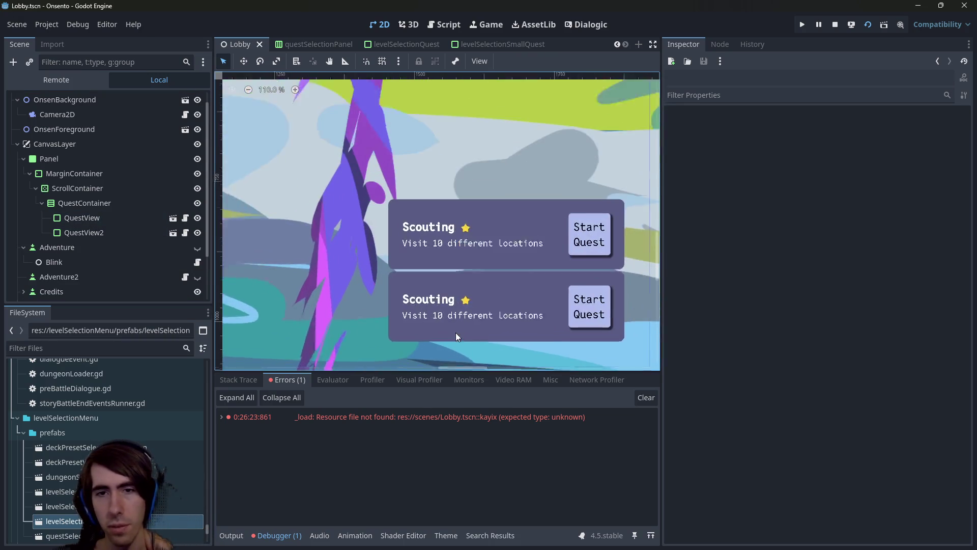
scroll(502, 306, "down", 1)
scroll(500, 307, "down", 1)
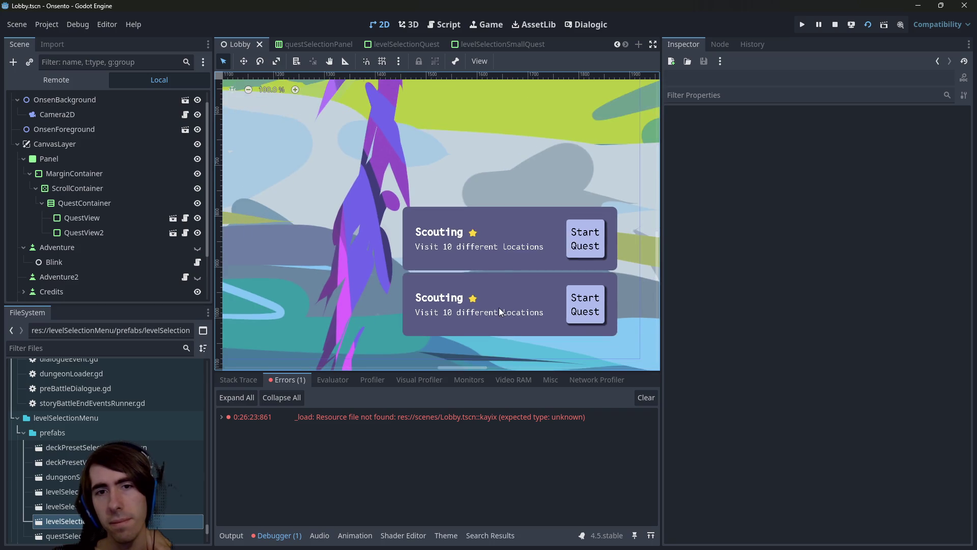
scroll(499, 308, "down", 1)
left_click(458, 246)
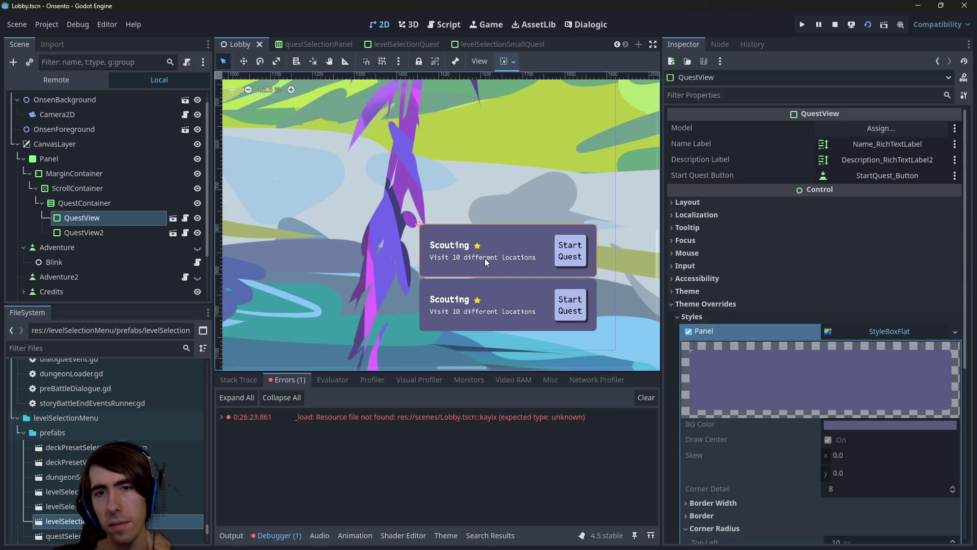
scroll(485, 258, "right", 1)
scroll(484, 290, "down", 1)
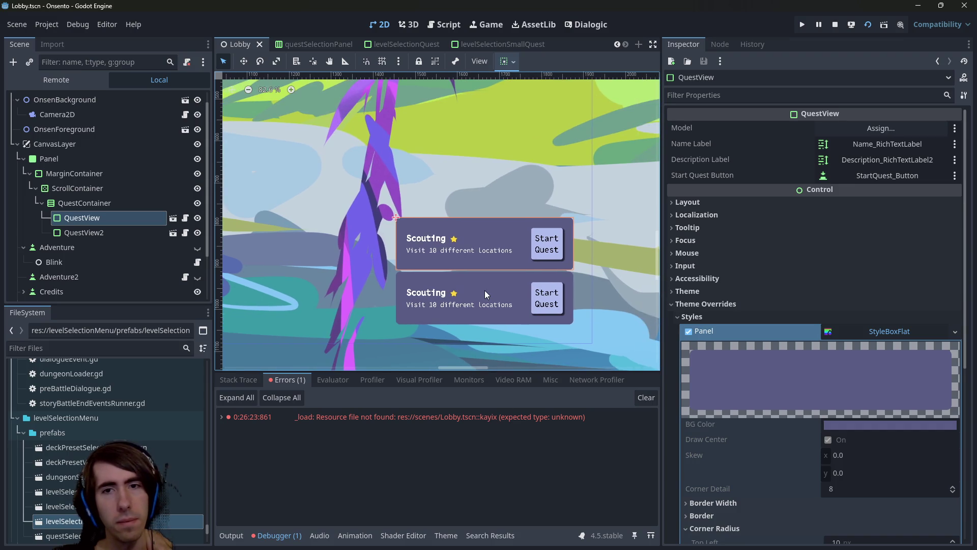
scroll(485, 290, "down", 1)
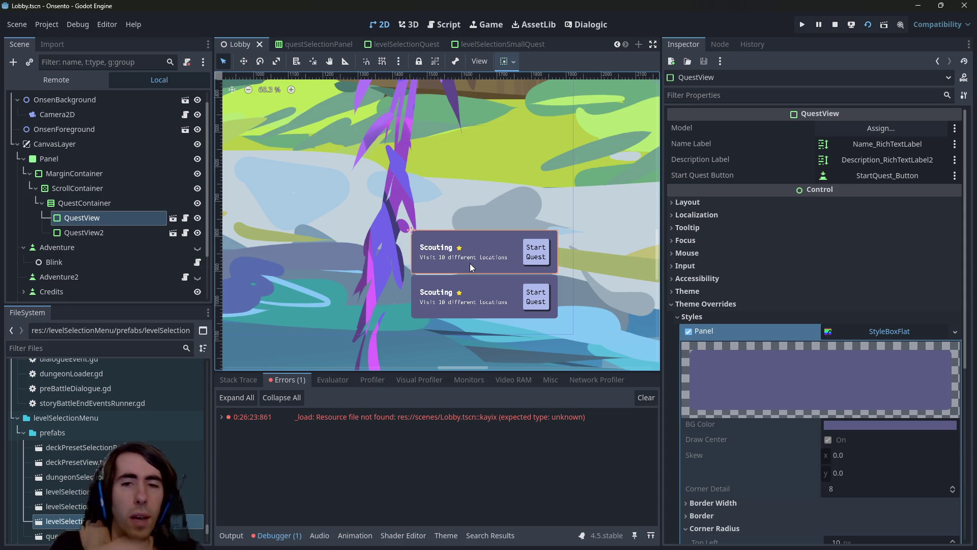
Step: Inspect getQuestTypeName and questTypeToName in questView.gd, then return to the 2D layout
left_click(181, 217)
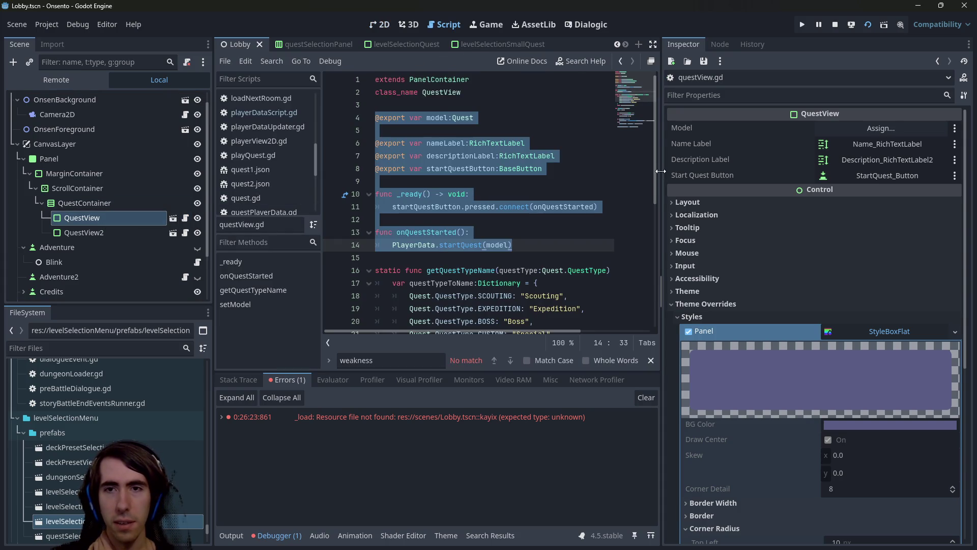
left_click_drag(660, 171, 816, 177)
scroll(501, 244, "down", 2)
double_click(485, 200)
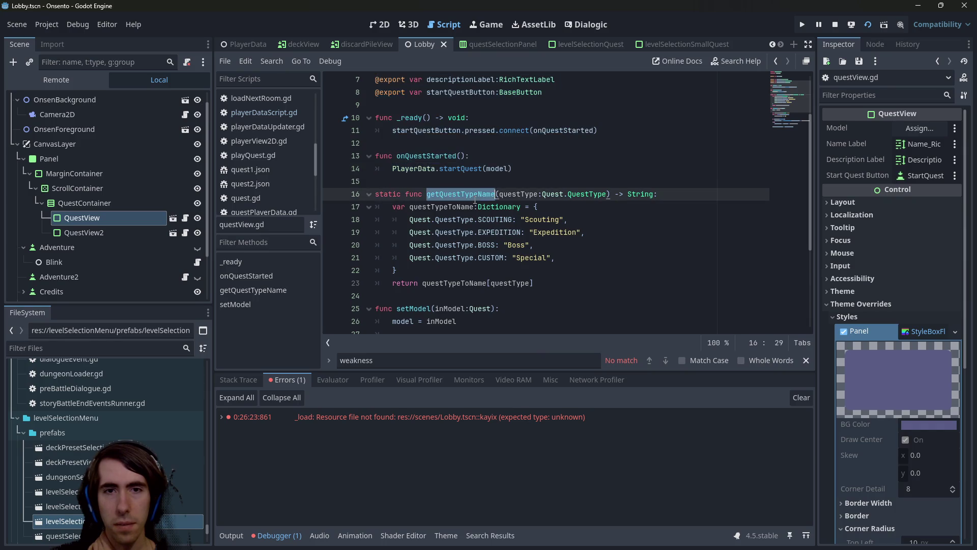
scroll(466, 245, "down", 2)
double_click(473, 207)
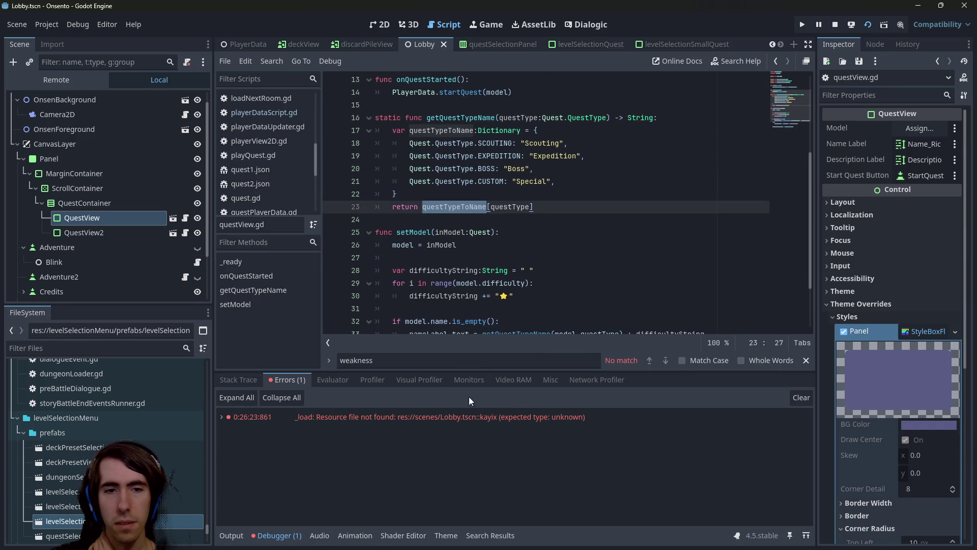
scroll(462, 248, "up", 4)
double_click(451, 270)
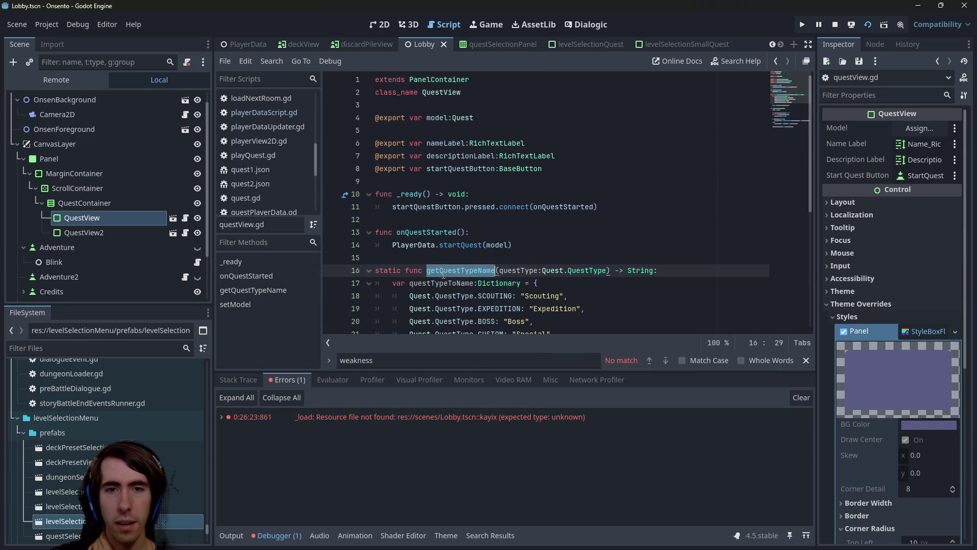
scroll(443, 271, "down", 1)
scroll(443, 273, "down", 2)
scroll(443, 274, "down", 2)
scroll(443, 274, "down", 1)
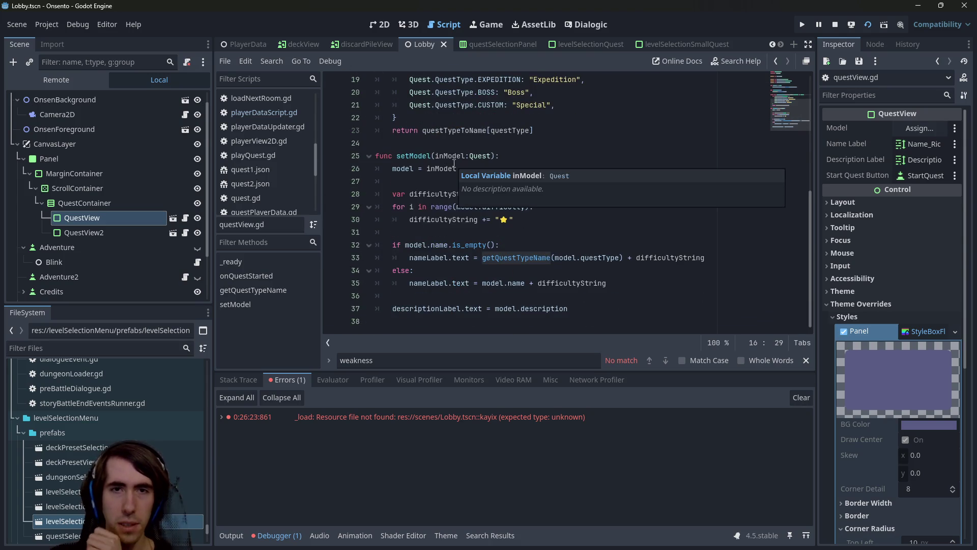
left_click(380, 30)
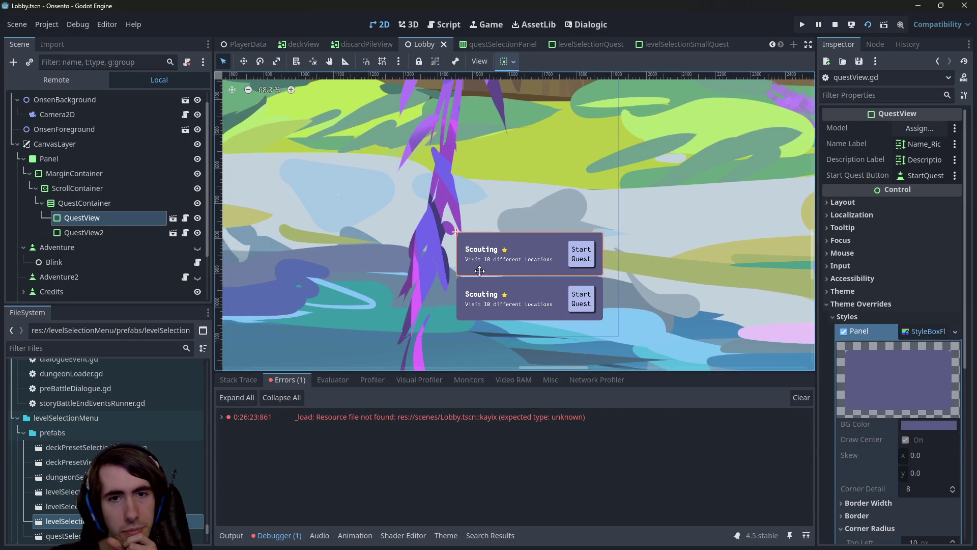
Step: Browse the Panel node's context actions twice without choosing any
left_click(80, 158)
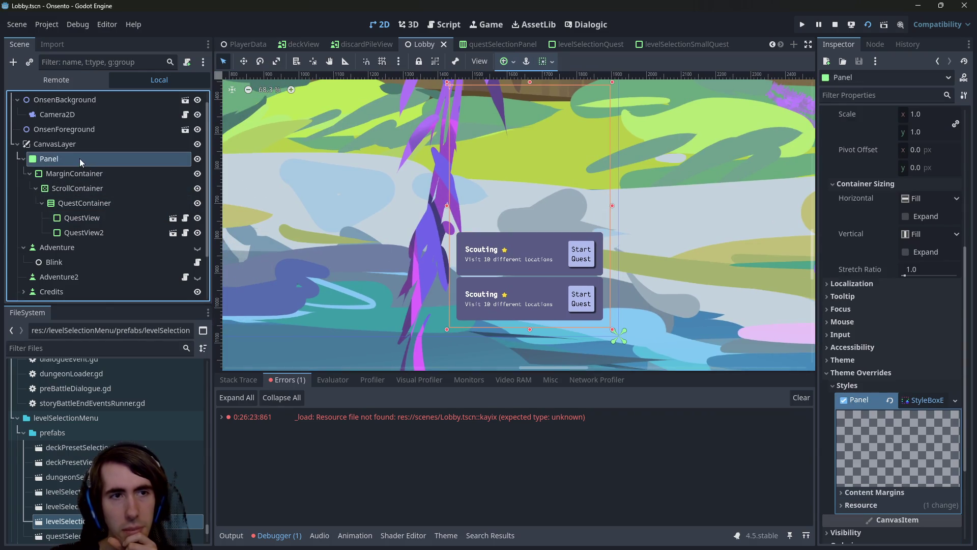
right_click(80, 159)
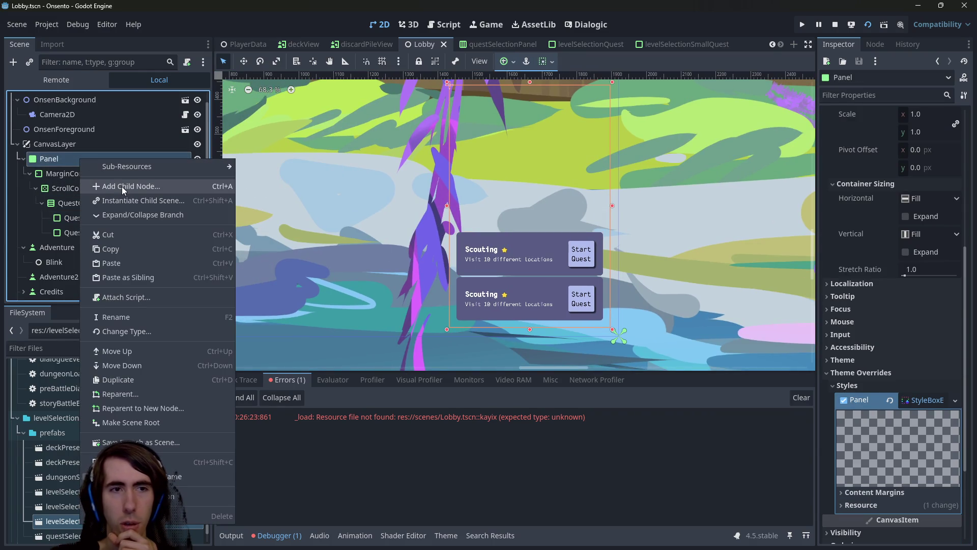
left_click(65, 156)
left_click(54, 144)
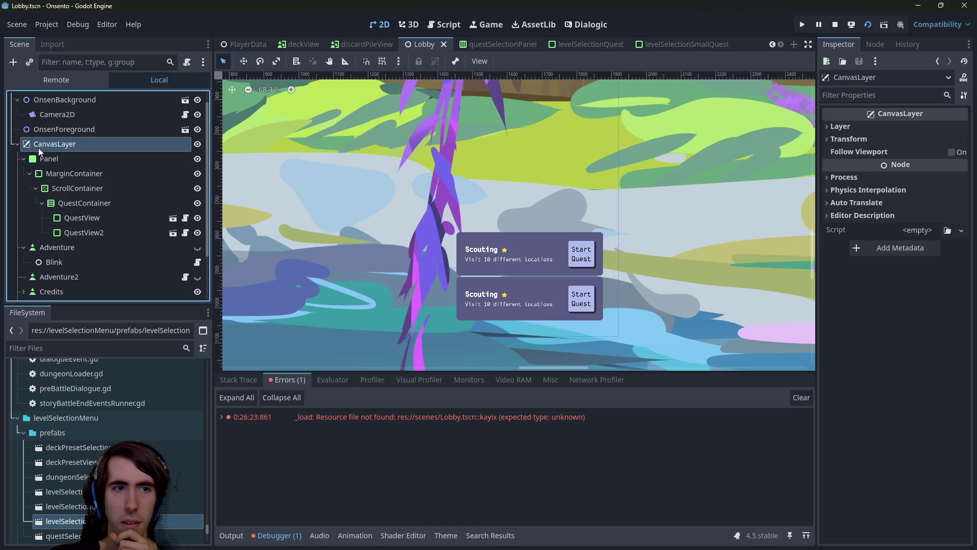
scroll(47, 153, "down", 1)
scroll(42, 174, "up", 2)
right_click(42, 174)
mouse_move(88, 179)
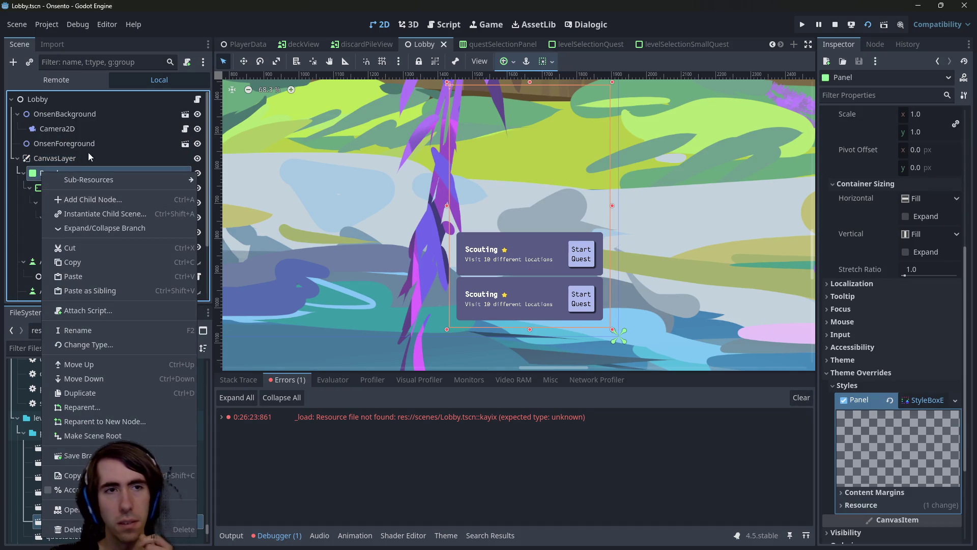
left_click(26, 176)
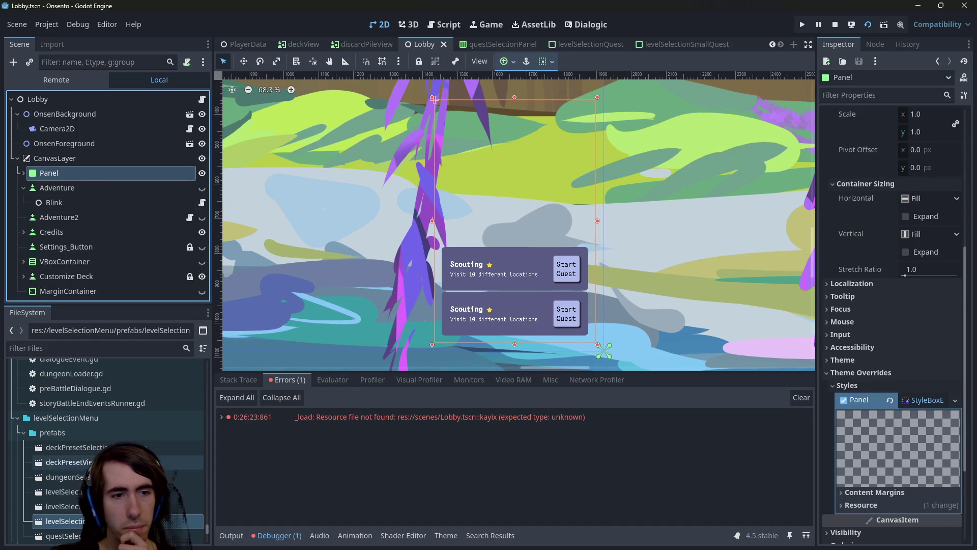
scroll(84, 469, "up", 2)
Step: Show levelSelectionMenu/scripts in FileSystem and start attaching a new script to Panel
left_click(51, 456)
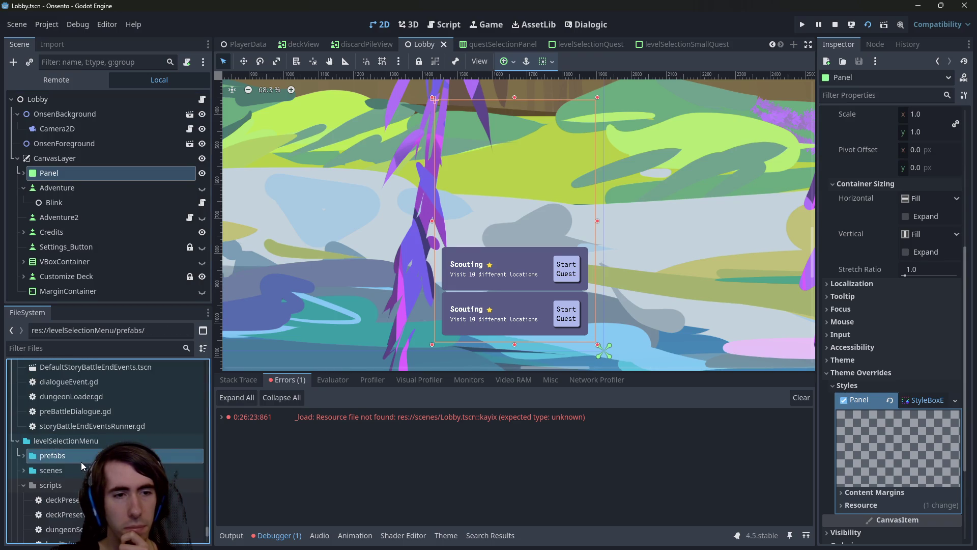
double_click(52, 455)
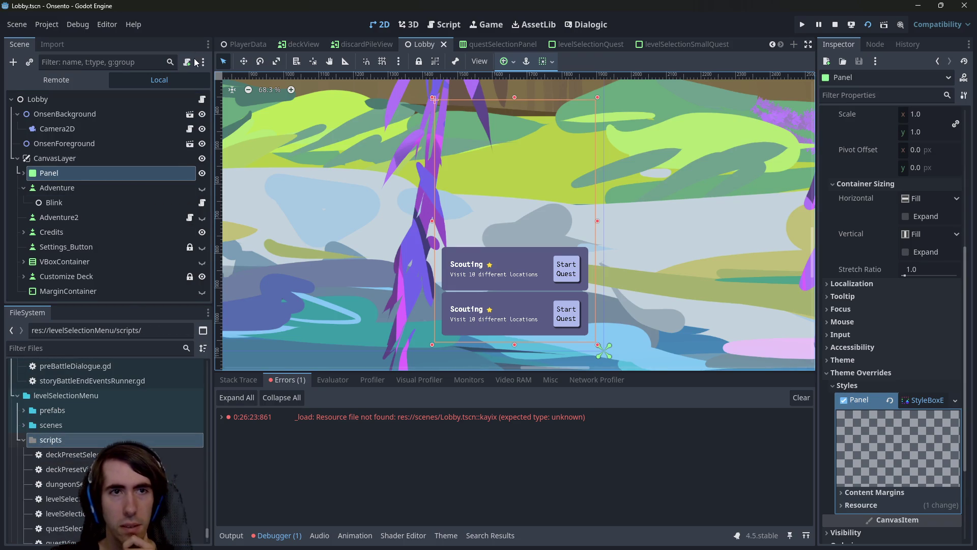
left_click(187, 62)
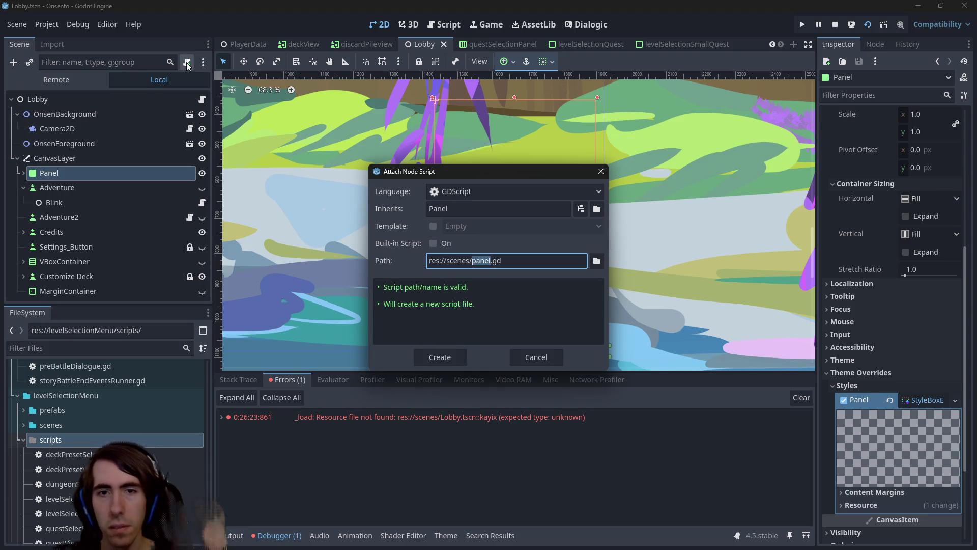
type("smallQuestsLoader")
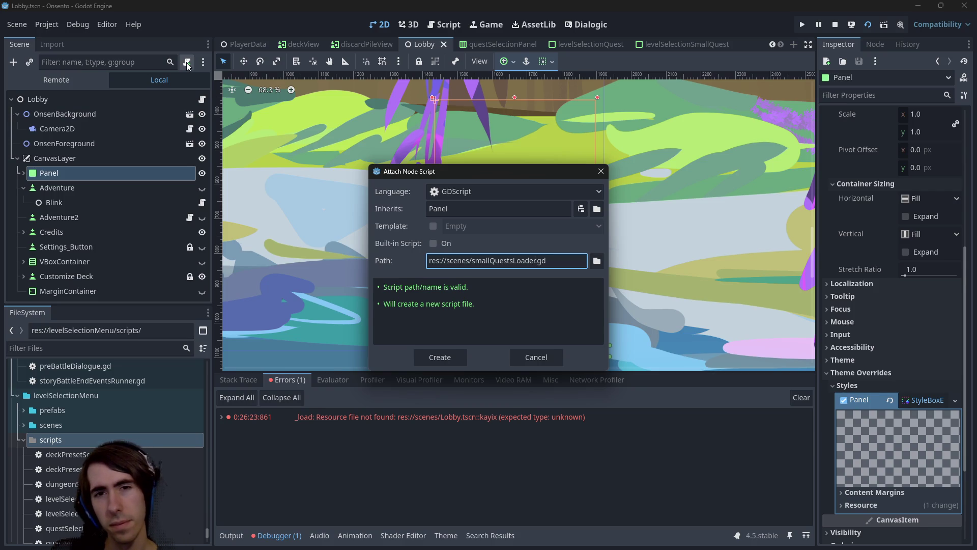
Step: Confirm creating smallQuestsLoader.gd and bring it up from the script list
key("Return")
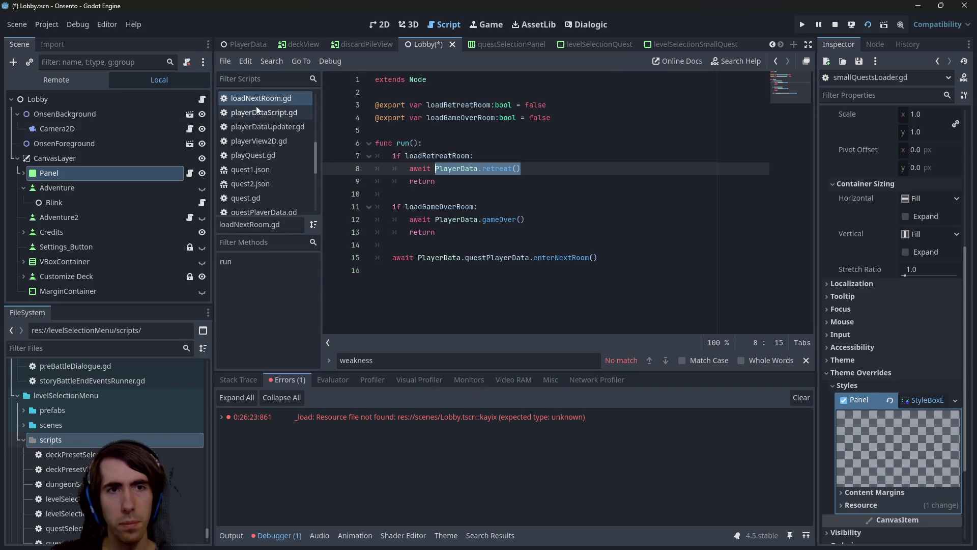
left_click(190, 173)
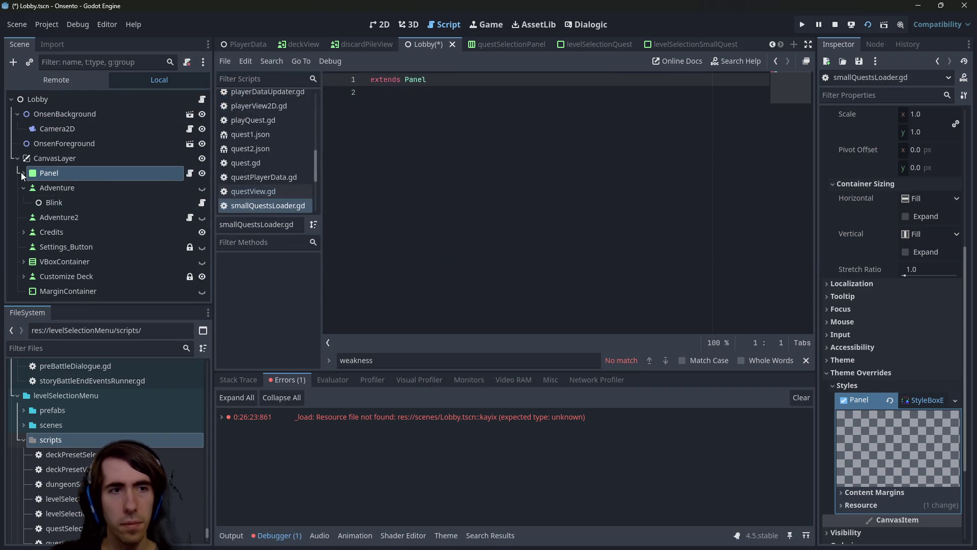
Step: Expand the Panel node, check the 2D scene layout, and return to the Panel's script on a new line
left_click(22, 173)
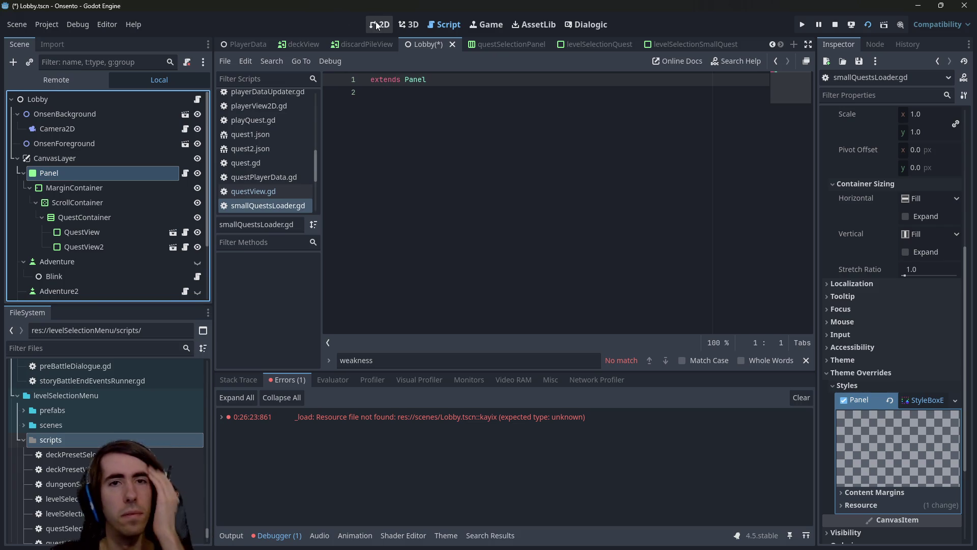
left_click(377, 25)
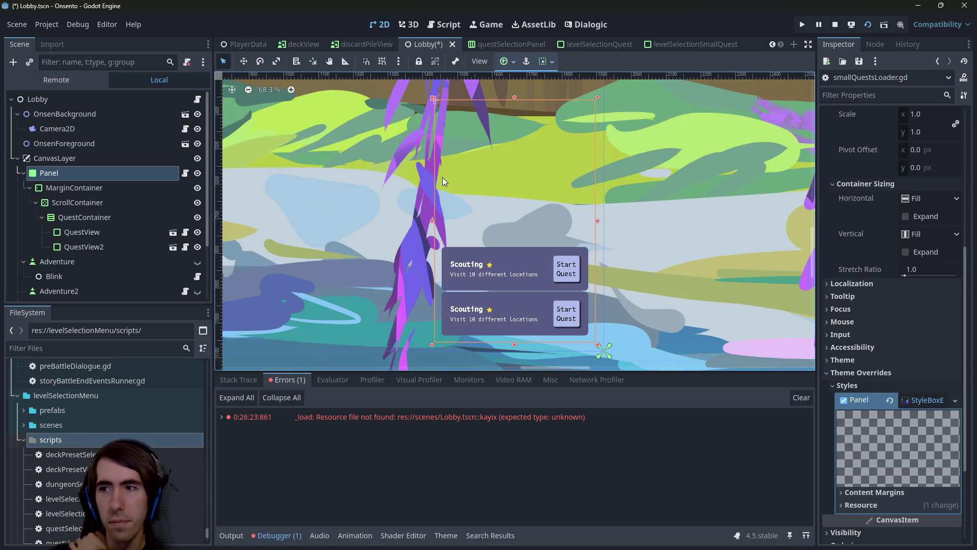
left_click(184, 173)
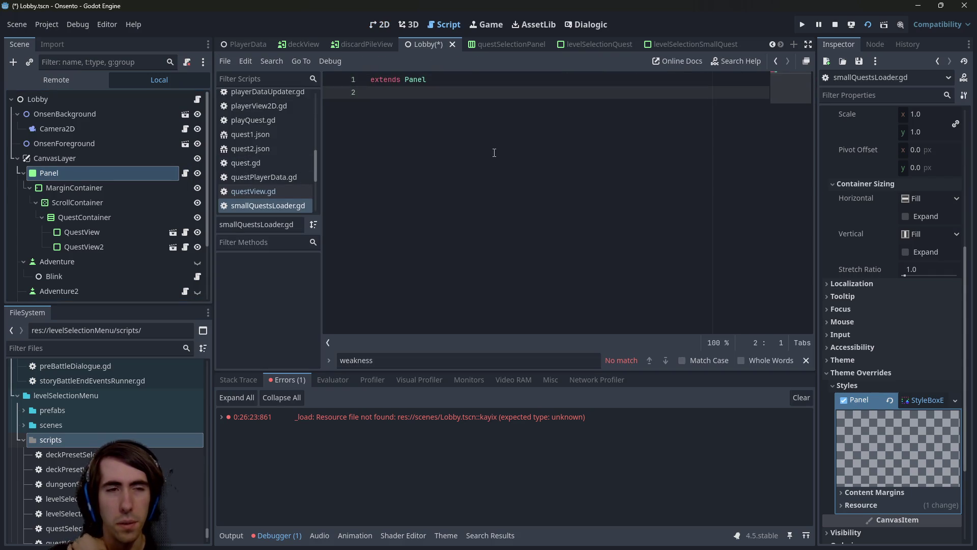
key("Return")
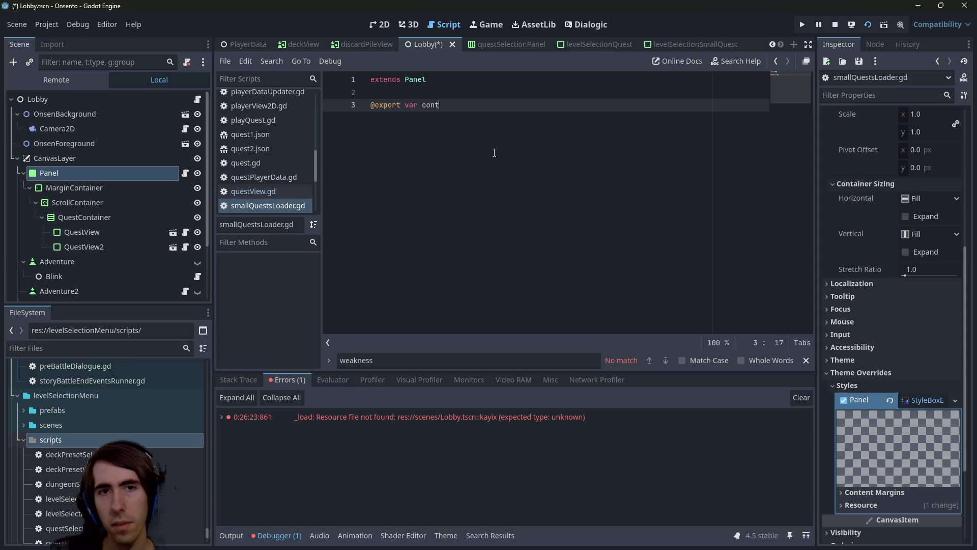
key("BackSpace")
key("BackSpace")
key("BackSpace")
type("questsC")
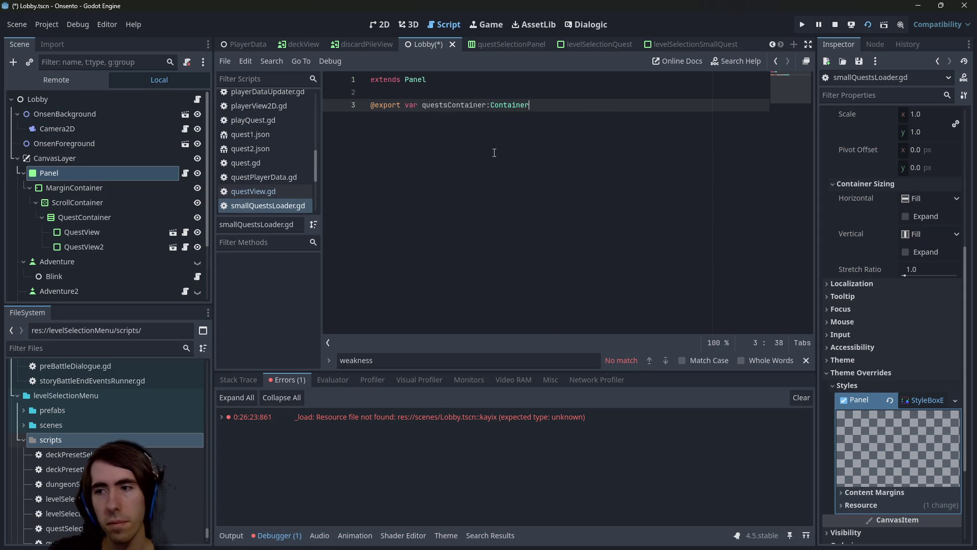
key("ctrl+s")
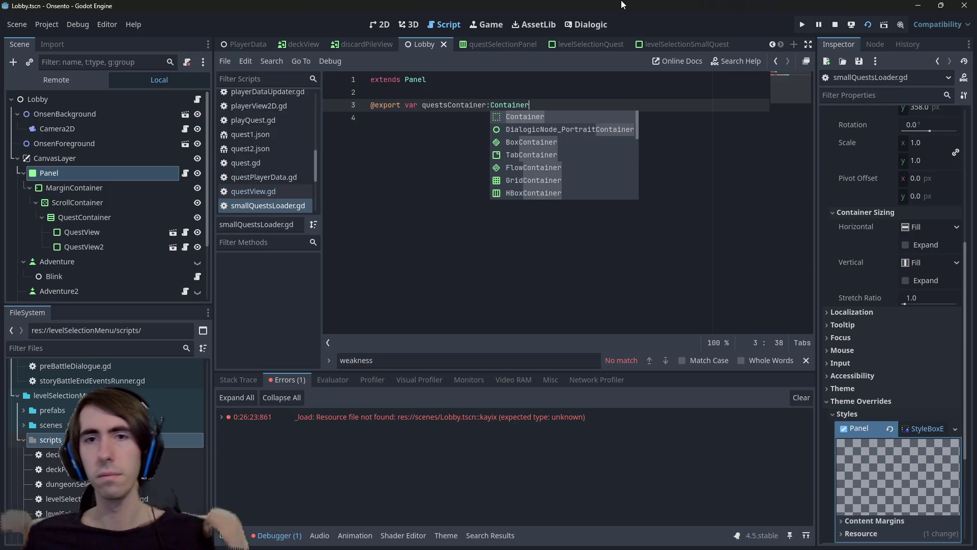
left_click(452, 97)
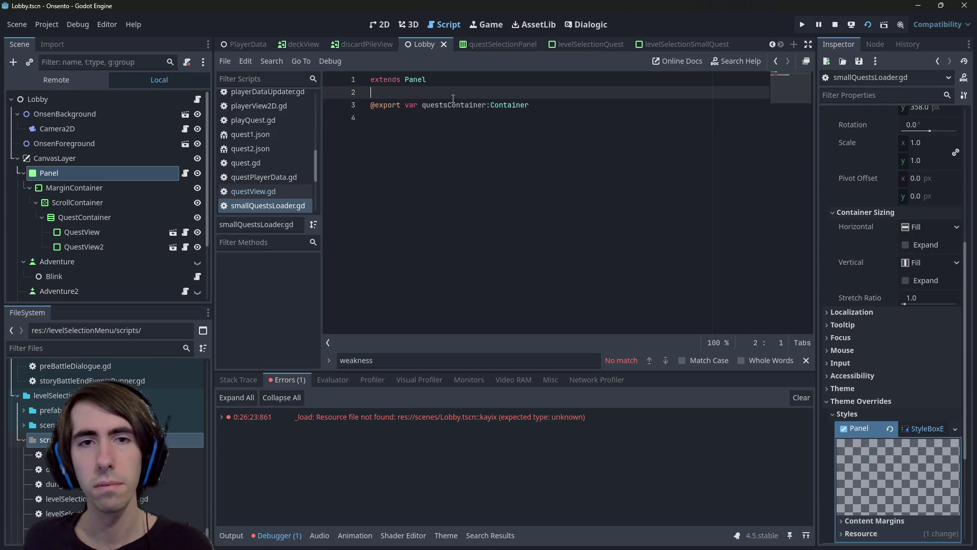
double_click(453, 105)
left_click(594, 126)
key("Return")
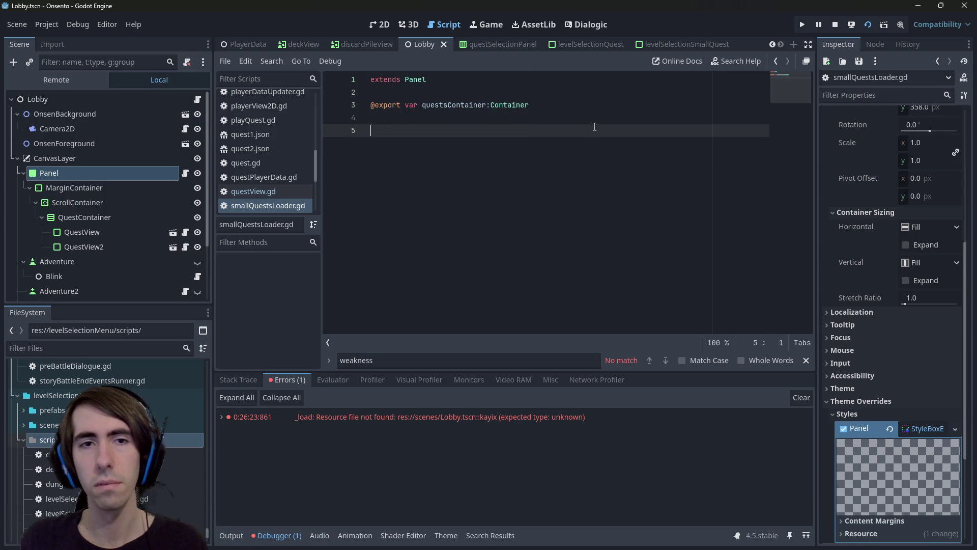
type("_ready")
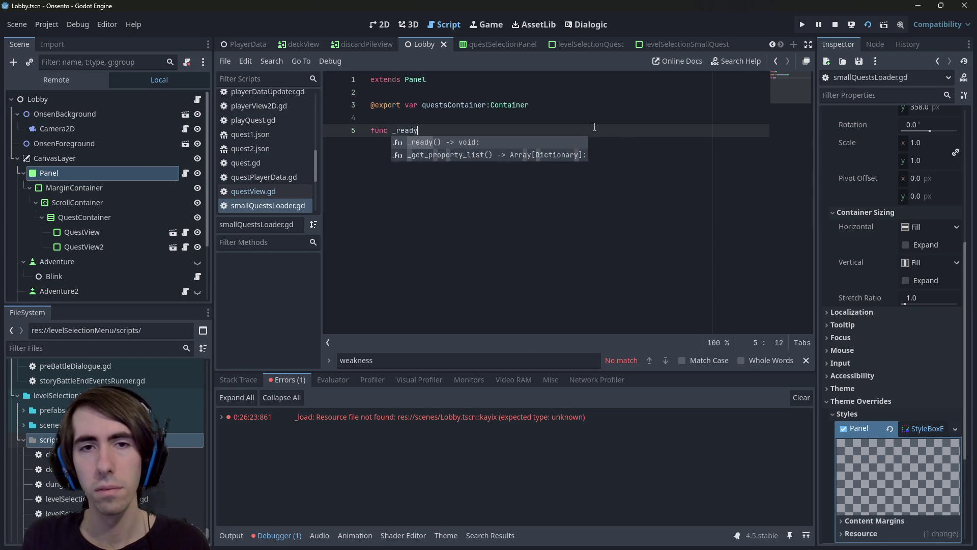
Step: Add a _ready function with an add_child call and room above it for the quest fetch
key("Return")
key("Return")
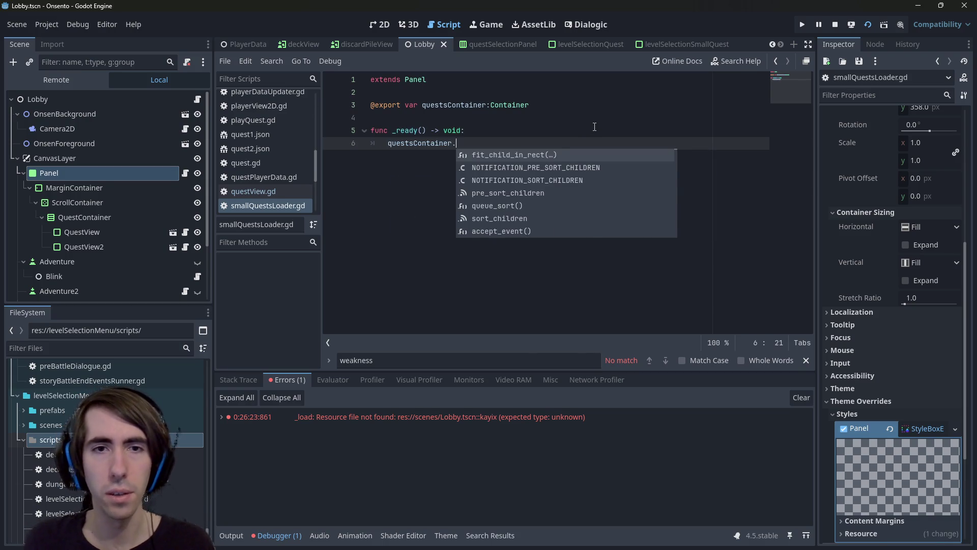
type("push")
key("BackSpace")
key("BackSpace")
key("BackSpace")
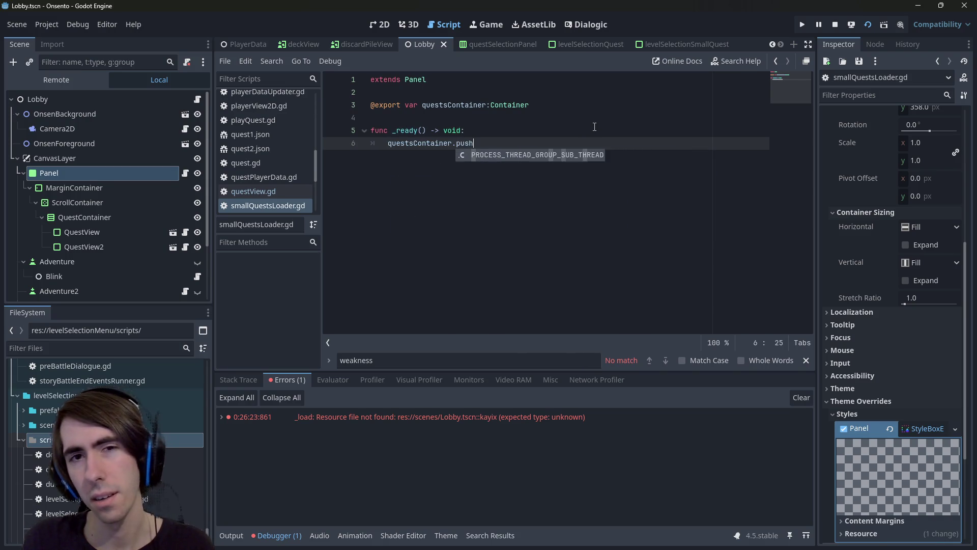
key("BackSpace")
type("add_")
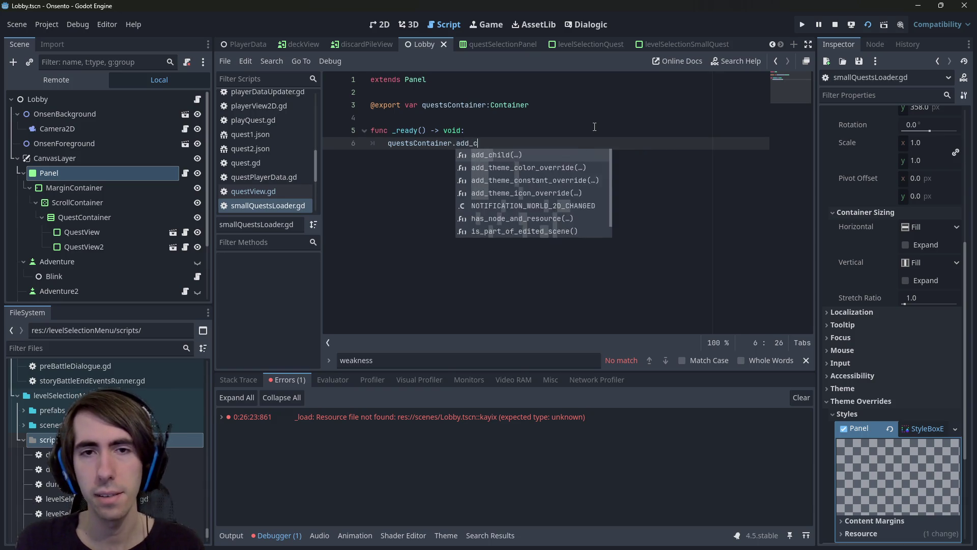
type("chil")
key("Return")
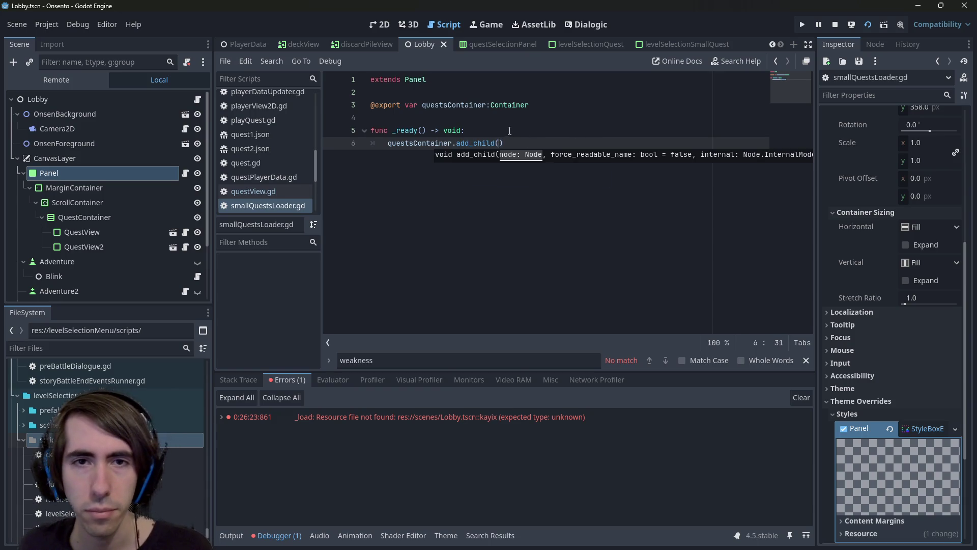
left_click(509, 131)
key("Return")
key("Return")
key("Up")
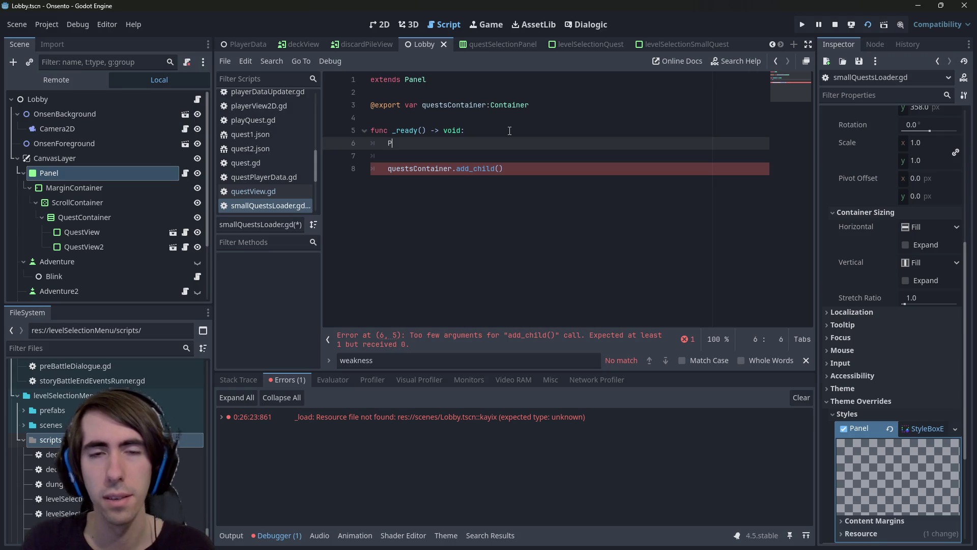
type("rView.")
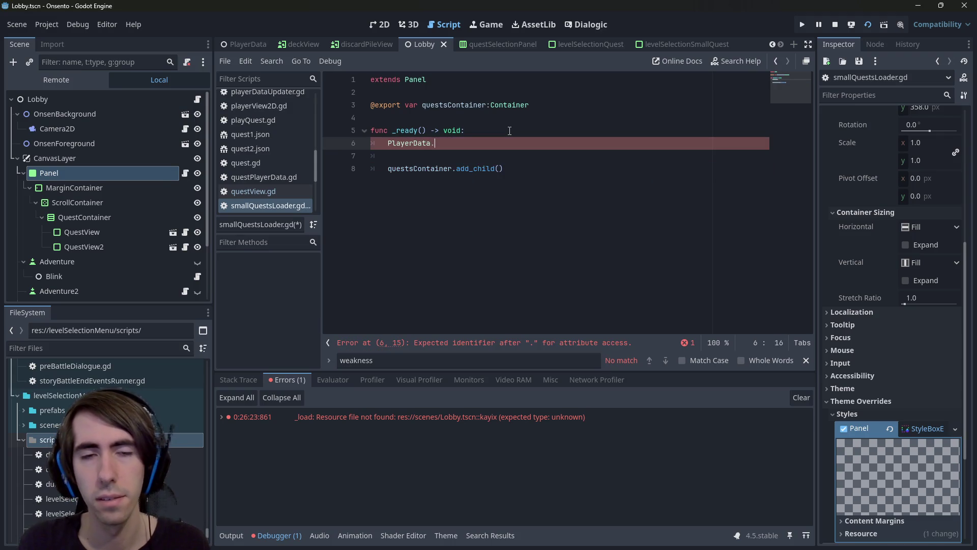
type("quests")
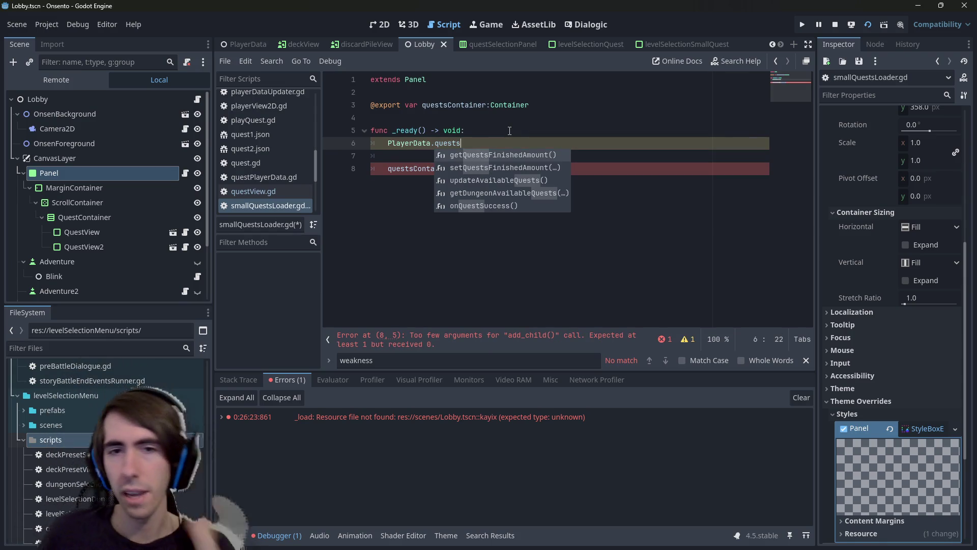
Step: Insert the PlayerData.getDungeonAvailableQuests() call from autocomplete into _ready
left_click(493, 193)
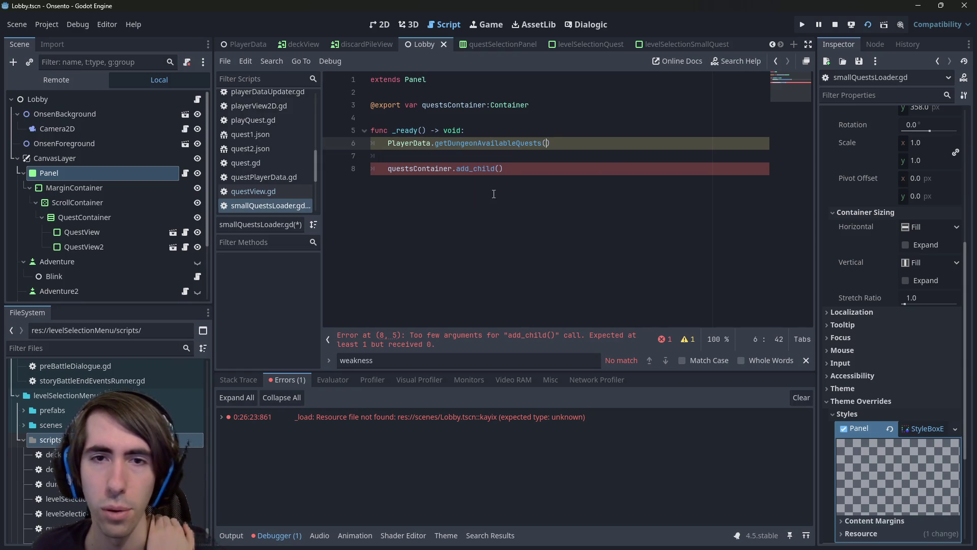
left_click(523, 143)
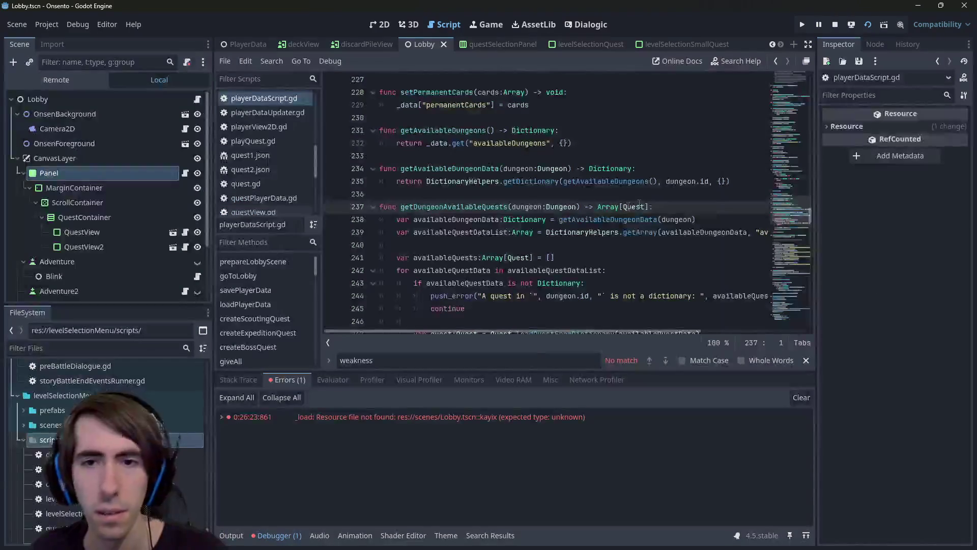
Step: Inspect the dungeon parameter and getAvailableDungeons in playerDataScript.gd, then add a blank line above the quest lookup
double_click(526, 207)
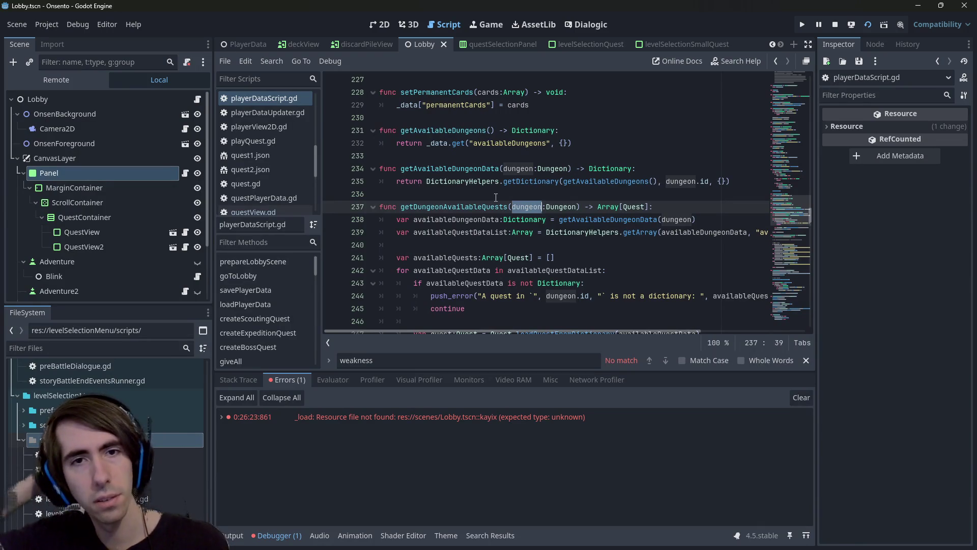
double_click(440, 130)
key("alt+Left")
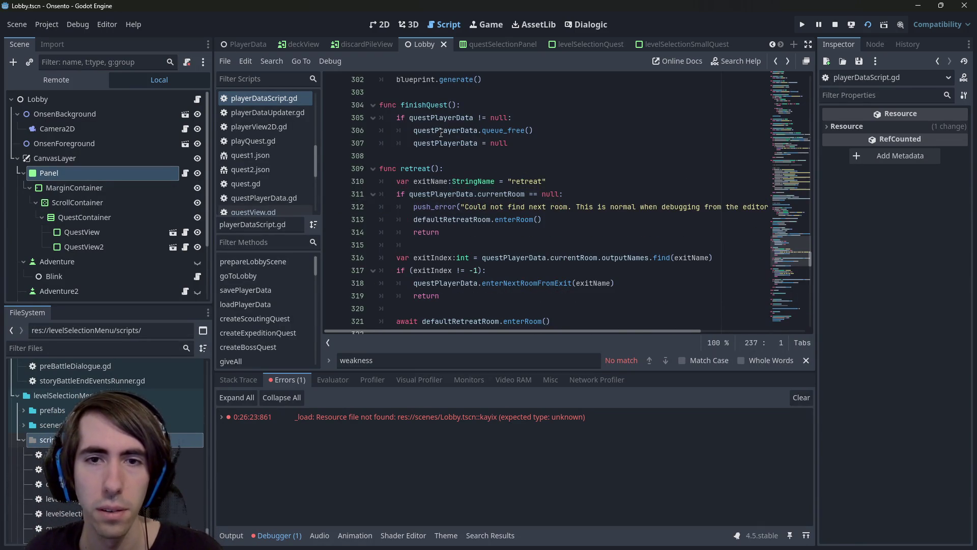
key("alt+Left")
key("Down")
key("Return")
key("Up")
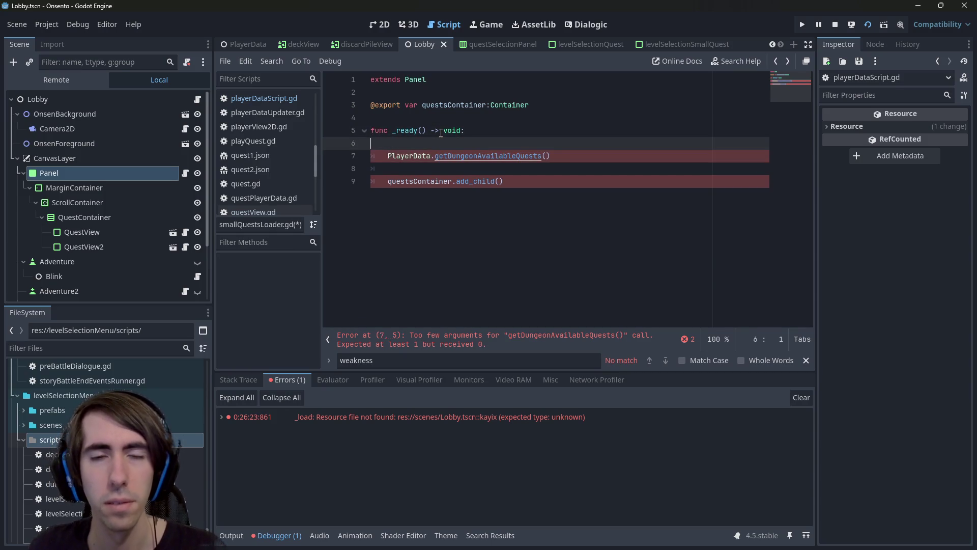
type("ayerDa")
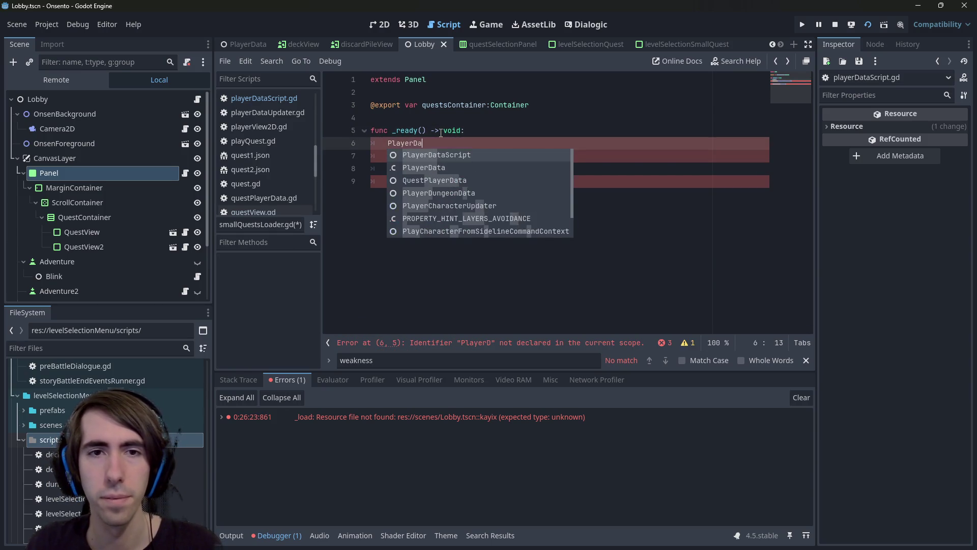
type("ta.get")
Step: Store PlayerData.getAvailableDungeons() in var dungeons, save, and check its Dictionary return type in playerDataScript.gd
key("Return")
type(")")
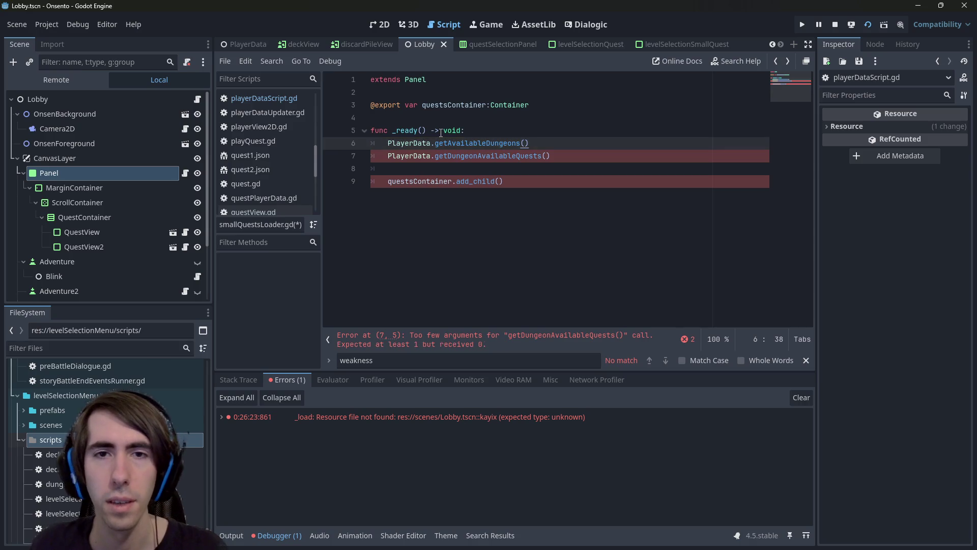
key("ctrl+s")
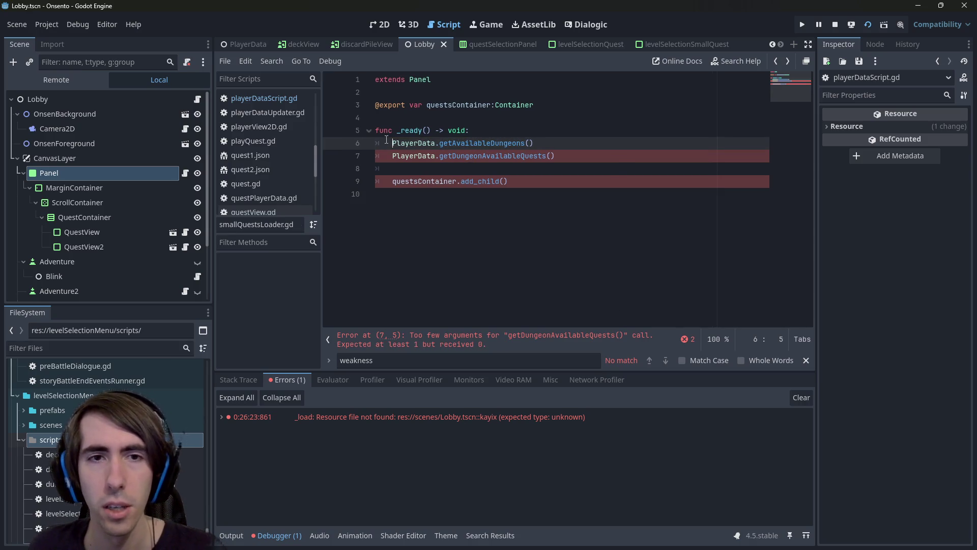
type("var dungeons =")
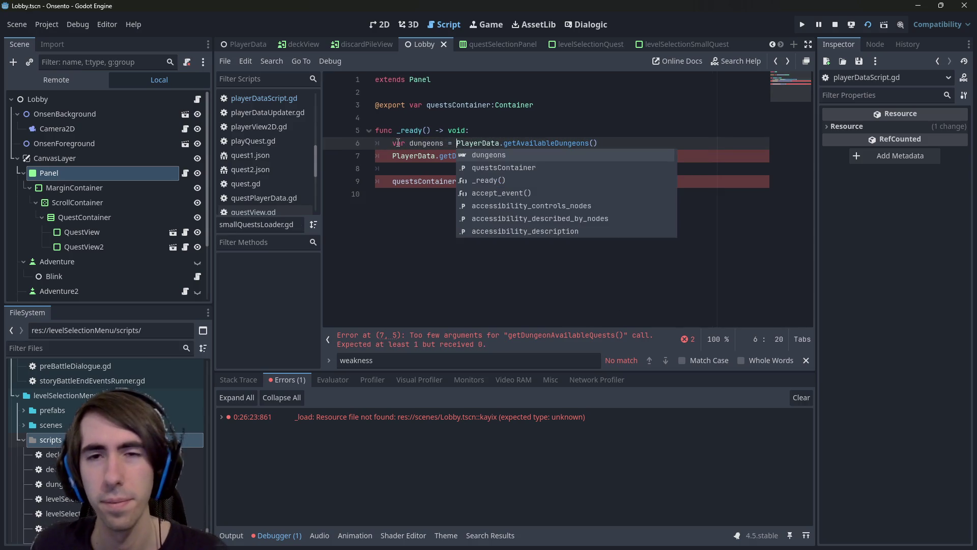
left_click(539, 144, "ctrl")
double_click(530, 194)
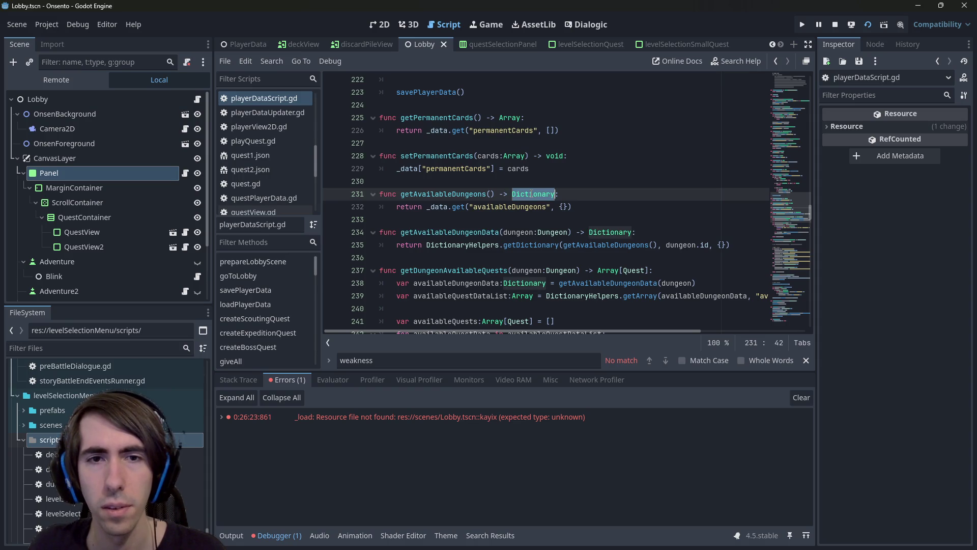
scroll(563, 196, "down", 1)
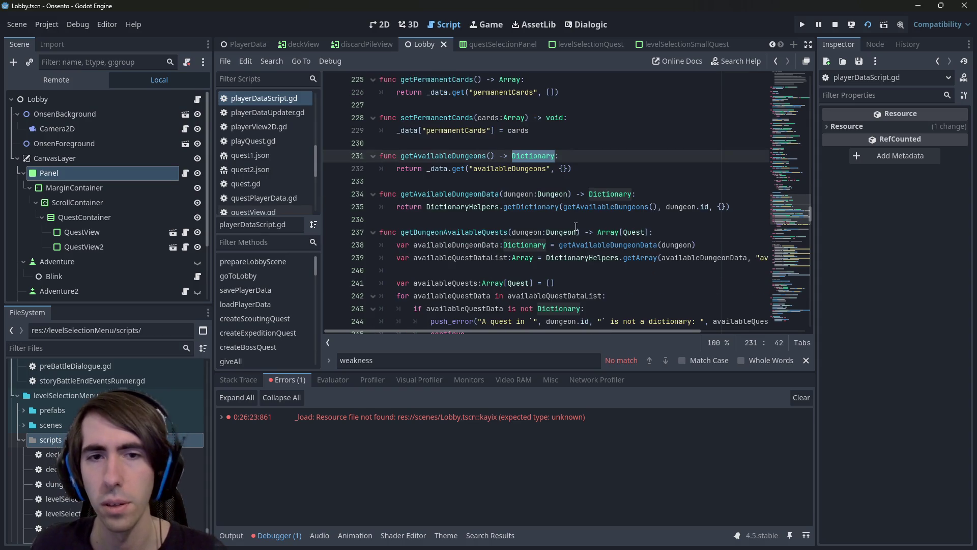
Step: Search the project for getDungeonAvailableQuests and jump to its call in smallQuestsLoader.gd
double_click(472, 233)
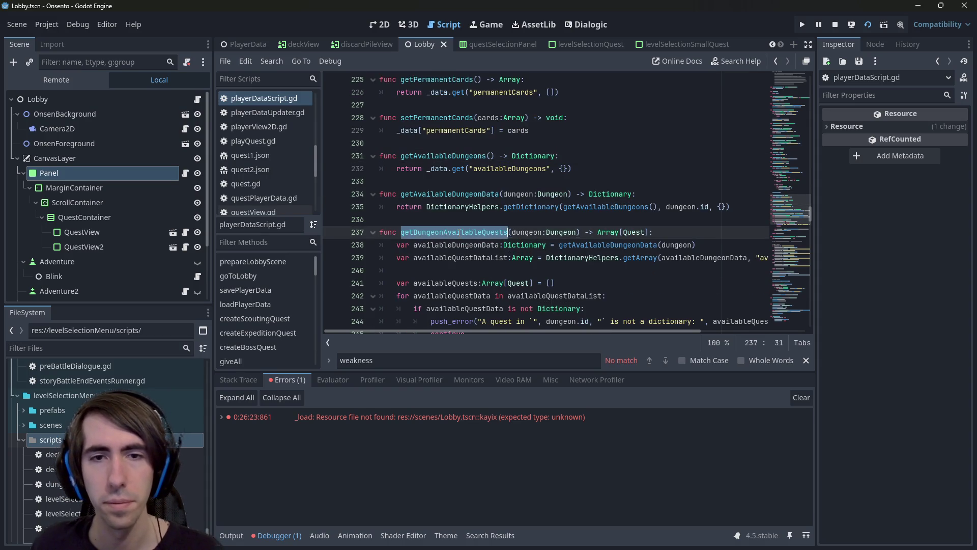
key("ctrl+shift+f")
key("Return")
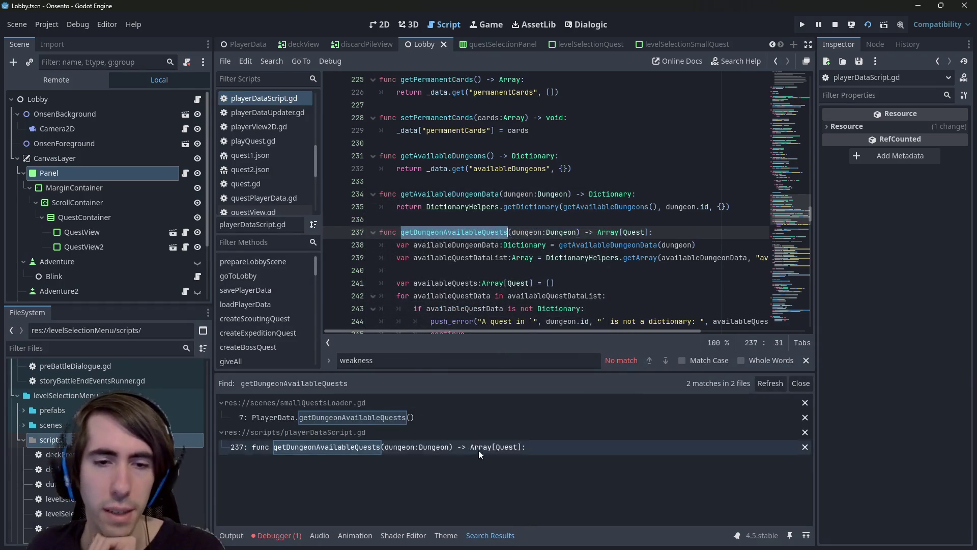
left_click(448, 416)
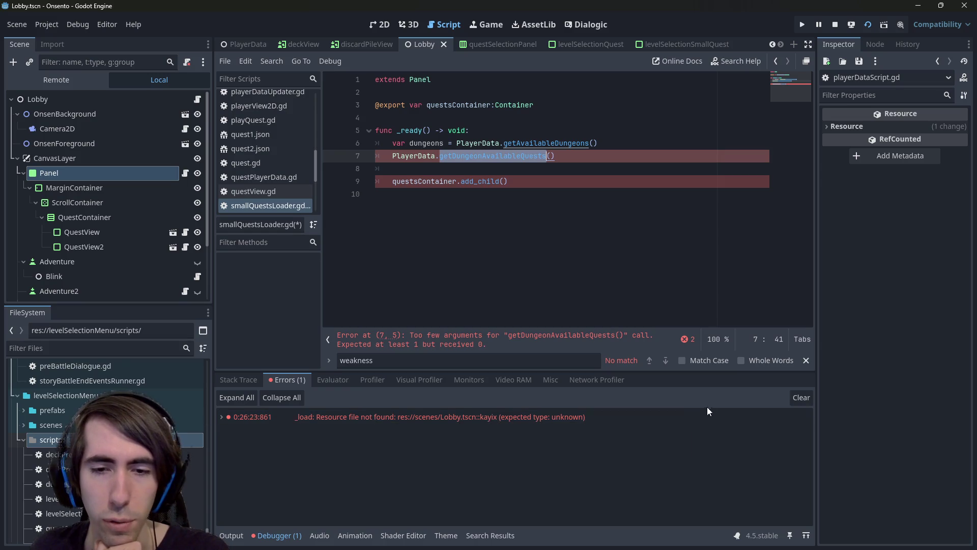
Step: Expand the missing Lobby resource error entries in the Debugger and clear the error list
double_click(541, 417)
left_click(488, 430)
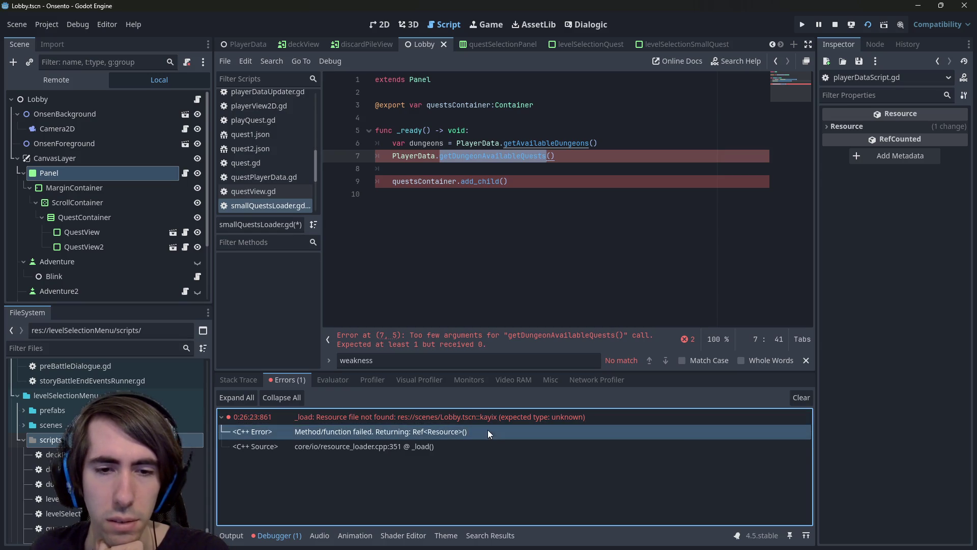
left_click(477, 447)
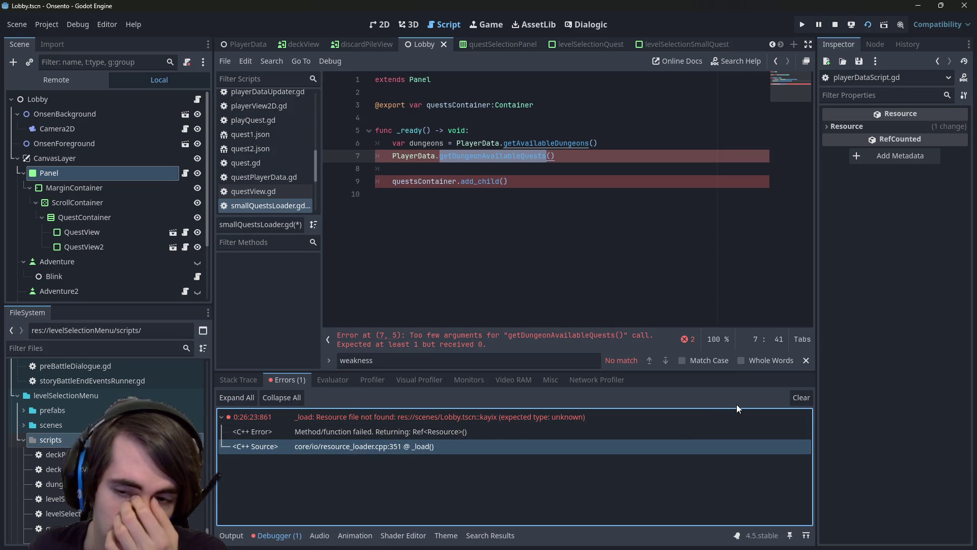
left_click(808, 395)
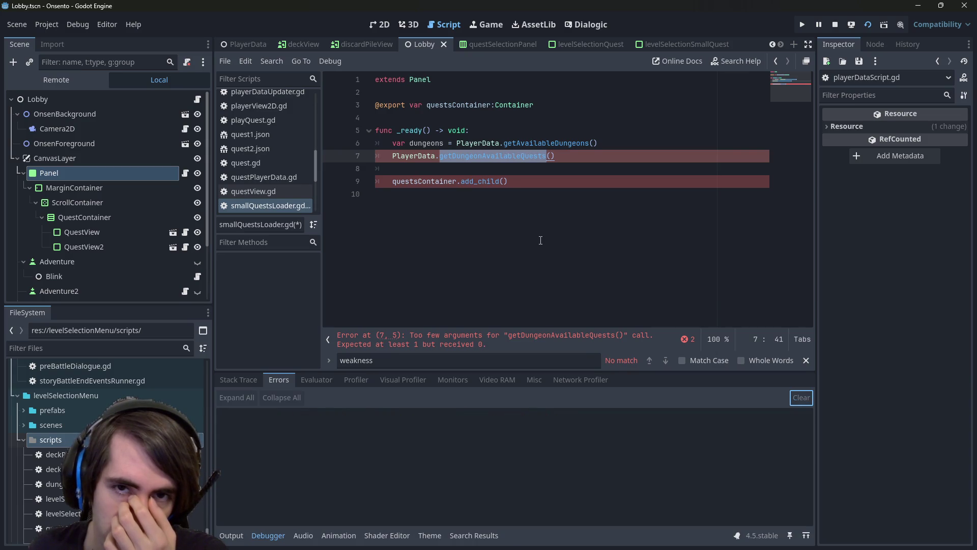
Step: Move the caret to the empty line 8 and head for the getAvailableDungeons definition
left_click(778, 260)
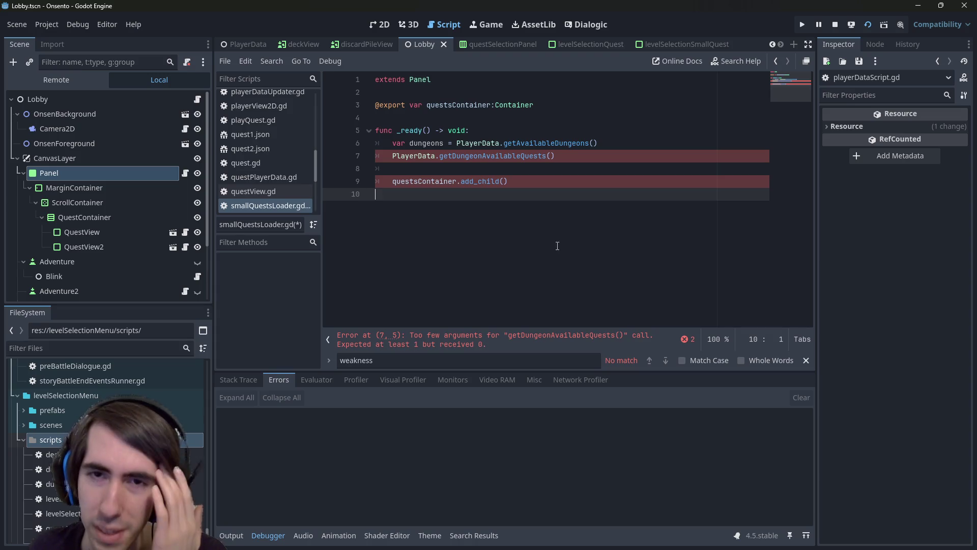
key("Up")
key("Up")
key("End")
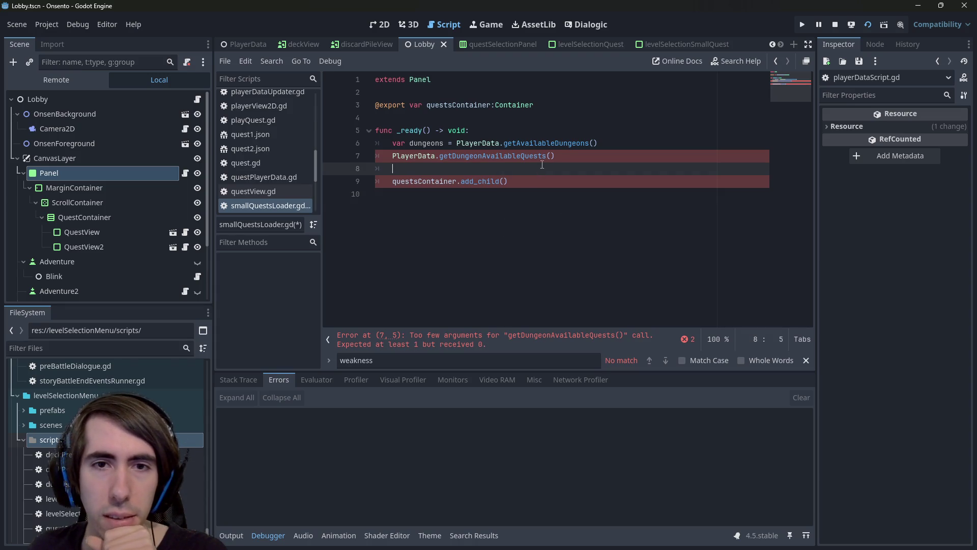
left_click(533, 143, "ctrl")
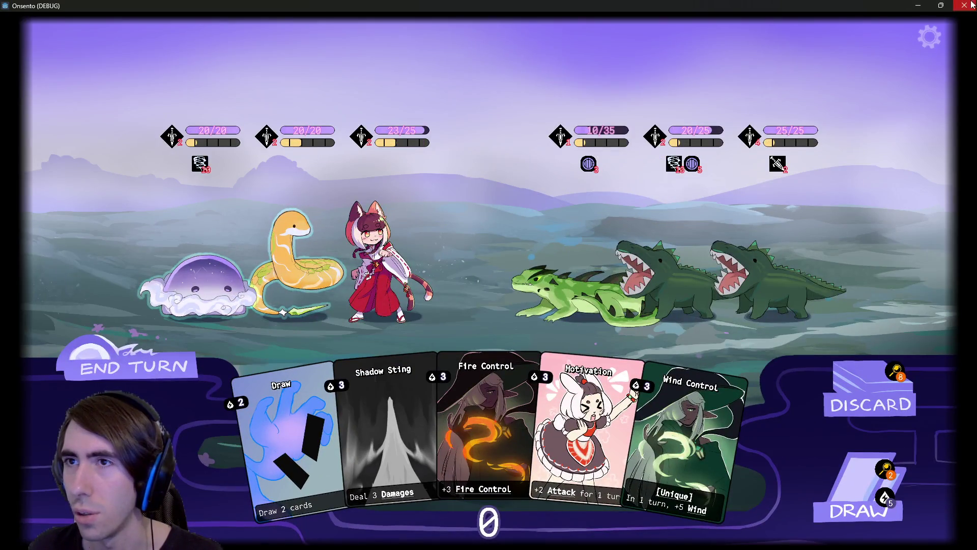
Step: Close the running Onsento game window
left_click(966, 6)
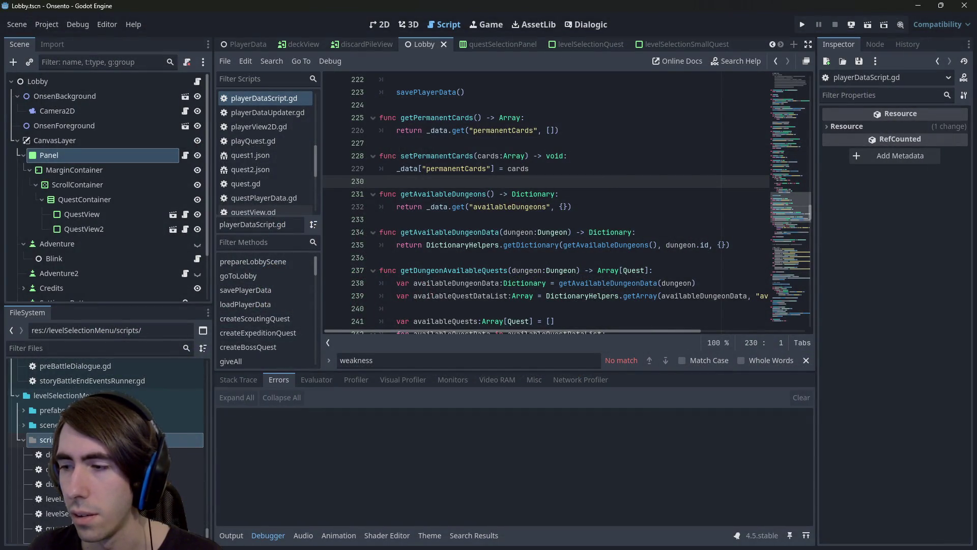
Step: Save the scene, run Project > Reload Current Project, then switch to the nekomata sprite in GIMP
key("alt+Tab")
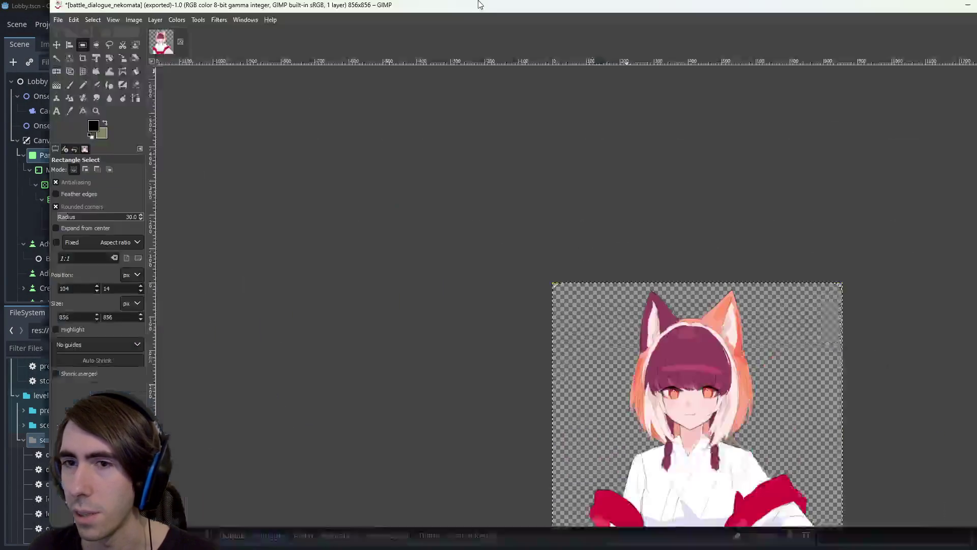
key("alt+Tab")
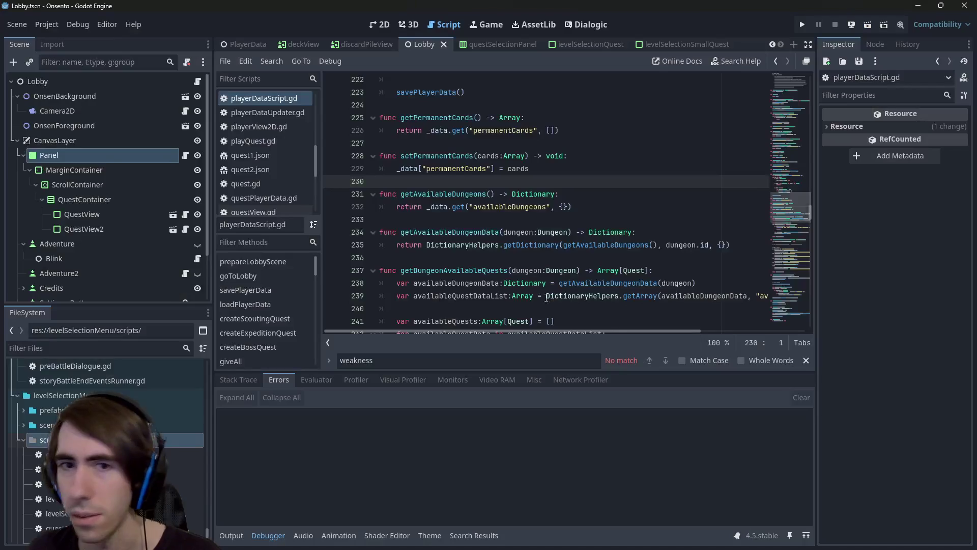
key("ctrl+s")
left_click(47, 23)
mouse_move(43, 155)
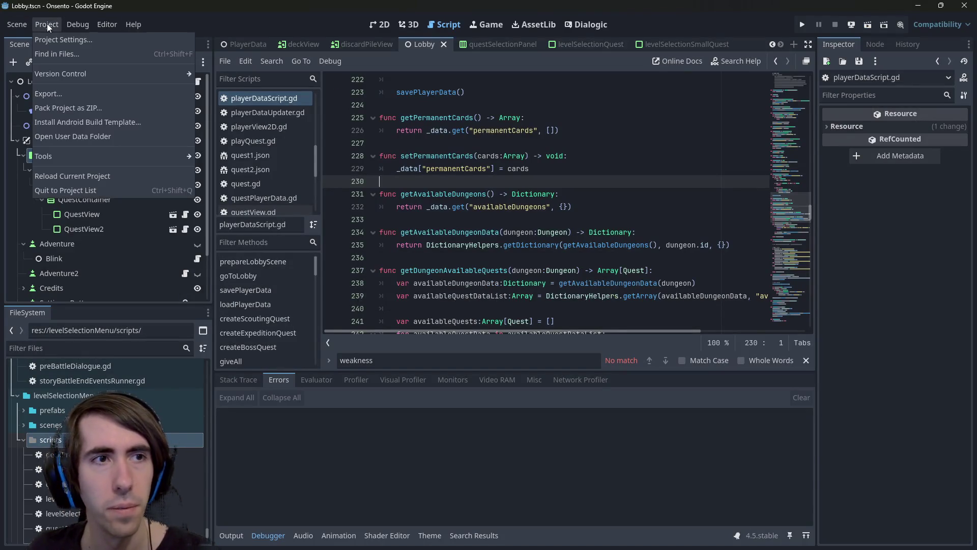
left_click(88, 174)
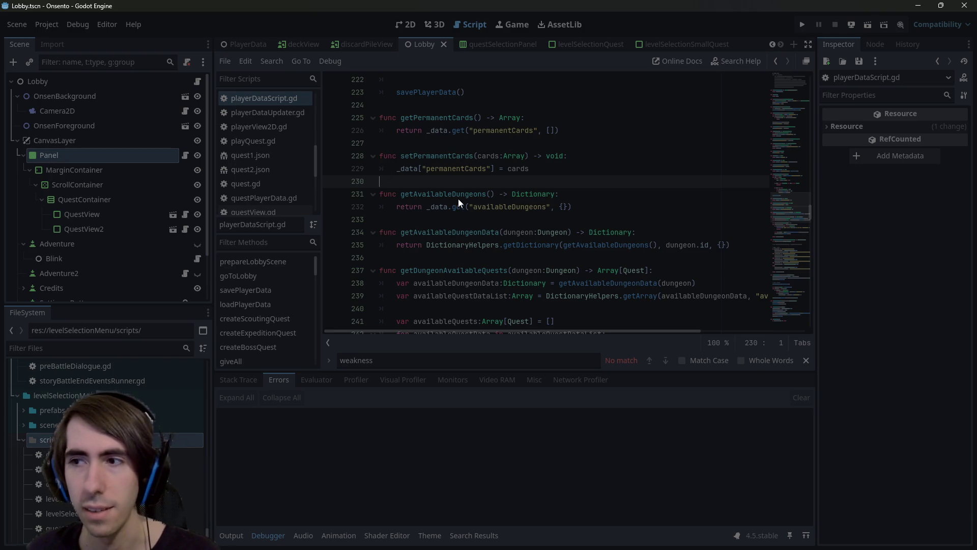
key("alt+Tab")
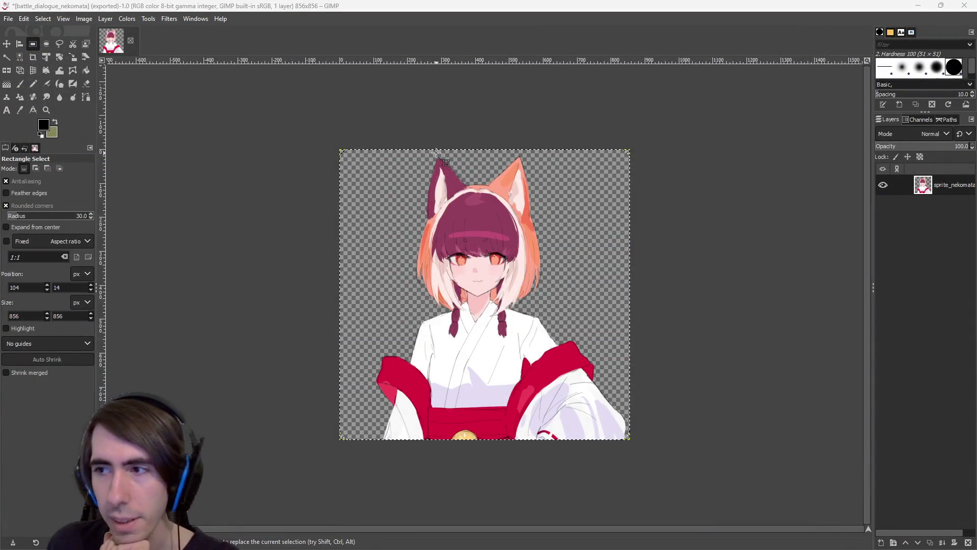
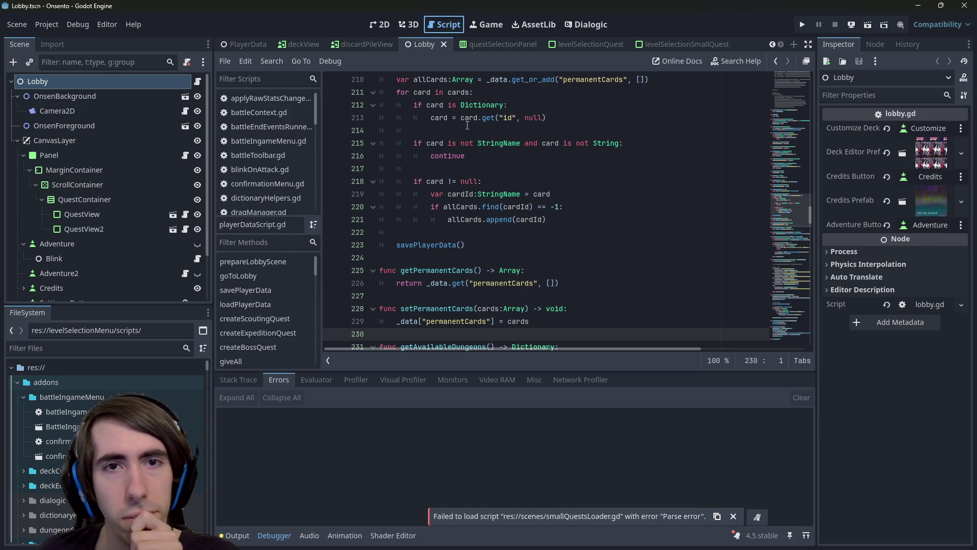
Step: Review the Lobby scene in 2D and bring up the Panel node's smallQuestsLoader.gd script
left_click(532, 244)
scroll(532, 245, "down", 2)
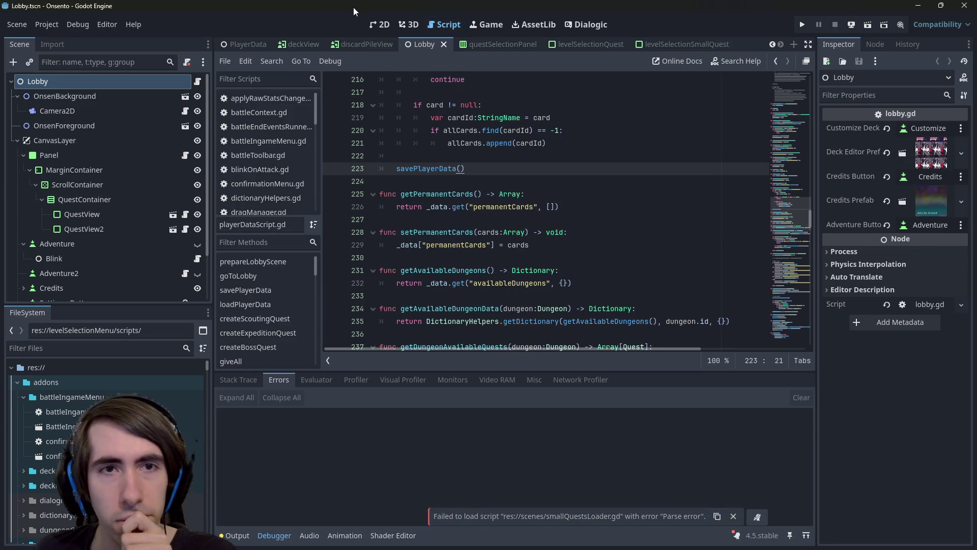
left_click(379, 24)
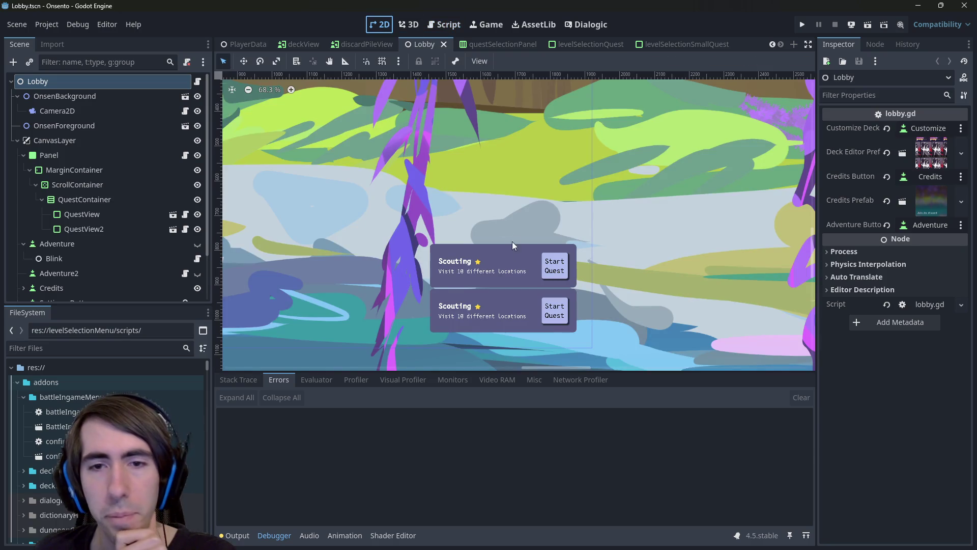
scroll(523, 255, "up", 1)
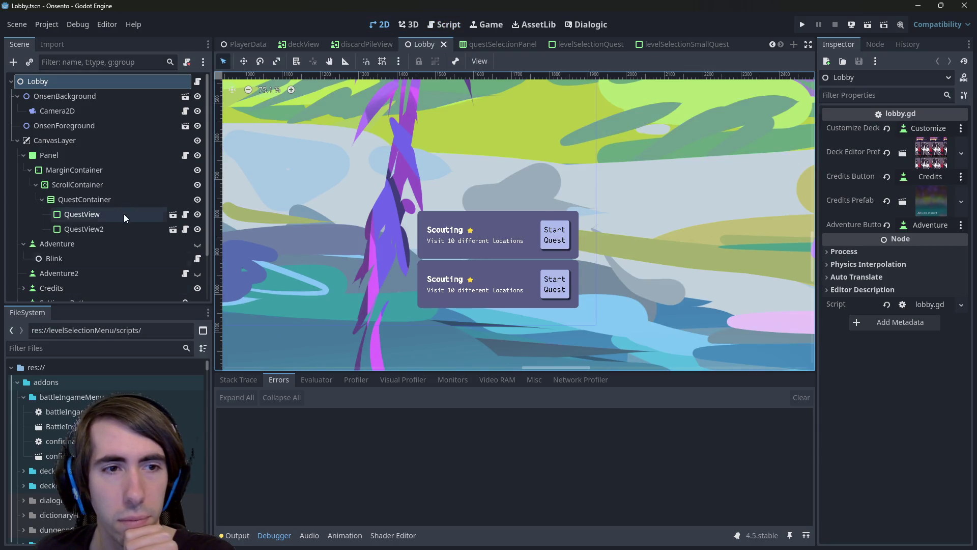
left_click(91, 158)
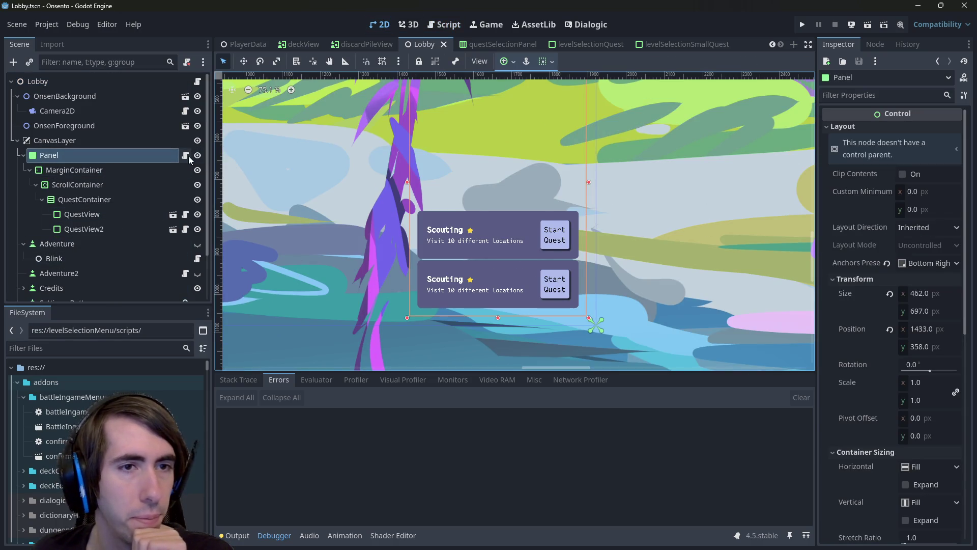
left_click(185, 155)
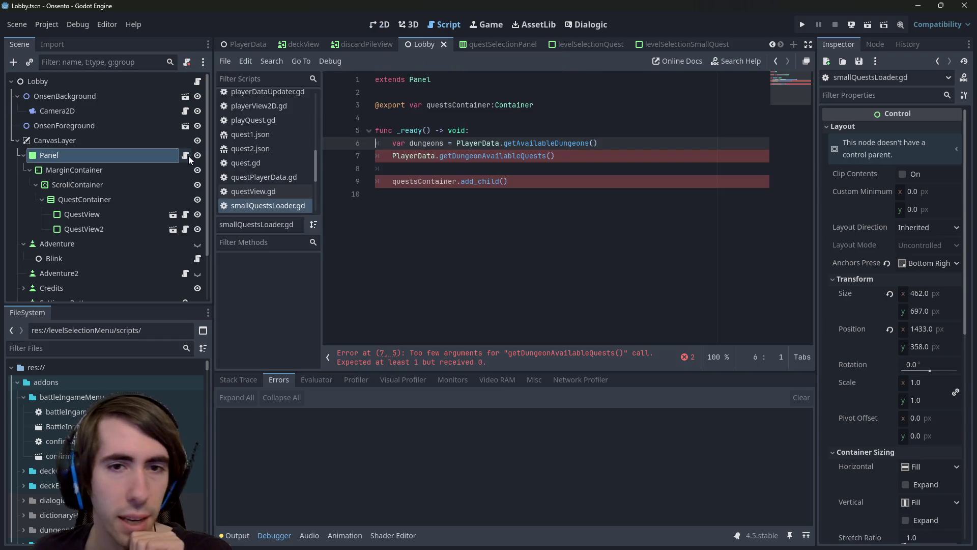
Step: Find every project use of getAvailableDungeons and visit its call in smallQuestsLoader.gd
double_click(540, 144)
key("ctrl+shift+f")
key("Return")
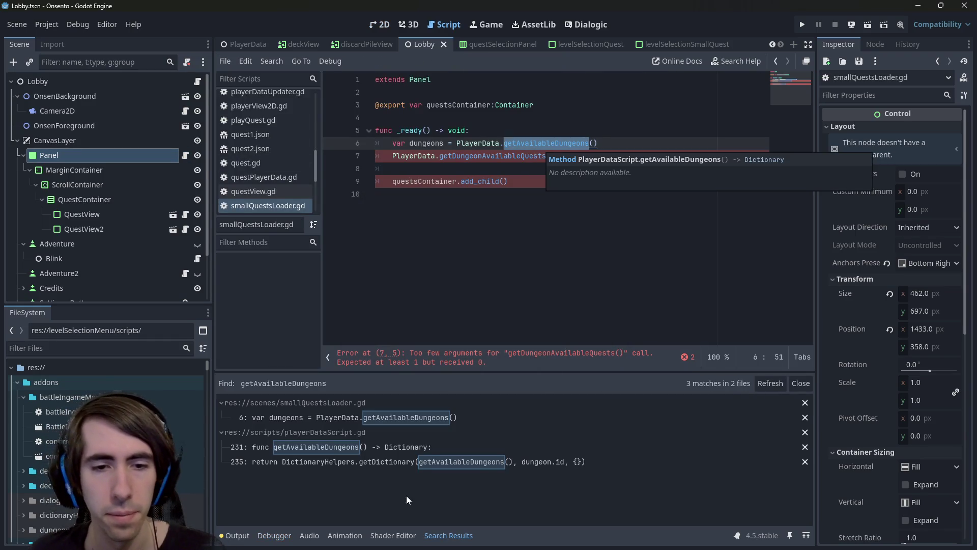
left_click(402, 417)
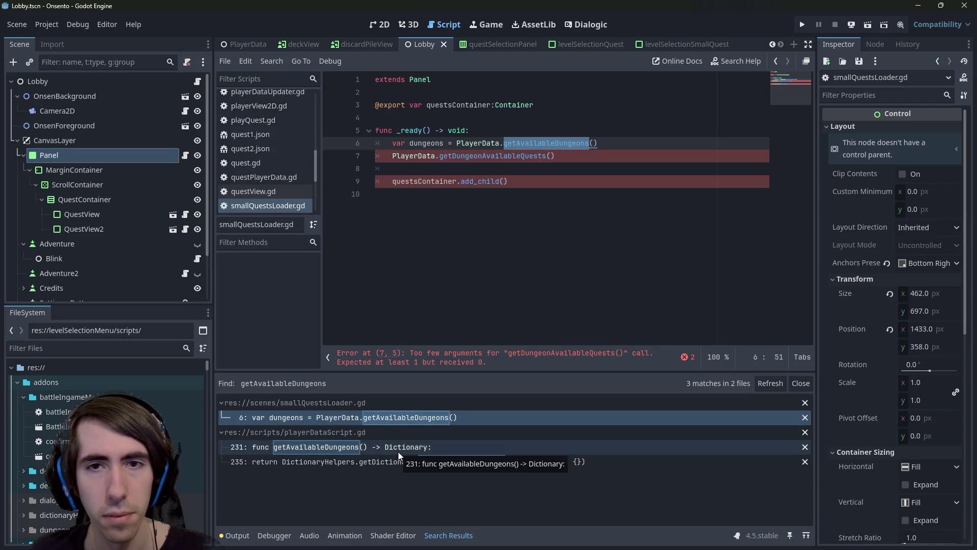
Step: Jump to the getAvailableDungeons definition in playerDataScript.gd and highlight getAvailableDungeonData
left_click(397, 451)
left_click(399, 461)
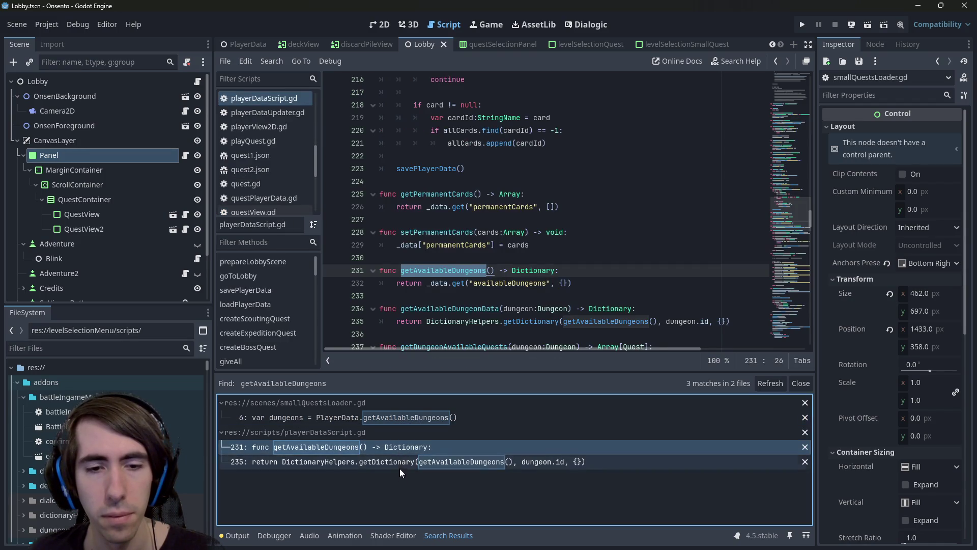
scroll(607, 273, "down", 2)
double_click(459, 235)
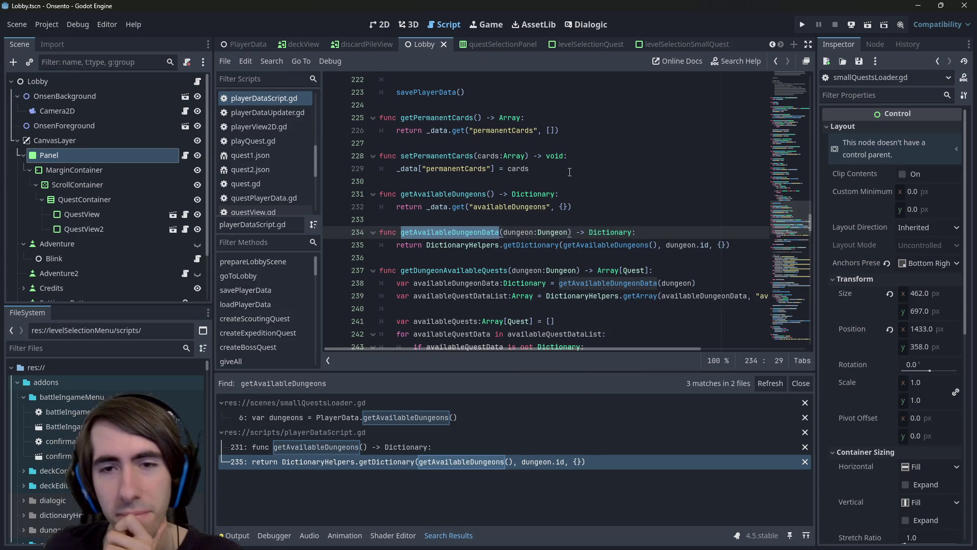
left_click(537, 247)
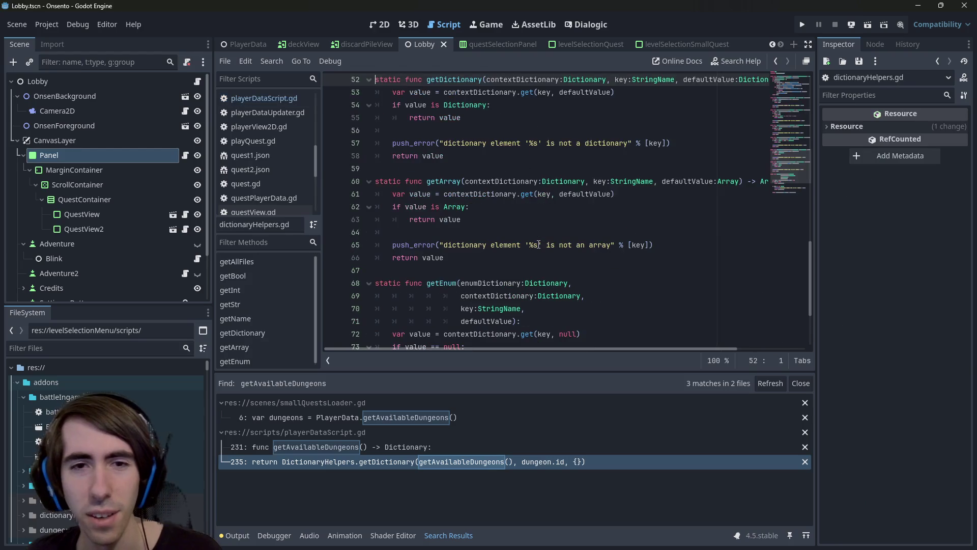
left_click(539, 244)
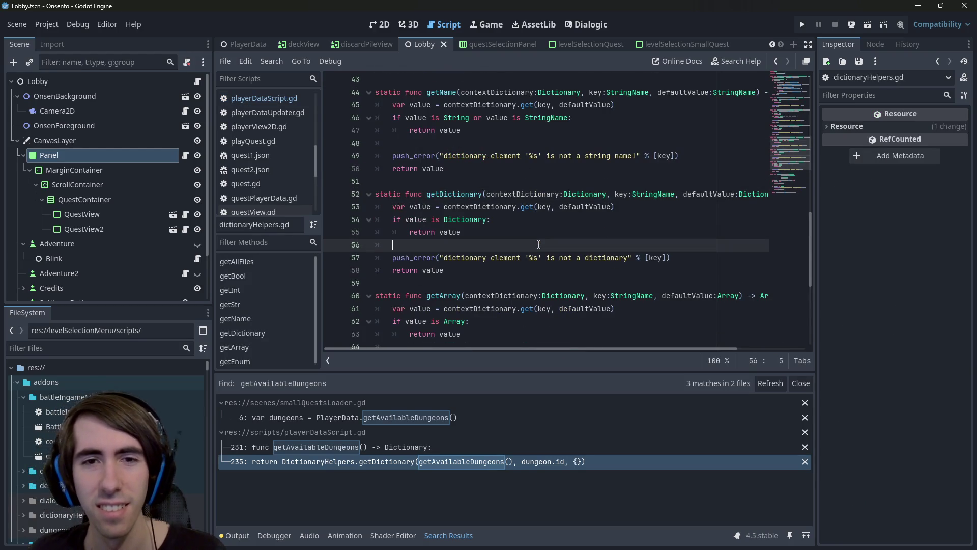
key("alt+Left")
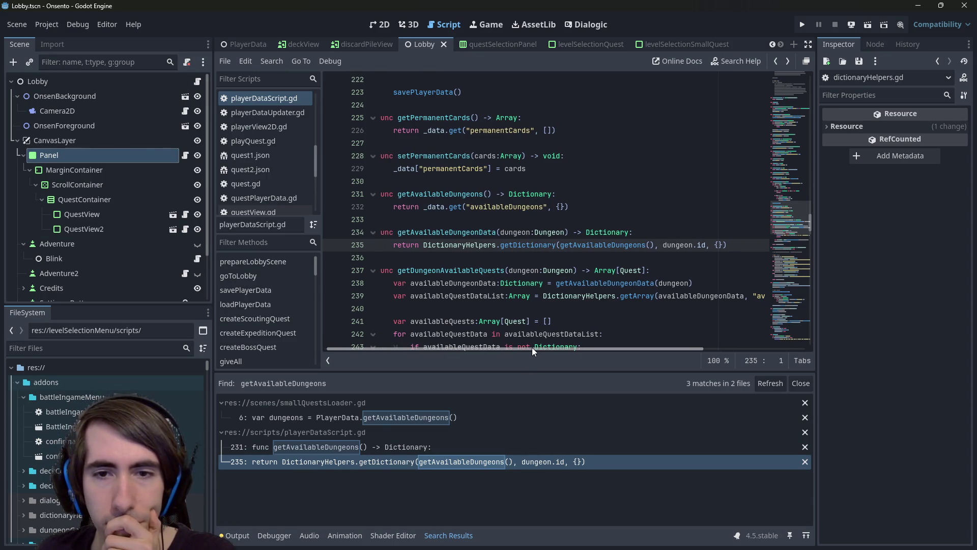
scroll(512, 314, "down", 1)
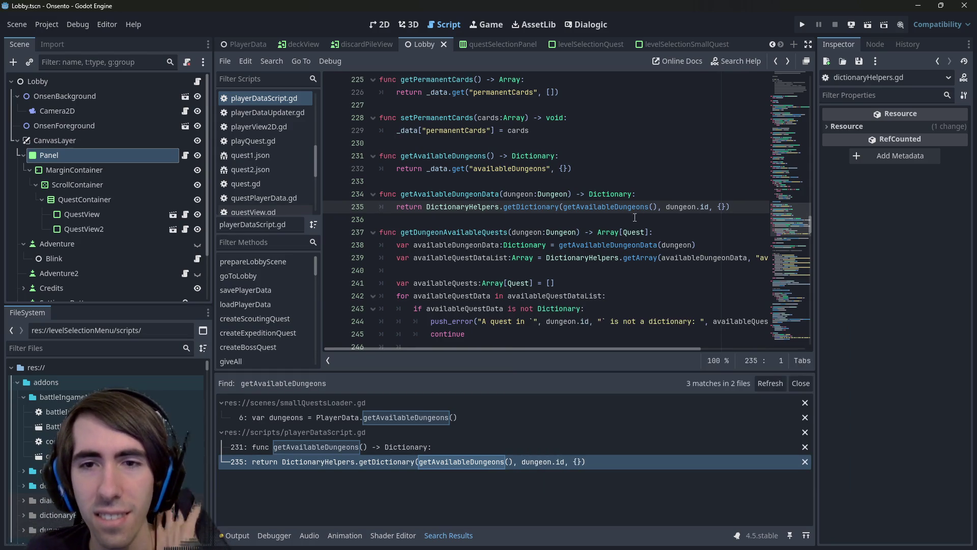
double_click(606, 206)
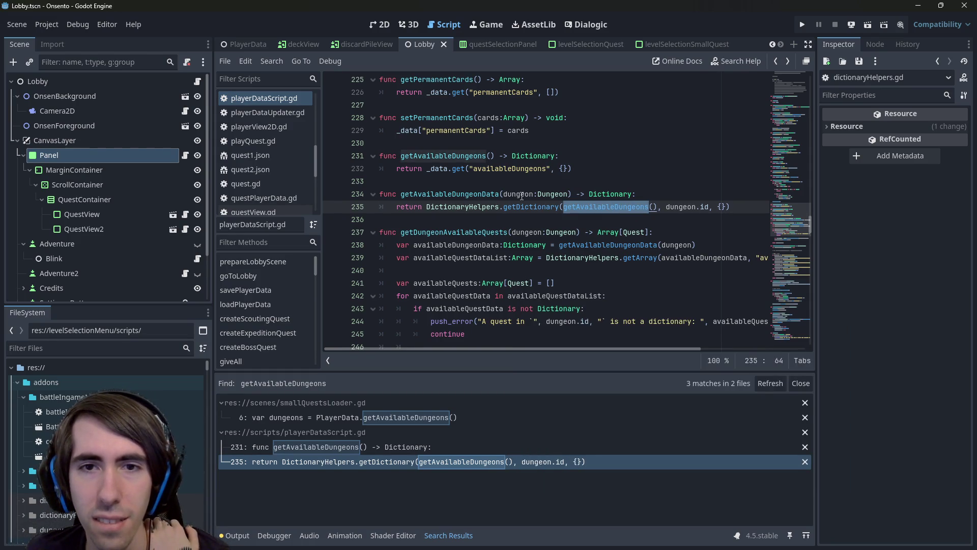
double_click(534, 157)
double_click(526, 194)
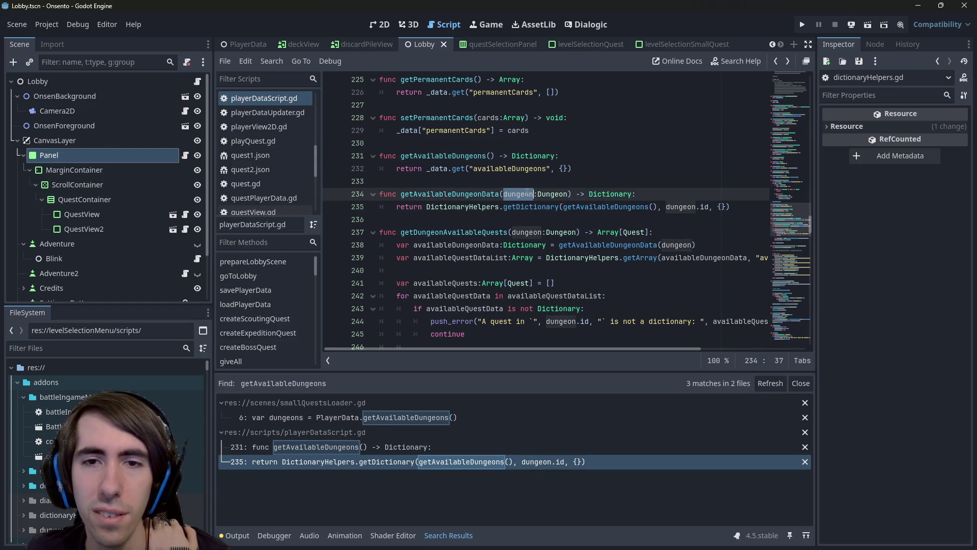
scroll(525, 194, "down", 2)
scroll(526, 194, "down", 1)
scroll(526, 192, "down", 2)
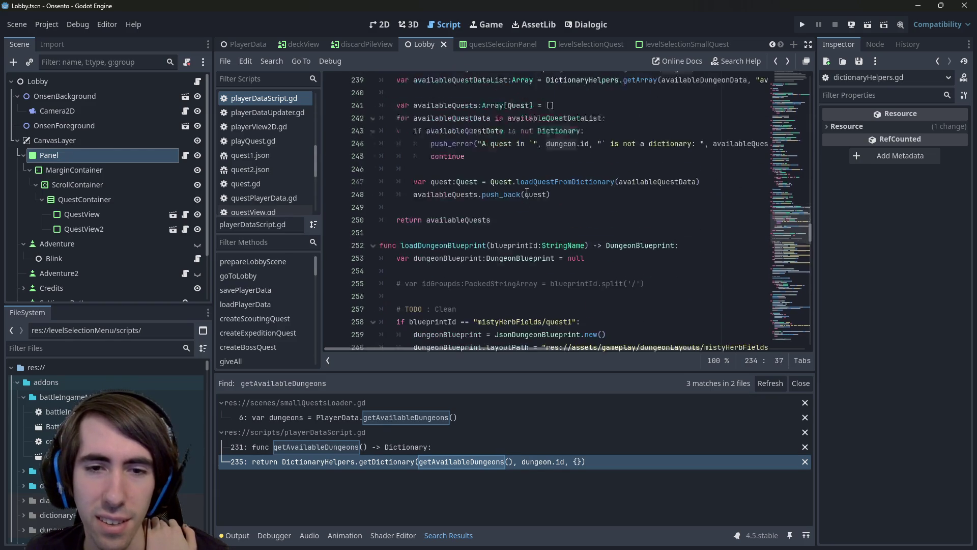
scroll(526, 193, "up", 3)
double_click(467, 157)
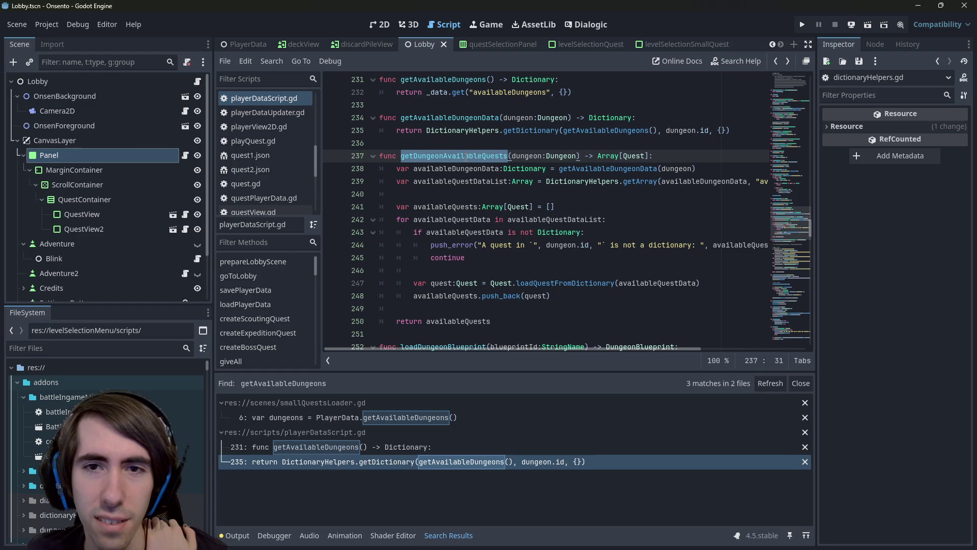
scroll(466, 156, "up", 1)
scroll(465, 156, "up", 1)
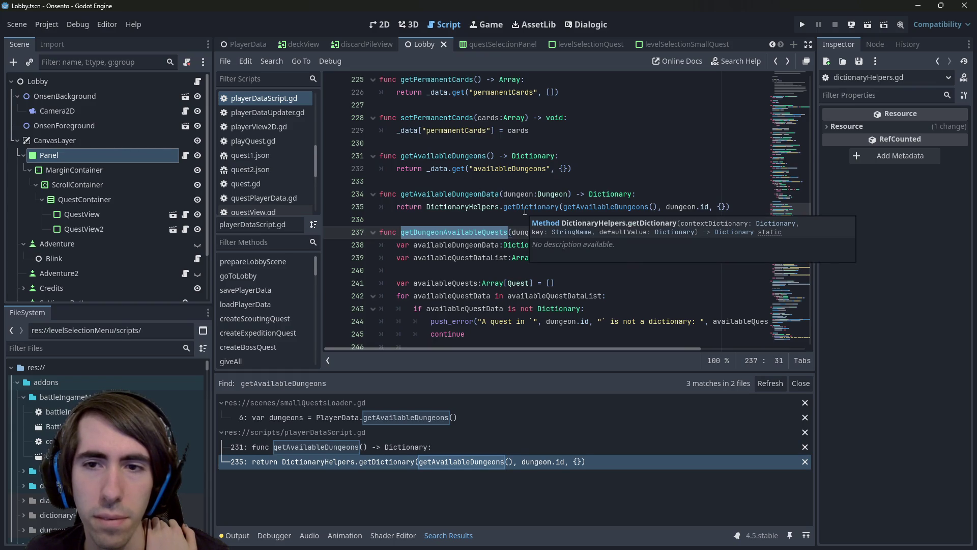
mouse_move(605, 206)
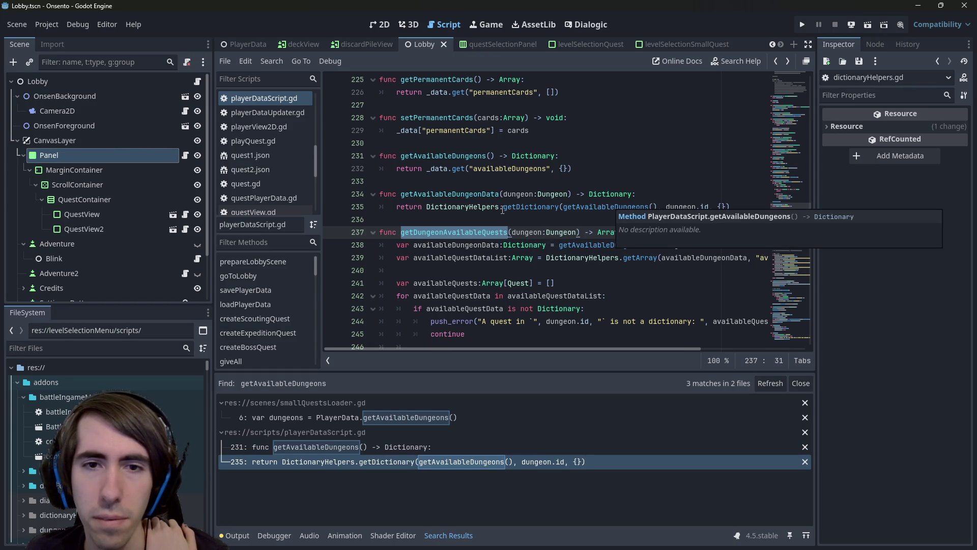
left_click(569, 212)
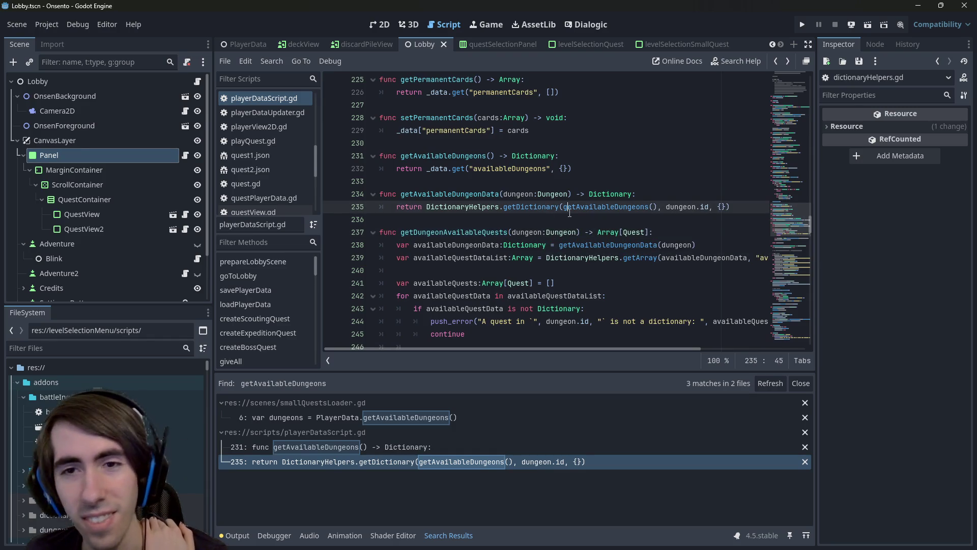
double_click(569, 207)
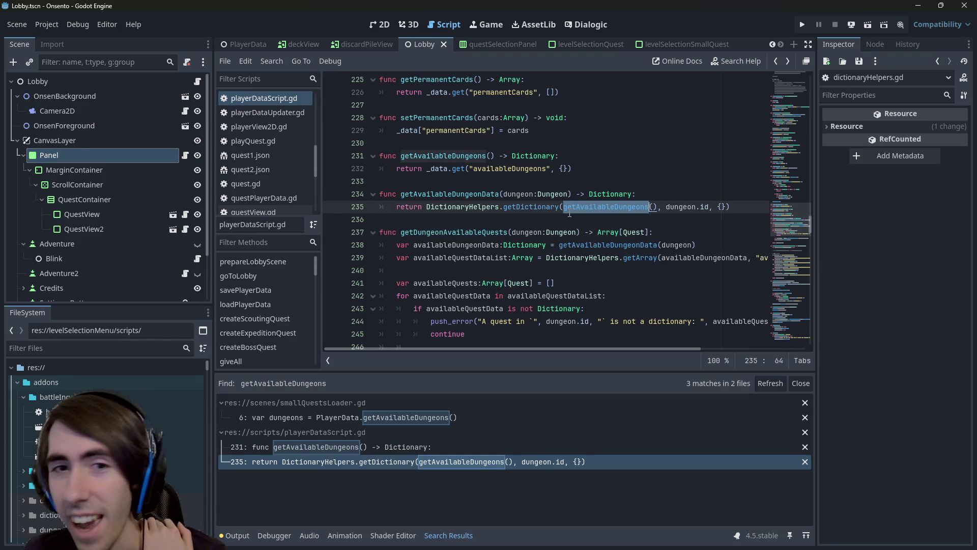
left_click(493, 159)
double_click(458, 157)
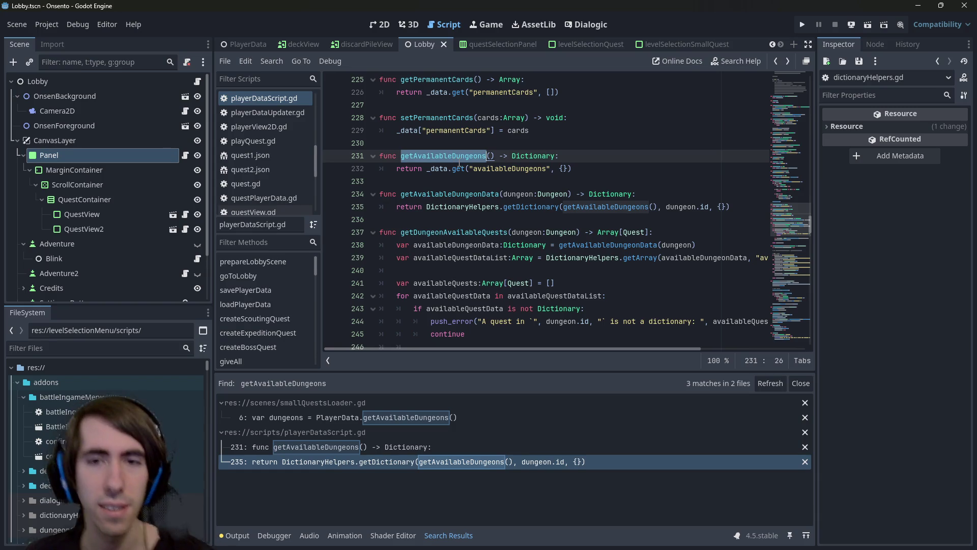
scroll(545, 223, "up", 1)
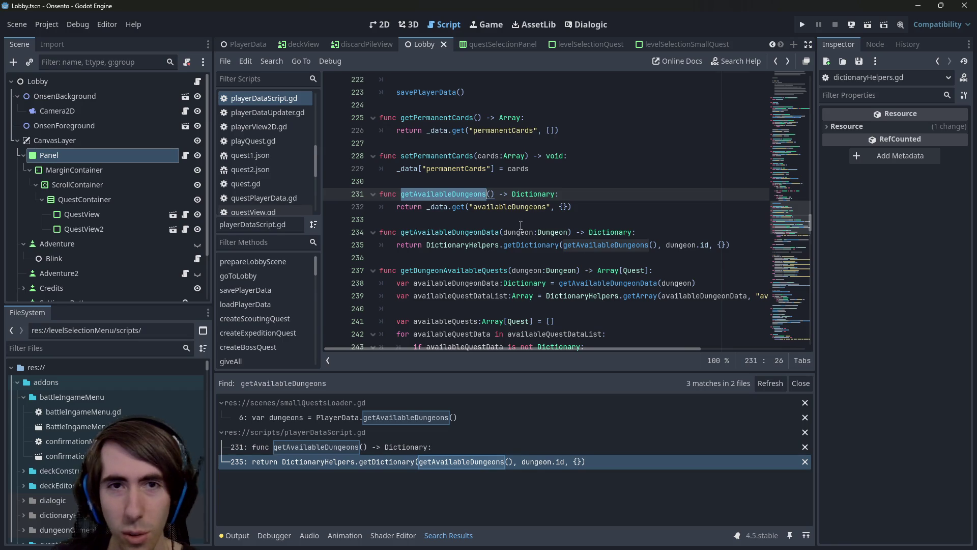
double_click(481, 232)
Step: Find project uses of getAvailableDungeonData and land on getDungeonAvailableQuests at line 238
key("ctrl+shift+f")
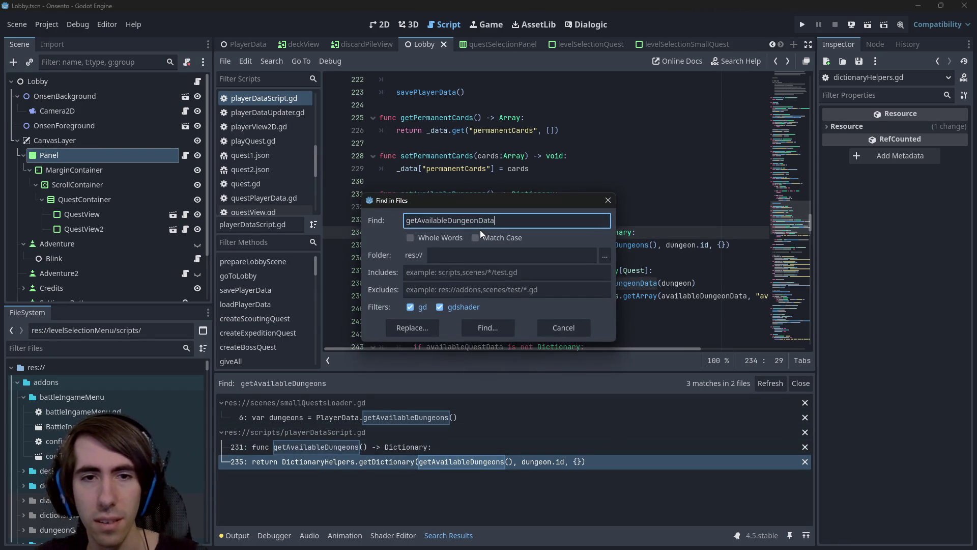
key("Return")
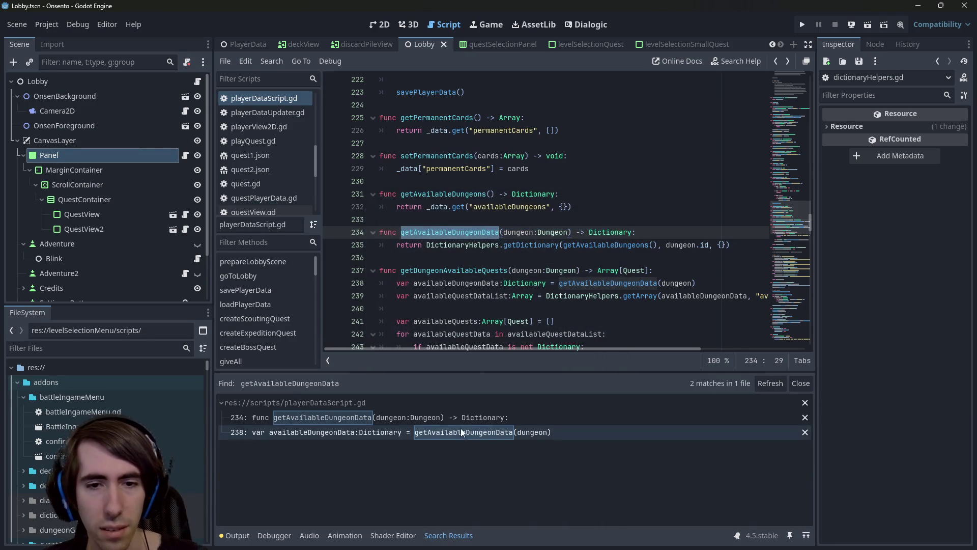
left_click(461, 433)
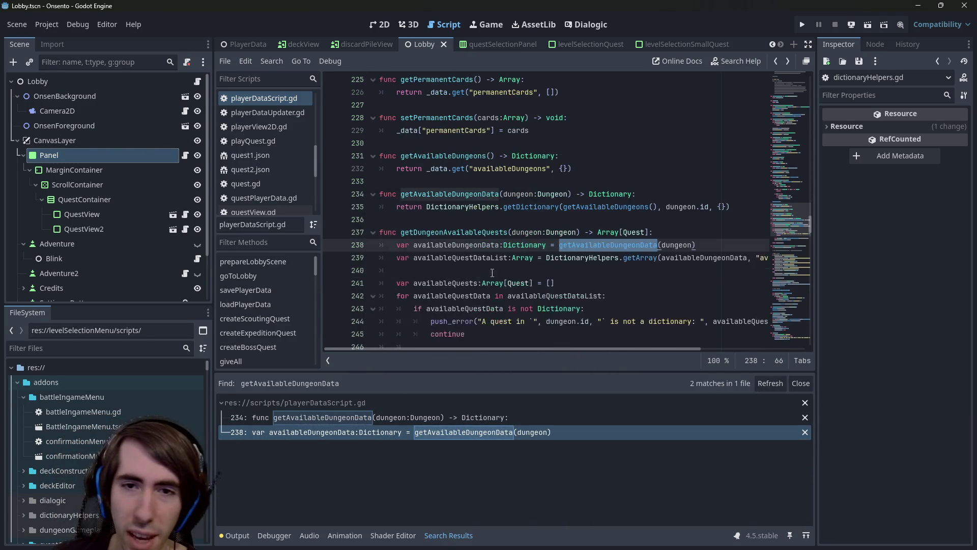
scroll(492, 273, "down", 2)
double_click(463, 155)
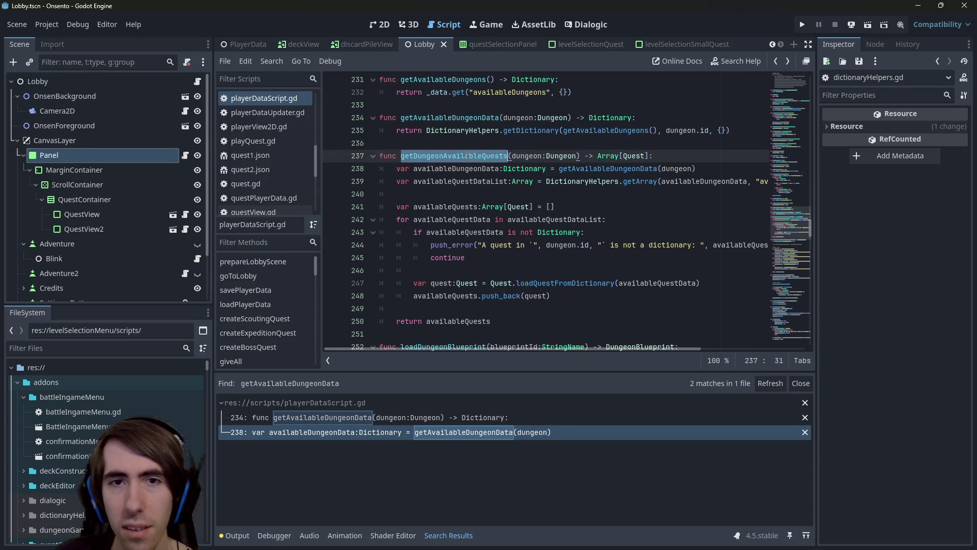
Step: Find project uses of getDungeonAvailableQuests, comparing its call in smallQuestsLoader.gd with its definition
key("ctrl+shift+f")
key("Return")
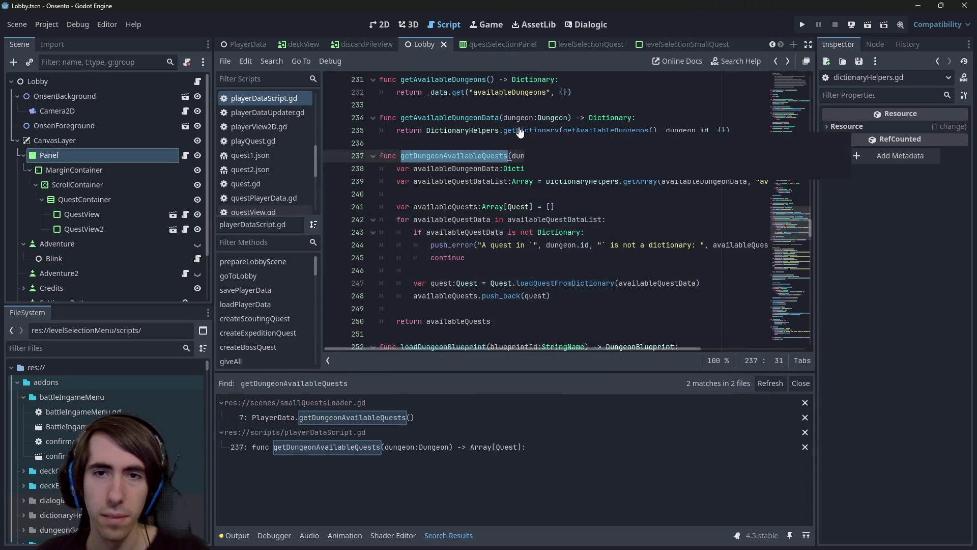
scroll(632, 266, "up", 1)
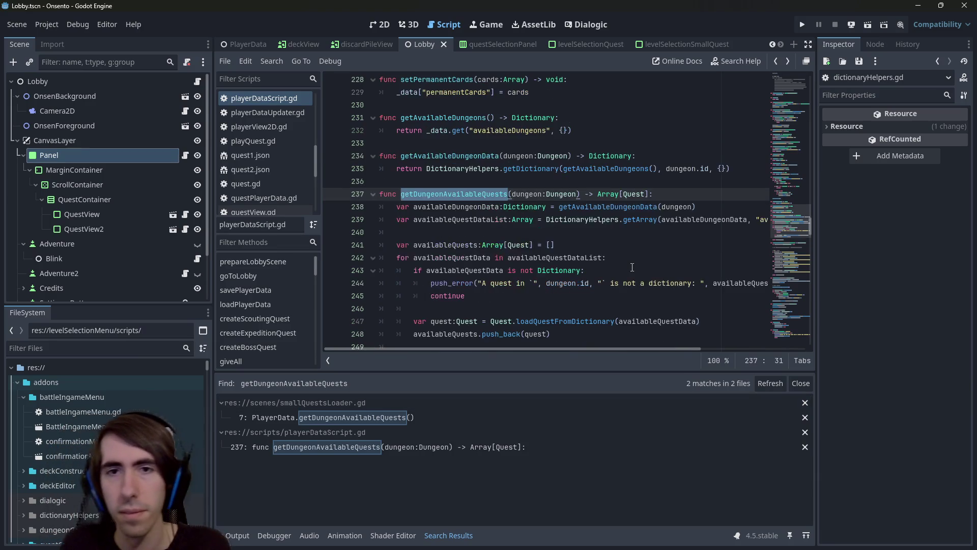
left_click(451, 417)
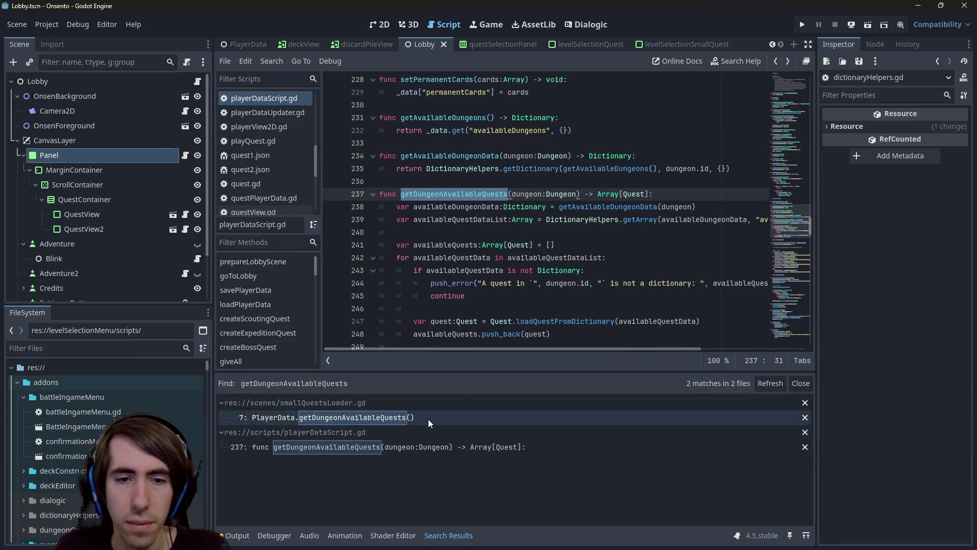
left_click(459, 446)
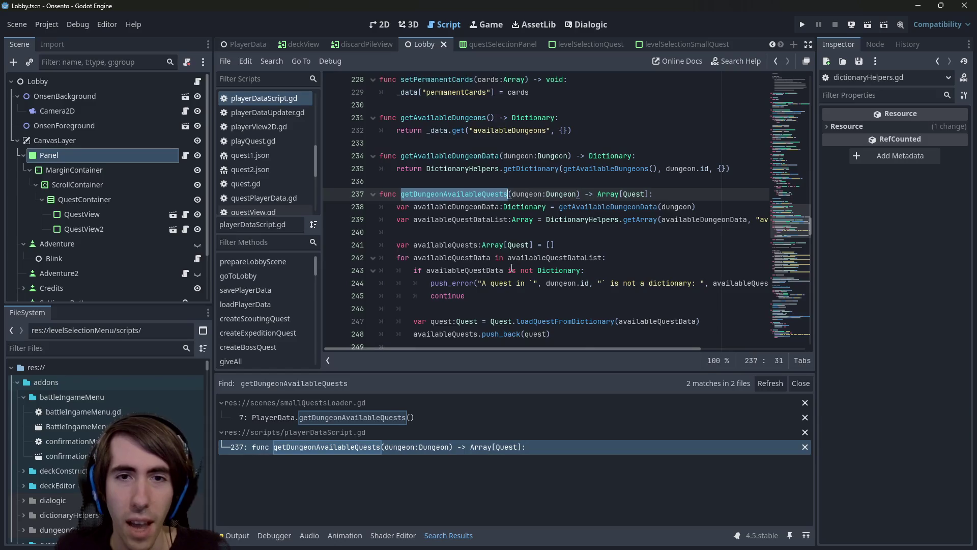
left_click(525, 256)
scroll(525, 254, "down", 2)
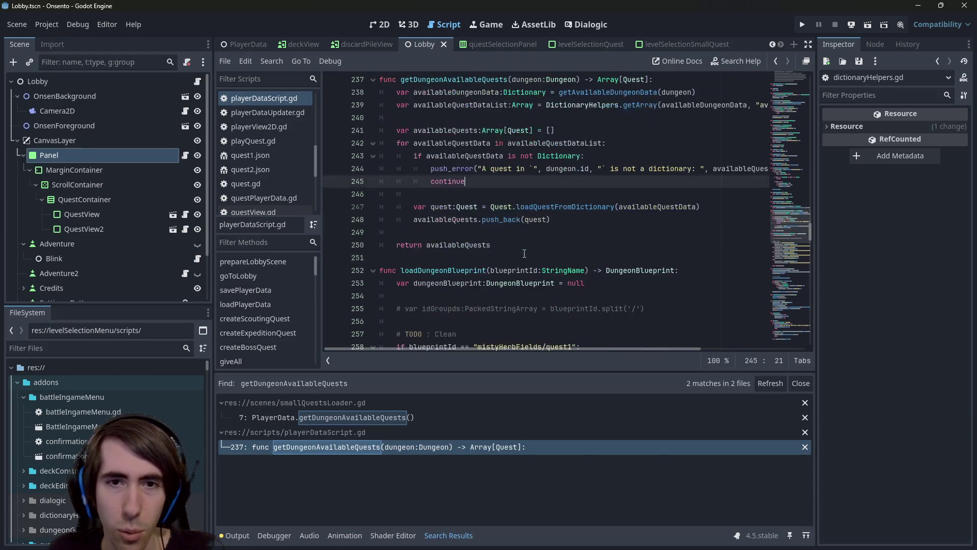
scroll(525, 255, "down", 2)
scroll(524, 255, "down", 5)
scroll(525, 254, "down", 5)
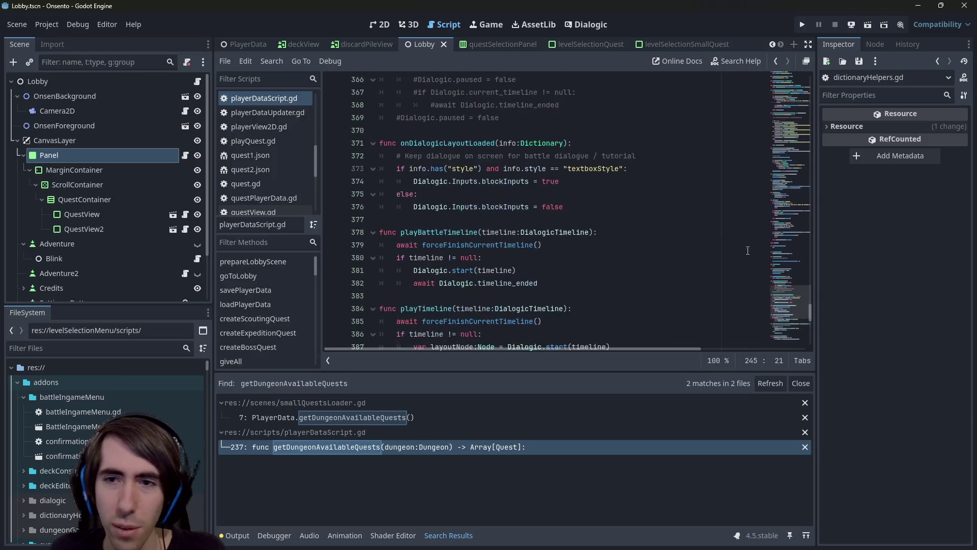
mouse_move(794, 287)
left_mouse_down()
mouse_move(794, 138)
mouse_move(780, 76)
left_mouse_up()
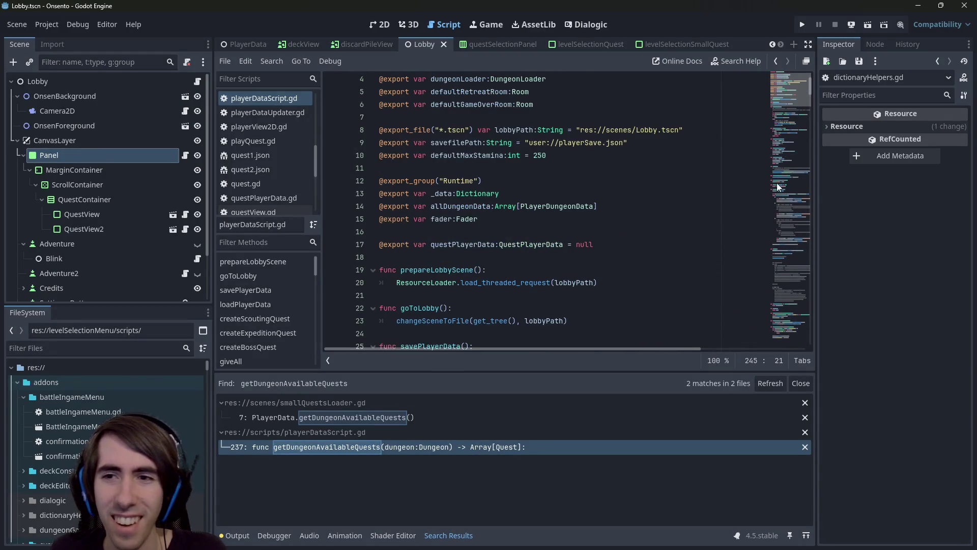
scroll(777, 182, "down", 5)
scroll(790, 154, "down", 5)
scroll(788, 166, "down", 5)
scroll(781, 147, "down", 5)
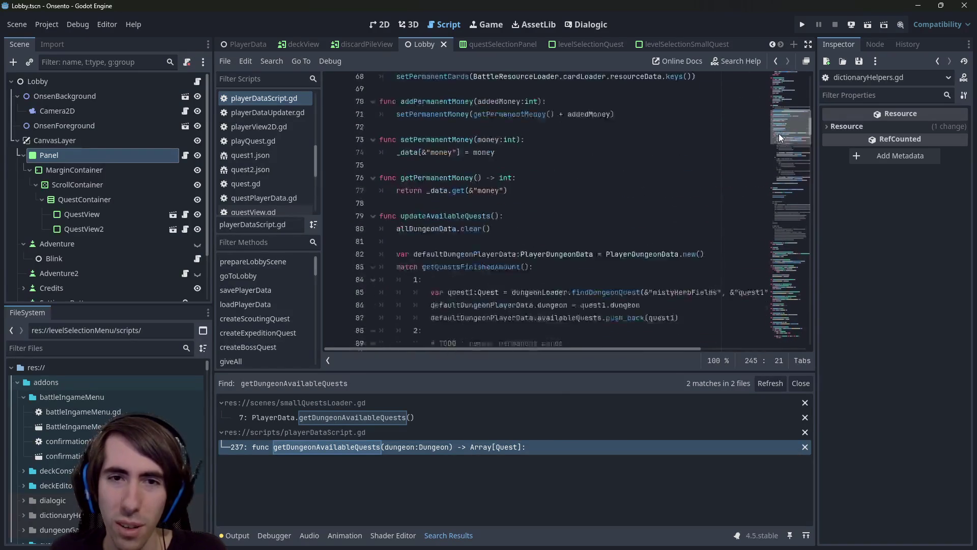
scroll(778, 134, "up", 3)
scroll(775, 119, "up", 5)
Step: Read through the getDungeonAvailableQuests definition around lines 226-232, highlighting availableDungeons
left_click(491, 429)
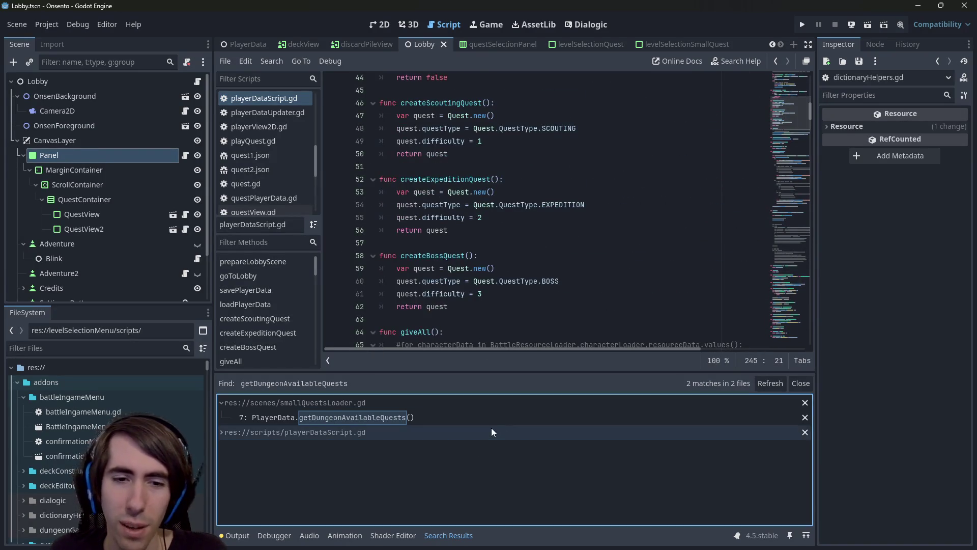
left_click(480, 448)
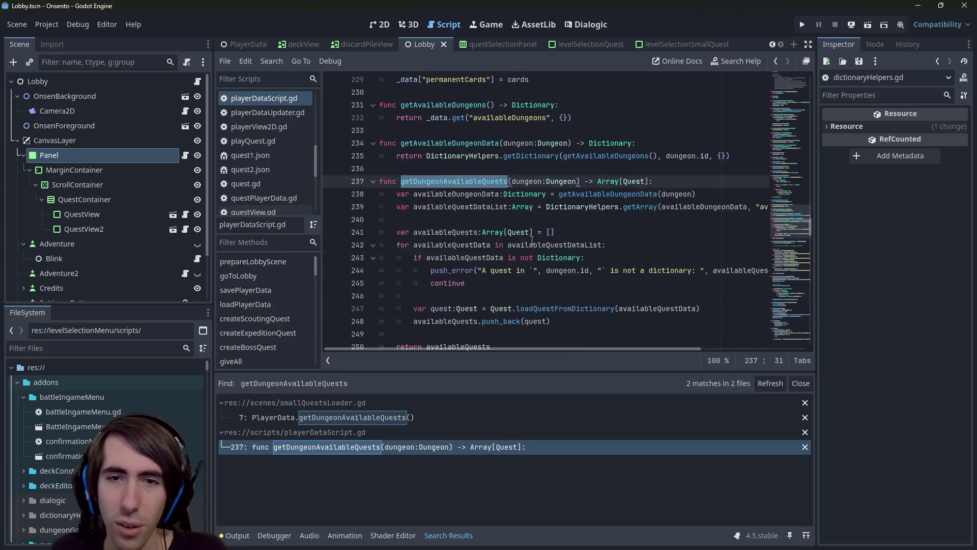
left_click(450, 175)
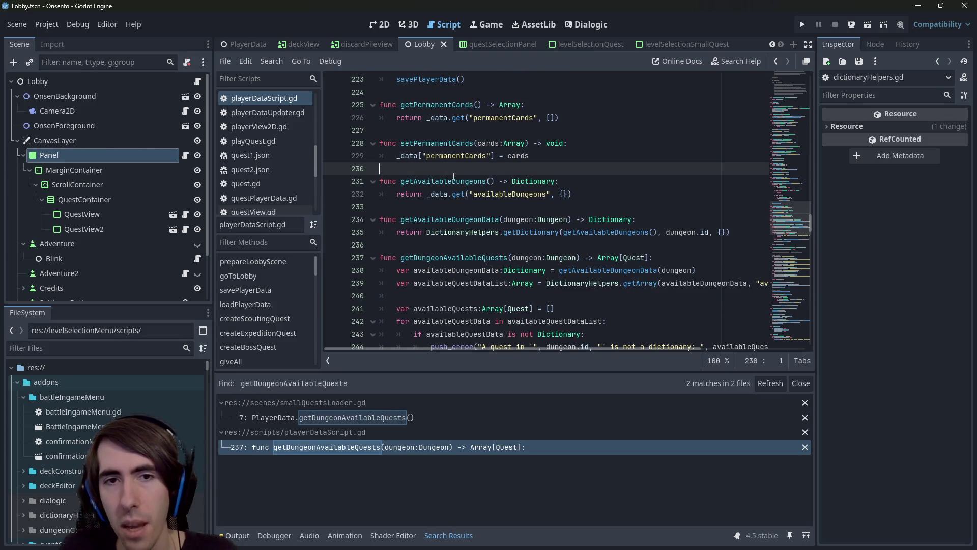
scroll(466, 181, "up", 1)
scroll(489, 187, "up", 1)
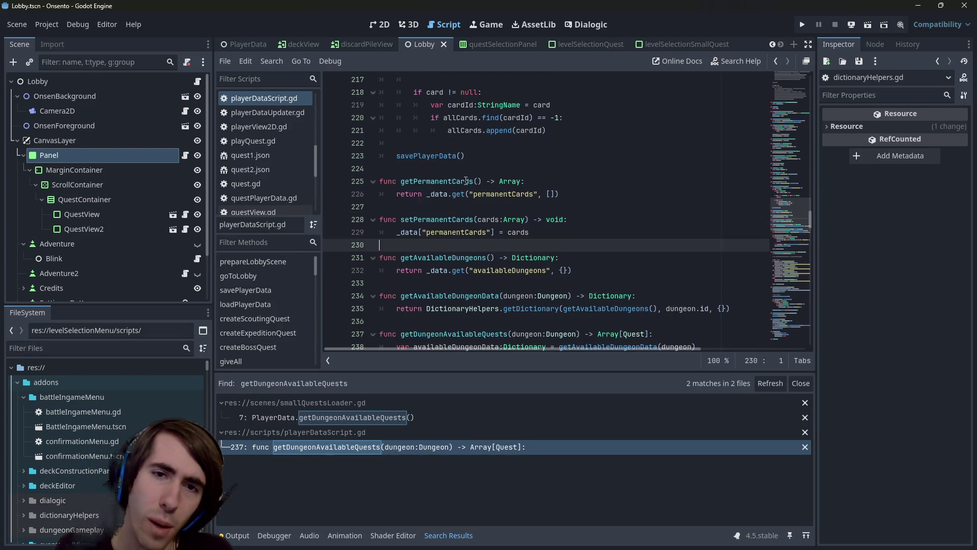
left_click(509, 193)
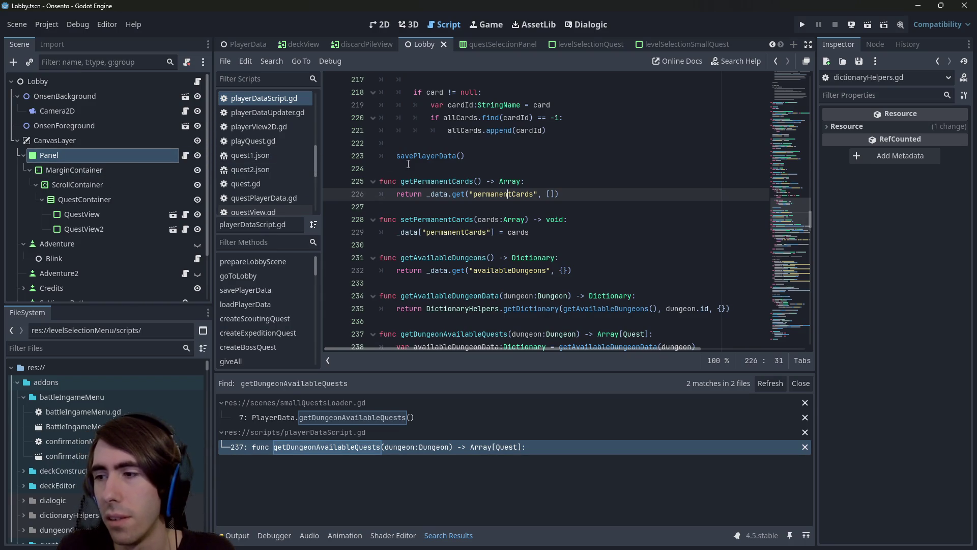
scroll(409, 164, "down", 2)
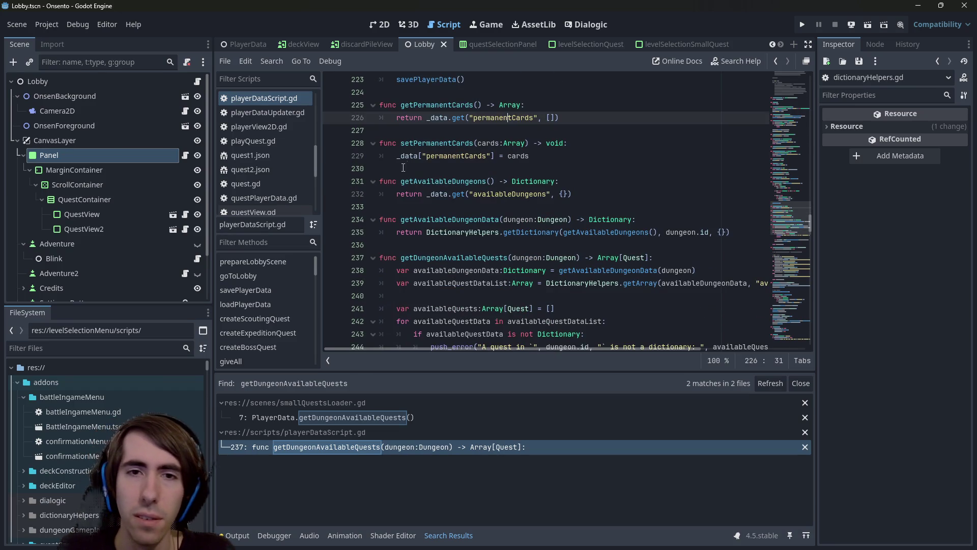
left_click(469, 182)
double_click(493, 195)
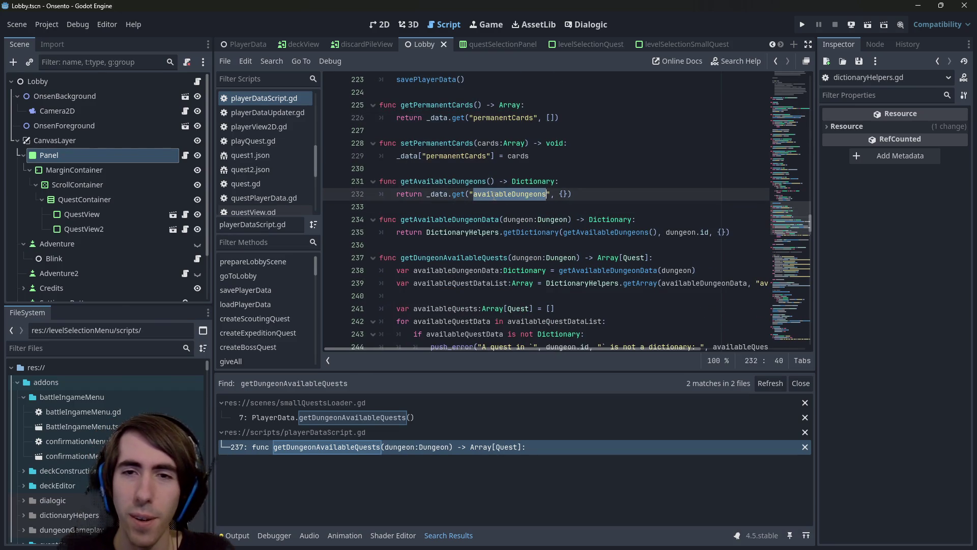
scroll(493, 196, "up", 1)
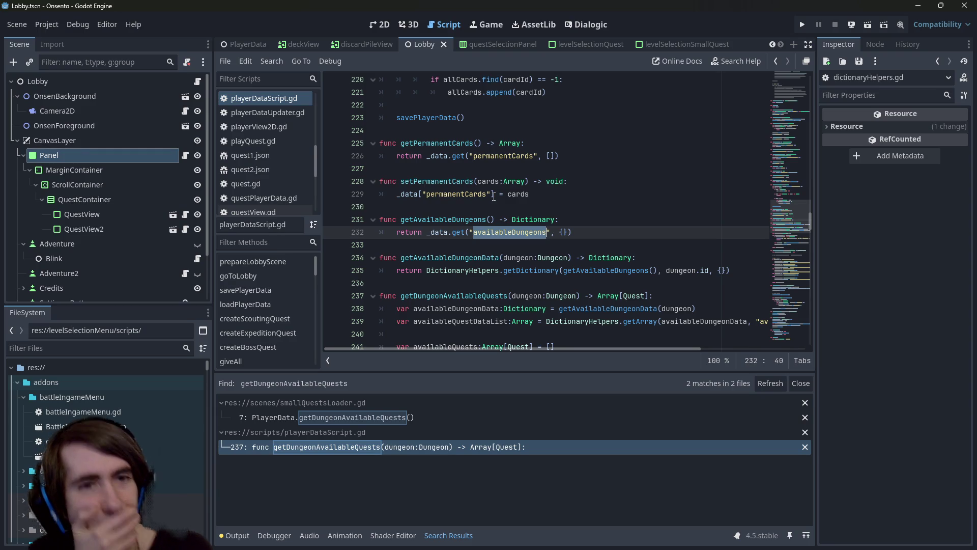
Step: Search within playerDataScript.gd for occurrences of availableQuests
key("ctrl+f")
type("ques")
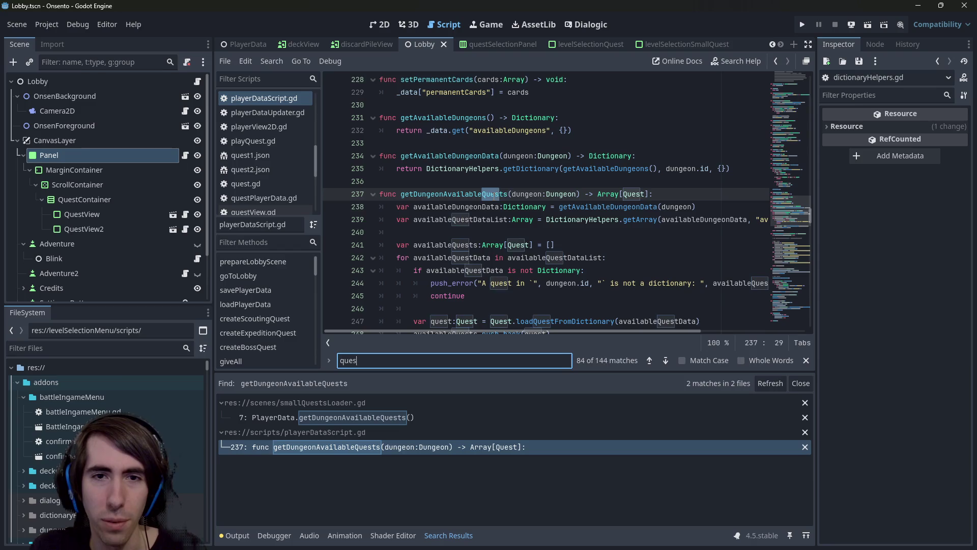
type("t")
key("BackSpace")
key("BackSpace")
key("BackSpace")
type("ai")
key("BackSpace")
type("vaila")
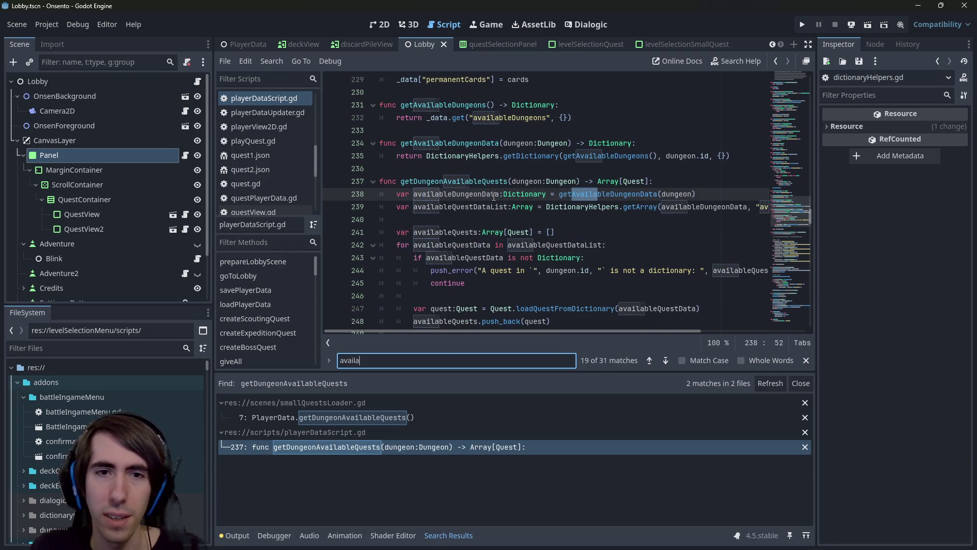
type("l")
key("BackSpace")
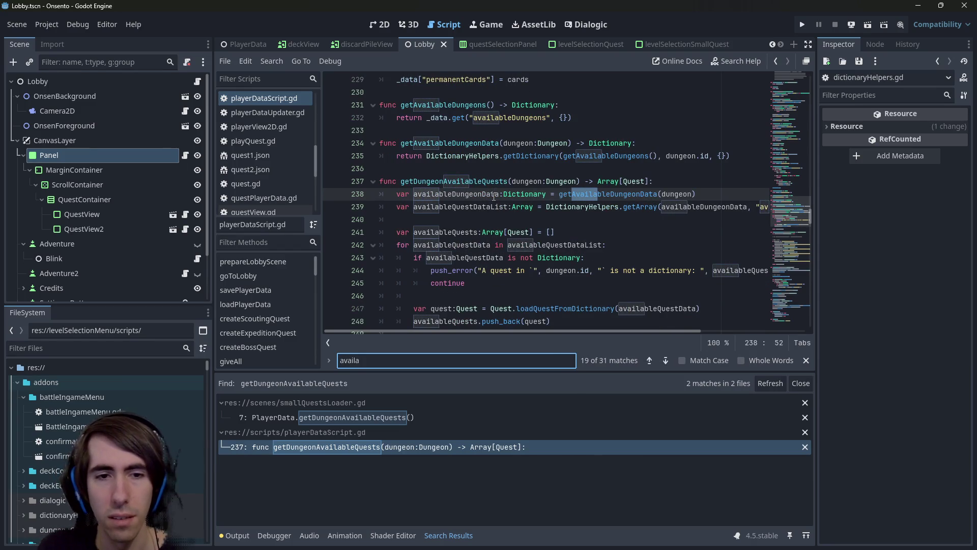
type("ableQuests")
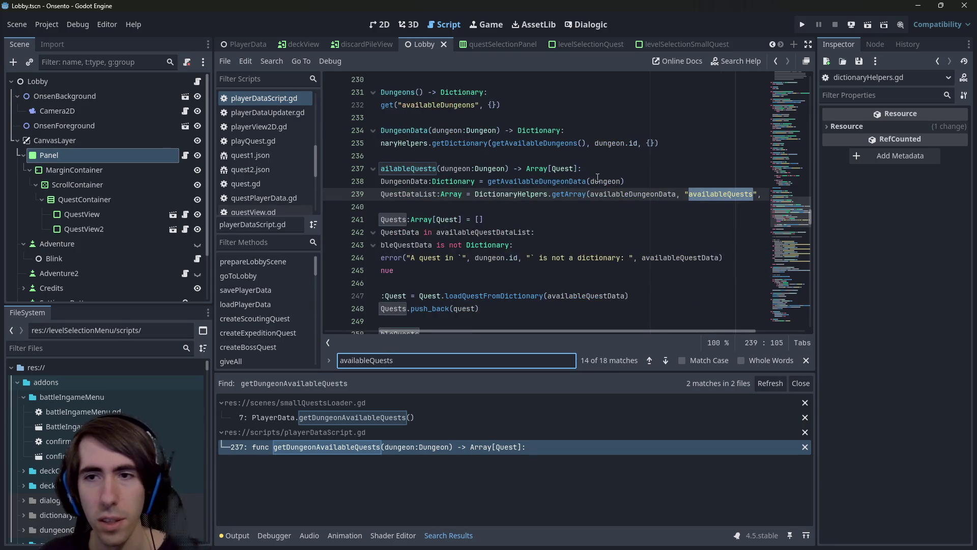
scroll(534, 184, "up", 2)
Step: Trace defaultDungeonPlayerData through its uses on lines 112 and 86 back to its declaration on line 82
left_click(581, 181)
key("Up")
key("Up")
scroll(581, 166, "up", 3)
scroll(581, 166, "up", 5)
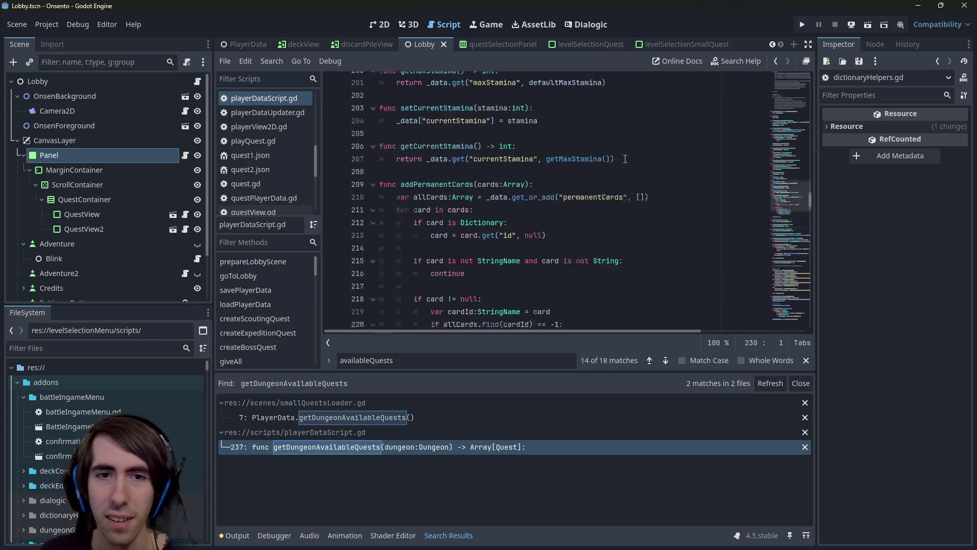
scroll(578, 157, "up", 5)
scroll(576, 149, "up", 5)
scroll(575, 142, "up", 5)
scroll(575, 142, "up", 5)
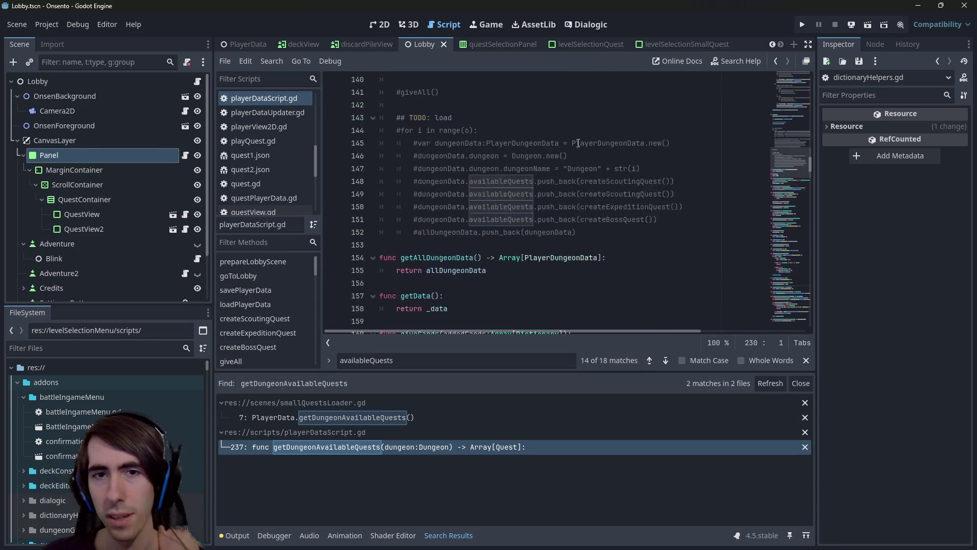
scroll(568, 161, "up", 5)
scroll(562, 180, "up", 5)
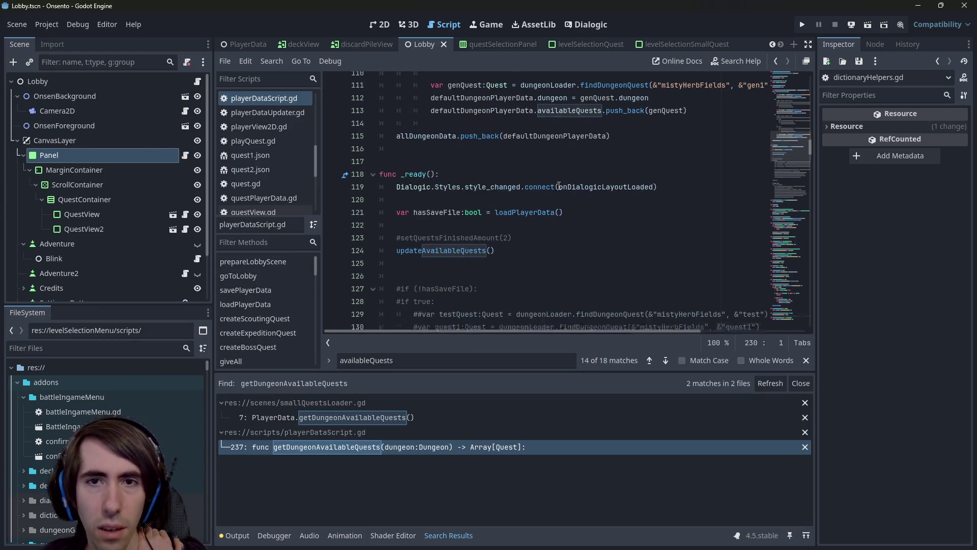
scroll(550, 191, "down", 5)
double_click(500, 231)
scroll(500, 230, "up", 2)
scroll(499, 230, "up", 4)
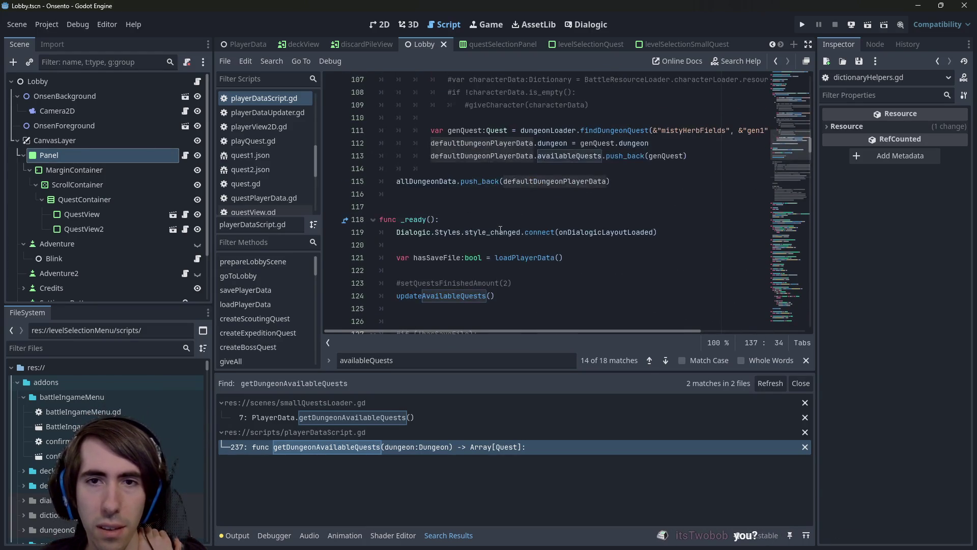
scroll(501, 231, "up", 4)
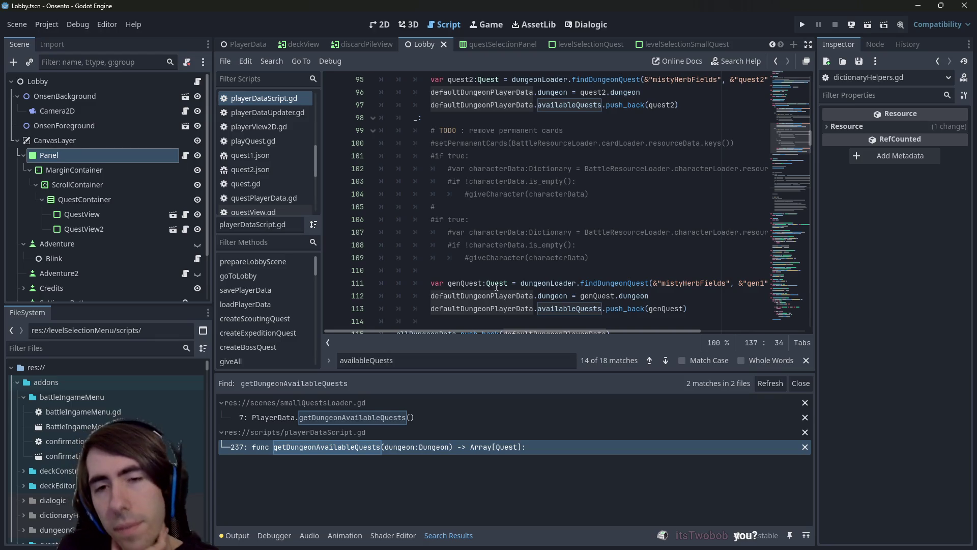
double_click(471, 283)
double_click(478, 299)
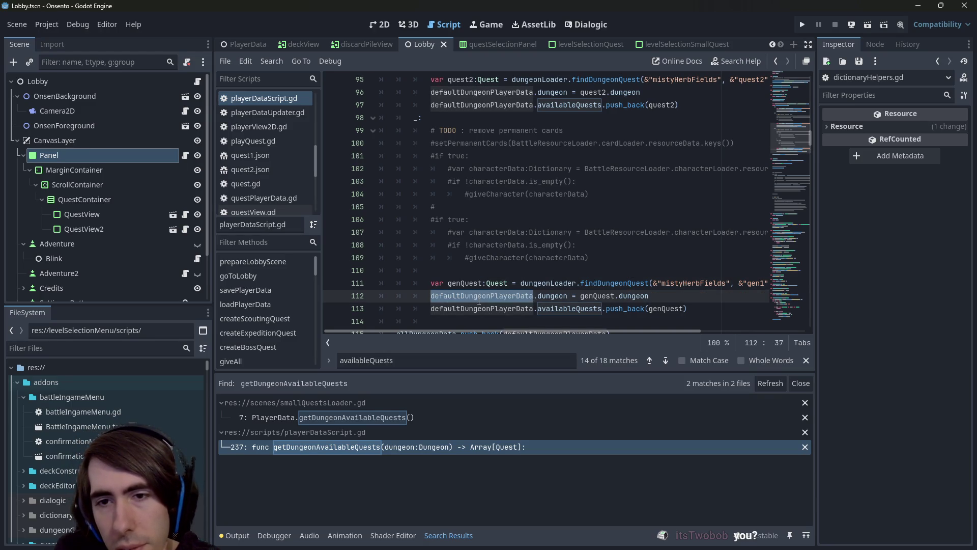
scroll(497, 299, "up", 5)
scroll(511, 297, "up", 2)
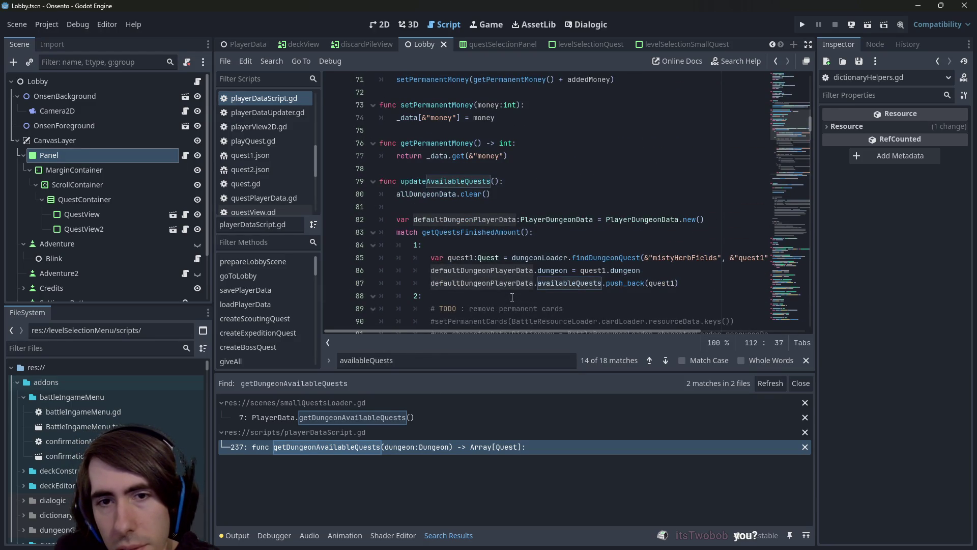
double_click(478, 270)
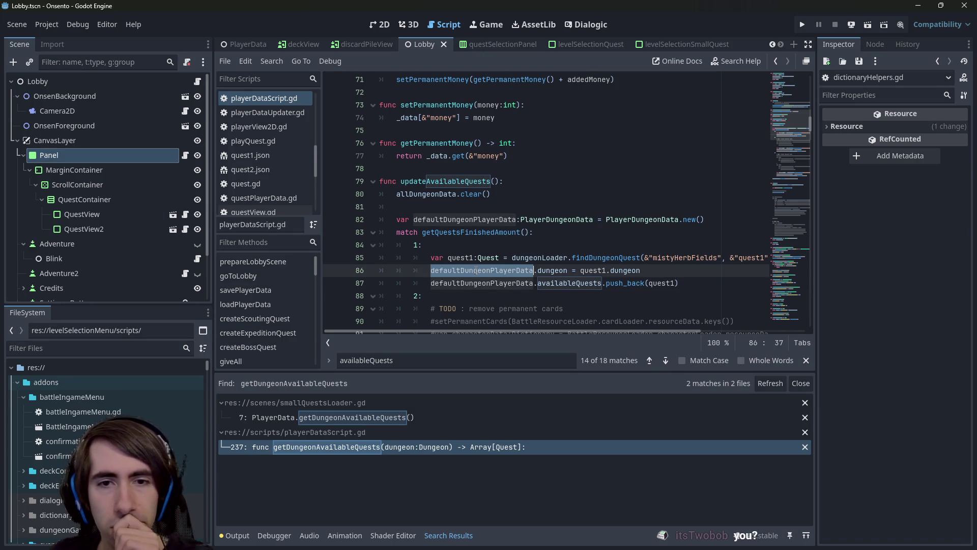
double_click(493, 219)
scroll(495, 222, "down", 4)
scroll(497, 224, "down", 5)
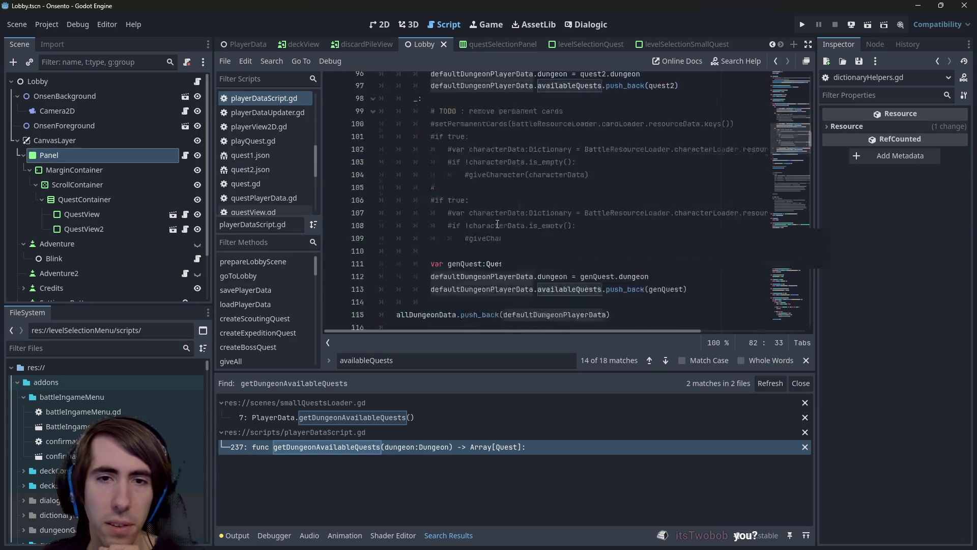
scroll(497, 225, "up", 1)
scroll(497, 224, "up", 5)
scroll(498, 225, "up", 3)
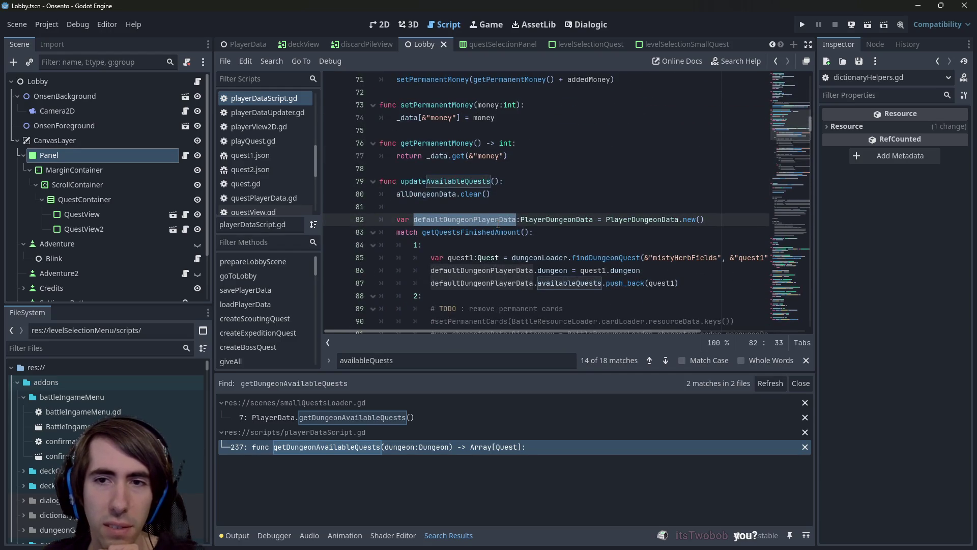
scroll(497, 225, "down", 6)
scroll(498, 225, "up", 3)
scroll(498, 224, "down", 5)
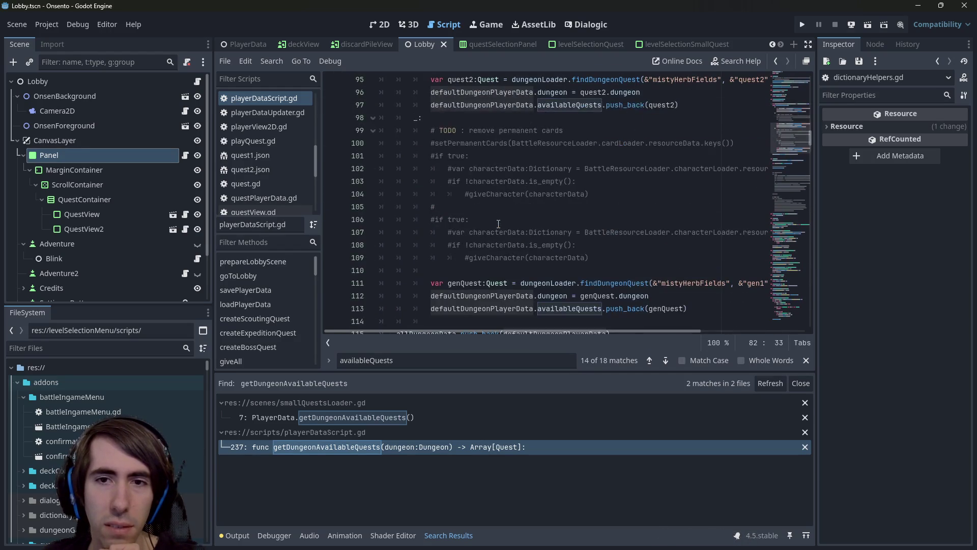
scroll(498, 224, "down", 2)
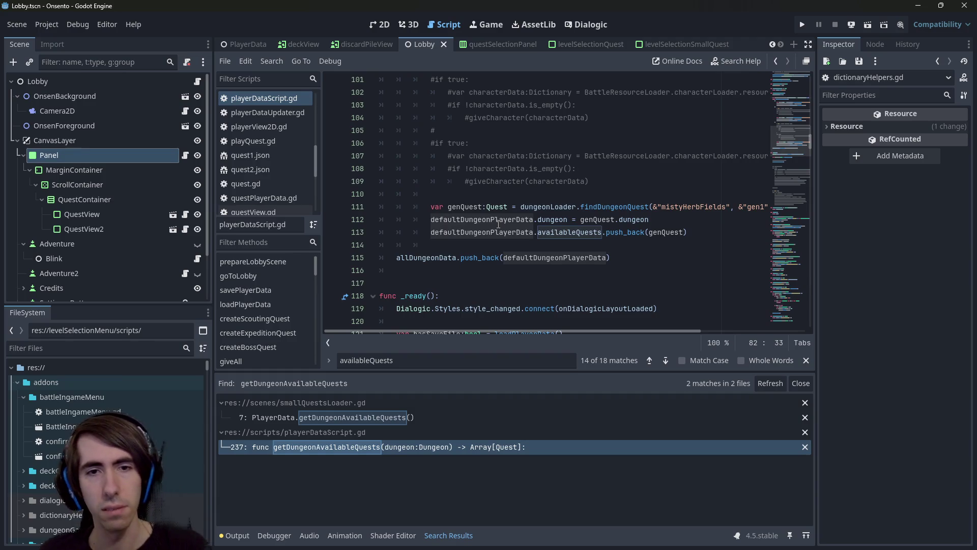
Step: Follow allDungeonData from line 115 to its exported PlayerDungeonData array declaration on line 14
double_click(440, 257)
mouse_move(426, 257)
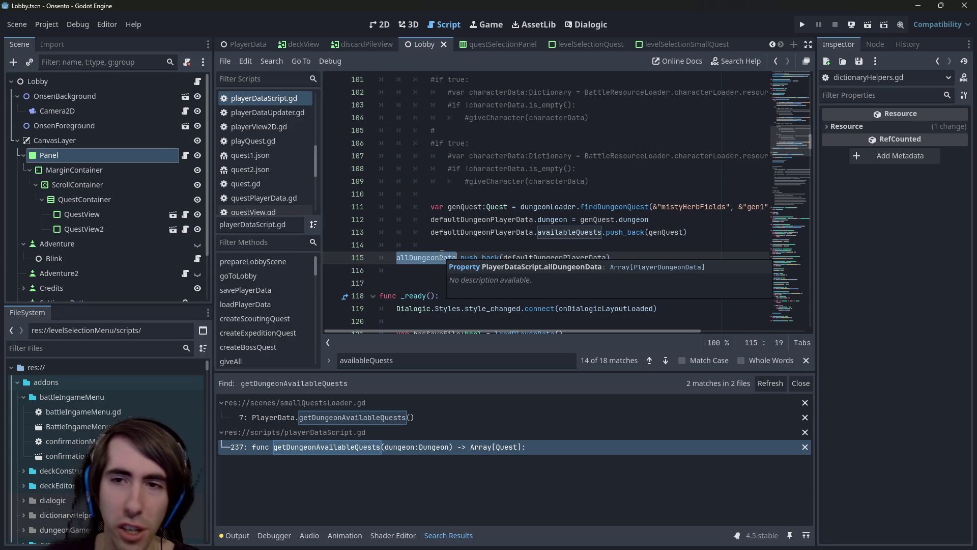
left_click(442, 254)
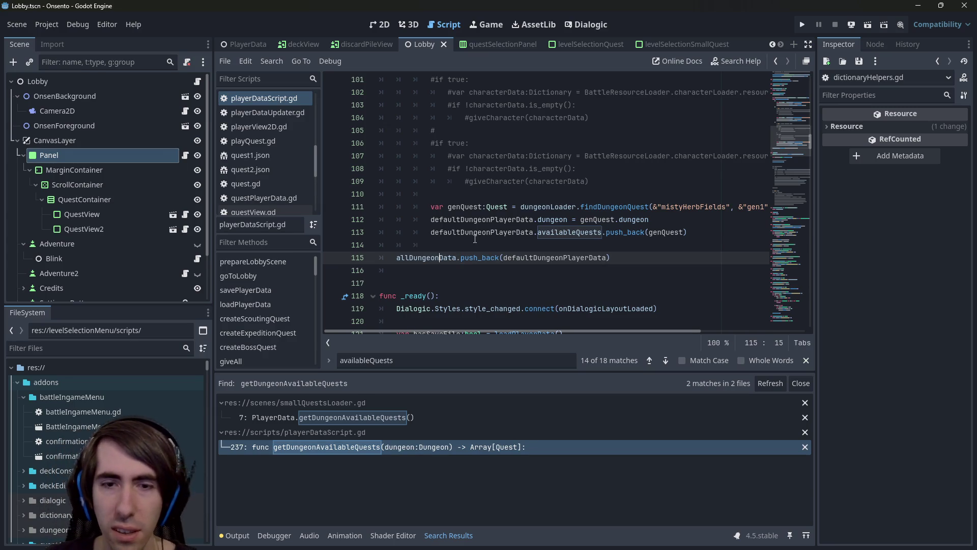
left_click(438, 256, "ctrl")
double_click(486, 193)
key("ctrl+c")
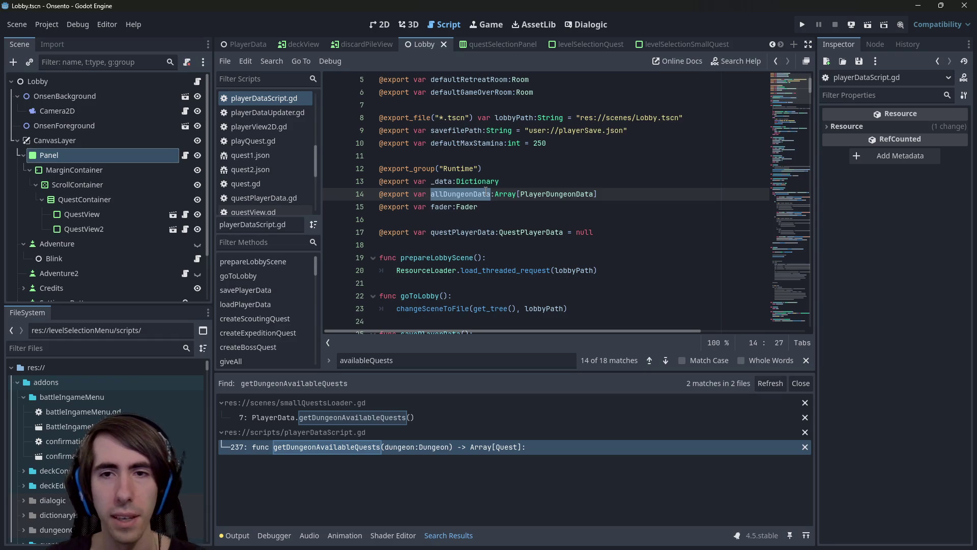
scroll(582, 179, "down", 5)
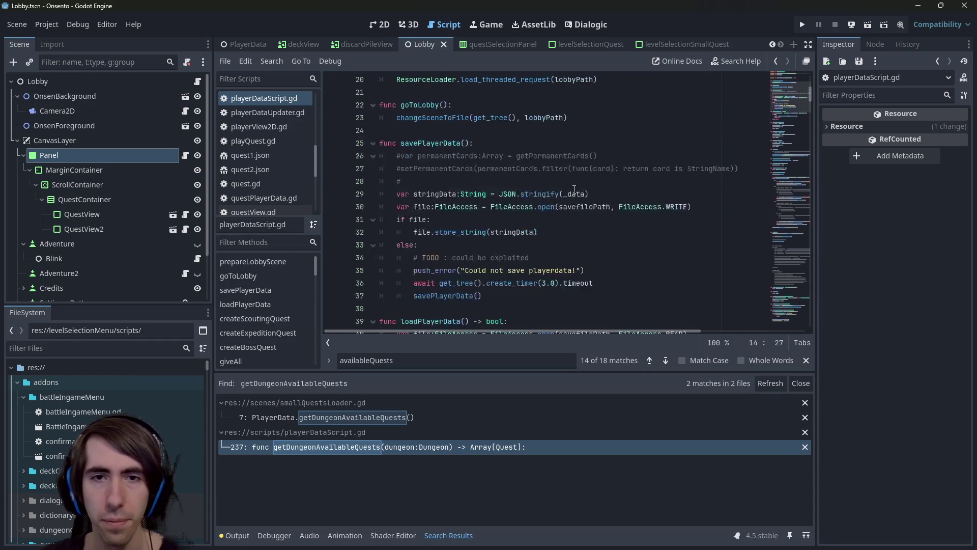
scroll(573, 192, "down", 4)
scroll(568, 199, "down", 1)
left_click(563, 205)
key("ctrl+f")
key("ctrl+v")
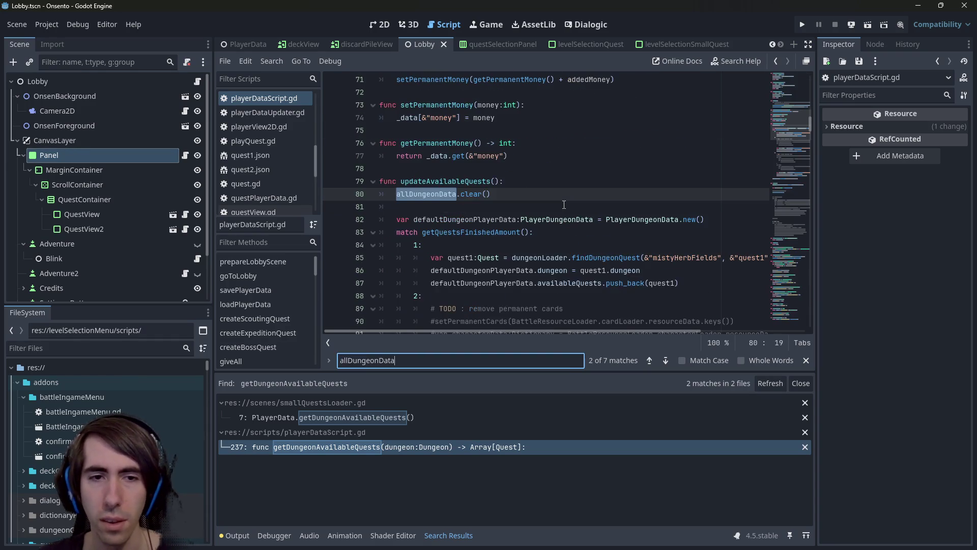
key("Return")
scroll(564, 206, "up", 3)
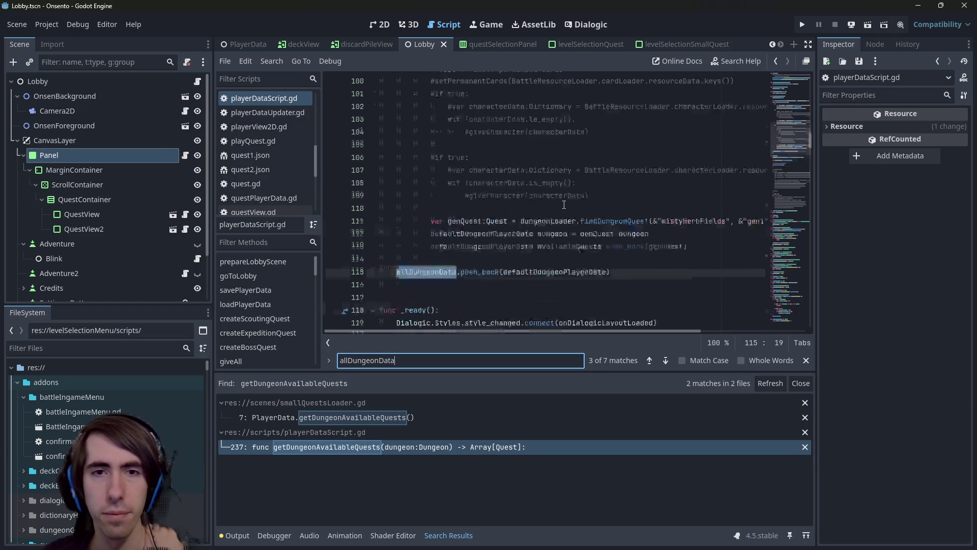
scroll(563, 204, "up", 3)
scroll(564, 205, "up", 4)
scroll(564, 205, "up", 2)
scroll(564, 204, "down", 2)
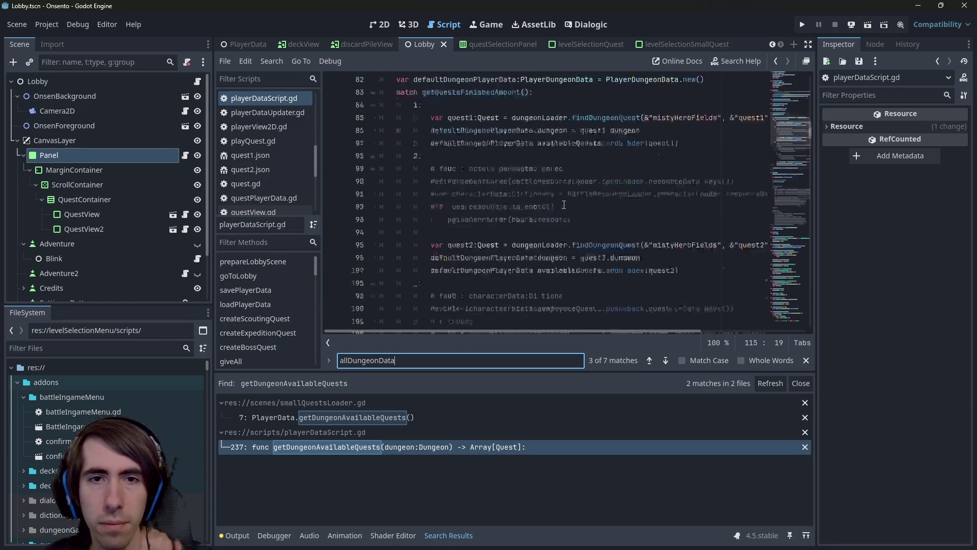
scroll(564, 205, "down", 3)
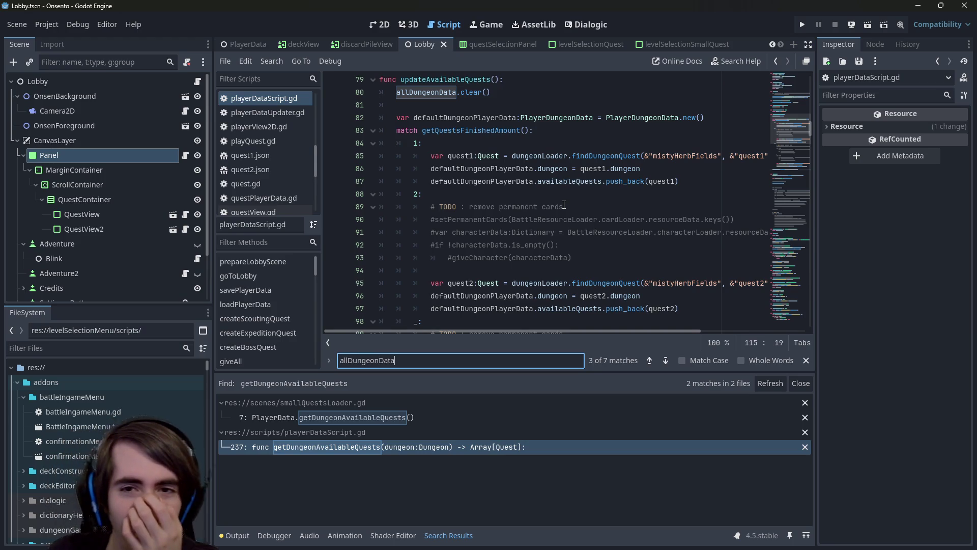
scroll(550, 191, "down", 1)
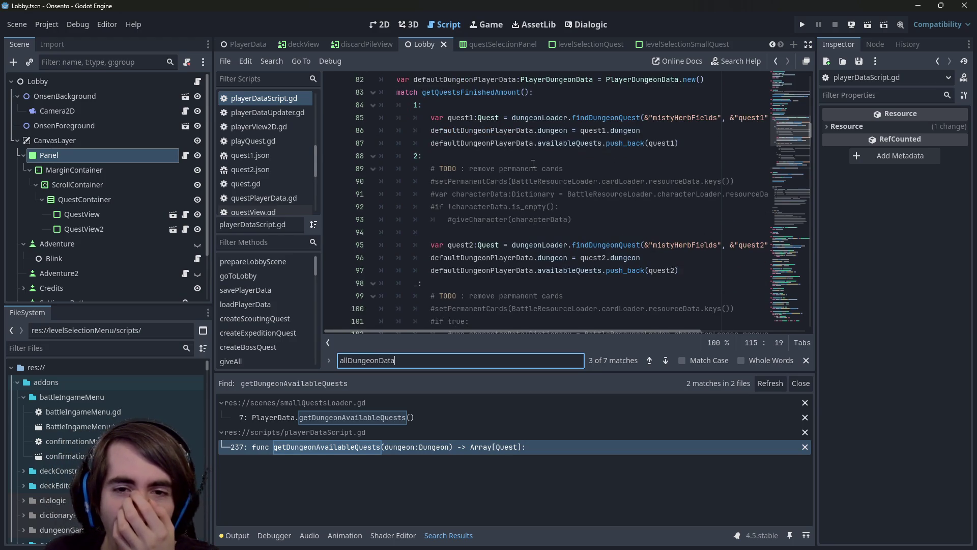
scroll(532, 163, "down", 1)
scroll(533, 164, "down", 4)
scroll(532, 164, "down", 1)
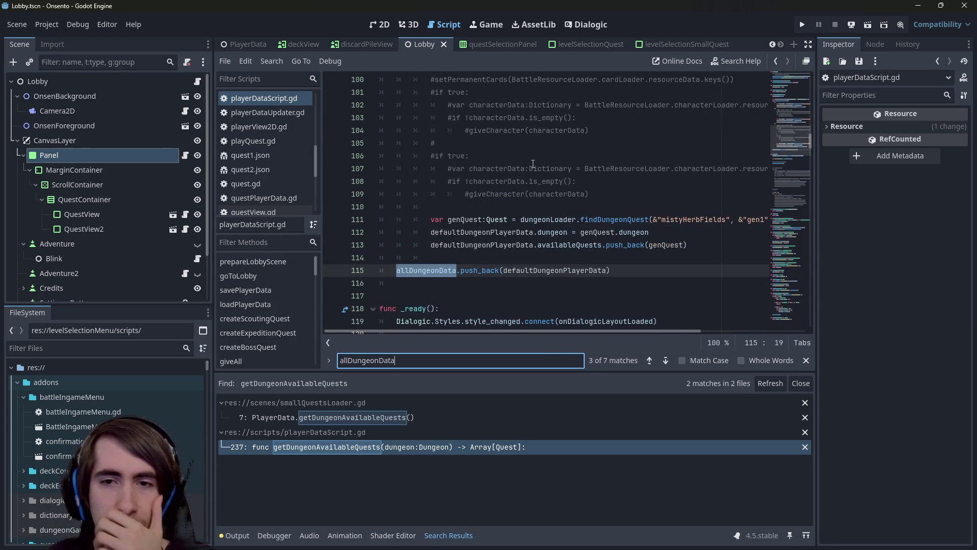
double_click(539, 270)
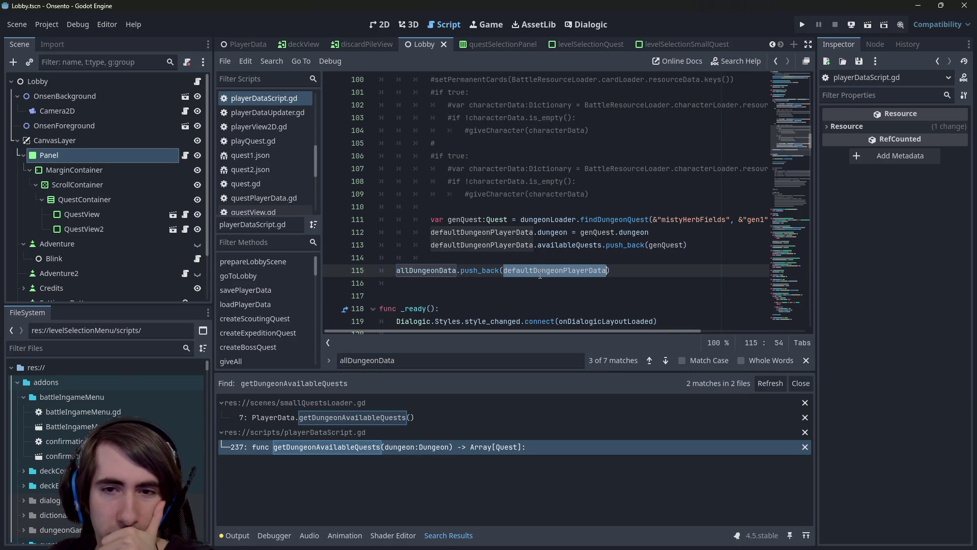
double_click(557, 245)
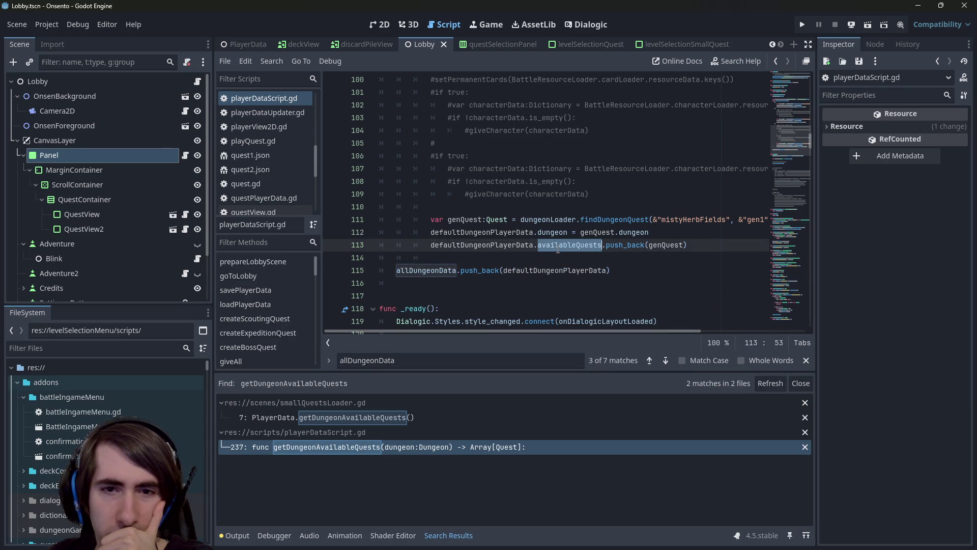
mouse_move(570, 246)
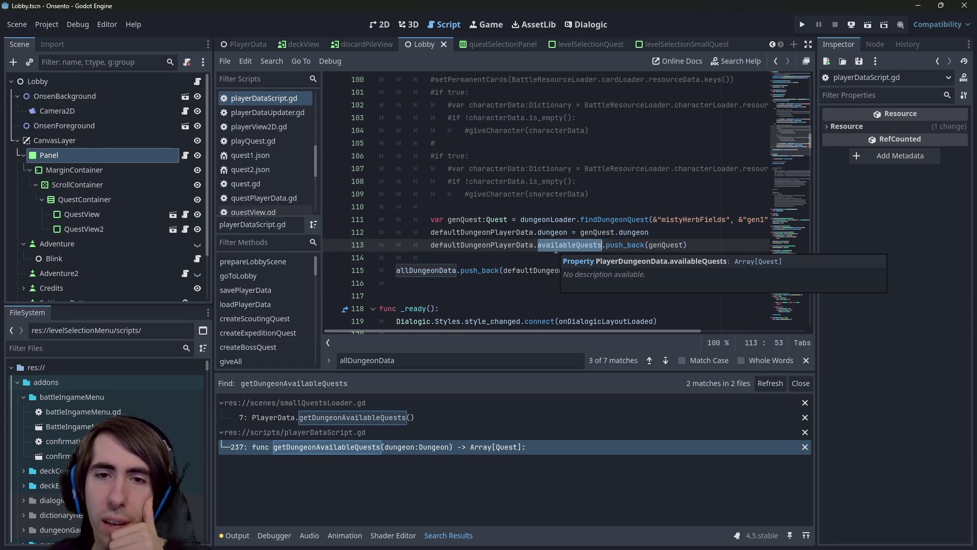
key("F3")
left_click(186, 153)
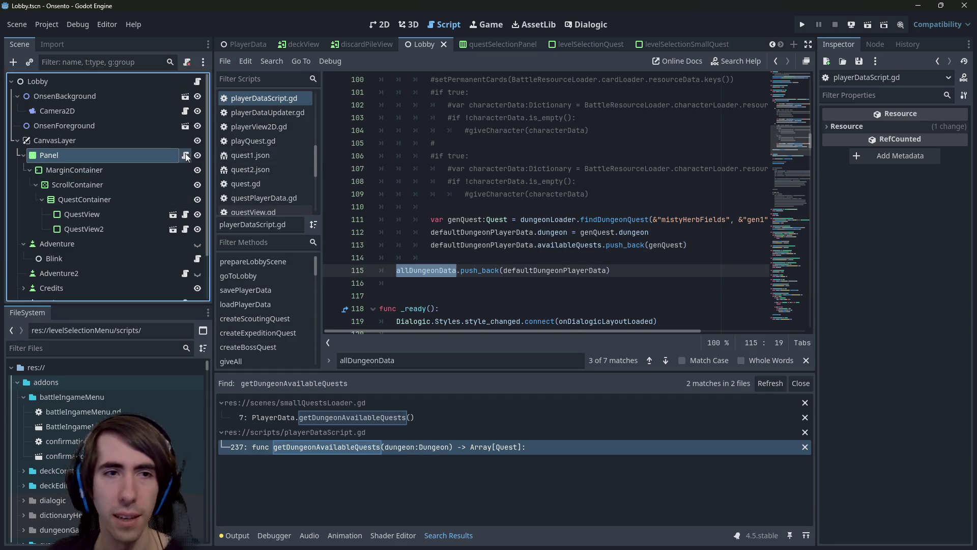
type("all")
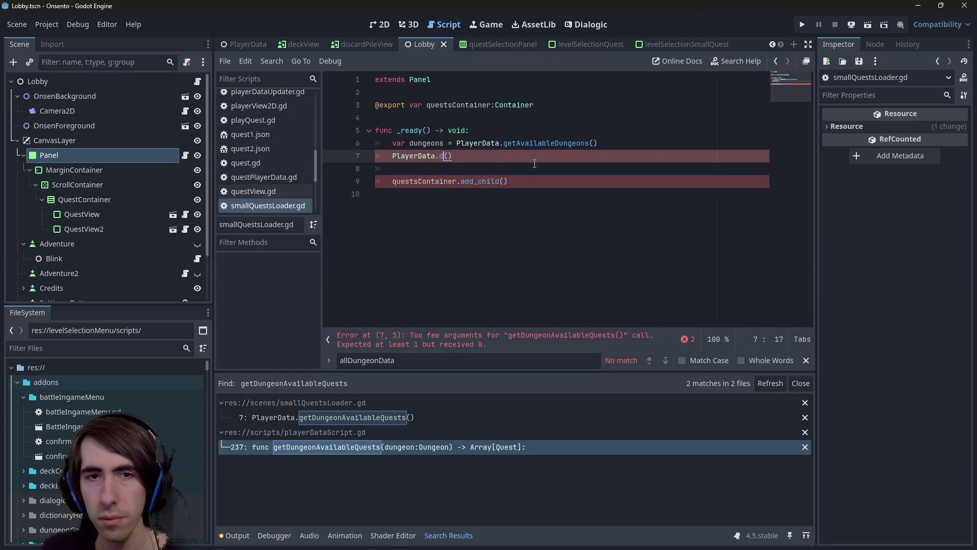
Step: Make line 7 read PlayerData.allDungeonData without call parentheses, then revisit its declaration
key("Return")
key("Delete")
key("Delete")
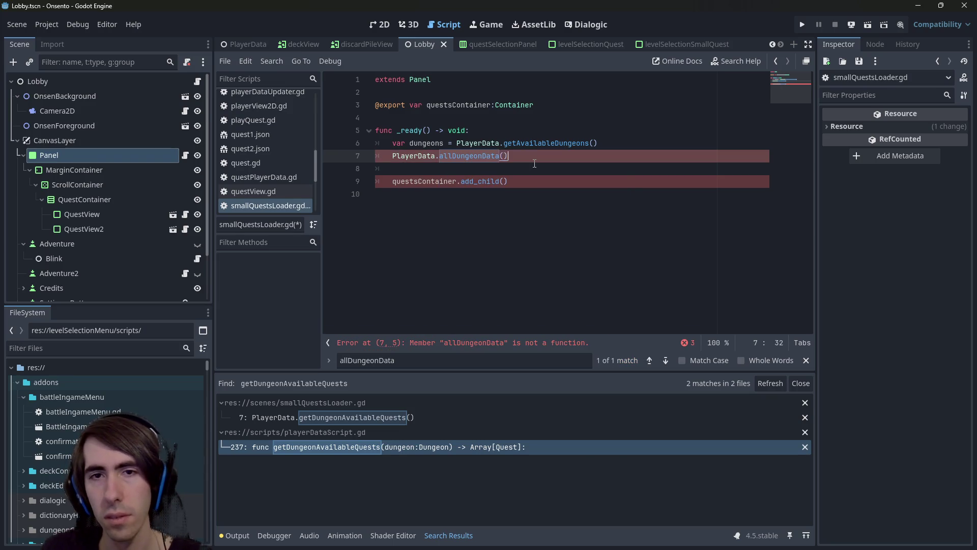
type(".")
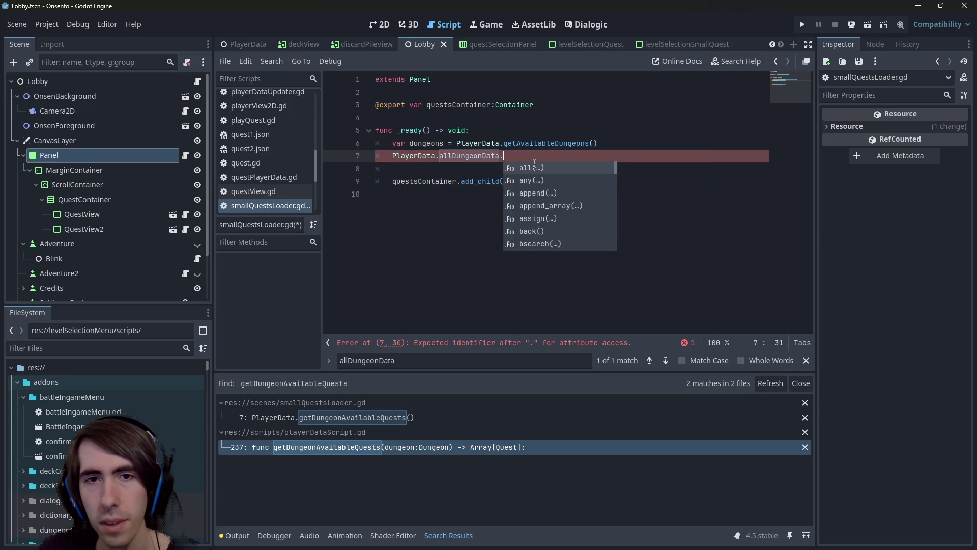
key("BackSpace")
key("Left")
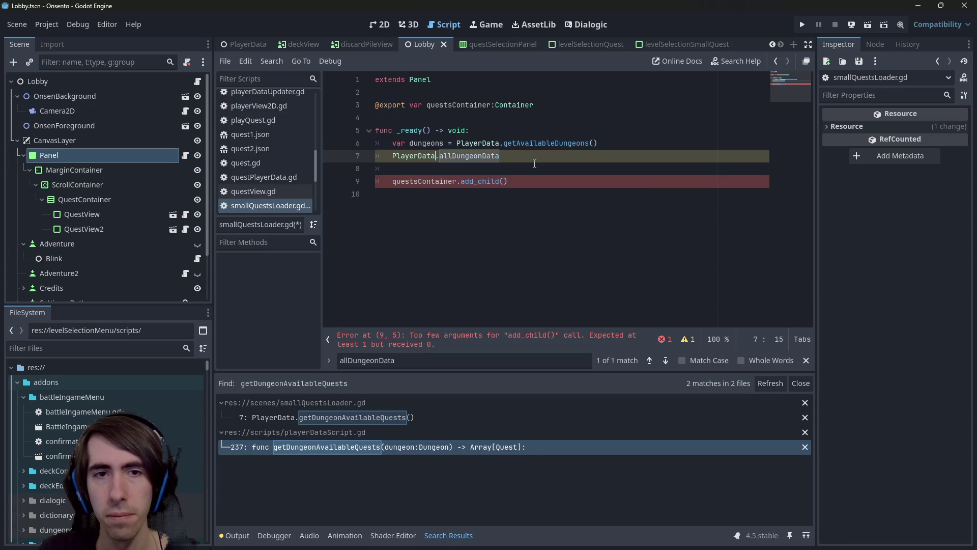
left_click(489, 165, "ctrl")
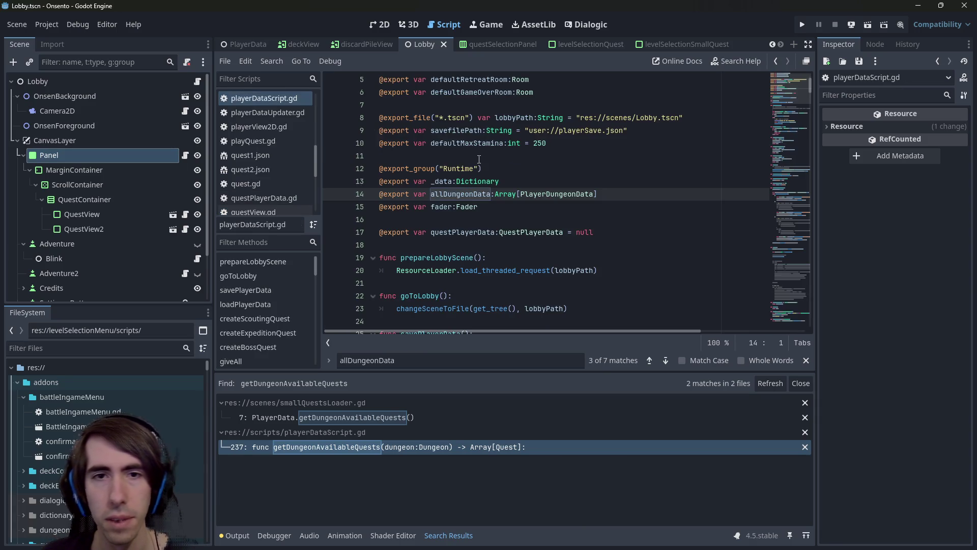
Step: Write a for loop over PlayerData.allDungeonData with an inner line accessing availableQuests
double_click(540, 195)
key("alt+Left")
key("alt+Left")
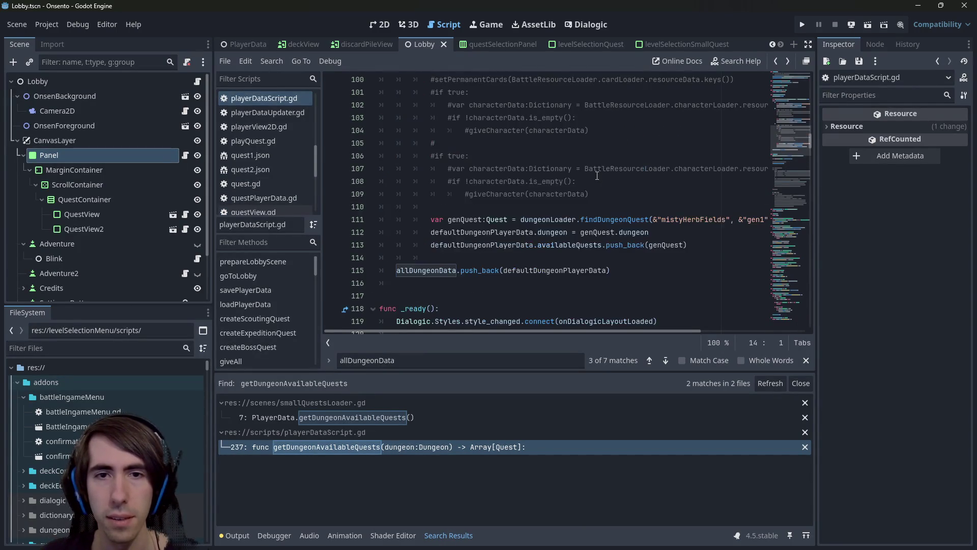
key("alt+Left")
key("Down")
key("Home")
type("for ")
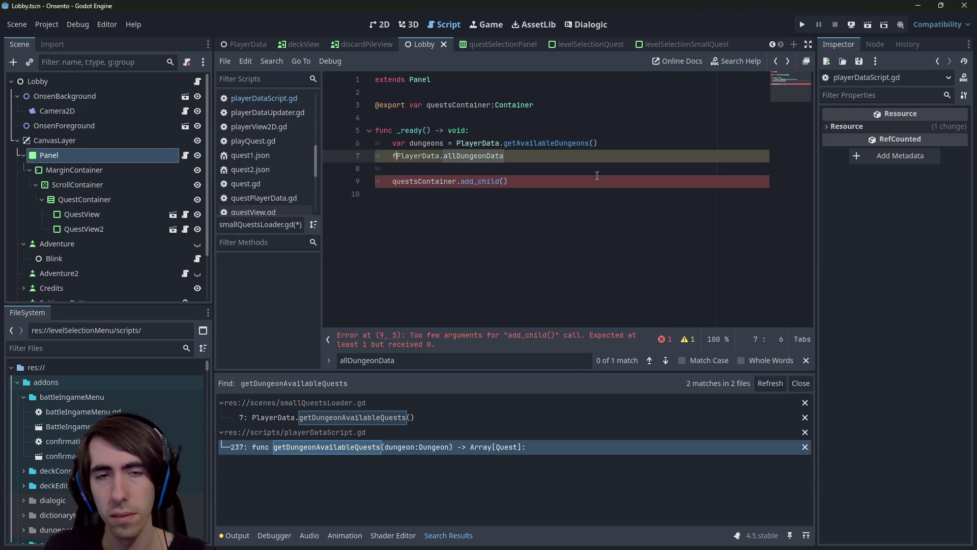
type("dungeon:PlayerDungeonData in")
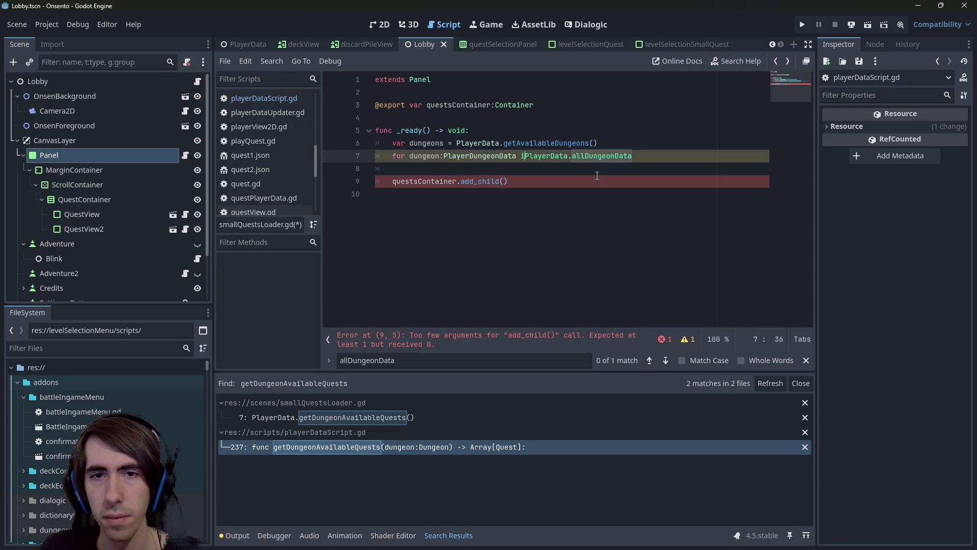
key("End")
type(":")
key("Return")
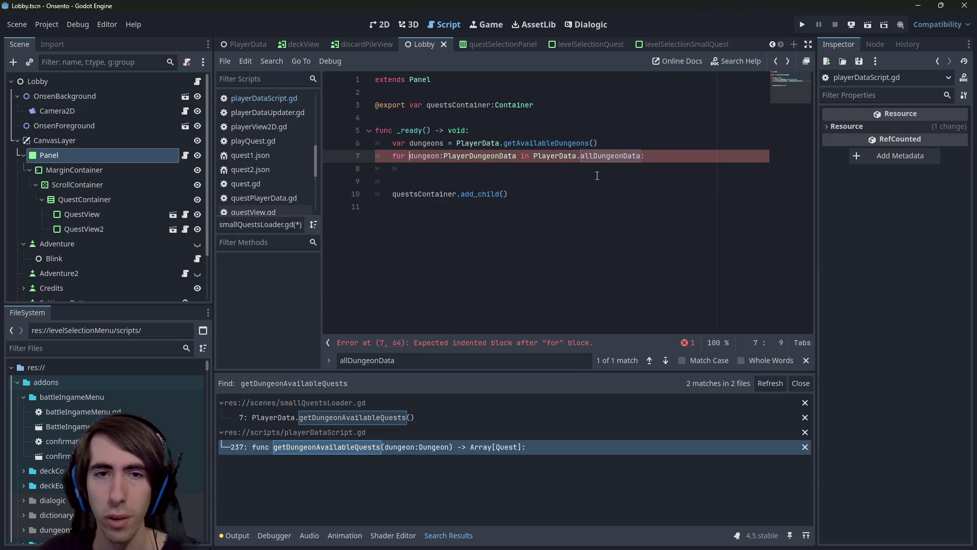
type("dungeon.")
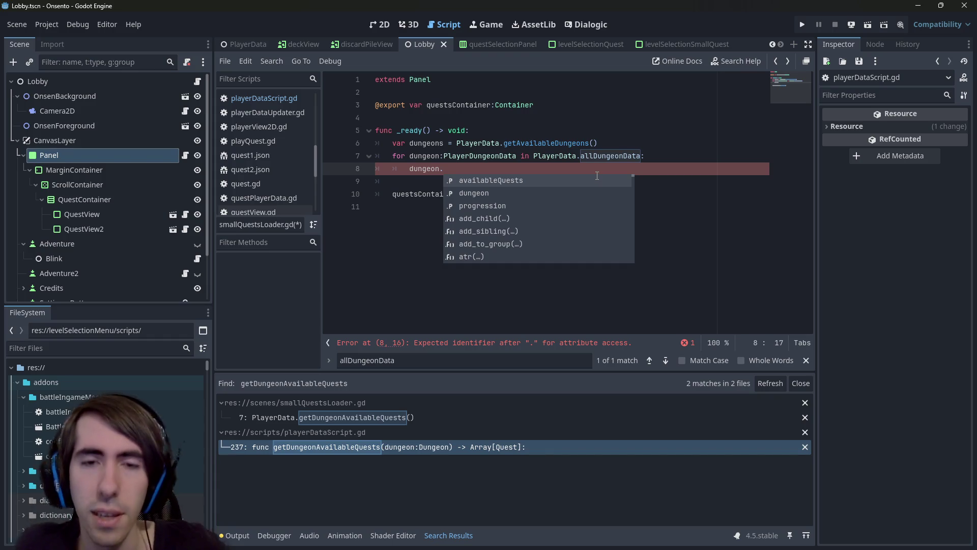
key("Return")
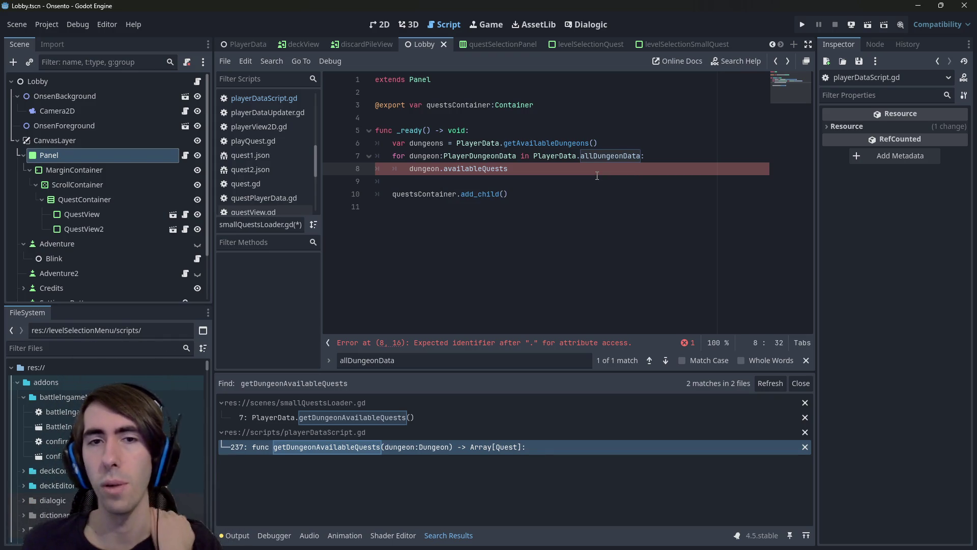
type(".")
Step: Rename the loop variable to dungeonData on both lines and tidy line 8 to dungeonData.availableQuests
key("Up")
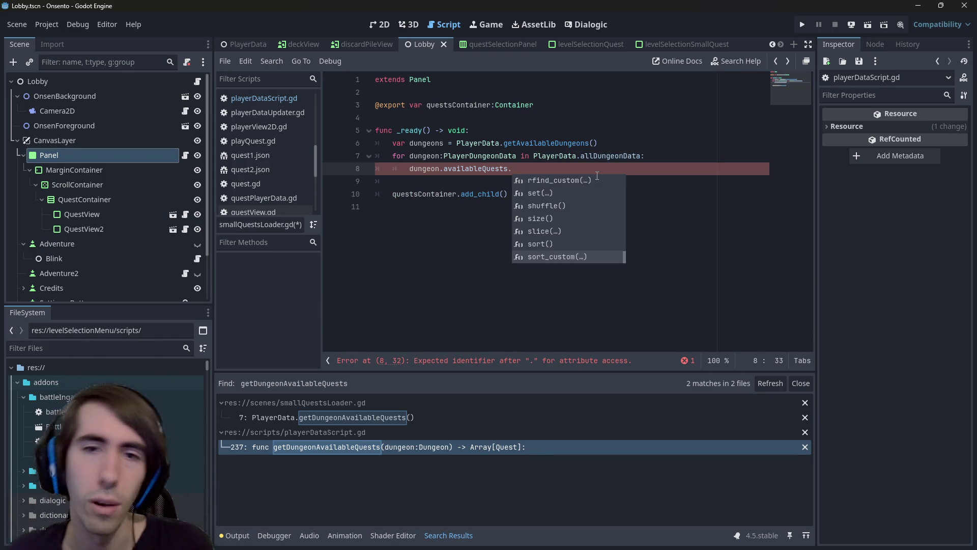
key("Escape")
key("Up")
key("ctrl+d")
key("ctrl+d")
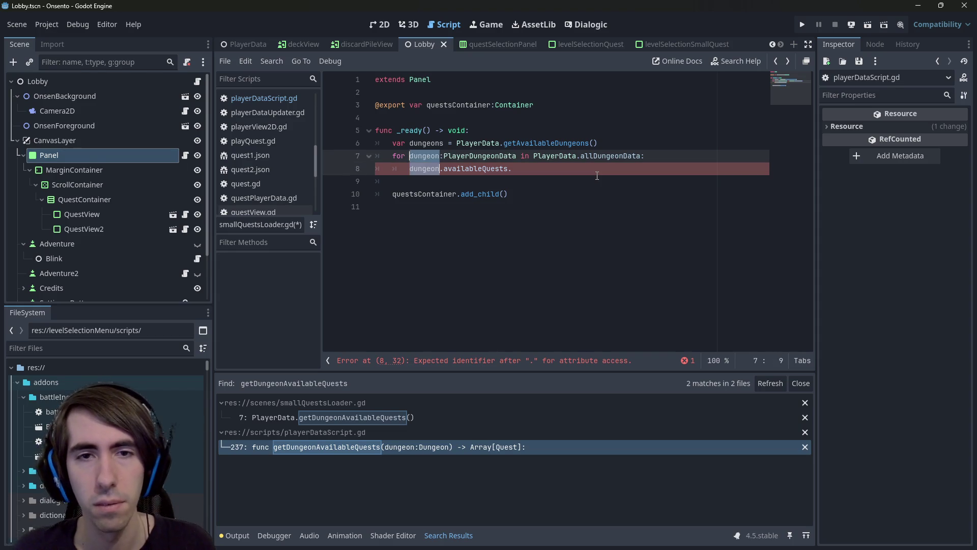
type("Data")
key("Escape")
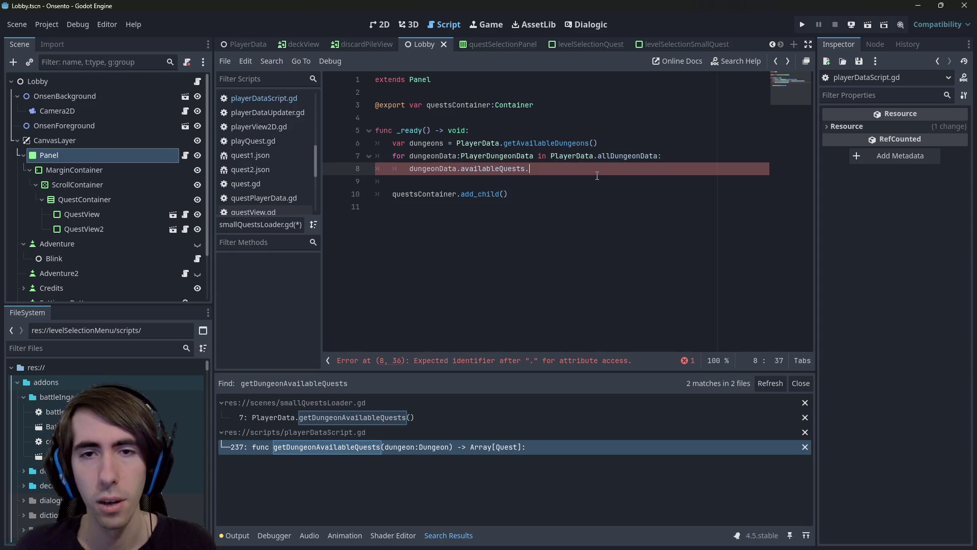
key("End")
key("ctrl+space")
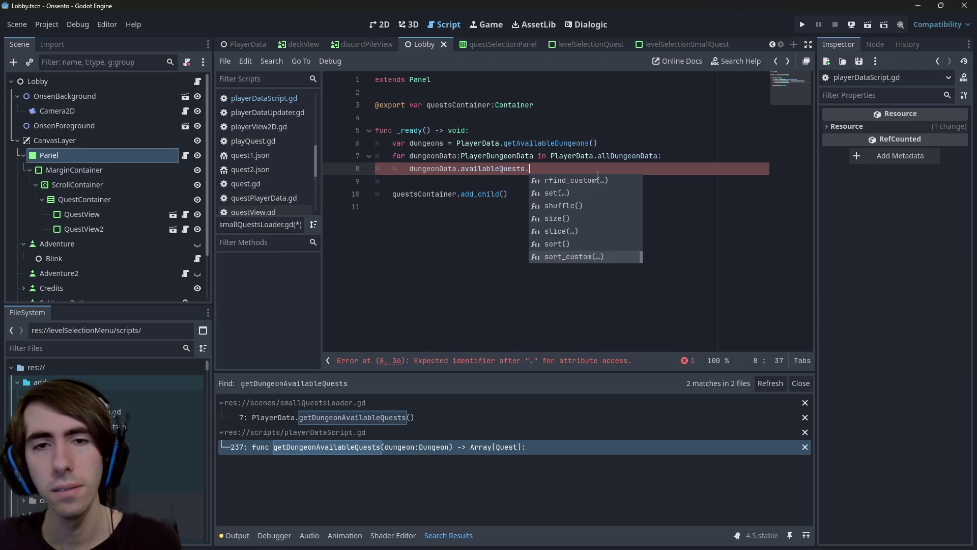
key("BackSpace")
key("Home")
type("for")
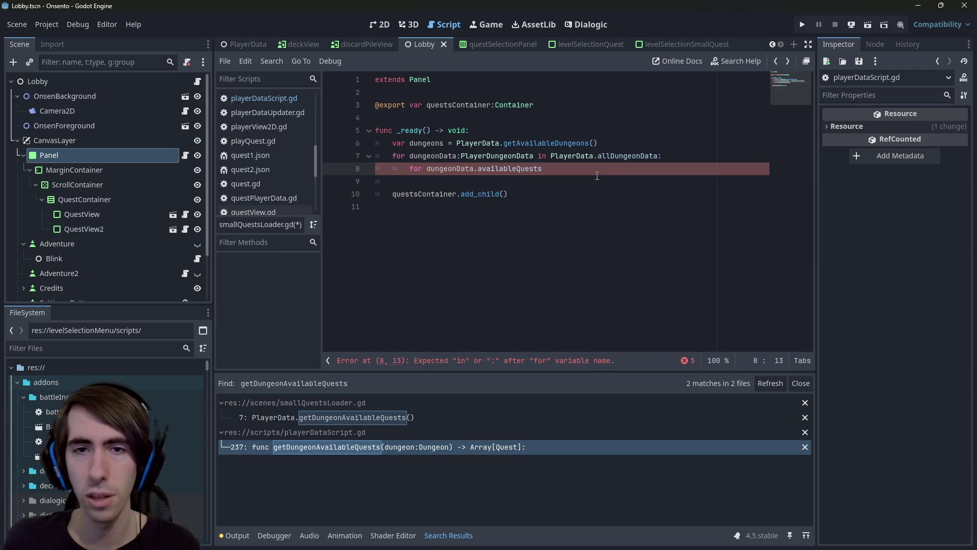
left_click(490, 159, "ctrl")
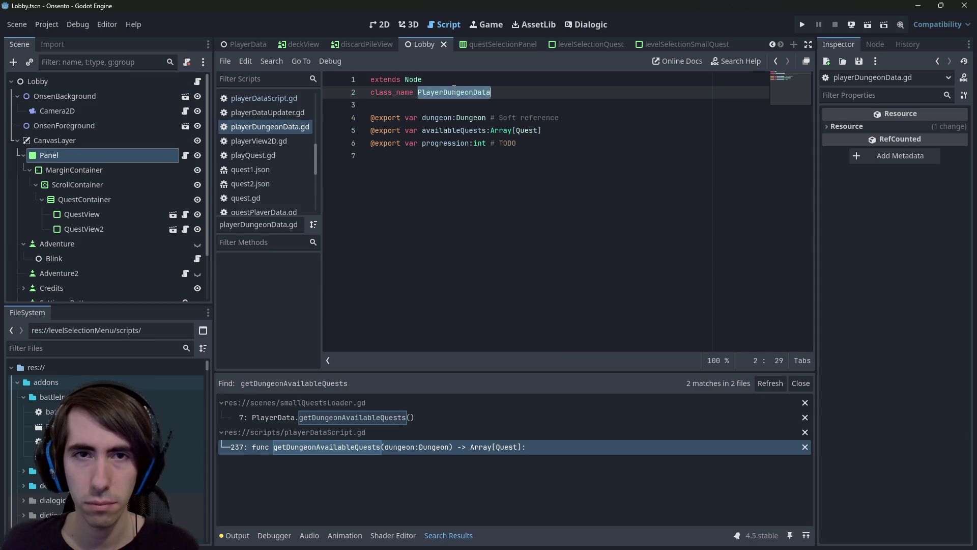
Step: Check the Quest element type, then write 'for quest:Quest in dungeonData.availableQuests:' on line 8 and save
double_click(455, 130)
double_click(526, 131)
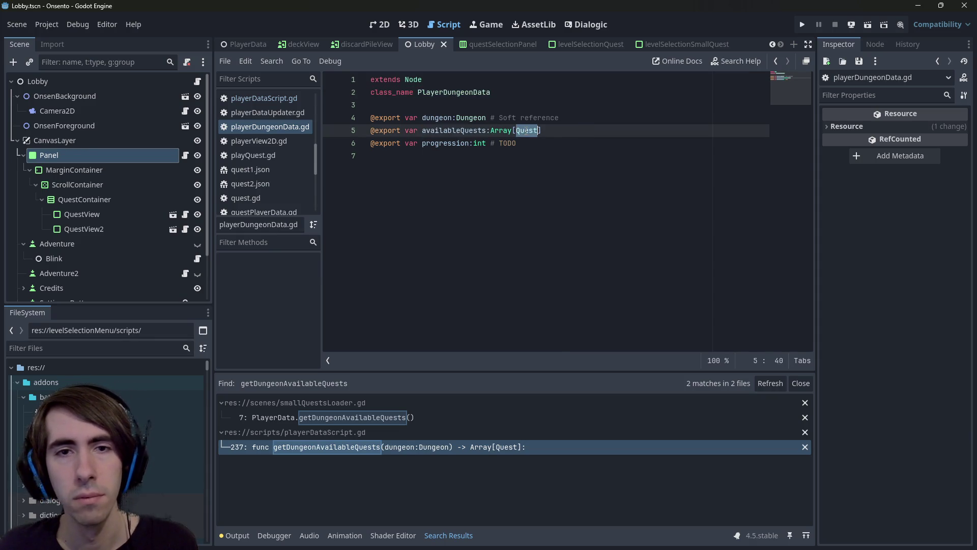
key("alt+Left")
key("alt+Left")
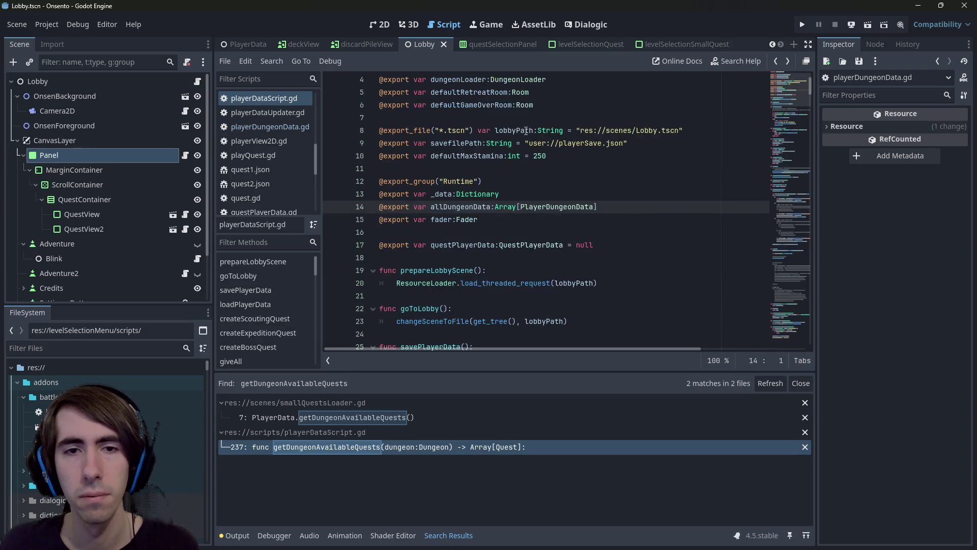
key("alt+Left")
key("alt+Left")
key("alt+Left")
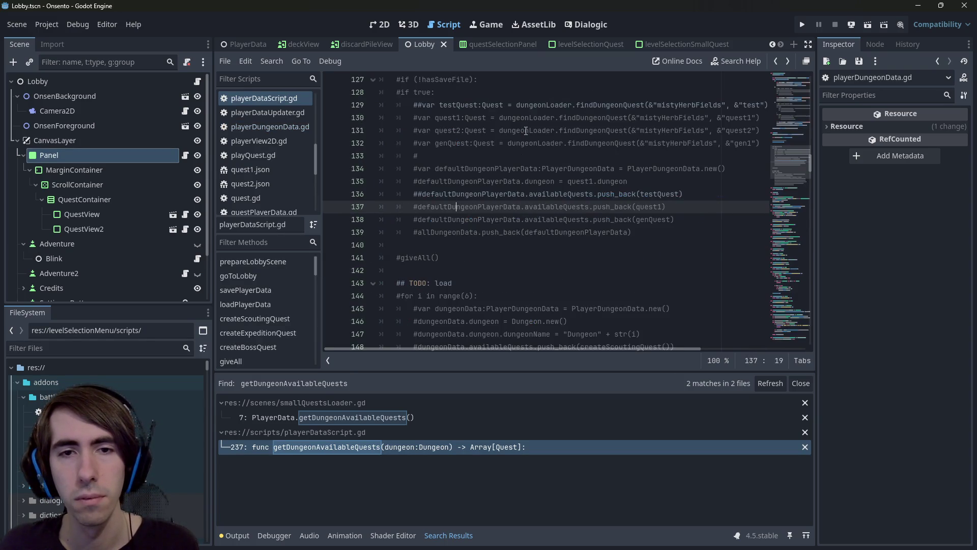
key("alt+Left")
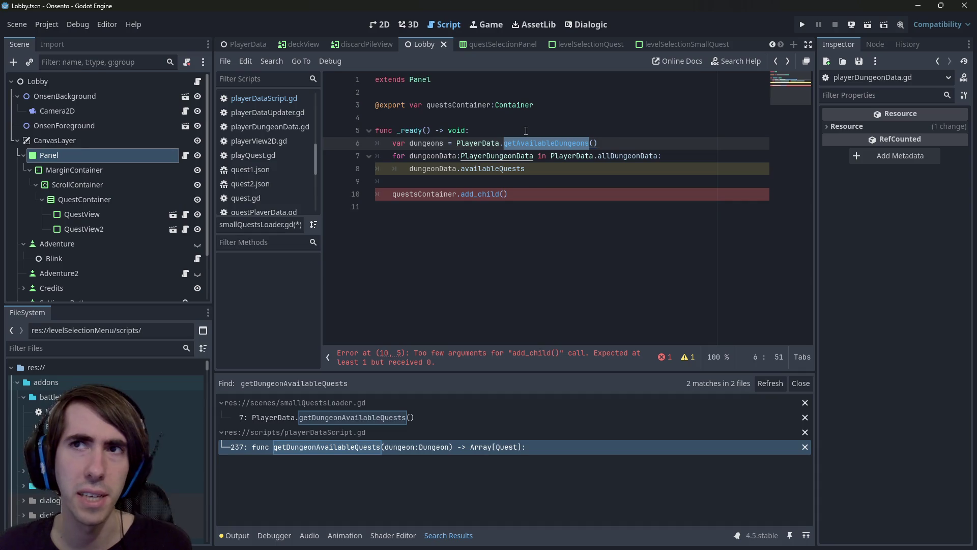
left_click(411, 168)
type("for q")
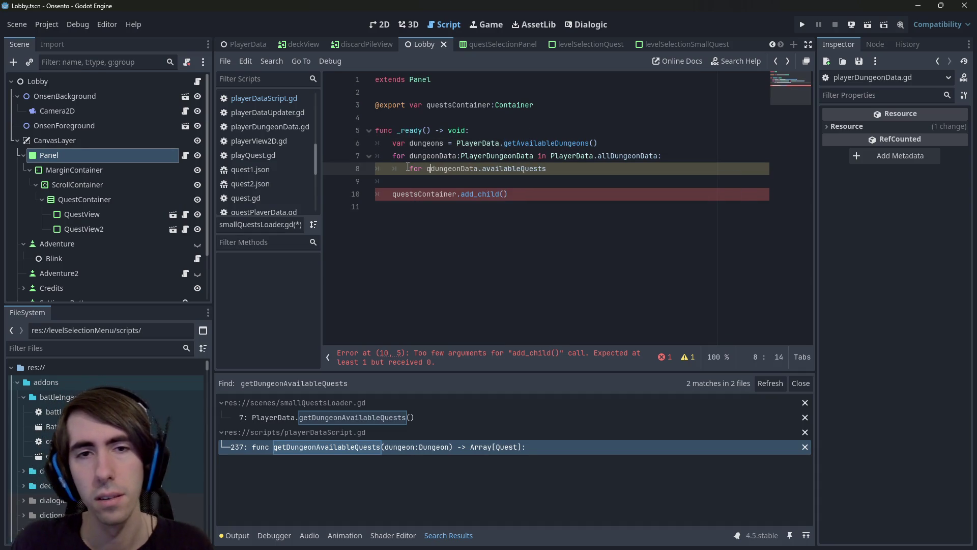
type("uest in ")
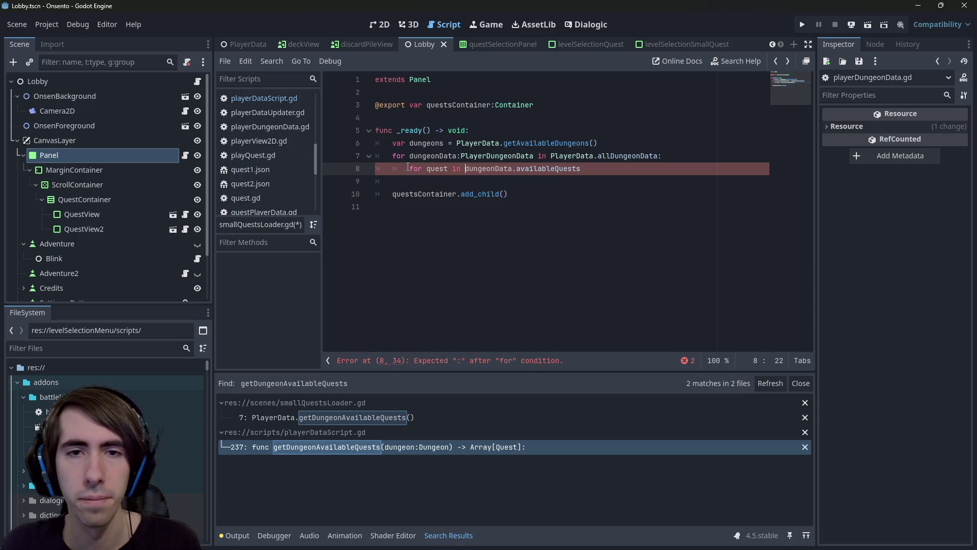
type(":Quest")
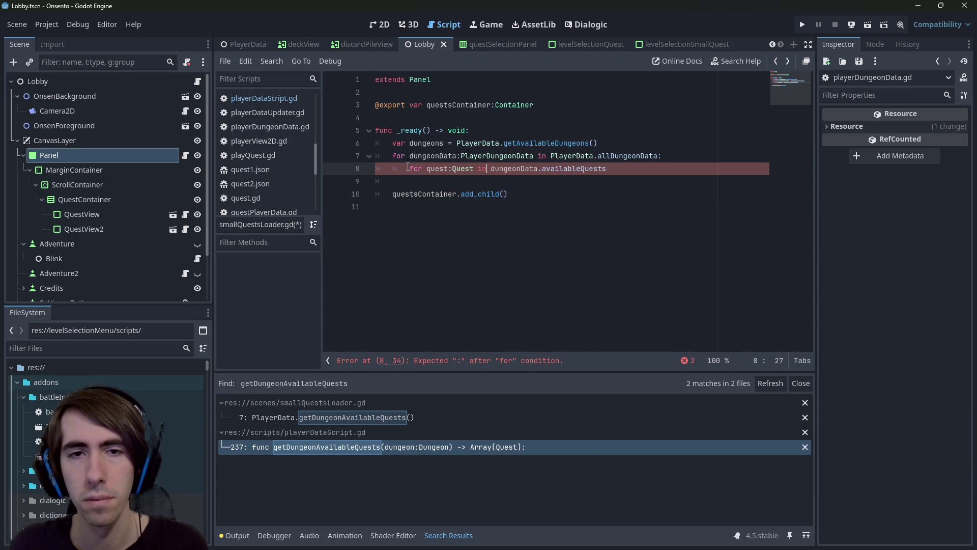
type(":")
key("Return")
type("pass")
key("ctrl+s")
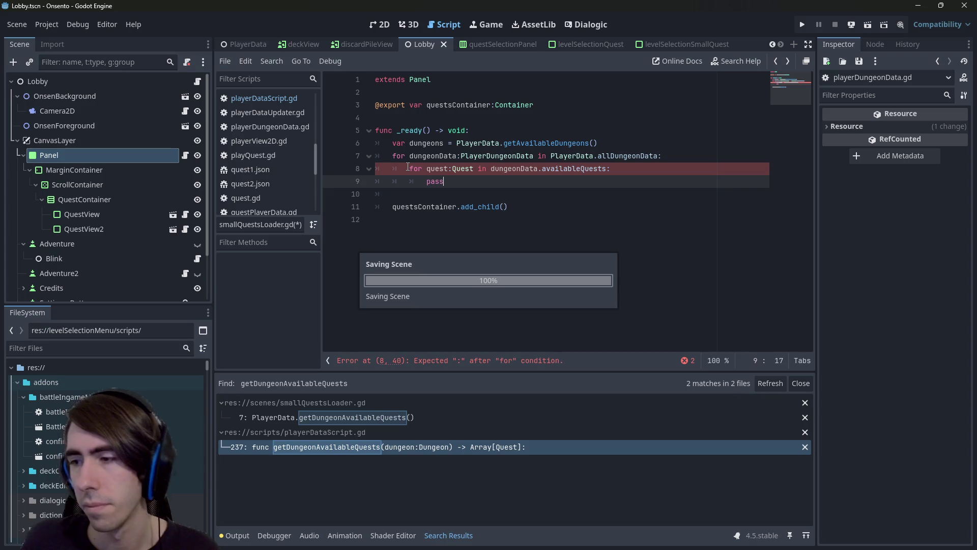
Step: Move questsContainer.add_child() into the quest loop body and start a new line above the exports
key("Down")
key("Down")
key("alt+Up")
key("alt+Up")
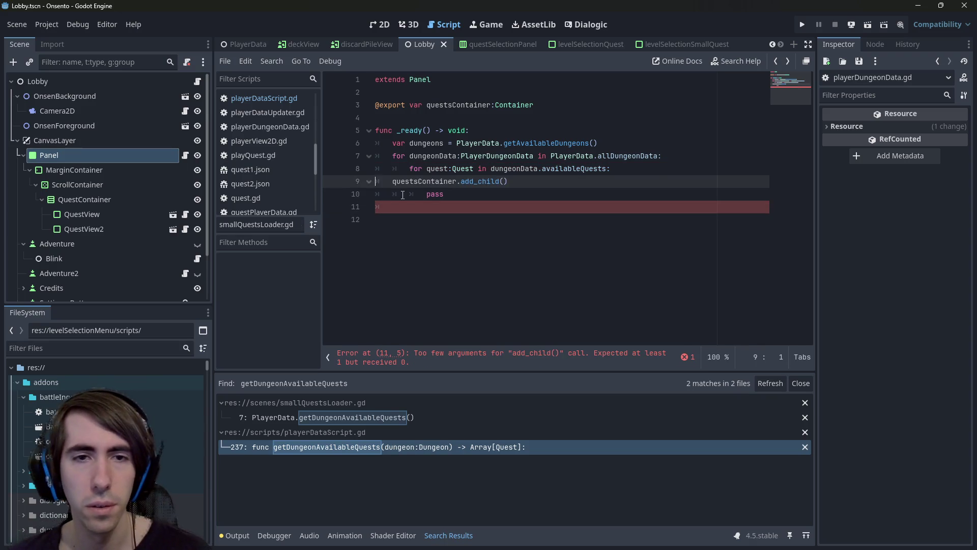
key("Tab")
key("Tab")
key("Down")
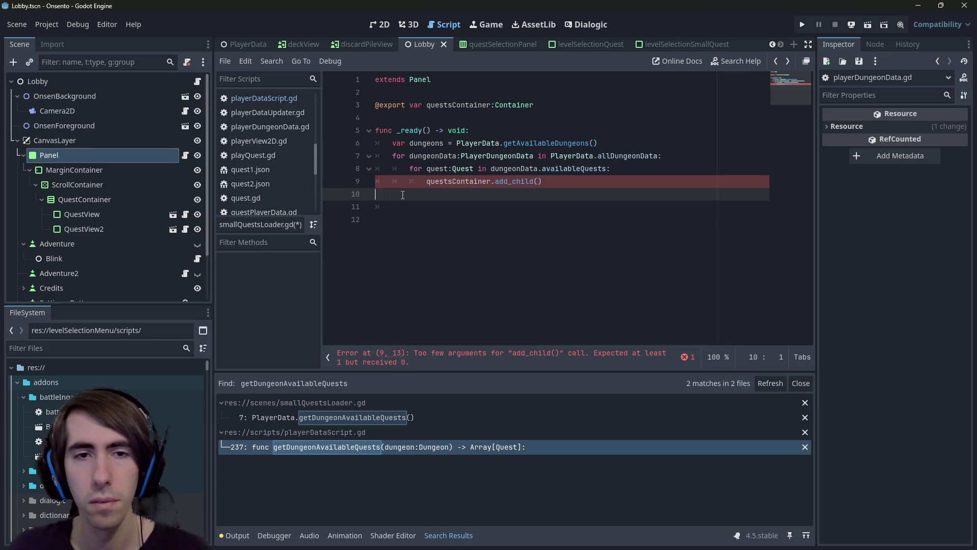
key("Down")
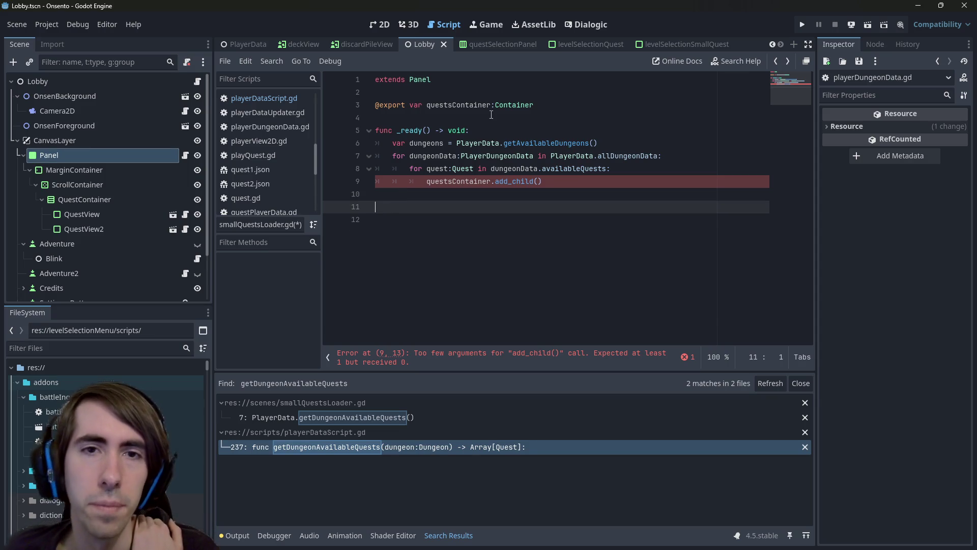
double_click(461, 180)
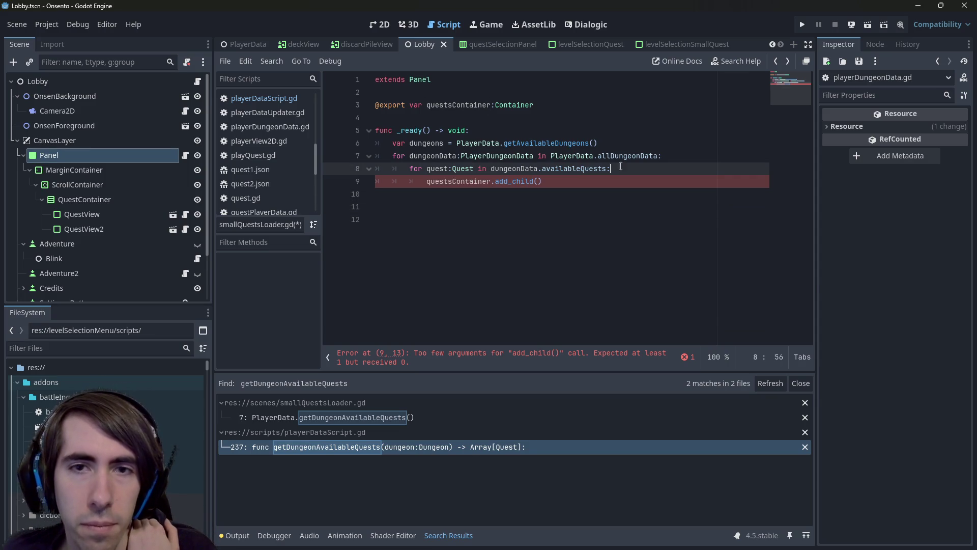
left_click(591, 168)
left_click(564, 93)
key("Return")
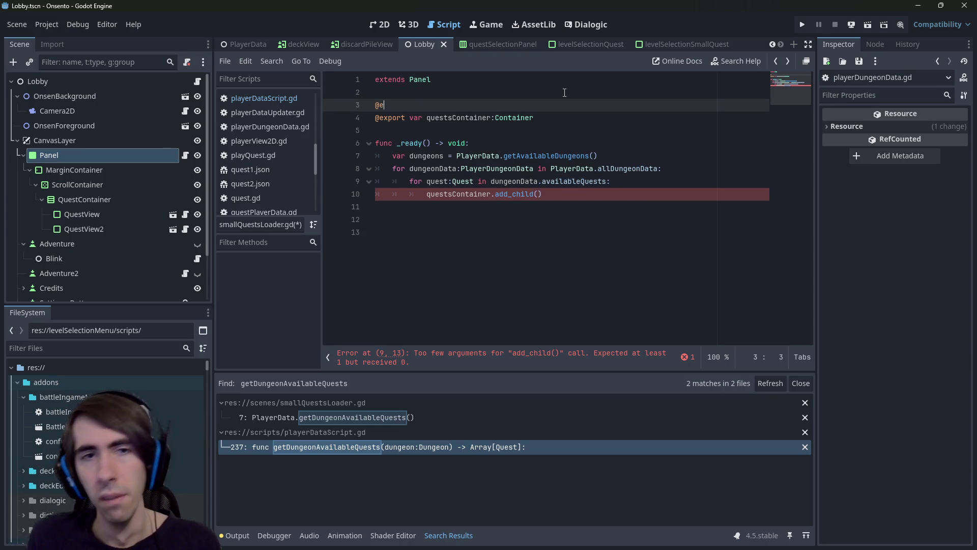
type("@expor")
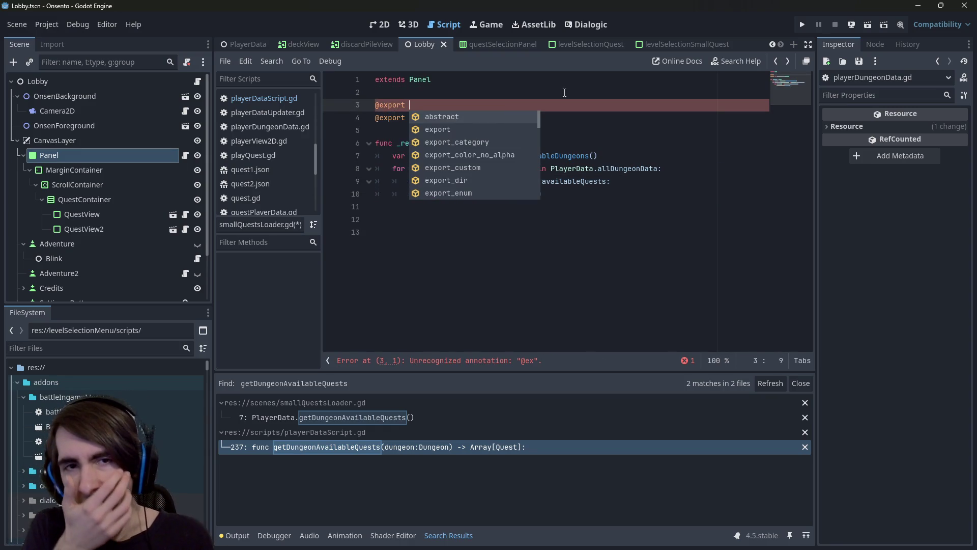
type("t var ")
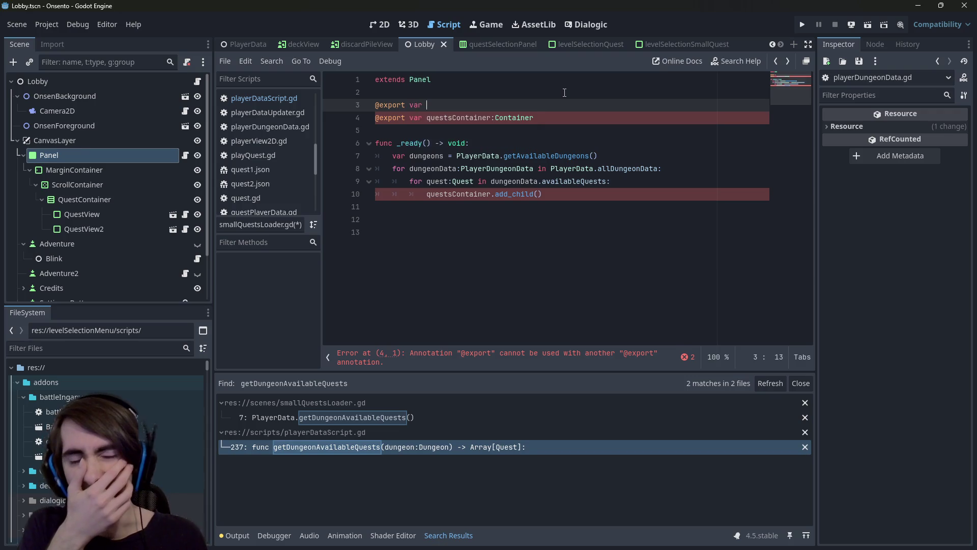
type("quest")
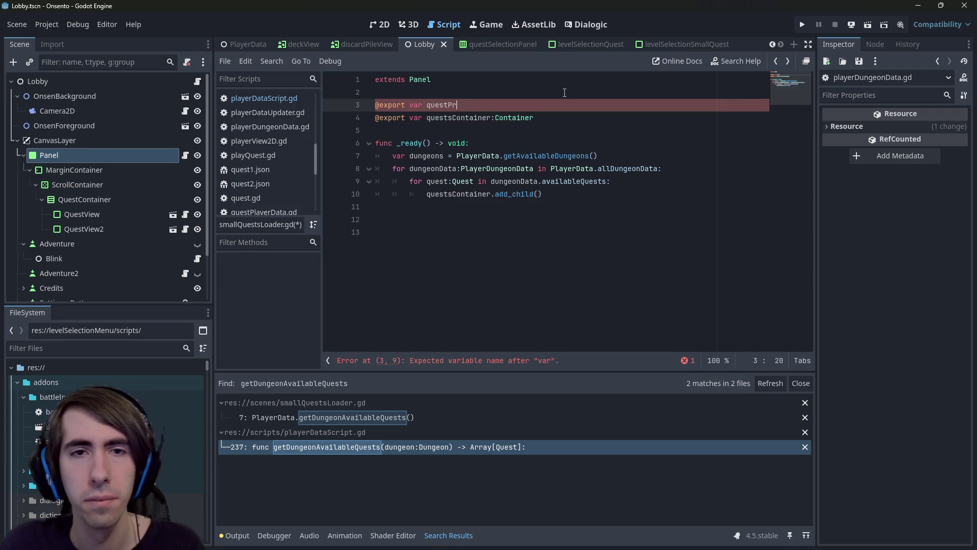
type("Prefab:P")
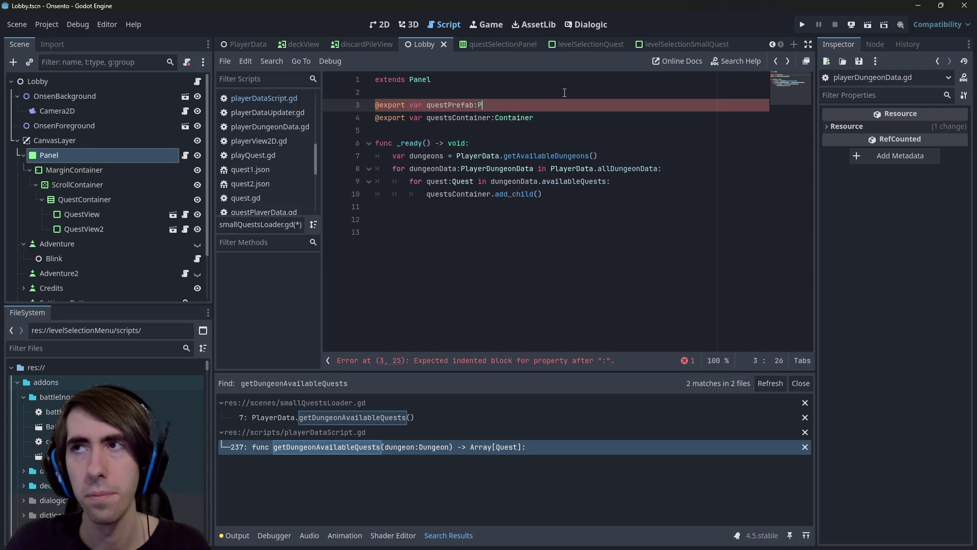
type("ackedScene")
Step: Export a questViewPrefab variable of type PackedScene on line 3 and save
key("ctrl+s")
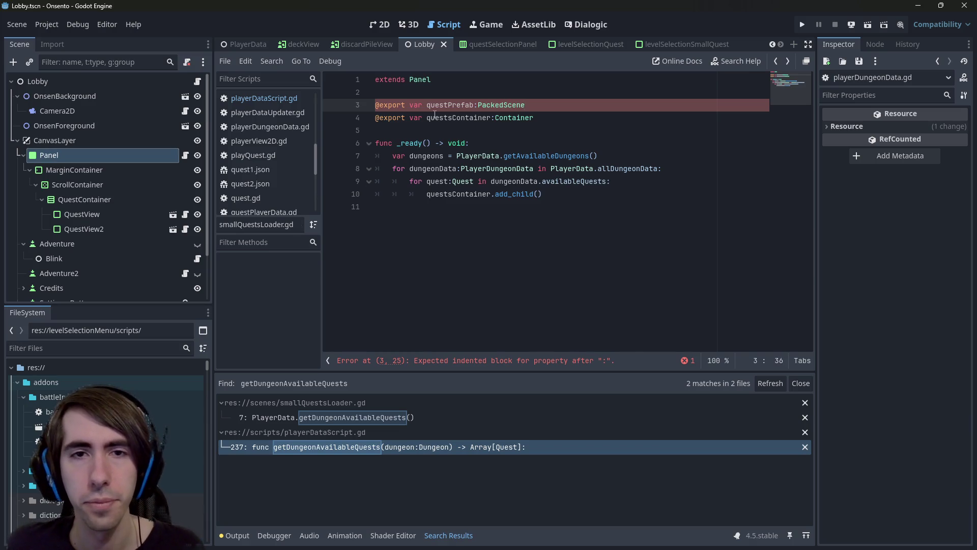
double_click(449, 104)
type("questViewPrefab")
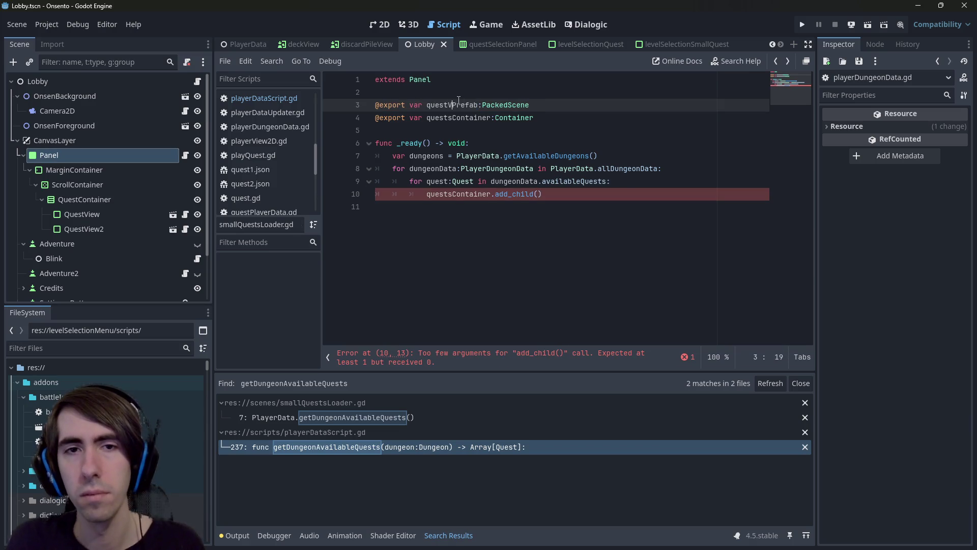
key("ctrl+shift+Left")
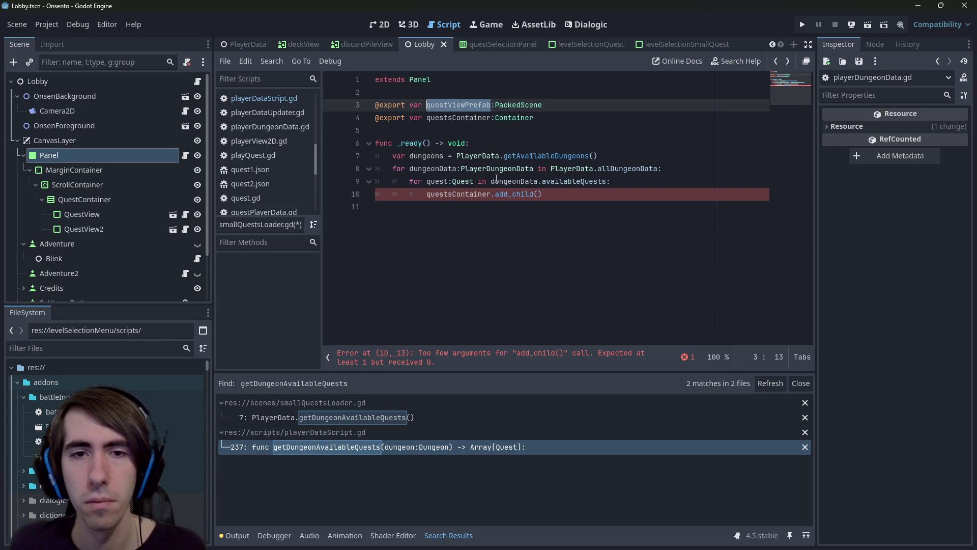
Step: Pass questViewPrefab.instantiate() into add_child inside the quest loop and save the script
left_click(545, 194)
key("Left")
type("ins")
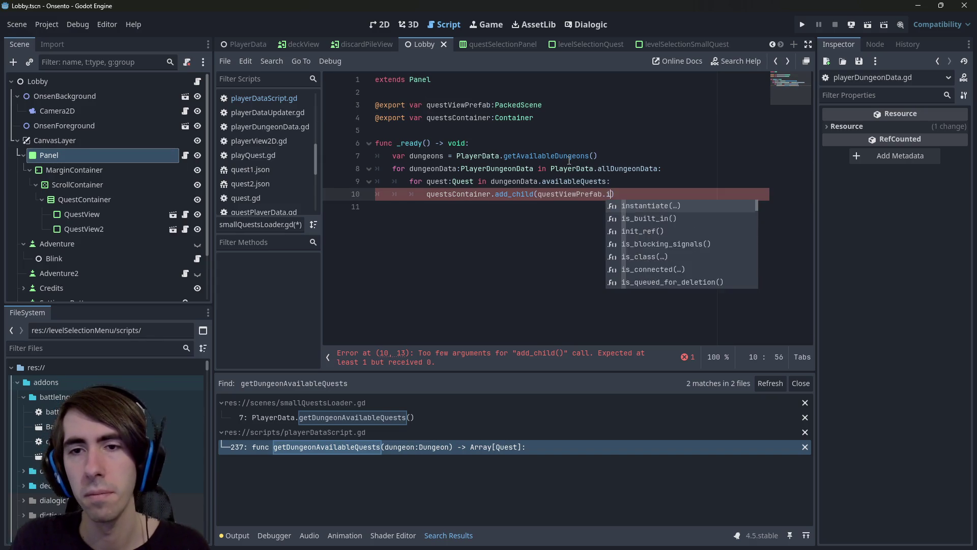
key("Return")
key("ctrl+s")
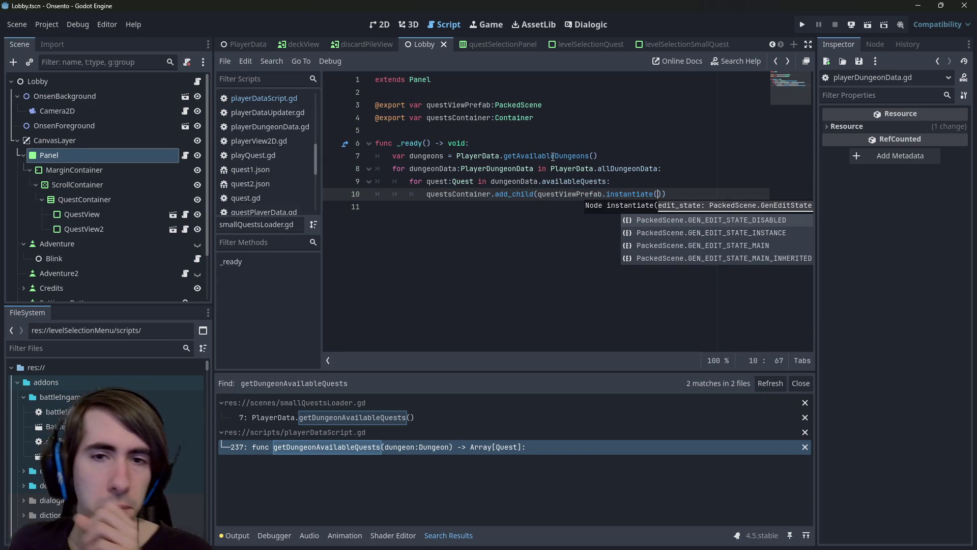
double_click(458, 194)
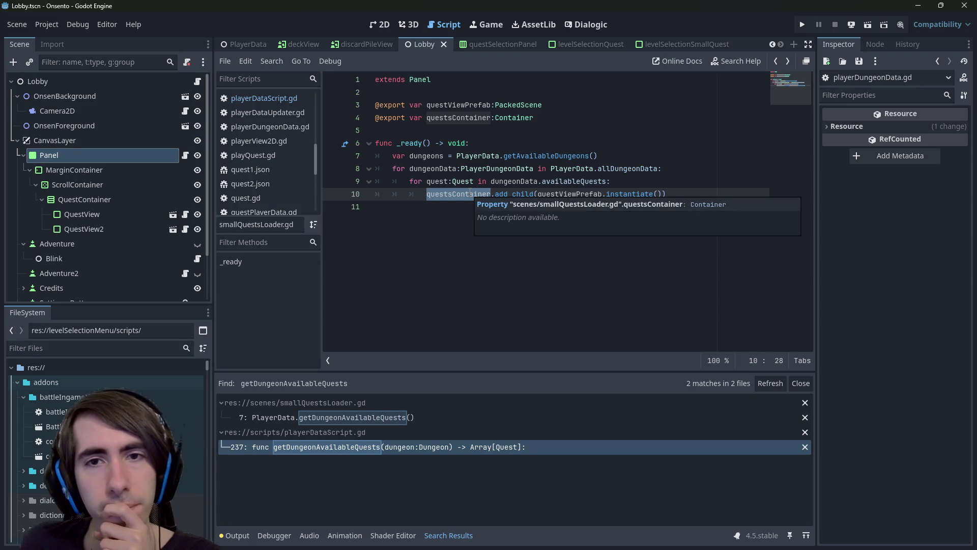
left_click(544, 283)
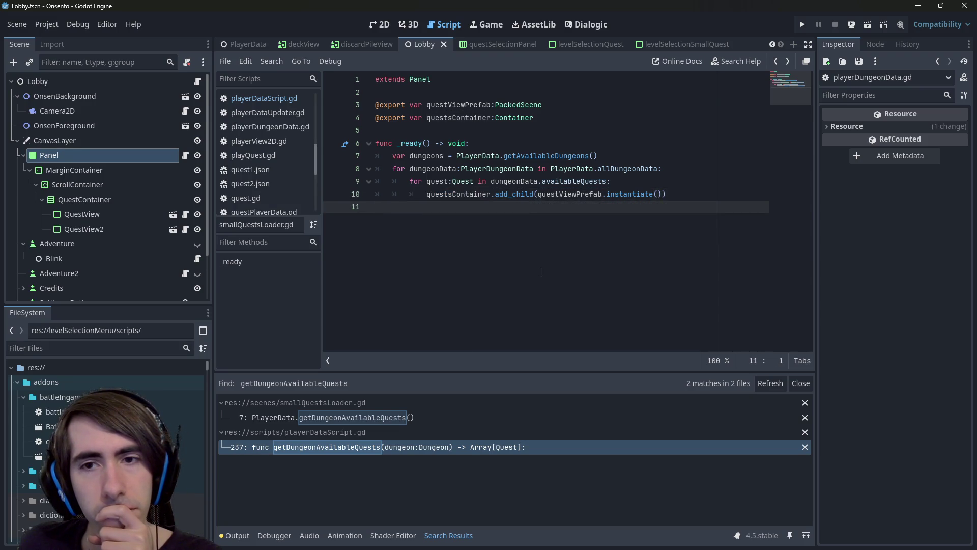
left_click(624, 181)
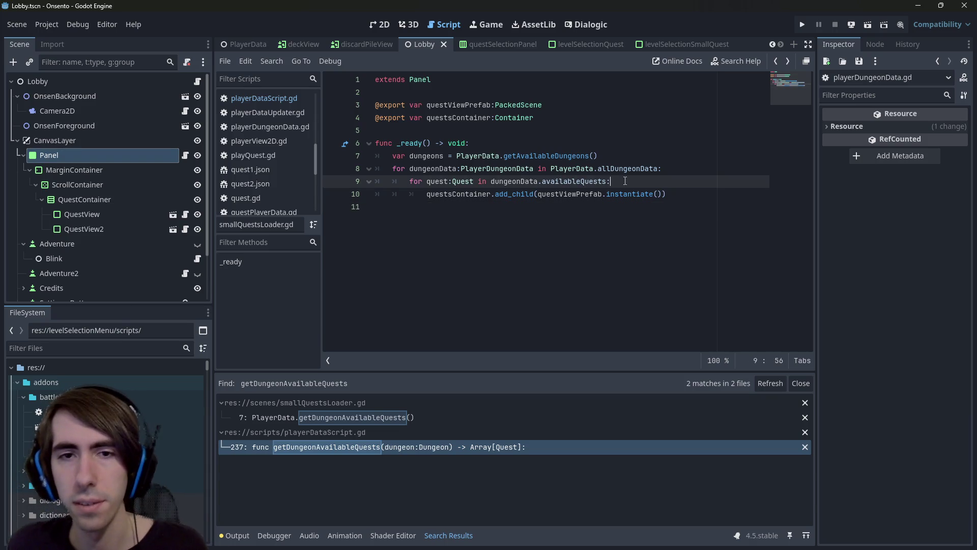
Step: Store questViewPrefab.instantiate() in a questView variable and pass questView to add_child
key("Return")
type("var questView")
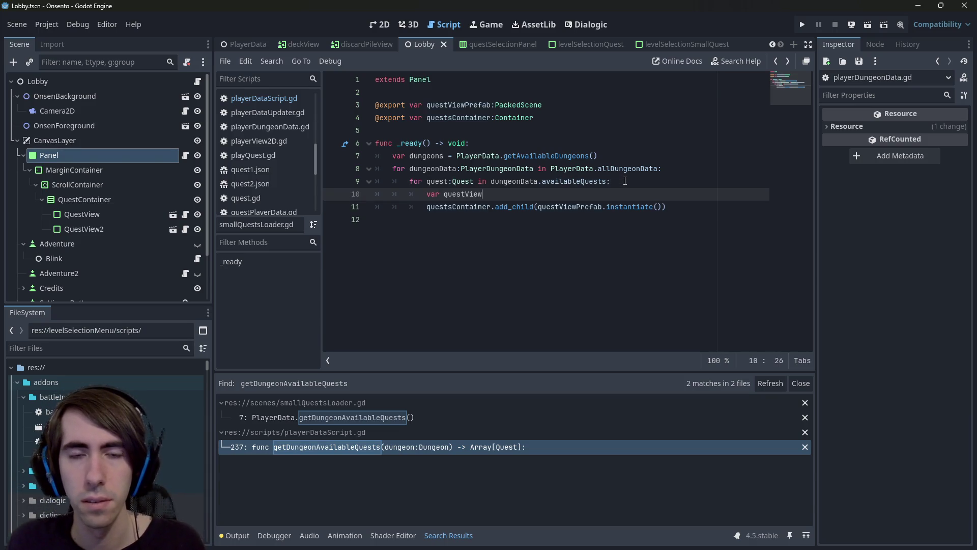
type(" = questViewPrefab")
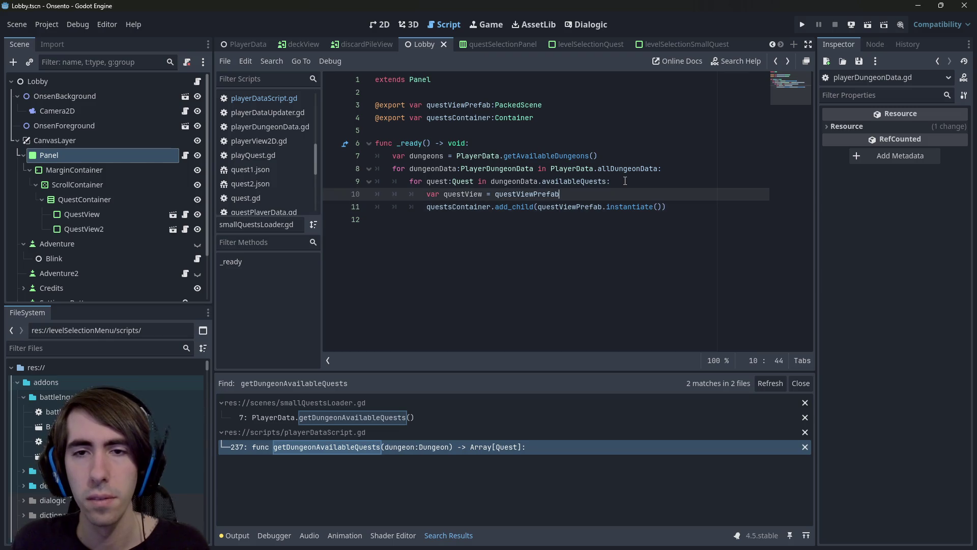
type(".i")
key("Return")
key("Escape")
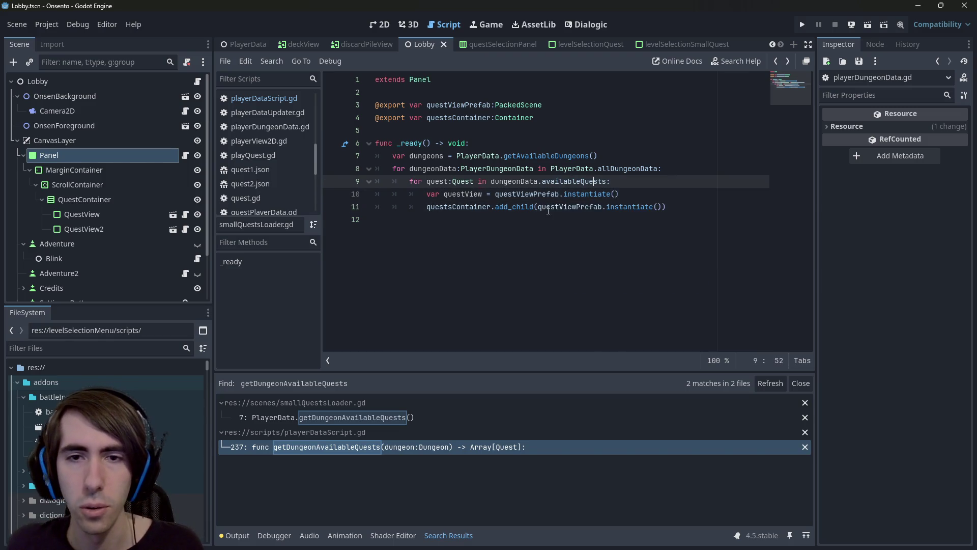
left_click(540, 206)
left_click_drag(538, 207, 664, 205)
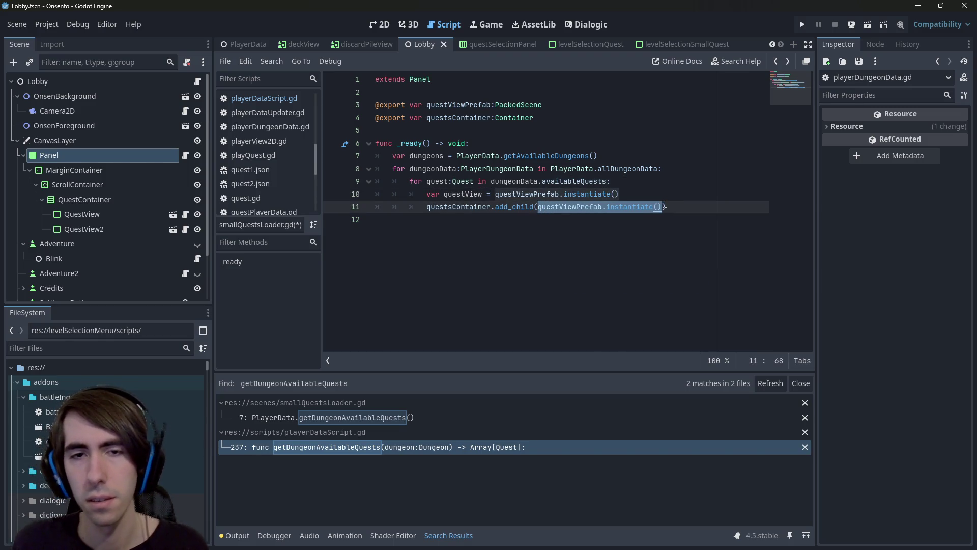
key("BackSpace")
type("questView")
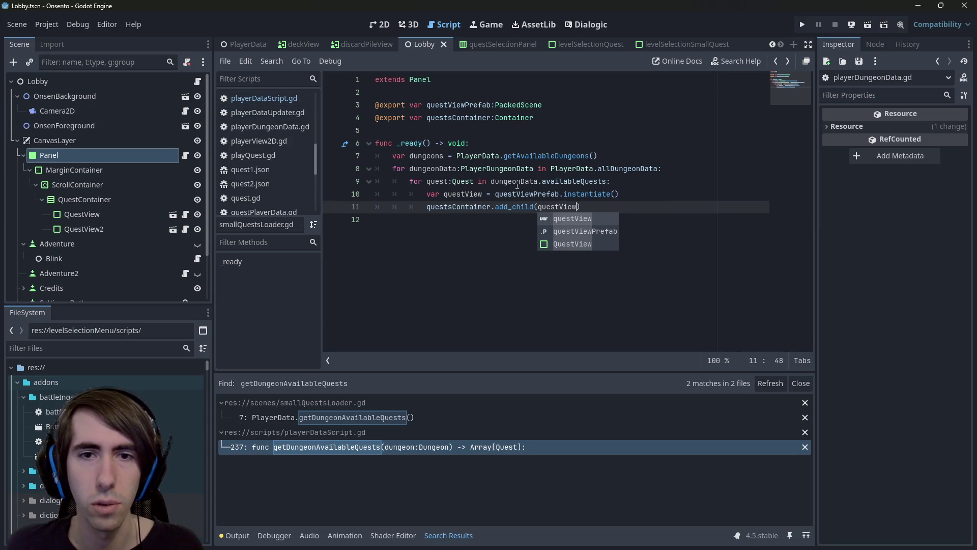
Step: Type the questView variable as QuestView, save, and bring up questView.gd
left_click(485, 194)
type(":Q")
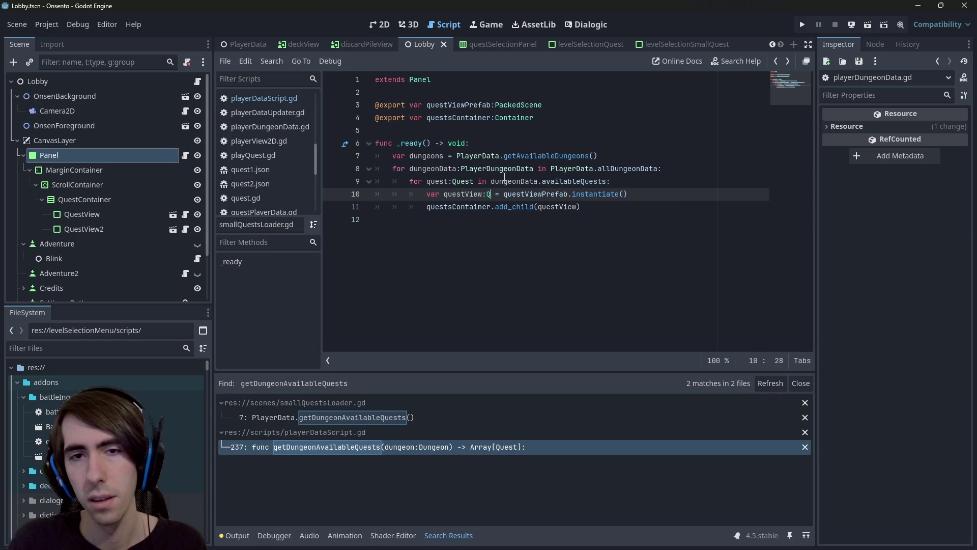
type("uestV")
key("Return")
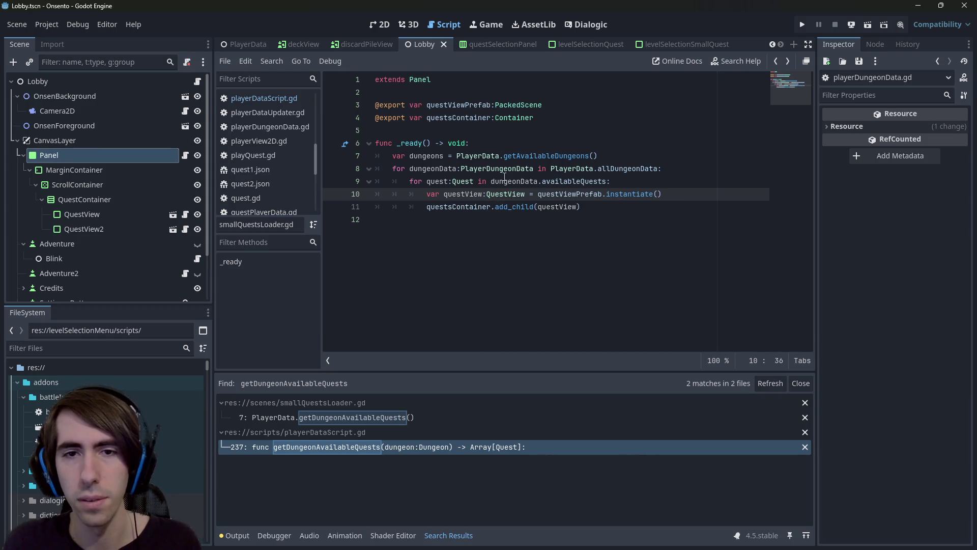
key("ctrl+s")
left_click(503, 194, "ctrl")
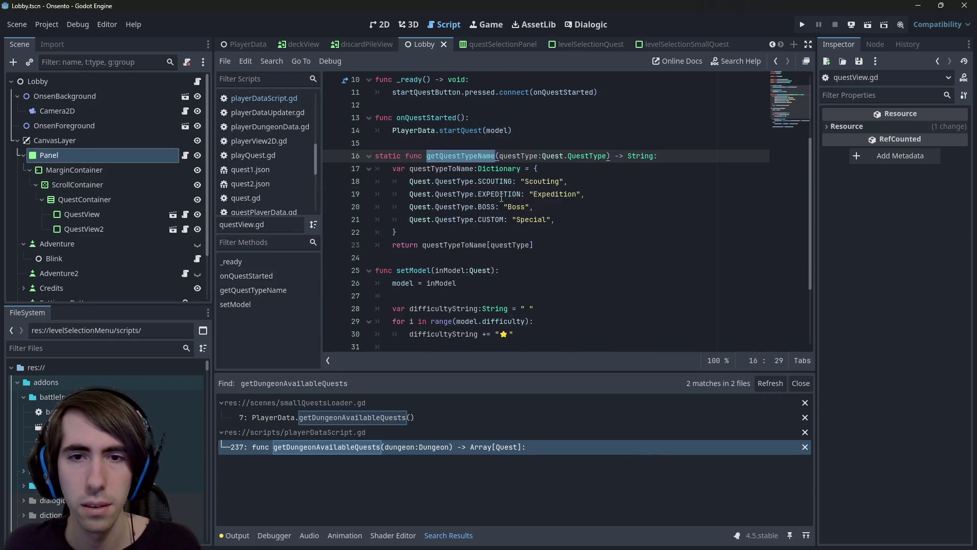
Step: Step back through the editor history past the BaseButton documentation toward smallQuestsLoader.gd
left_click(502, 194, "ctrl")
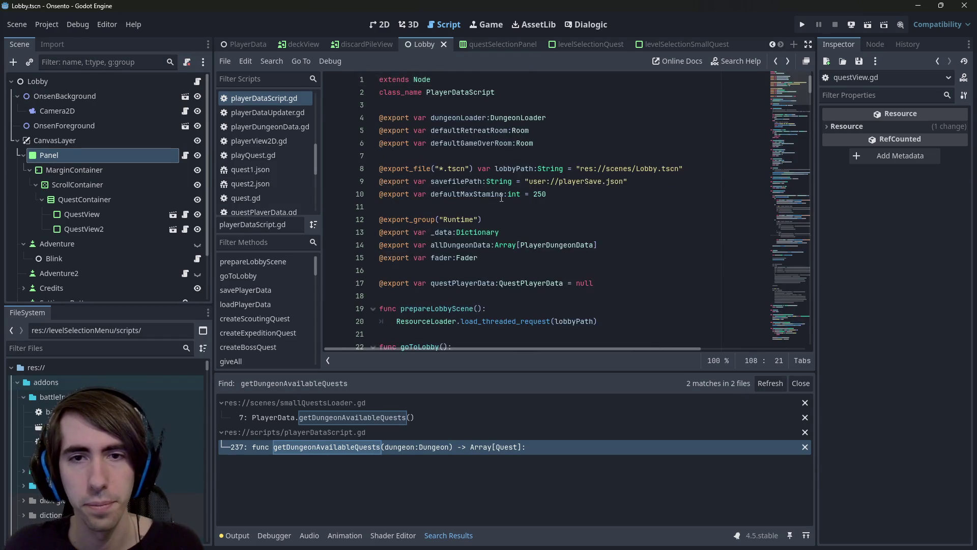
key("alt+Left")
key("alt+Left")
key("alt+Left")
key("alt+Left")
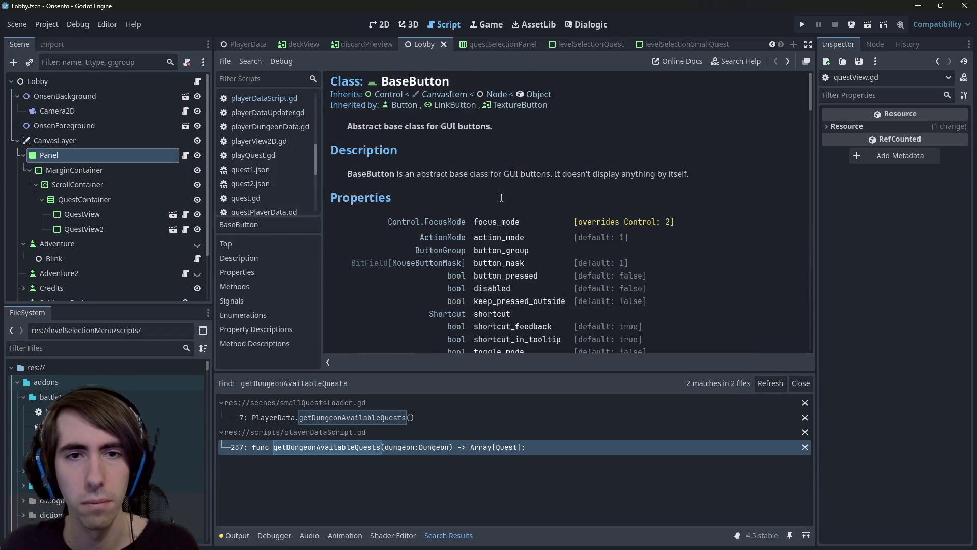
key("alt+Left")
key("alt+Left")
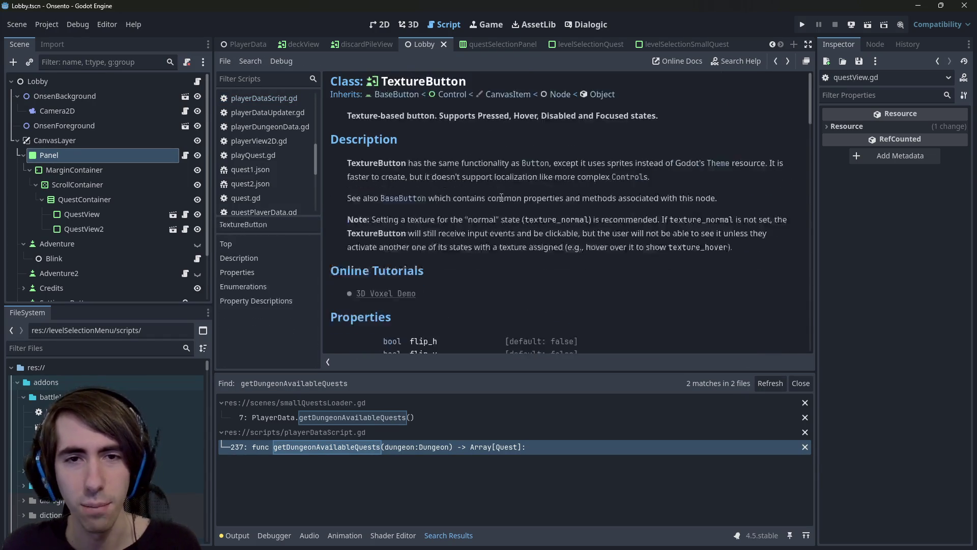
key("alt+Left")
key("alt+Left")
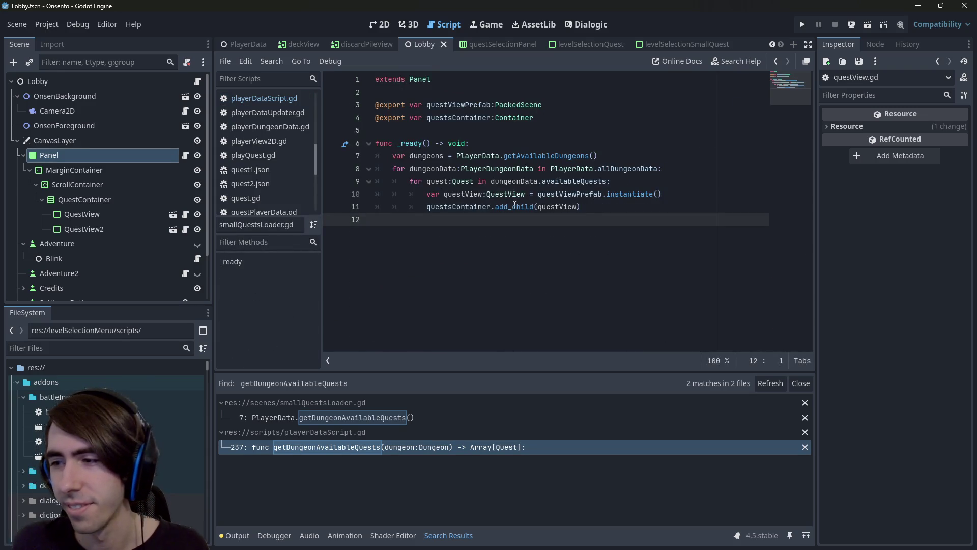
Step: Add questView.setModel(quest) after the instantiate line via autocomplete and save the script
double_click(475, 197)
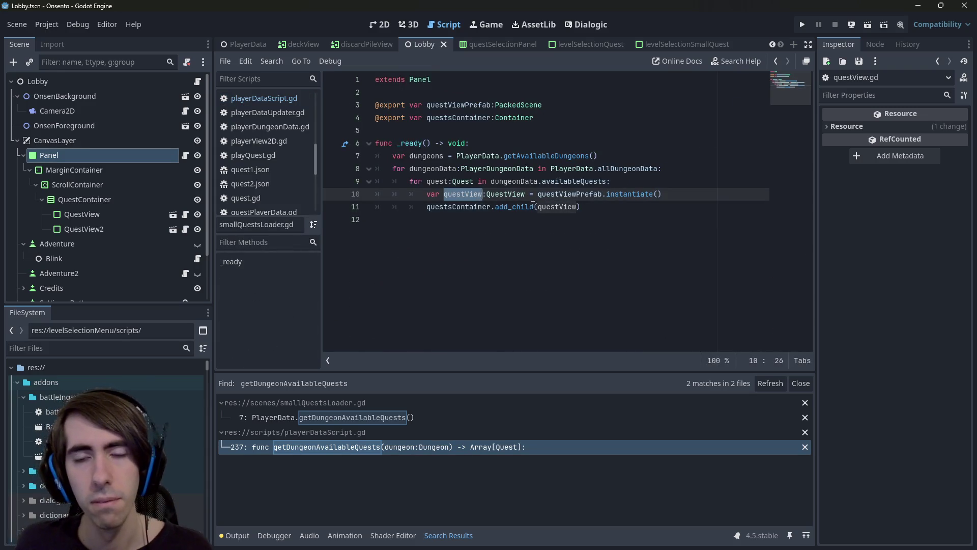
left_click(660, 193)
key("Return")
key("Return")
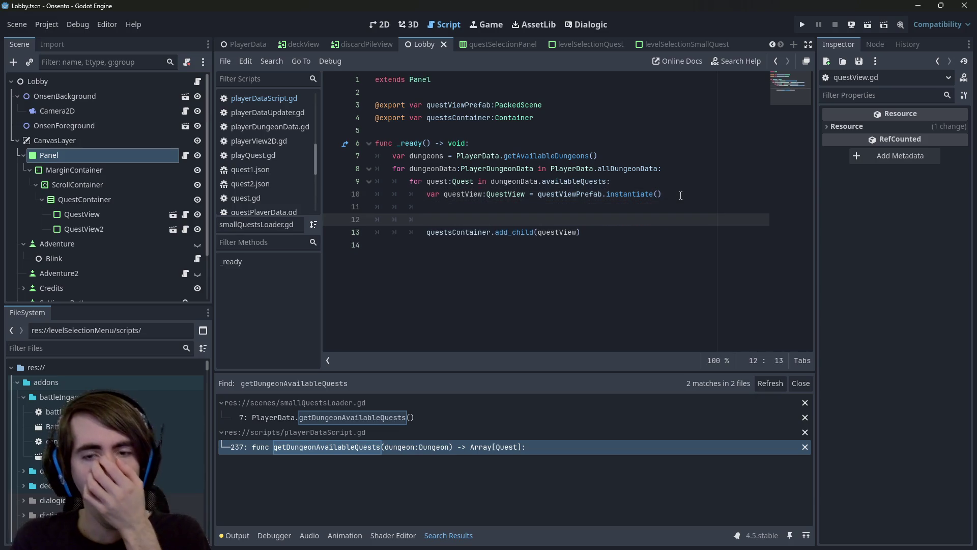
key("ctrl+z")
type("questView/")
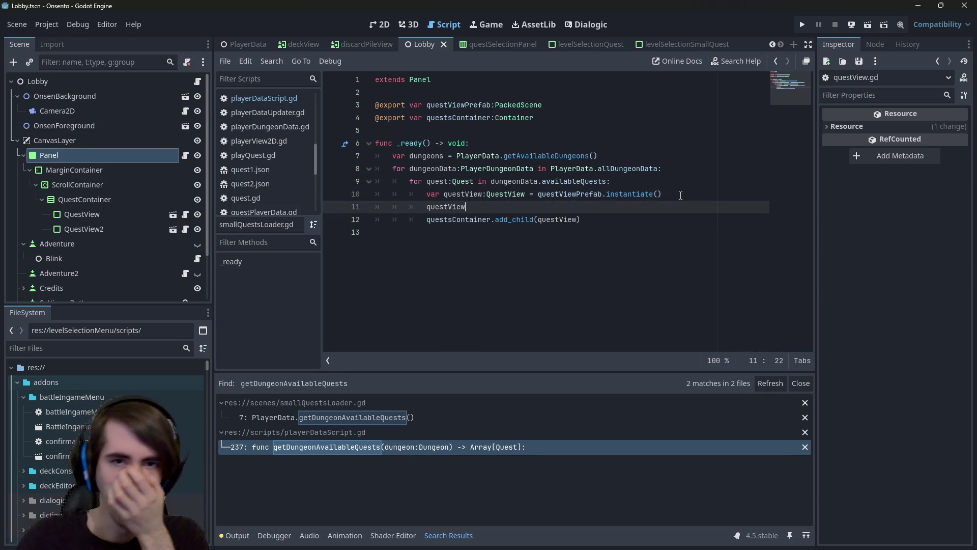
key("BackSpace")
type(".")
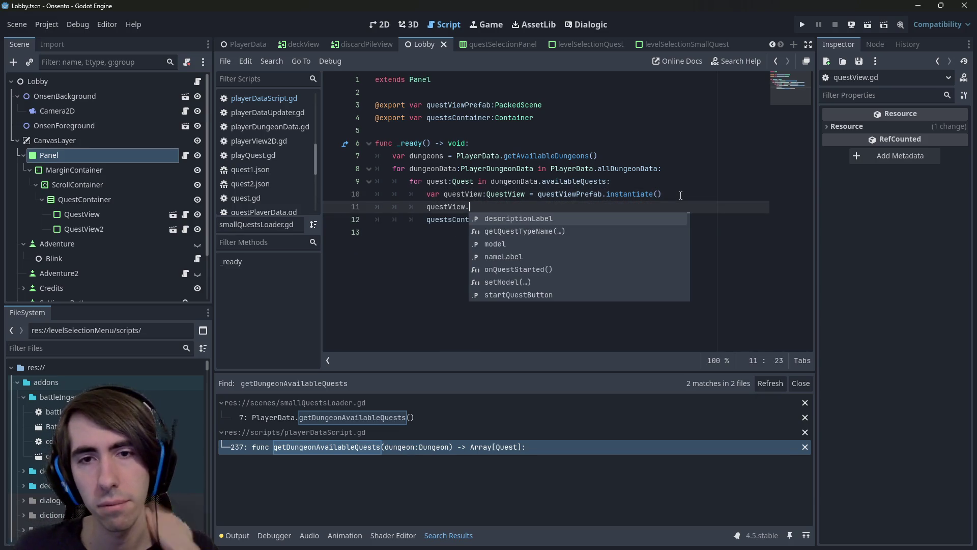
key("Down")
key("Down")
key("Down")
key("Down")
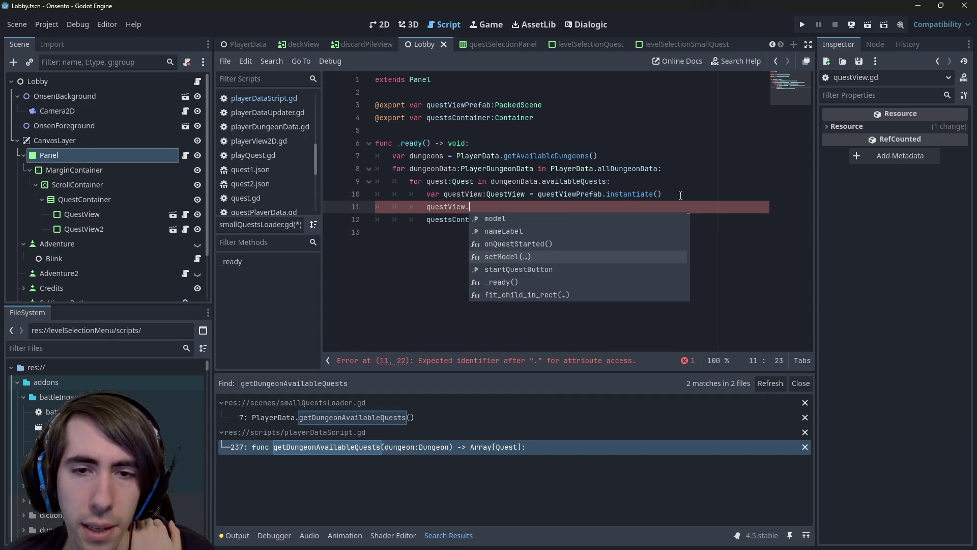
key("Return")
type("que")
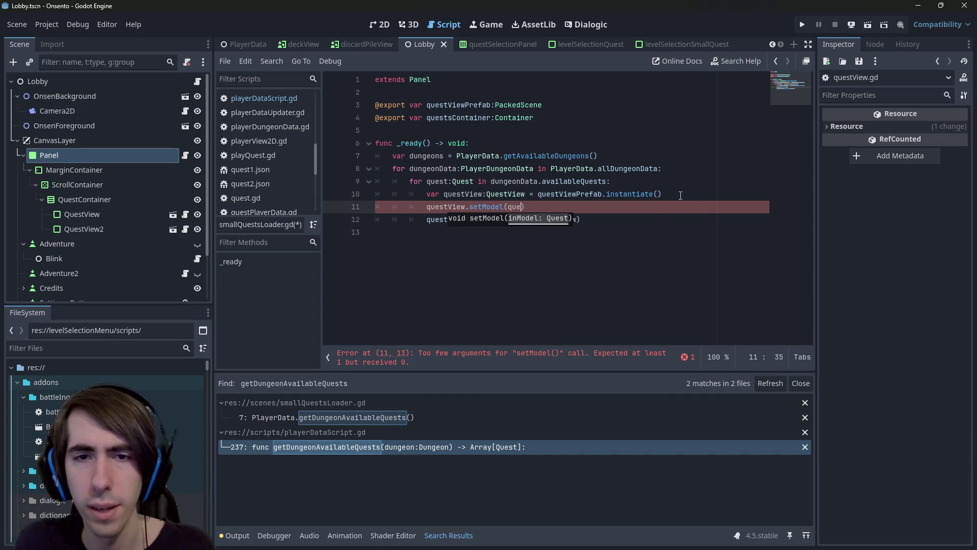
type("st")
key("ctrl+s")
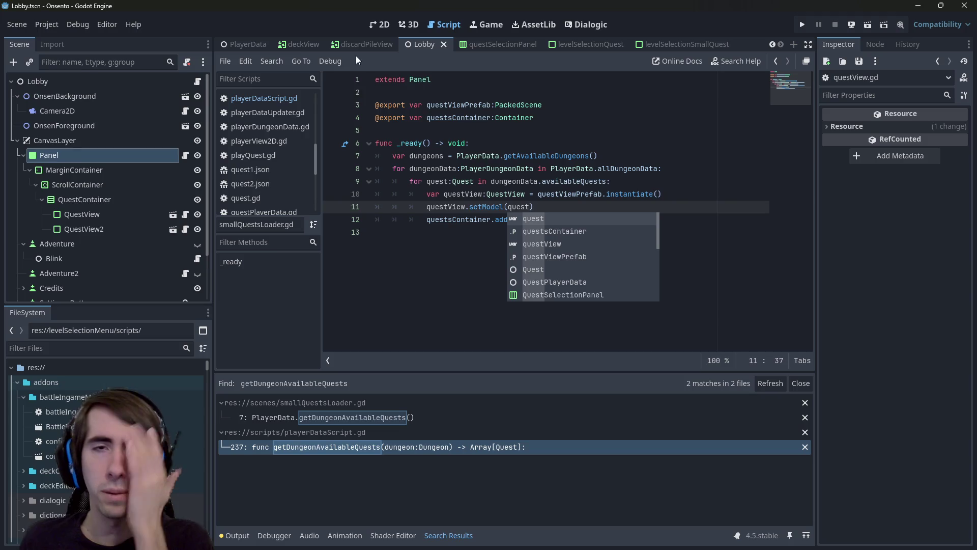
Step: Return to the 2D scene view and launch the game with F5 to test the loader
left_click(380, 24)
left_click(435, 25)
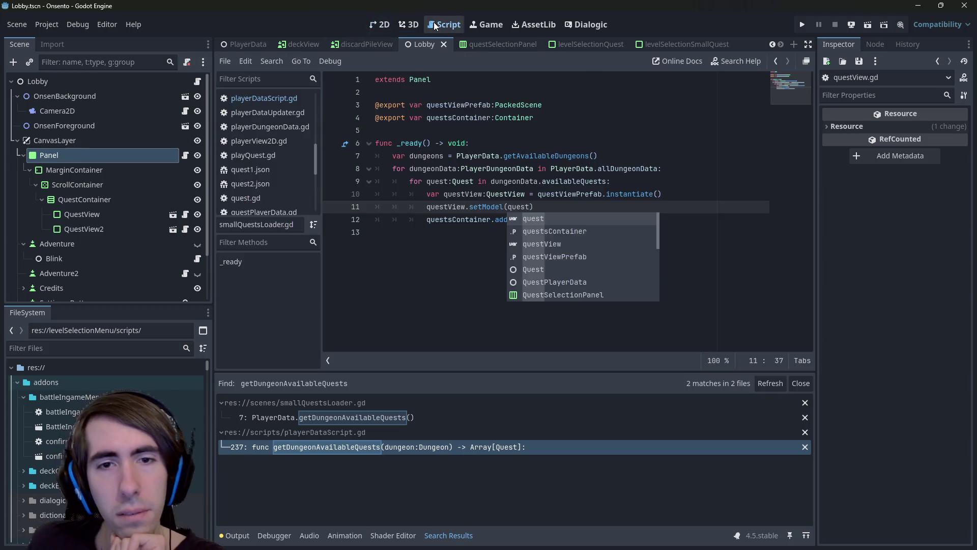
left_click(379, 24)
key("F5")
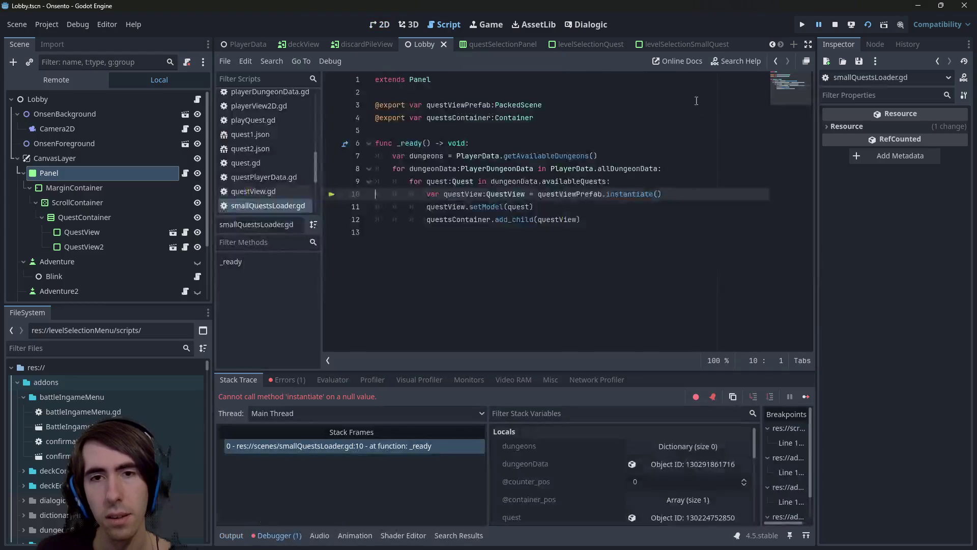
Step: Stop the running game after the null instantiate error at line 10
left_click(835, 24)
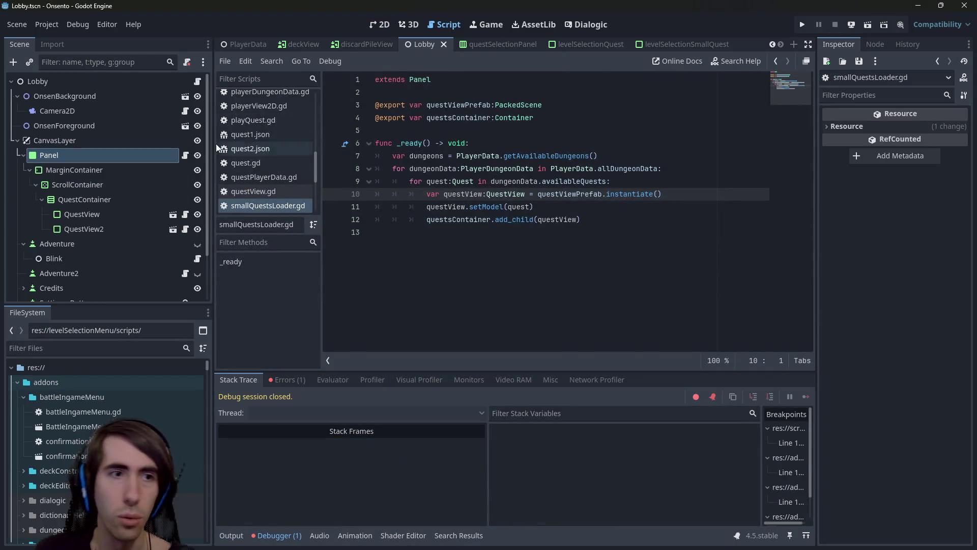
Step: Quick-load levelSelectionSmallQuest.tscn as the Panel loader's Quest View Prefab
left_click(117, 157)
left_click(910, 128)
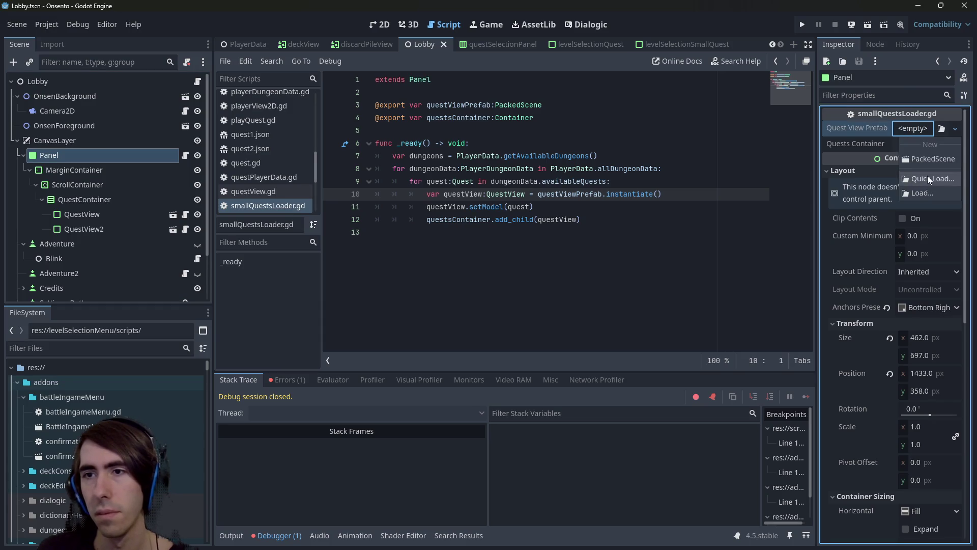
left_click(929, 179)
type("shortqu")
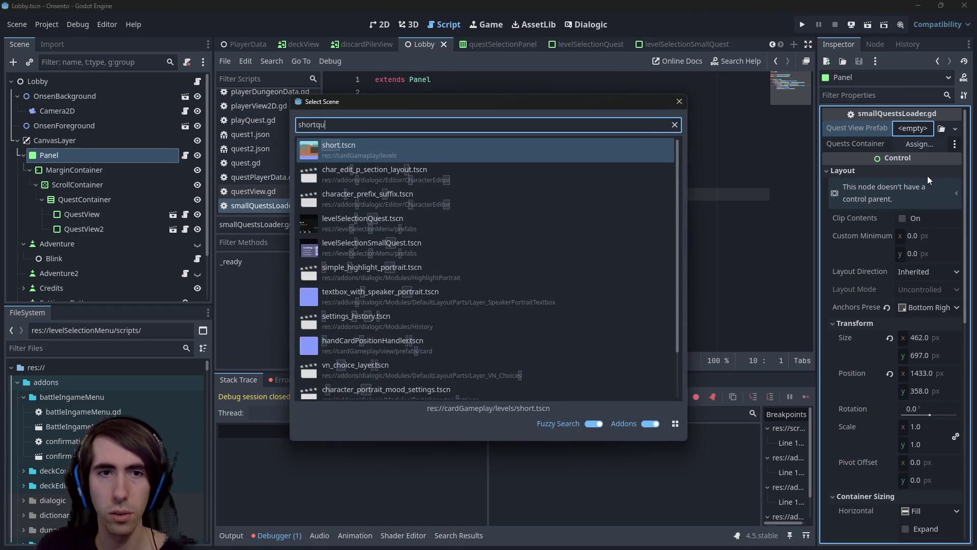
type("ese")
key("Down")
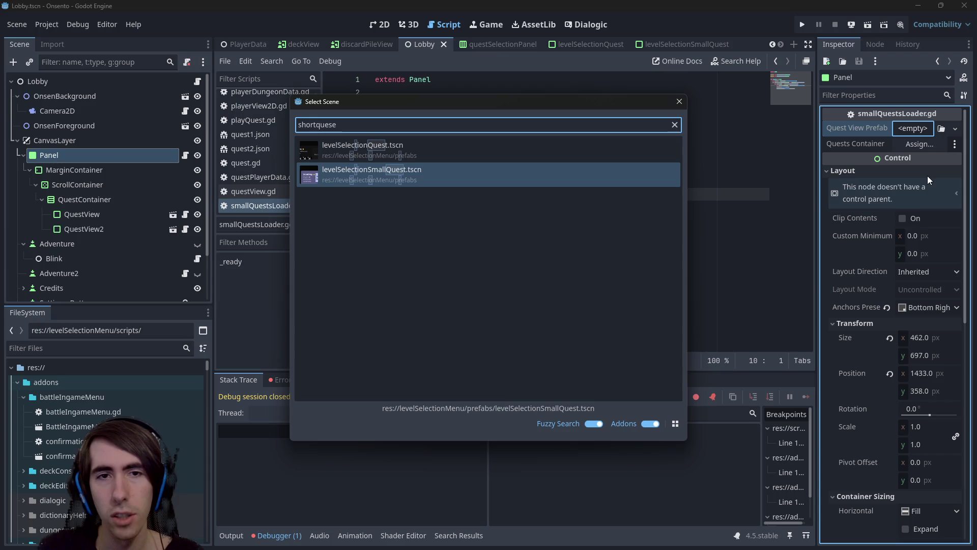
key("Return")
Step: Assign the QuestContainer node to the loader's Quests Container property
left_click(921, 164)
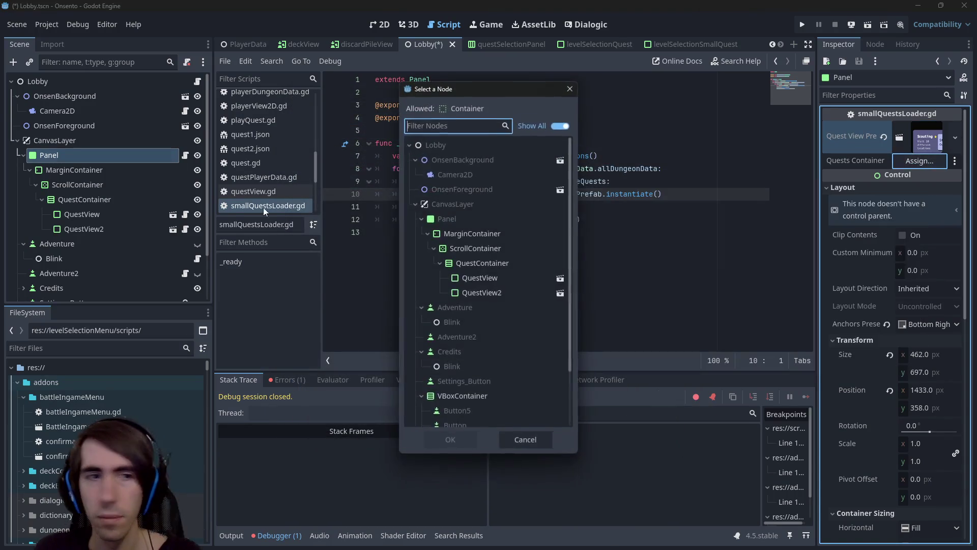
key("Escape")
mouse_move(73, 198)
left_mouse_down()
mouse_move(902, 146)
mouse_move(920, 160)
left_mouse_up()
Step: Hide the QuestView and QuestView2 placeholders and save the Lobby scene
left_click(379, 24)
left_click(158, 214)
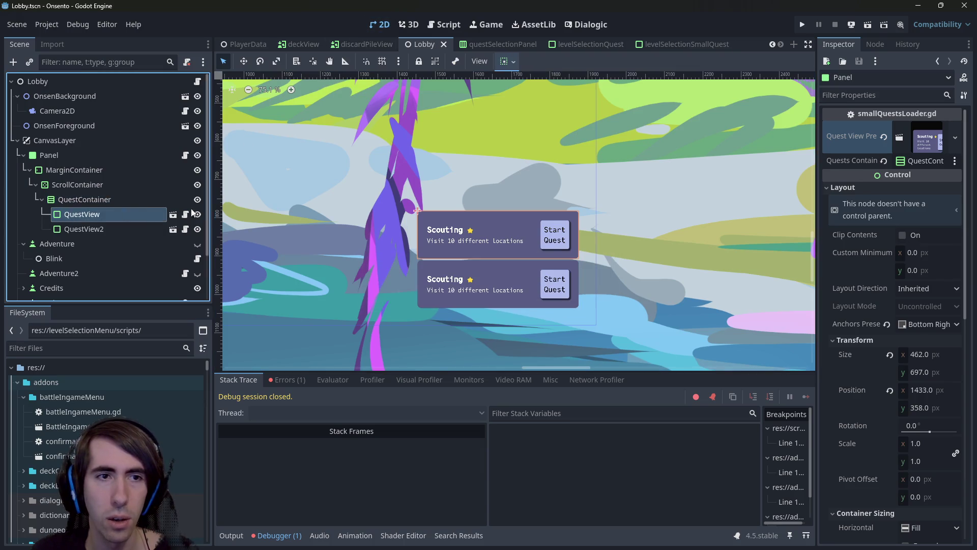
left_click(197, 214)
left_click(197, 229)
key("ctrl+s")
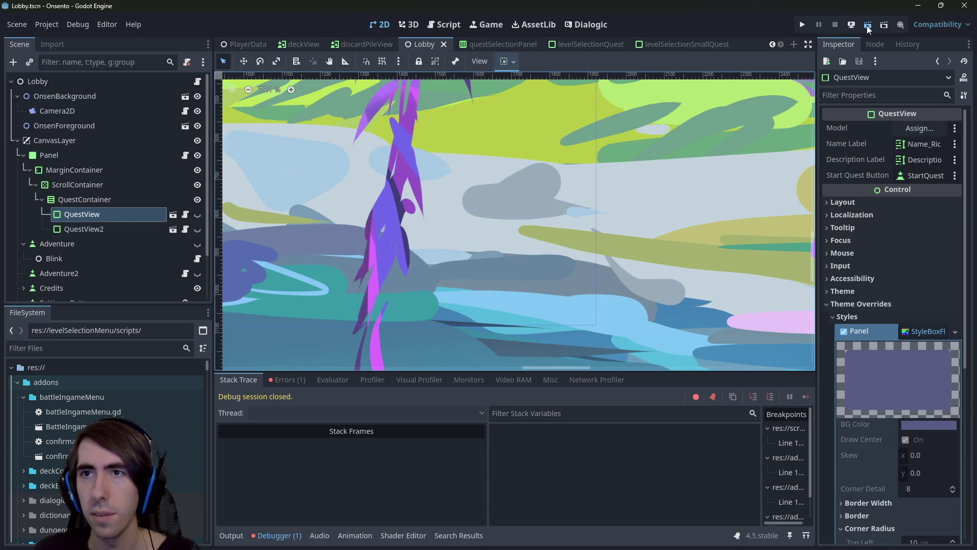
Step: Test-run to see the loaded Scouting card, unhide QuestView and QuestView2, and open levelSelectionSmallQuest.tscn
left_click(867, 25)
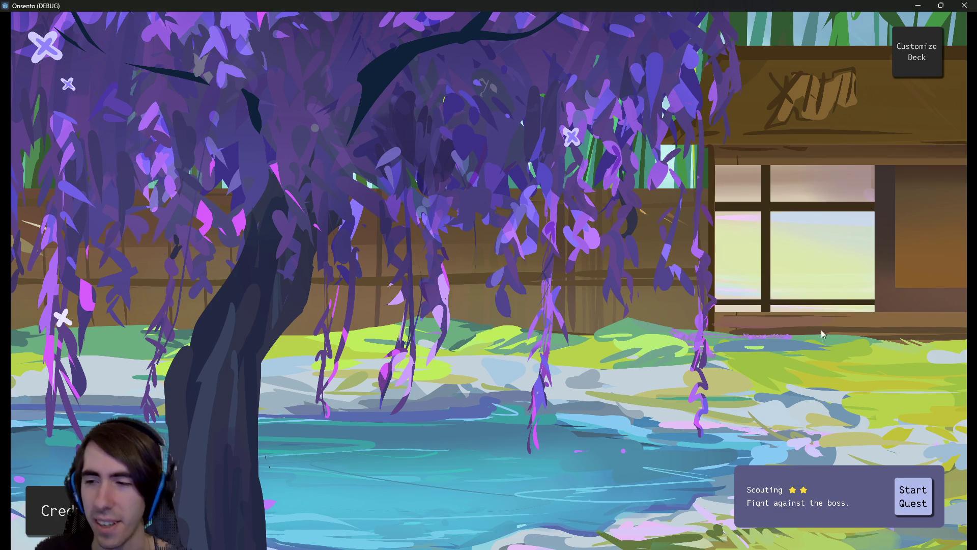
left_click(918, 5)
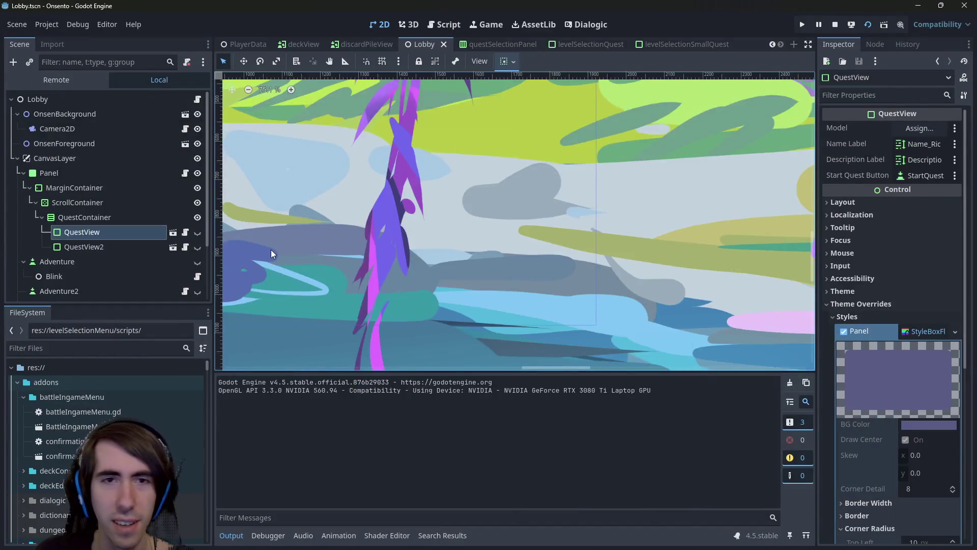
scroll(406, 210, "down", 3)
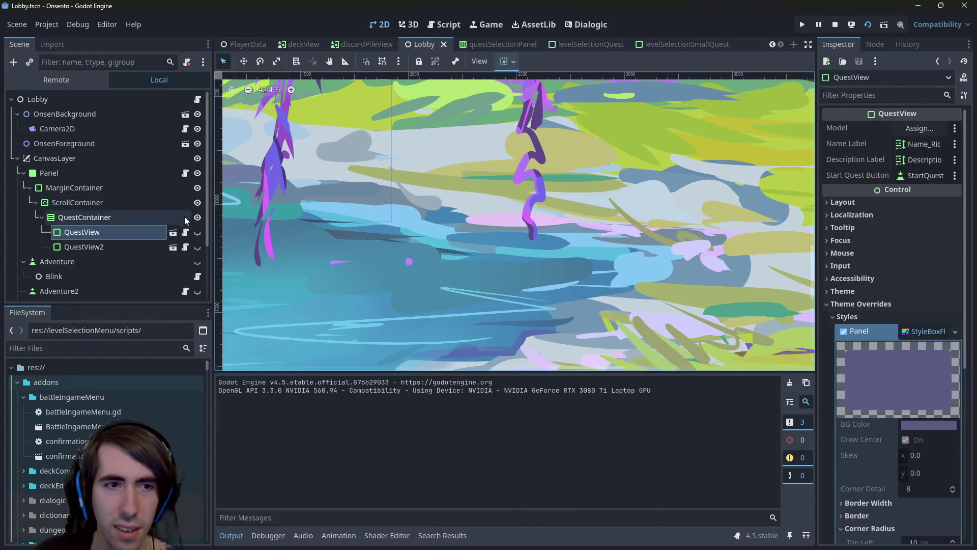
left_click(197, 231)
left_click(197, 247)
scroll(382, 244, "up", 2)
scroll(381, 245, "up", 2)
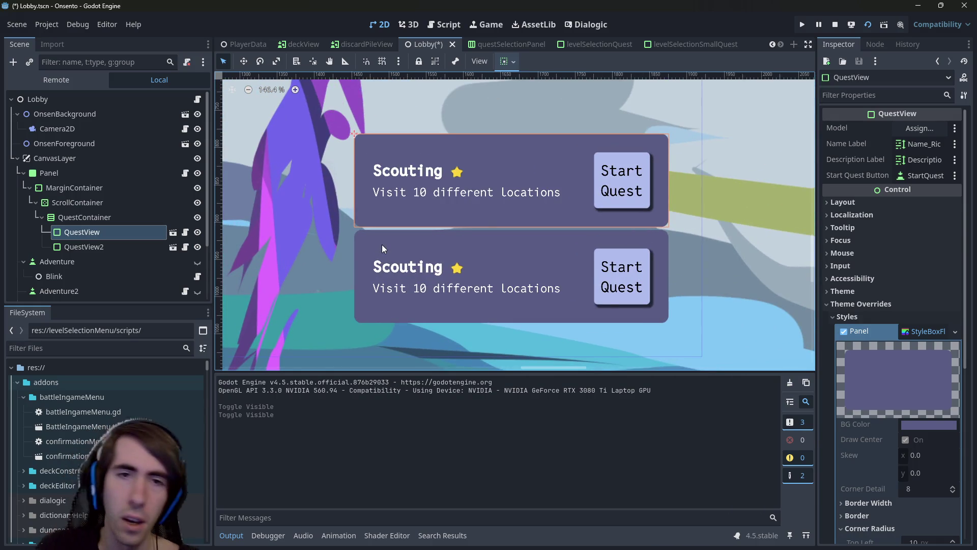
left_click(144, 238)
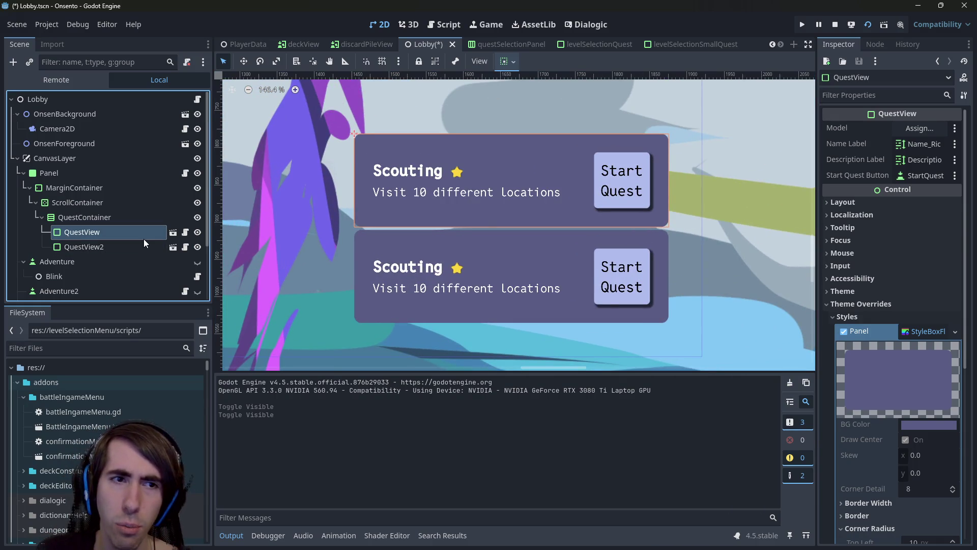
left_click(168, 234)
scroll(377, 190, "up", 2)
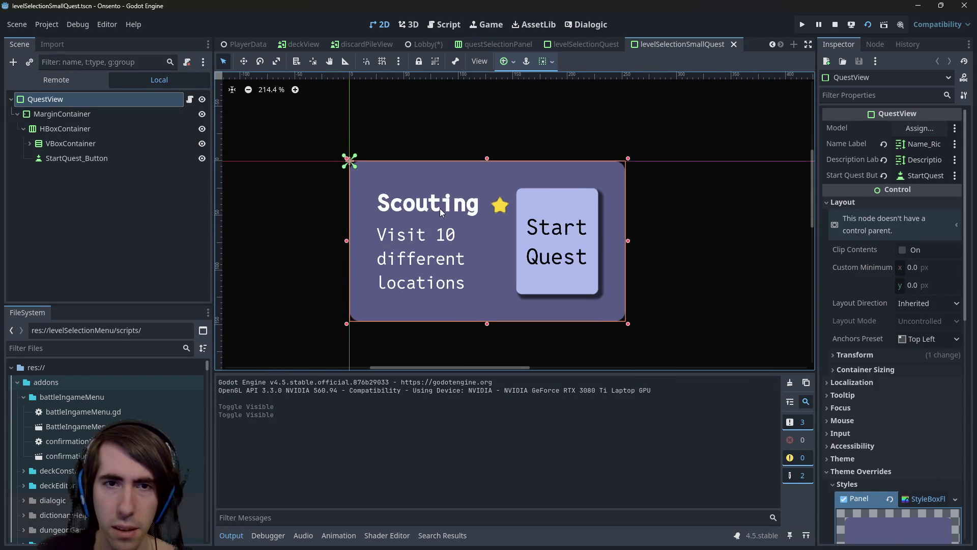
Step: Set Name_RichTextLabel's Bold Font Size override to 25 (after trying 30) and save
left_click(458, 187)
scroll(895, 354, "down", 5)
left_click(885, 386)
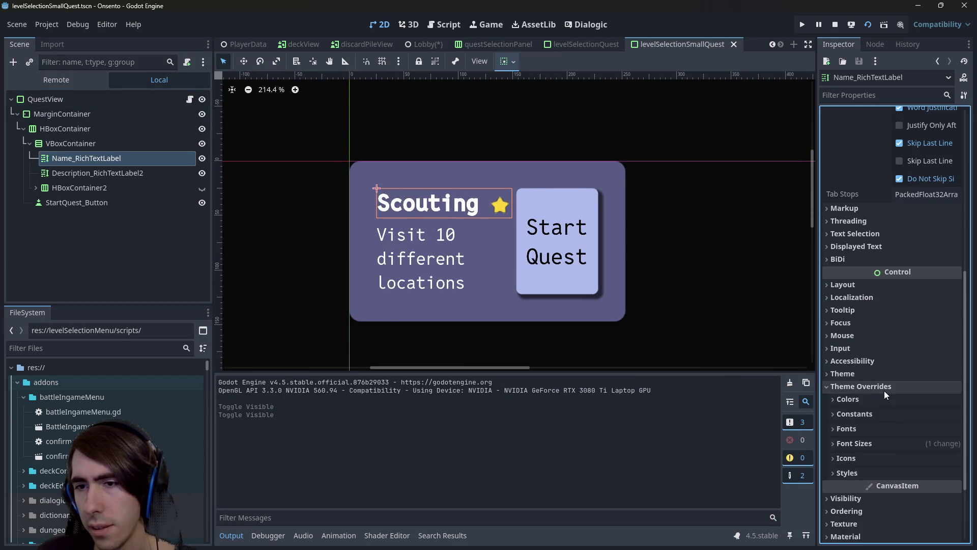
left_click(890, 444)
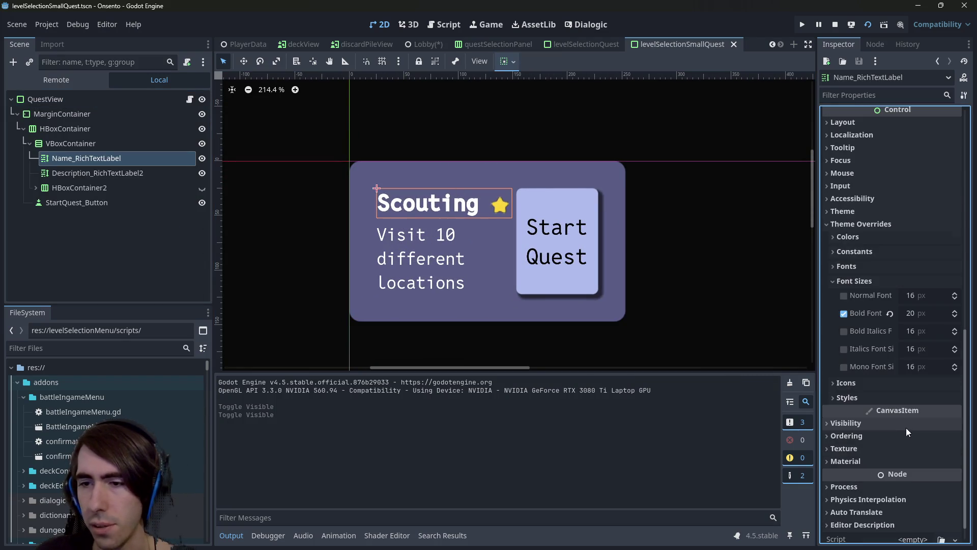
left_click(914, 314)
type("5")
key("Return")
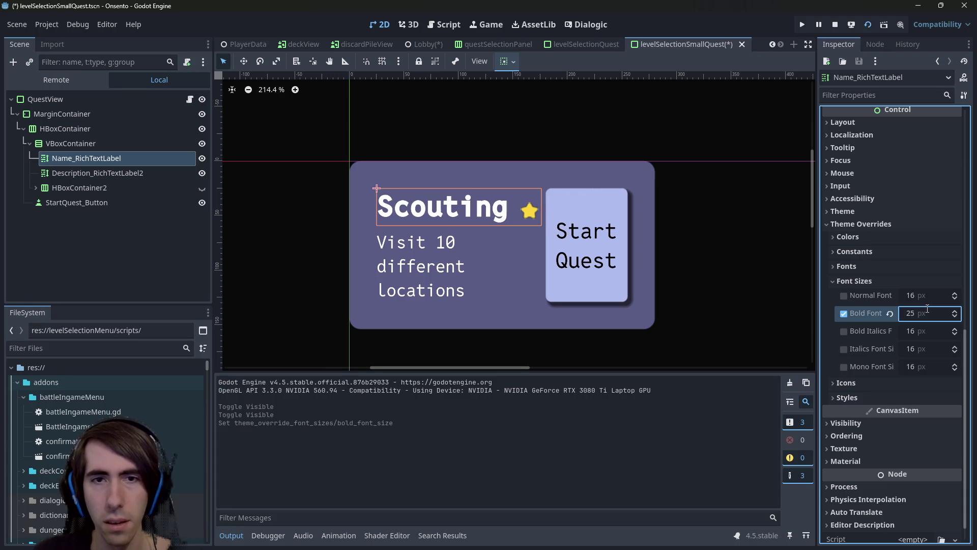
key("BackSpace")
key("BackSpace")
type("30")
key("Return")
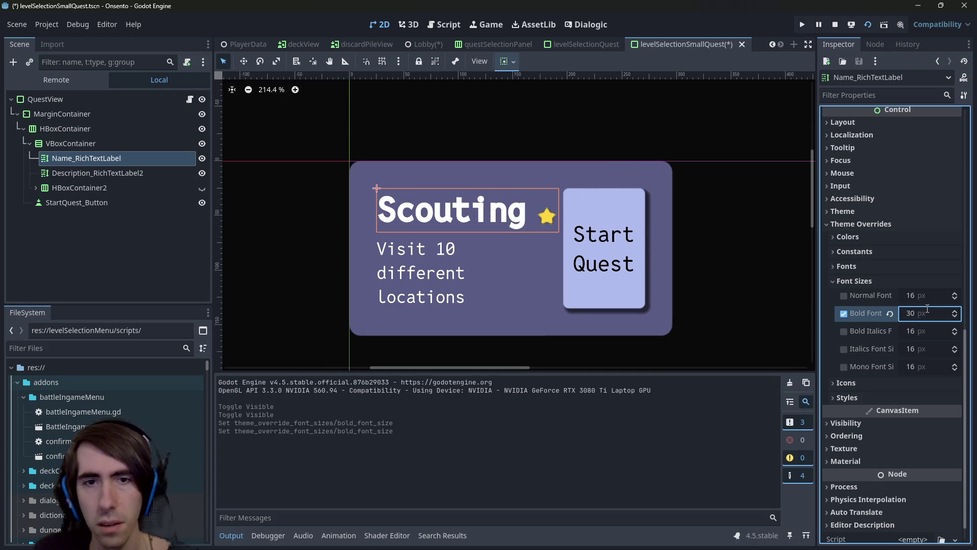
key("ctrl+s")
left_click(936, 314)
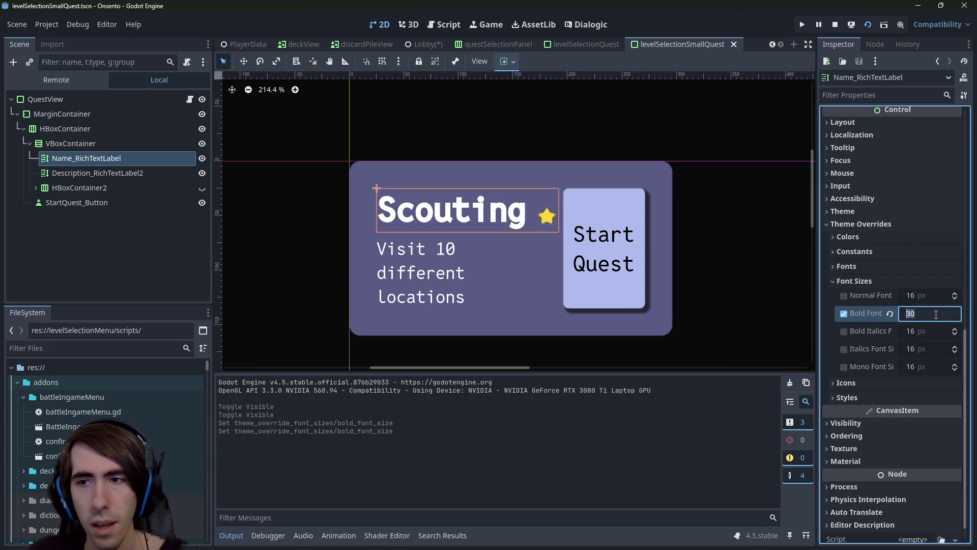
type("25")
key("Return")
left_click(431, 280)
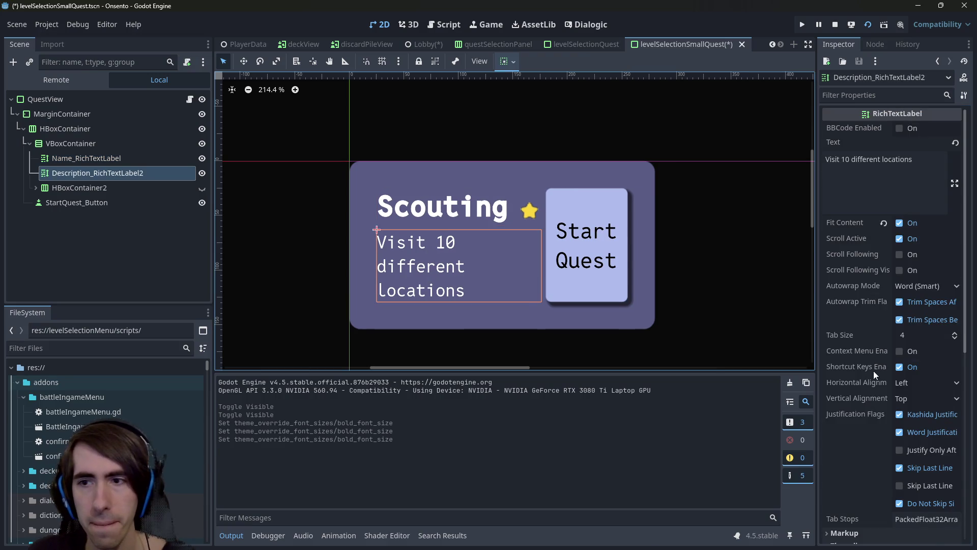
scroll(878, 378, "down", 5)
Step: Try a Default Color override on the description label, push it to white, then remove it
left_click(893, 371)
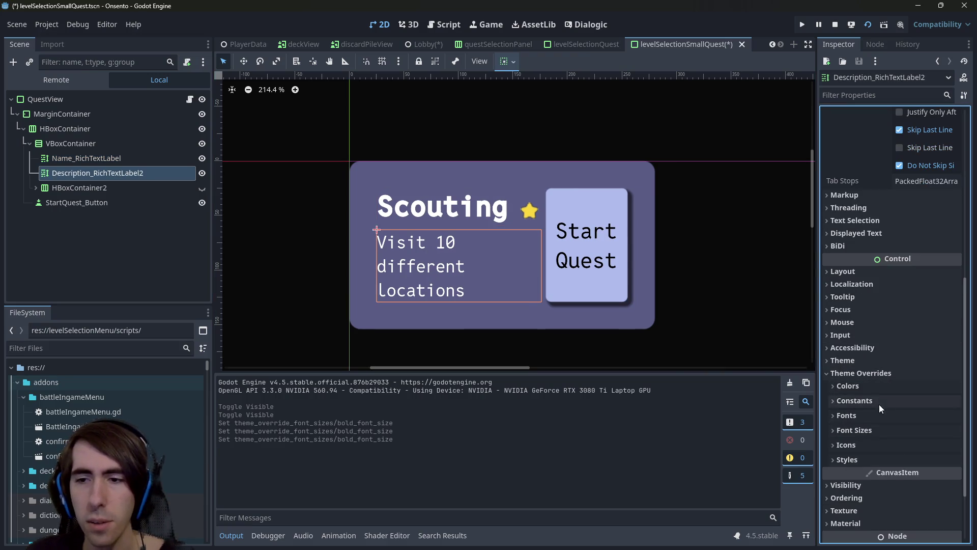
left_click(876, 388)
left_click(843, 400)
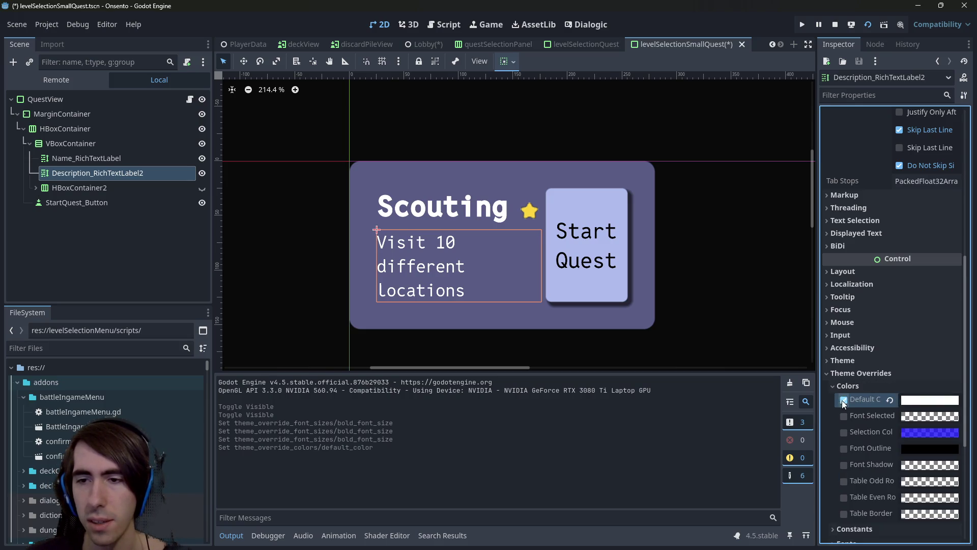
left_click(930, 399)
left_click(961, 108)
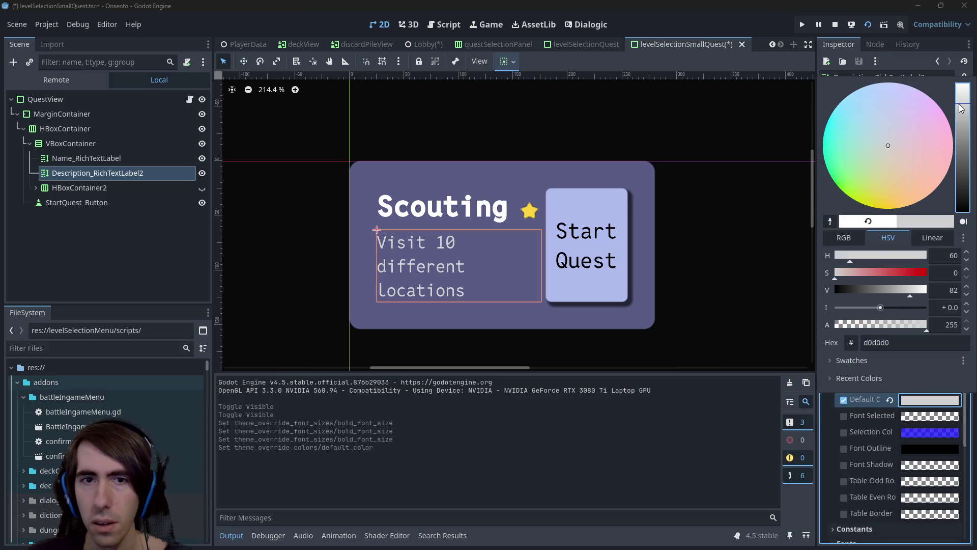
left_click_drag(960, 106, 793, 67)
left_click(449, 230)
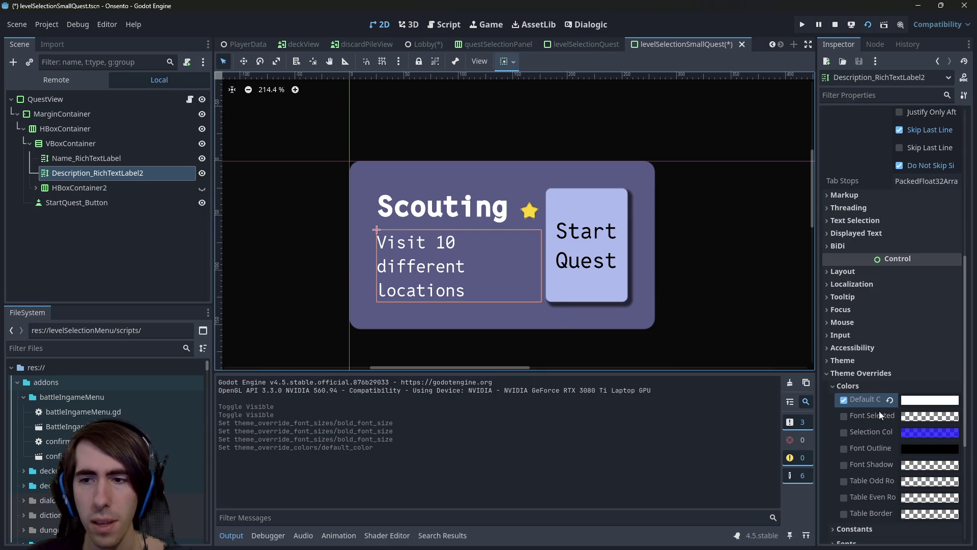
left_click(889, 399)
Step: Sample the card background with PowerToys Color Picker and paste hex 595c84 as the description colour
left_click(642, 237)
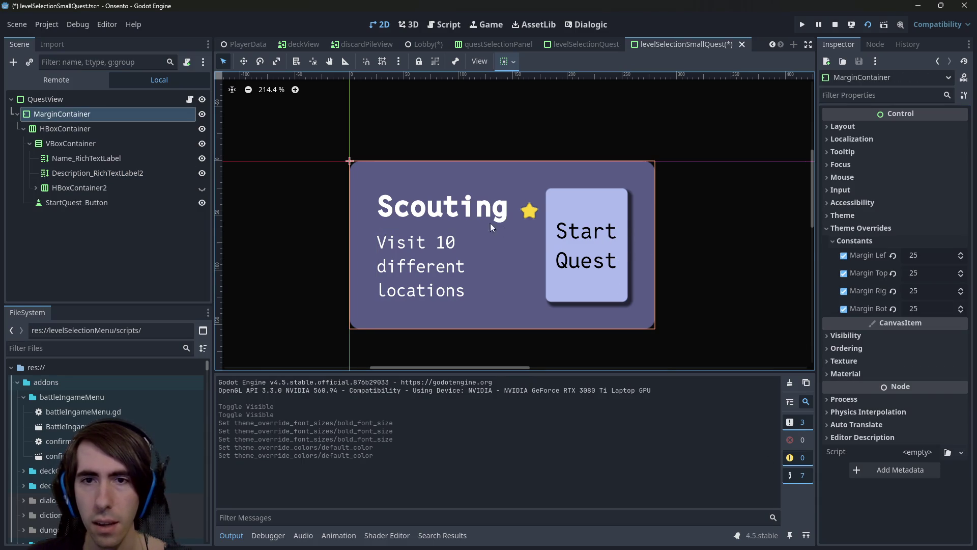
key("super+shift+c")
left_click(556, 180)
left_click(587, 246)
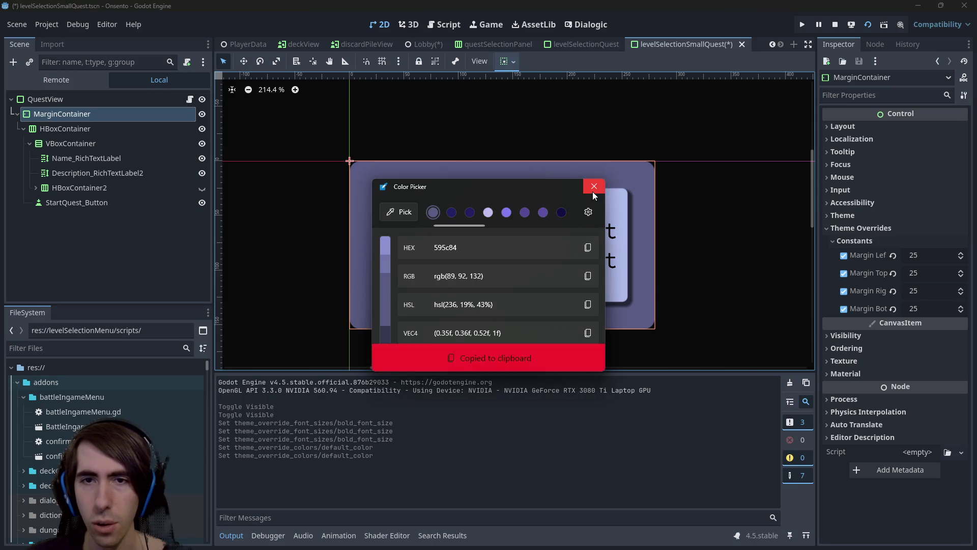
left_click(593, 186)
left_click(413, 270)
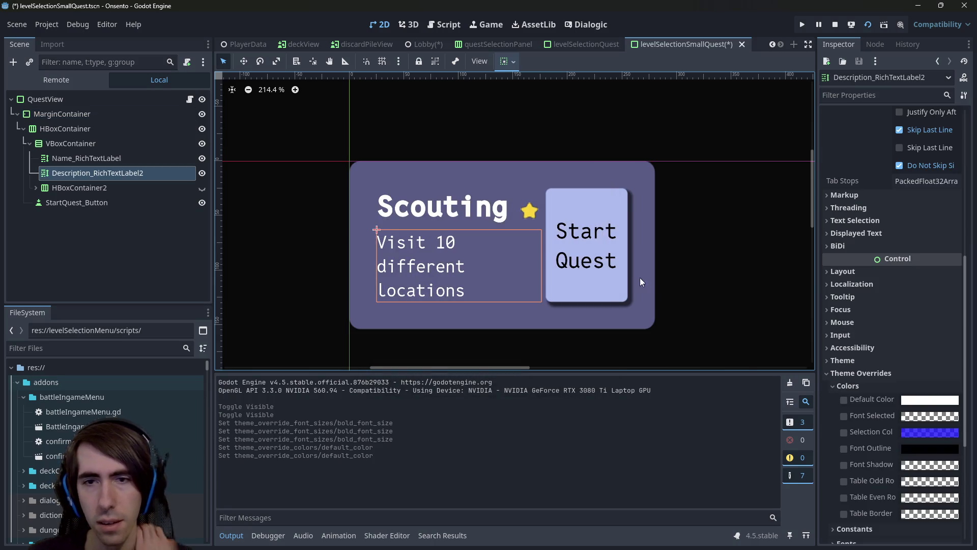
left_click(843, 399)
left_click(930, 400)
key("ctrl+v")
key("Return")
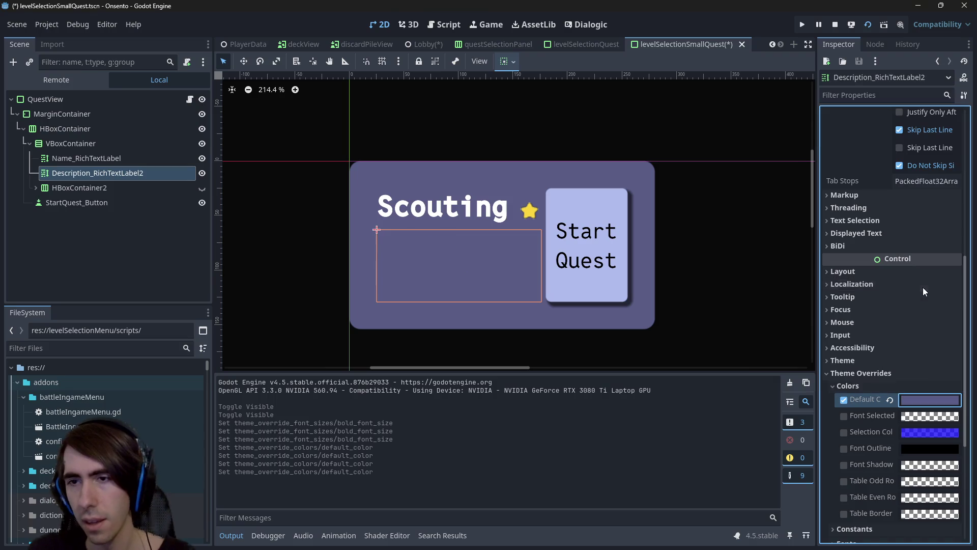
Step: Experiment with lighter, desaturated variants in the picker, then revert to the dark purple
left_click(917, 398)
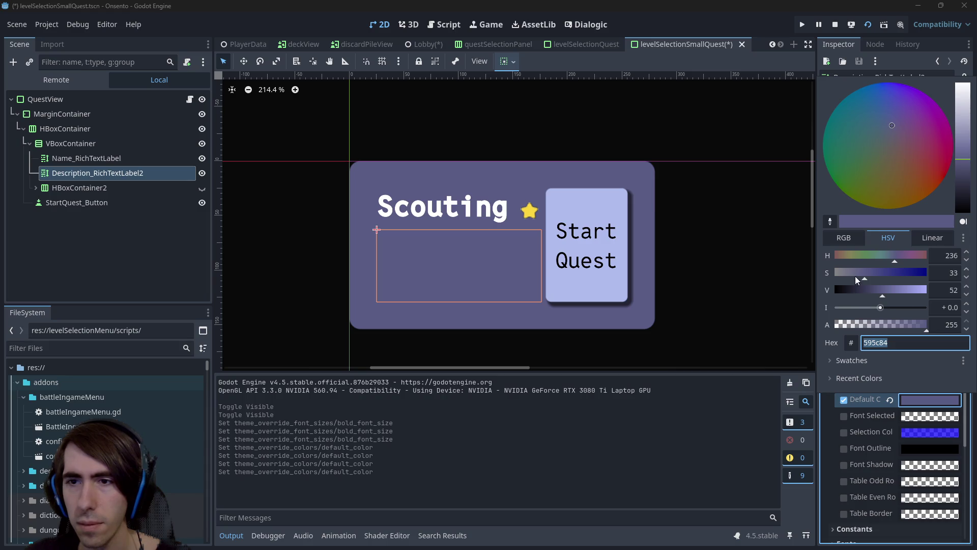
left_click(856, 244)
left_click(932, 238)
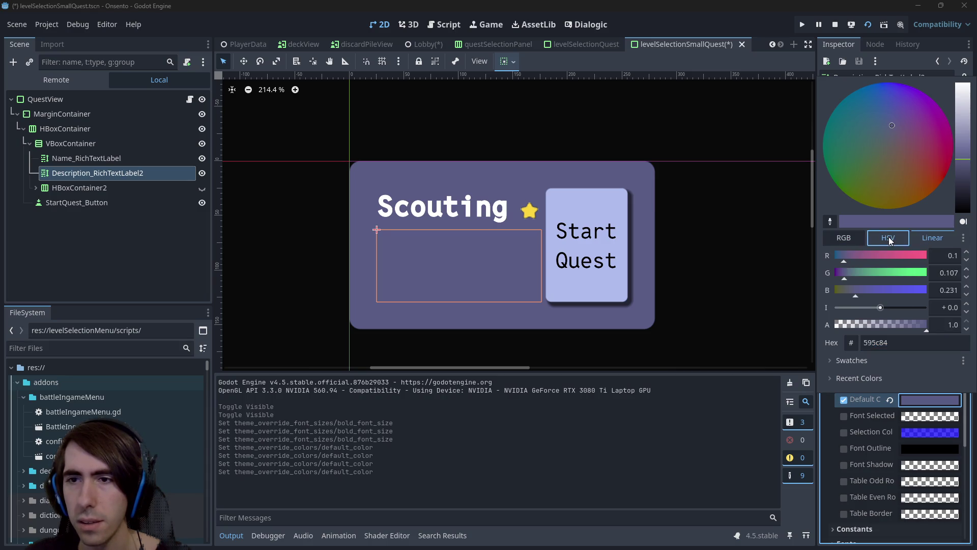
left_click(889, 240)
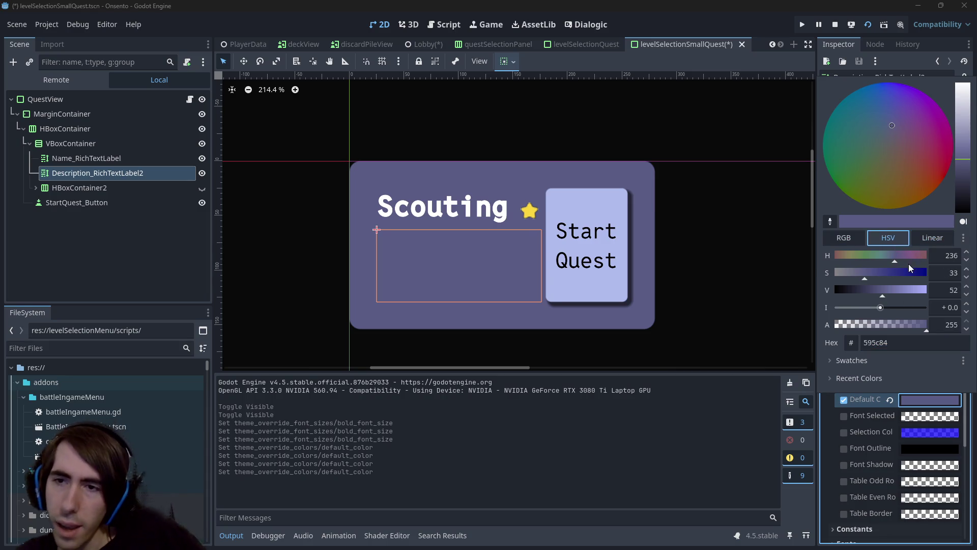
left_click(923, 291)
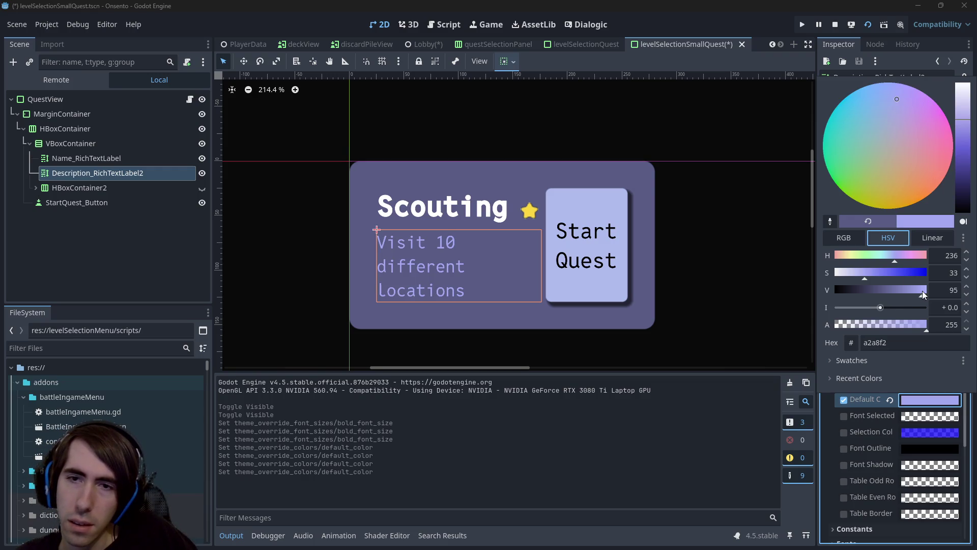
left_click(844, 274)
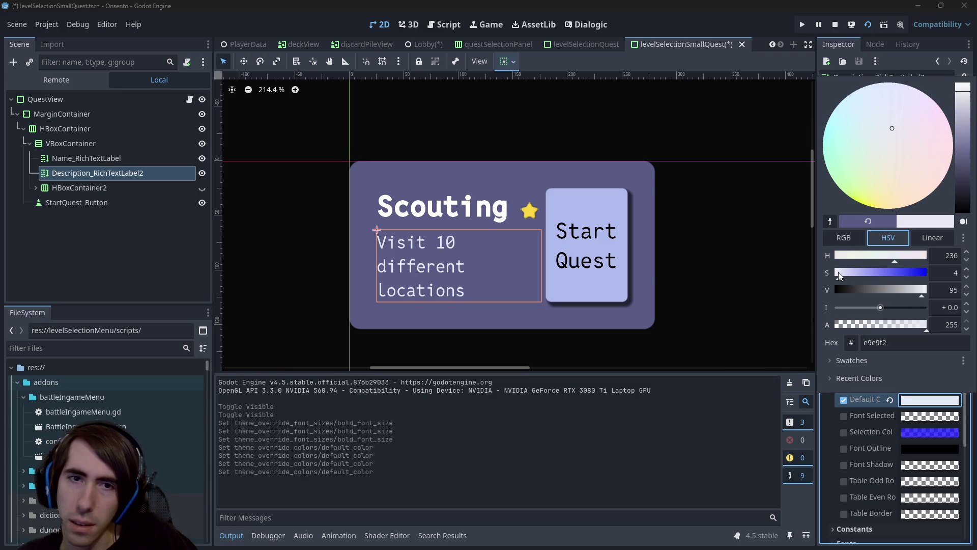
left_click_drag(844, 274, 878, 275)
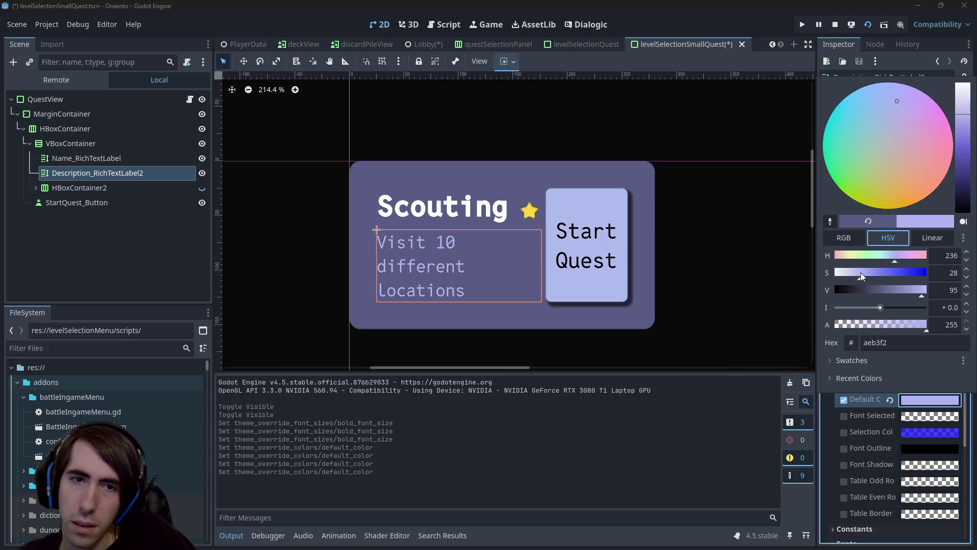
key("Escape")
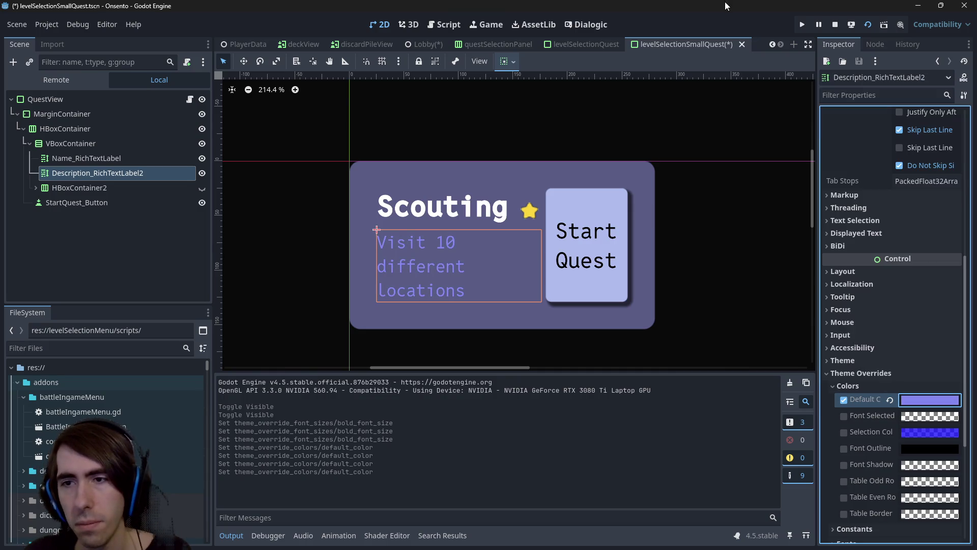
key("ctrl+z")
key("ctrl+z")
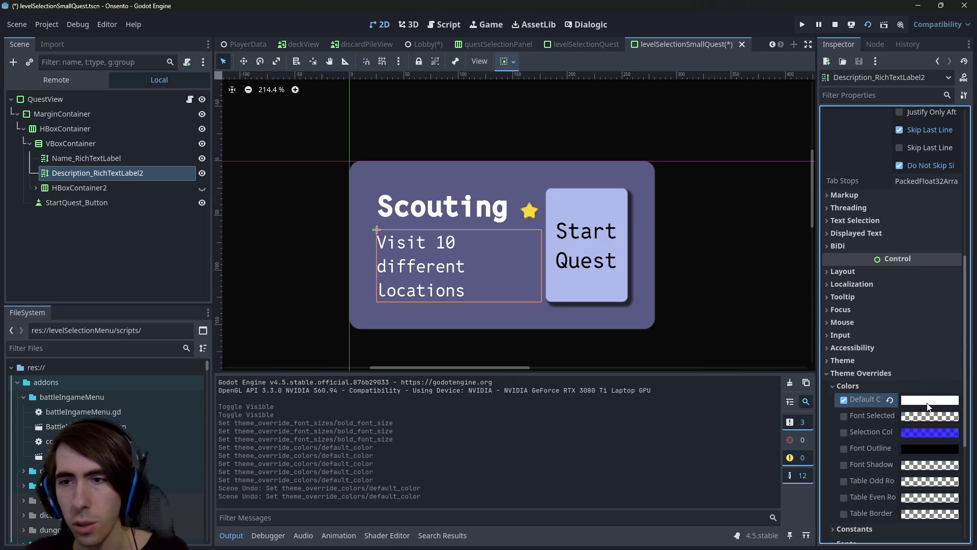
left_click(928, 400)
key("Escape")
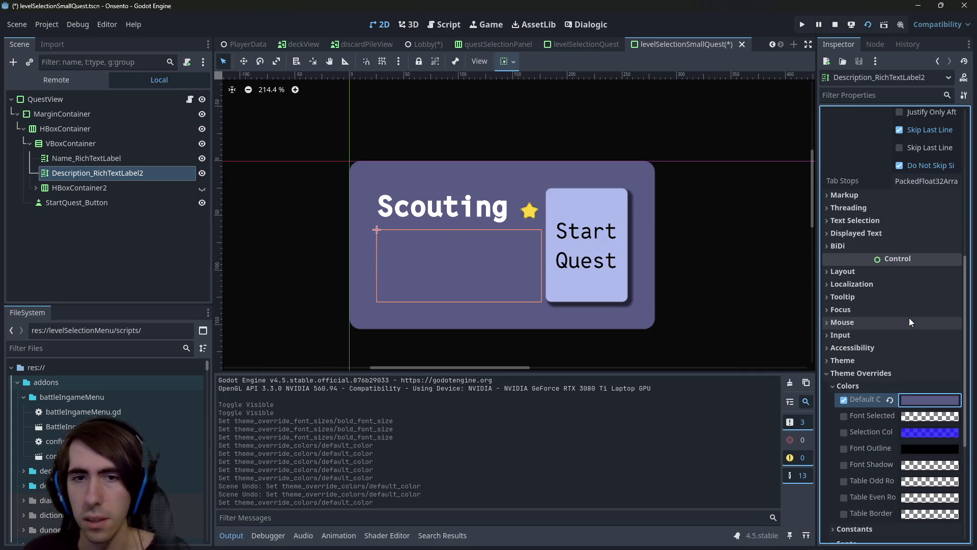
Step: Try a desaturated description colour, then undo it
left_click(924, 399)
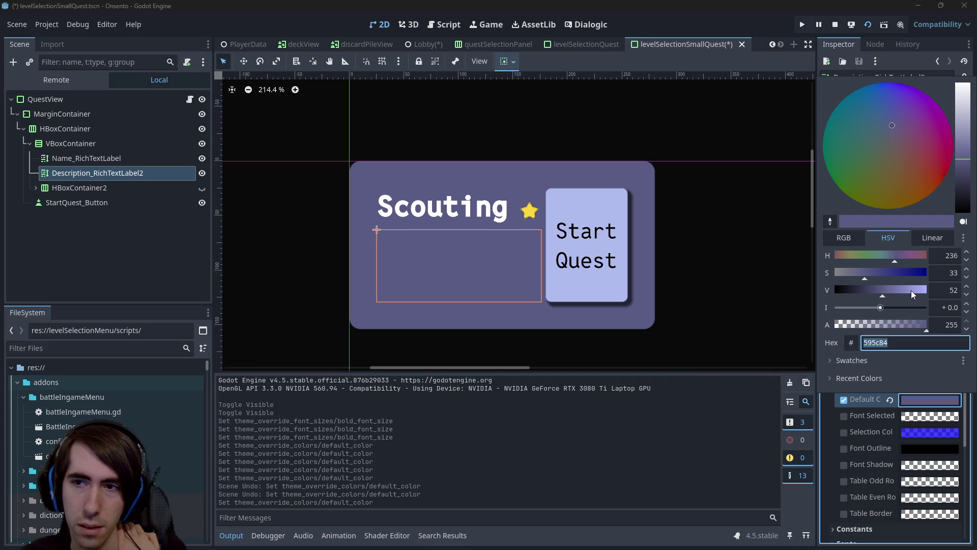
left_click(840, 272)
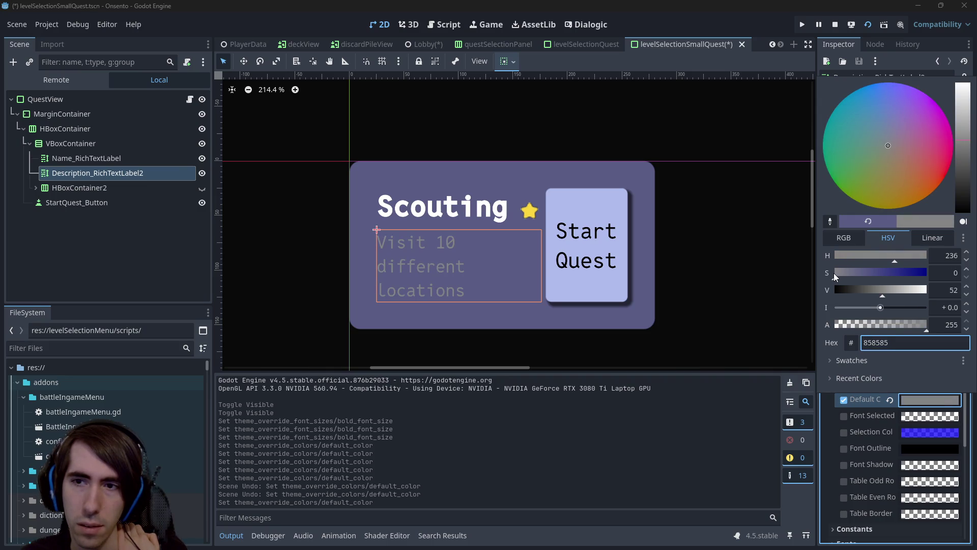
left_click_drag(834, 273, 862, 273)
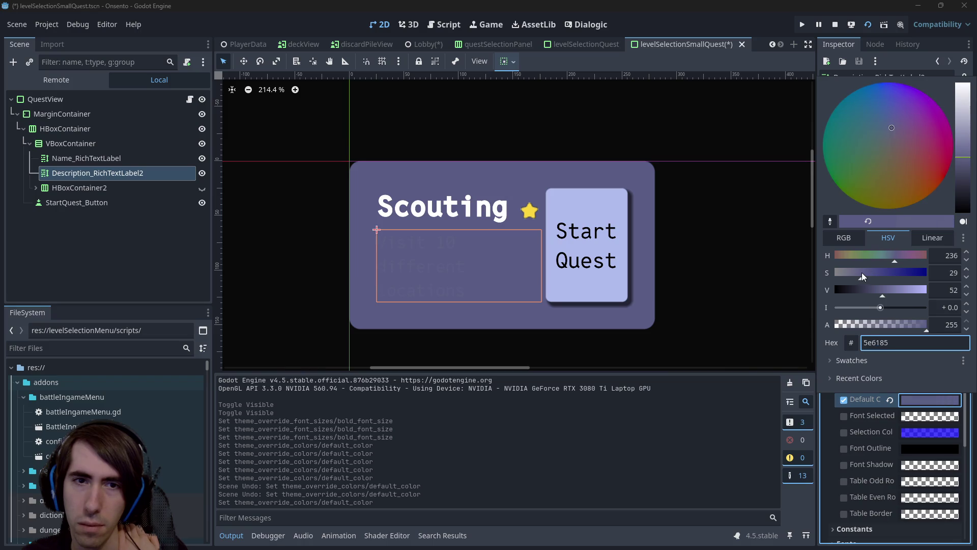
left_click(725, 4)
key("ctrl+z")
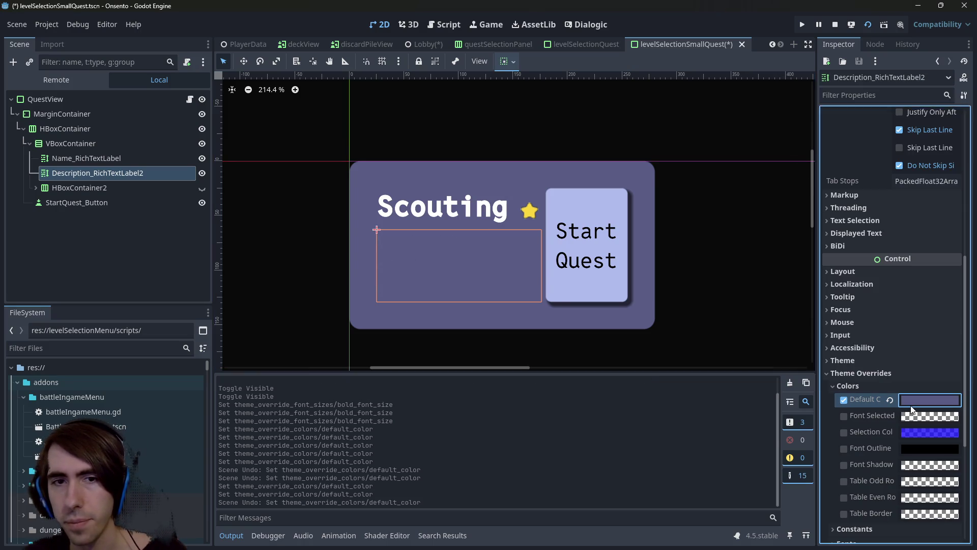
Step: Tune the HSV saturation and value sliders to a light lavender, hex b1b6f0
left_click(930, 399)
left_click(927, 291)
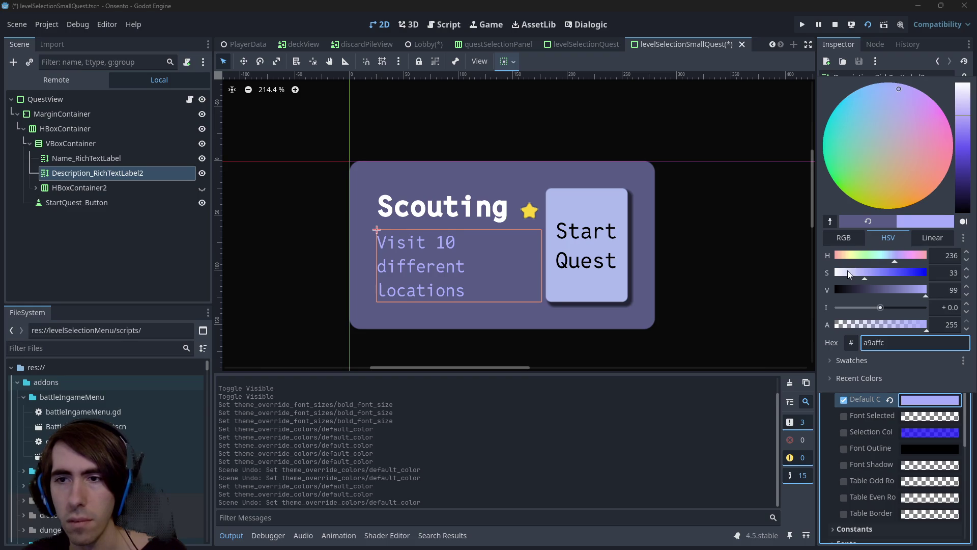
left_click_drag(856, 273, 857, 273)
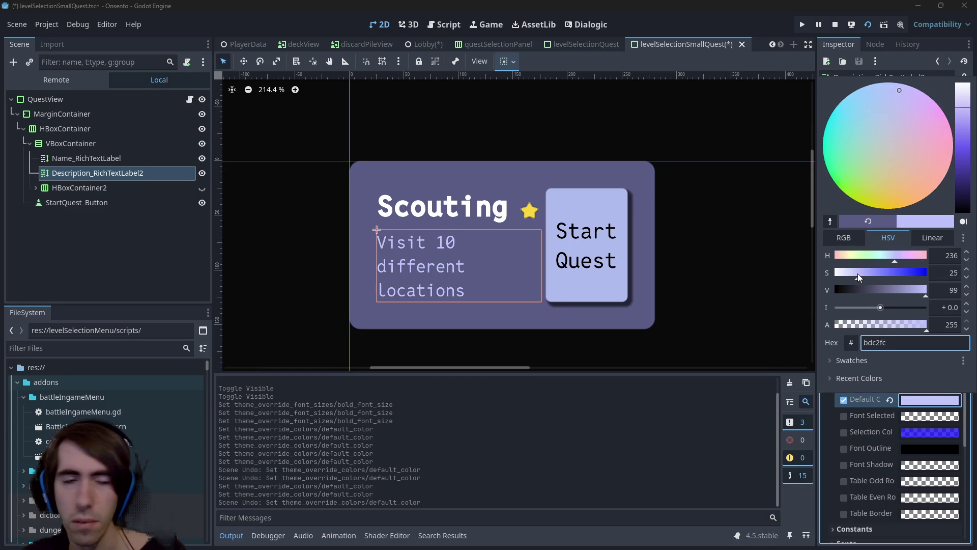
mouse_move(925, 290)
left_mouse_down()
mouse_move(837, 274)
mouse_move(889, 292)
left_mouse_up()
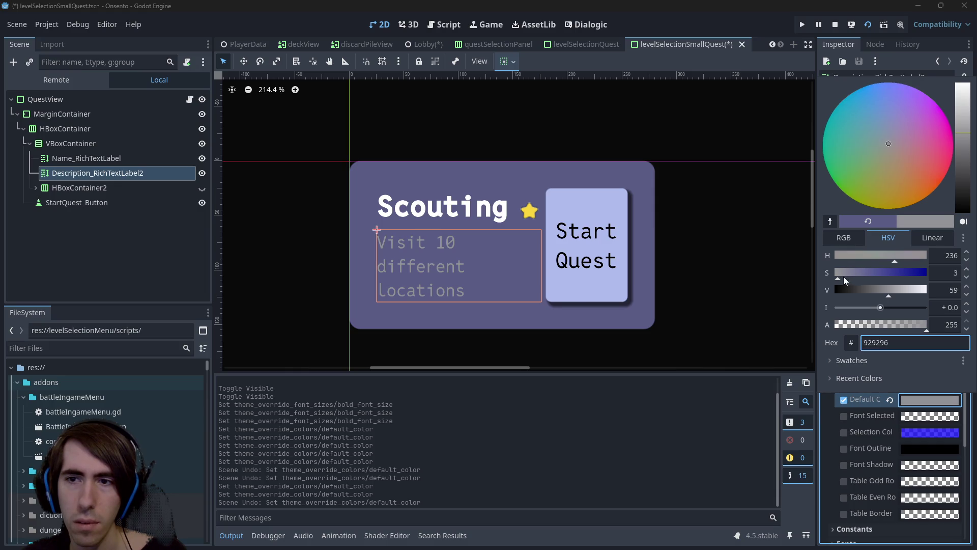
left_click_drag(838, 274, 842, 274)
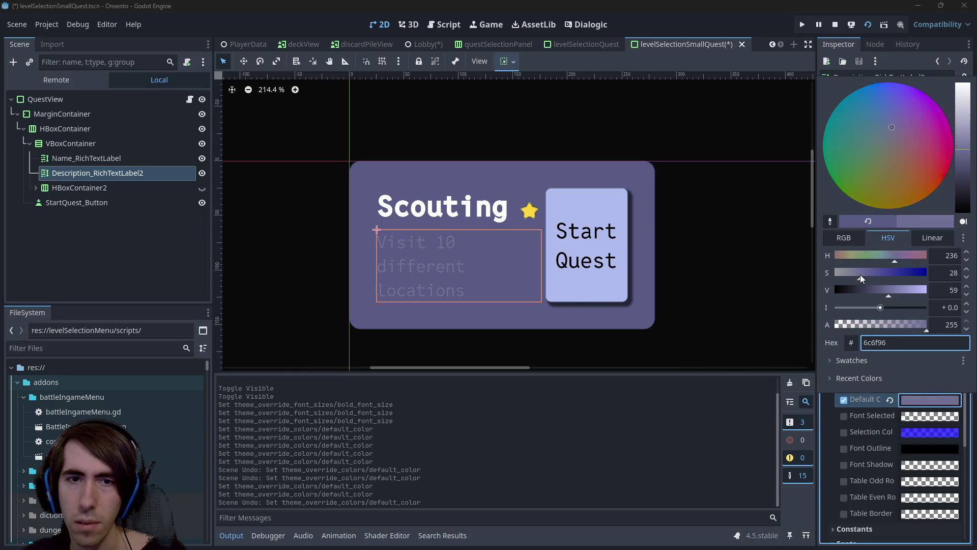
left_click_drag(848, 275, 900, 283)
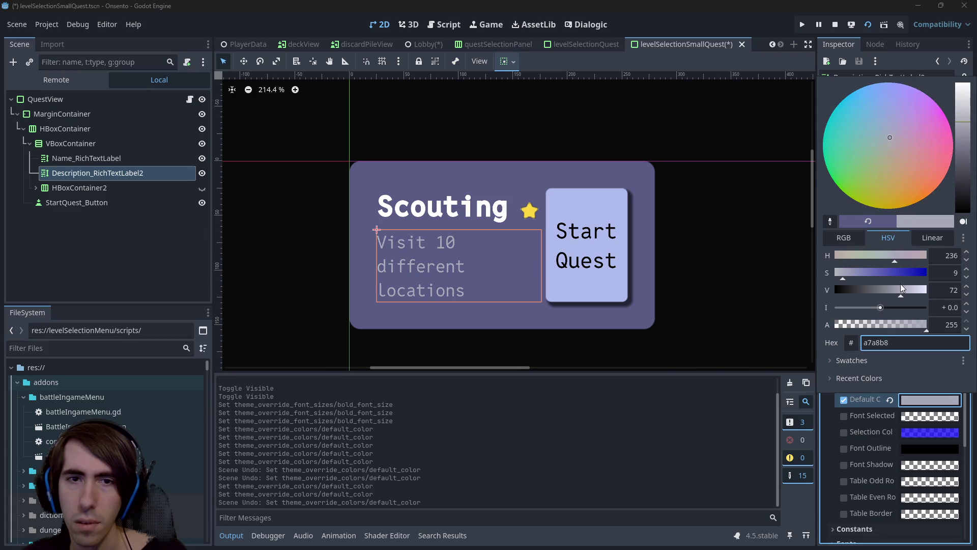
left_click_drag(845, 271, 859, 273)
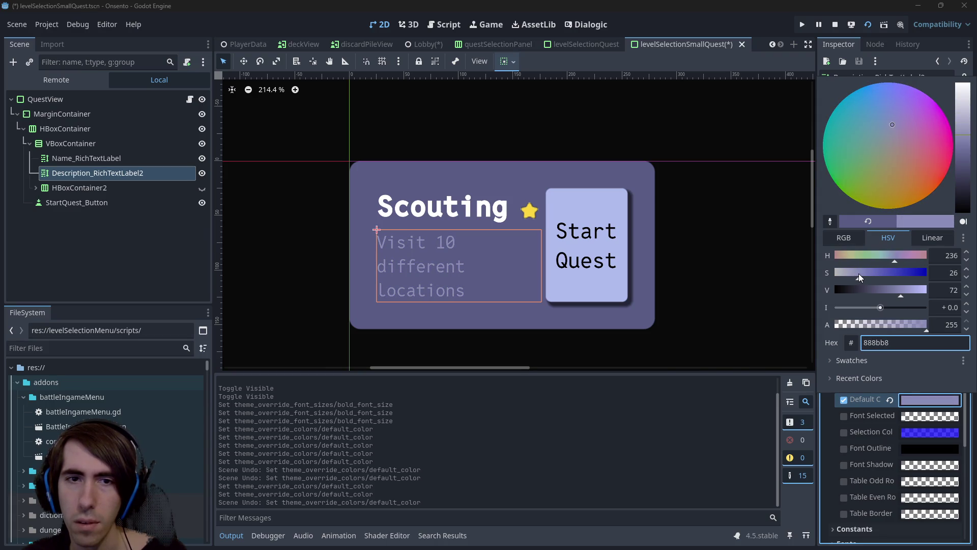
left_click(909, 294)
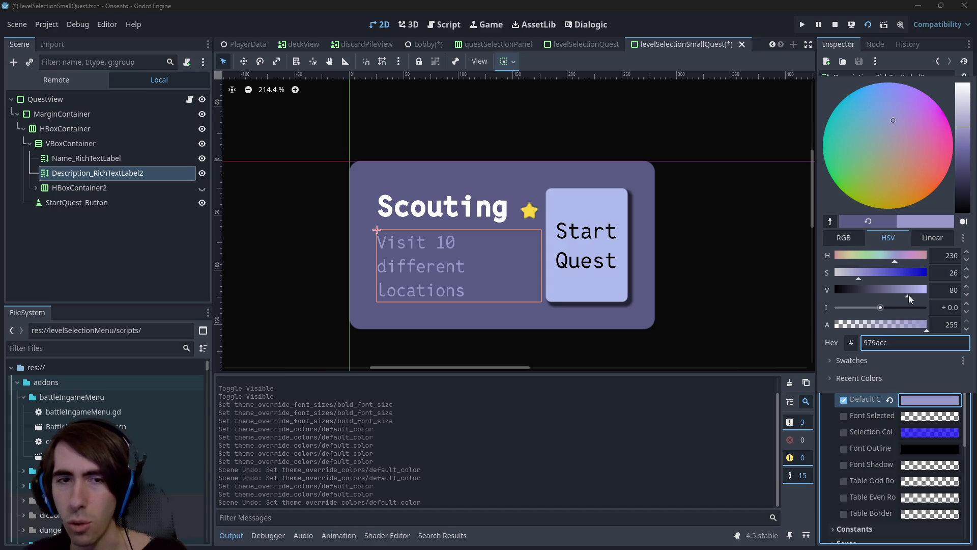
left_click_drag(908, 295, 921, 292)
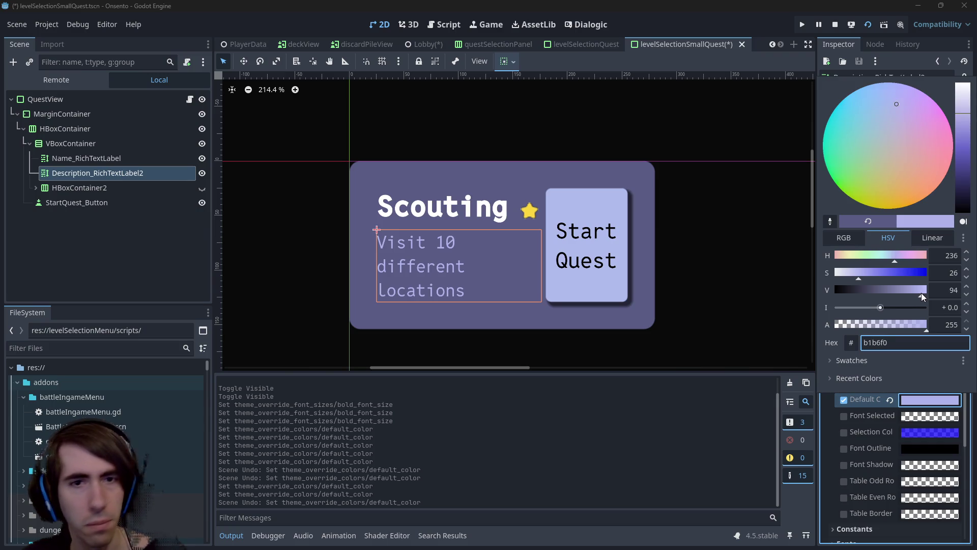
left_click(444, 168)
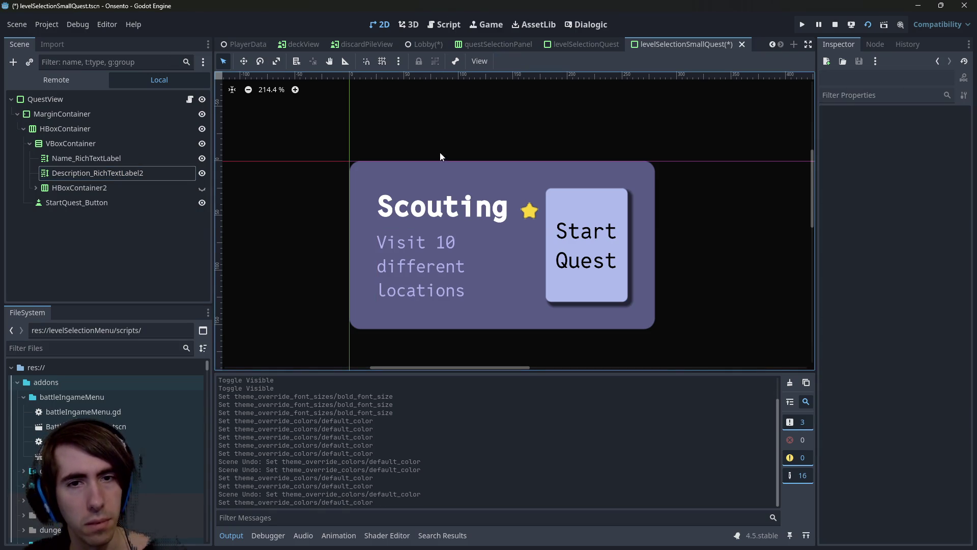
Step: Save the quest card scene and verify the description colour values
key("ctrl+s")
left_click(425, 235)
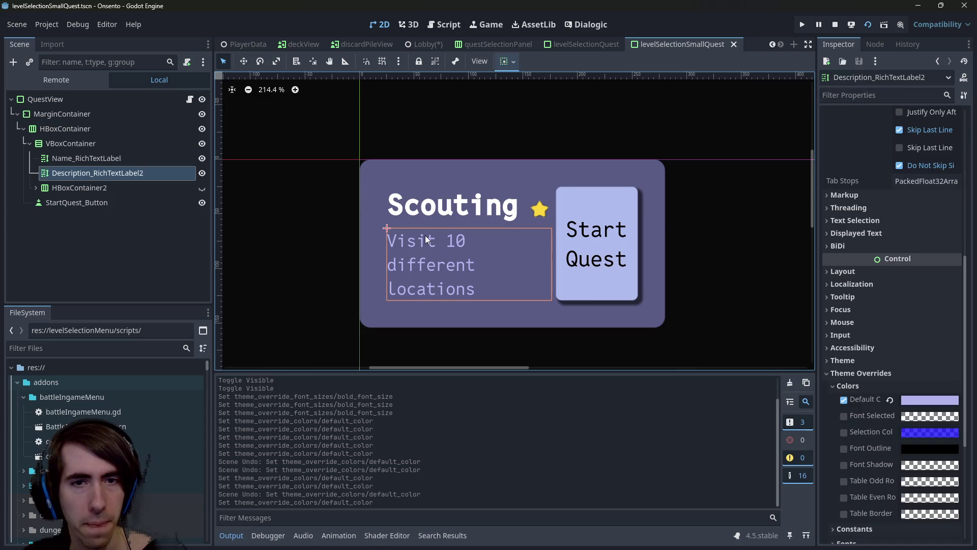
left_click(933, 395)
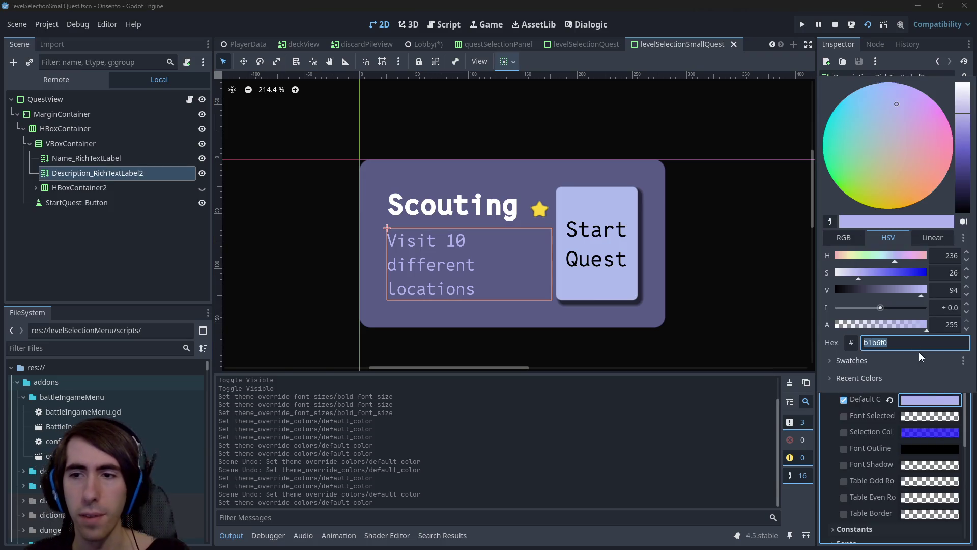
left_click(488, 209)
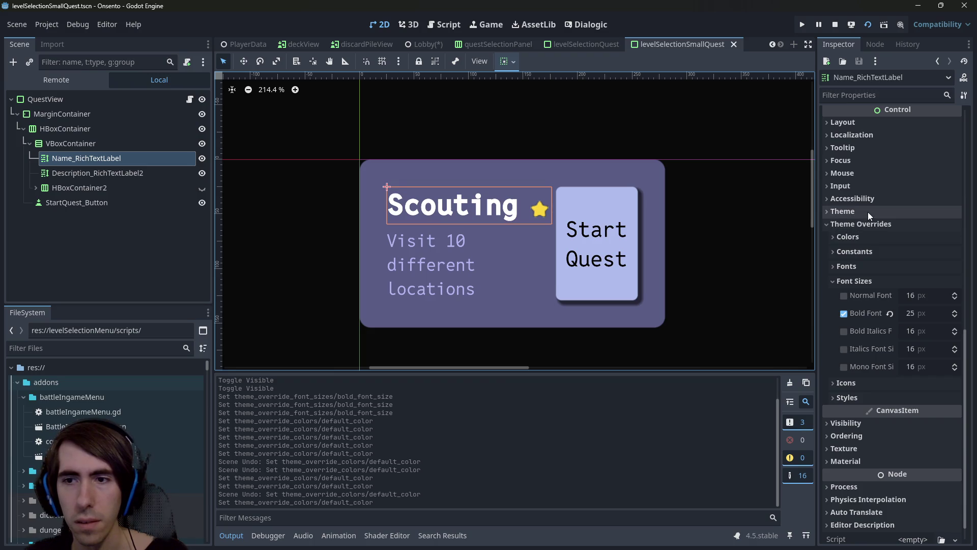
Step: Enable a Default Color override on the title label and paste the lavender value
left_click(876, 398)
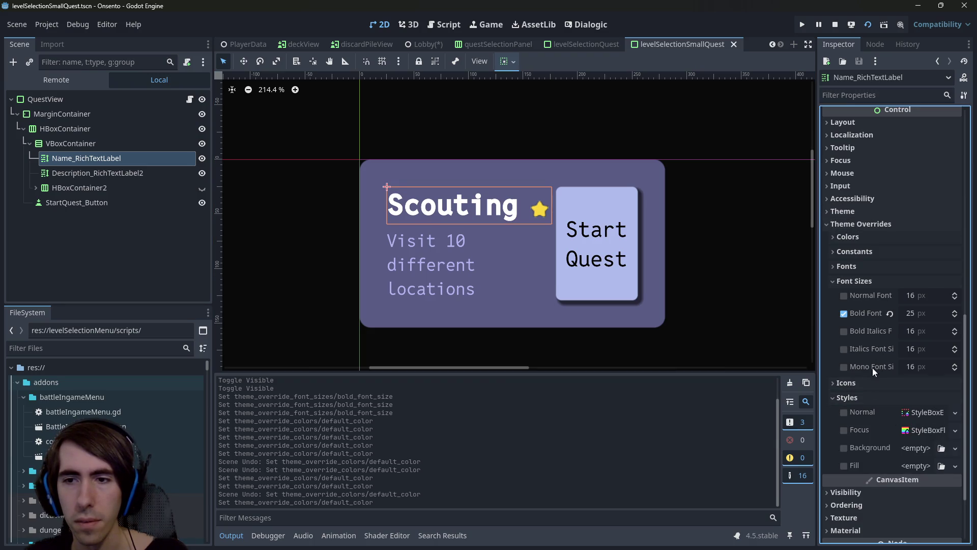
left_click(555, 208)
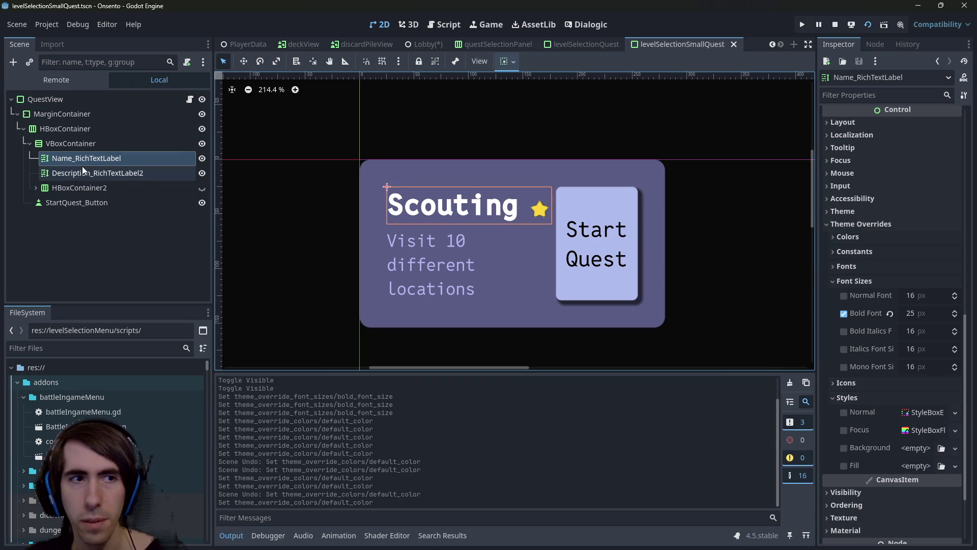
left_click(874, 398)
left_click(872, 237)
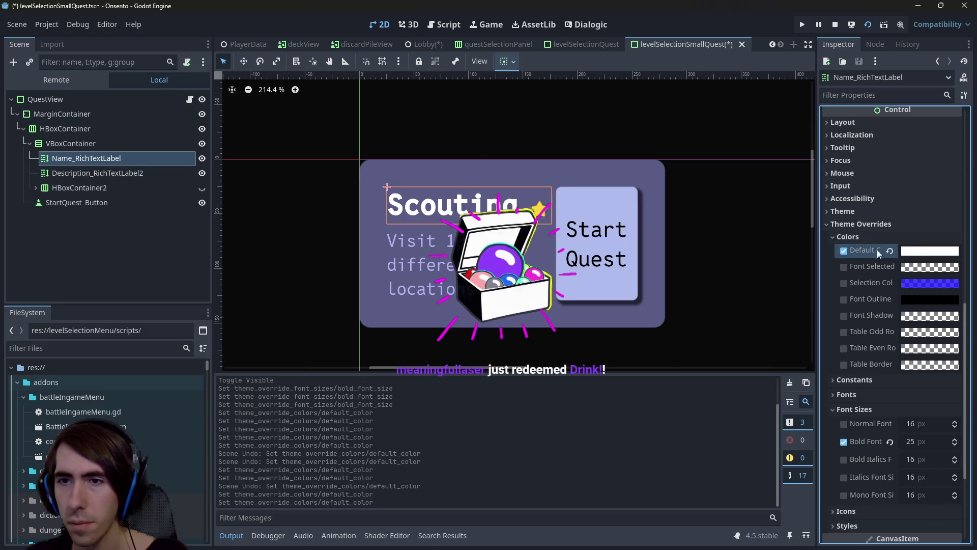
left_click(909, 252)
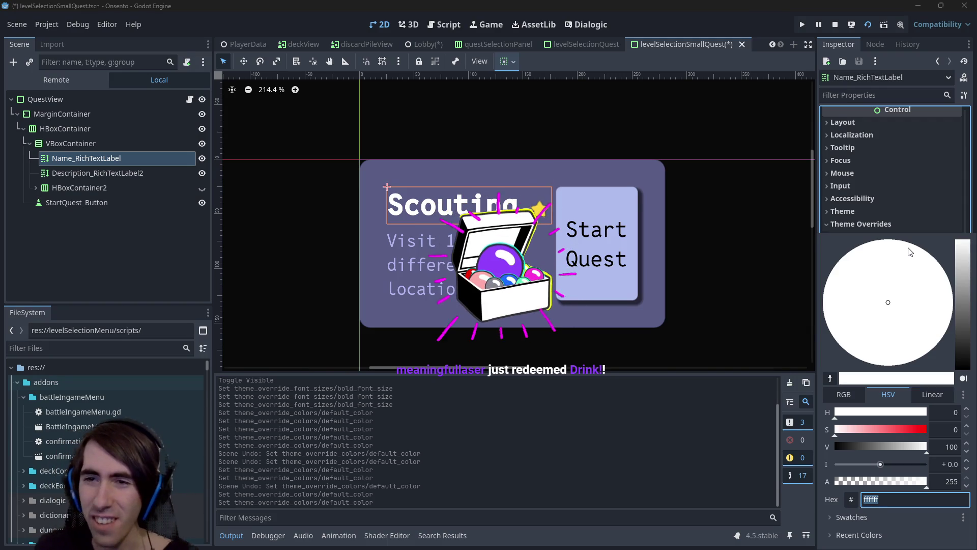
type("b1b6f0")
left_click(754, 228)
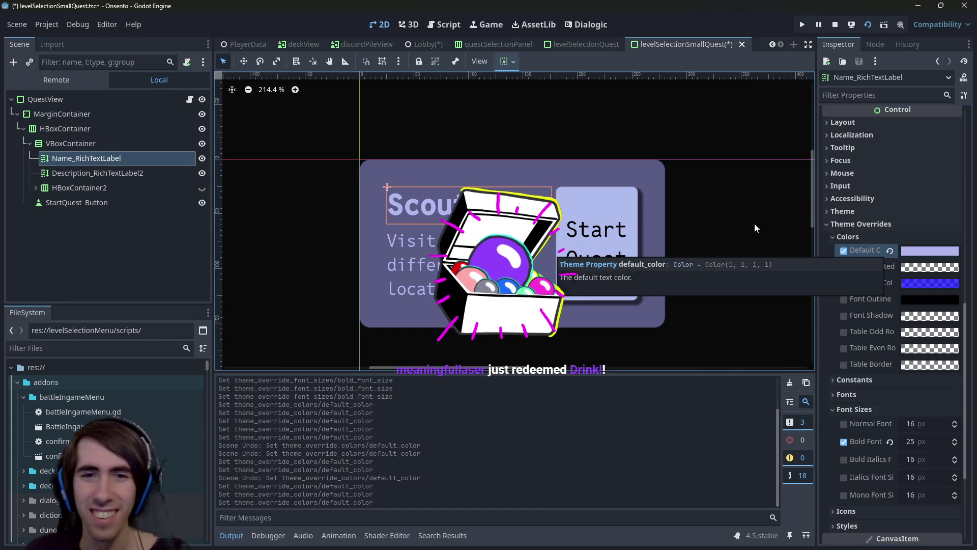
Step: Desaturate the title colour to pale lavender e1e3f0 and save the scene
left_click(927, 250)
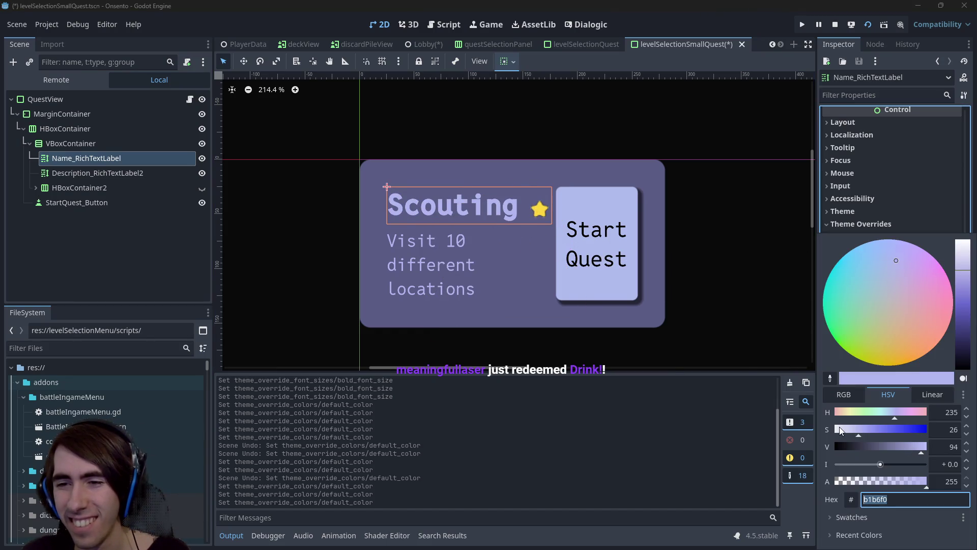
left_click(840, 430)
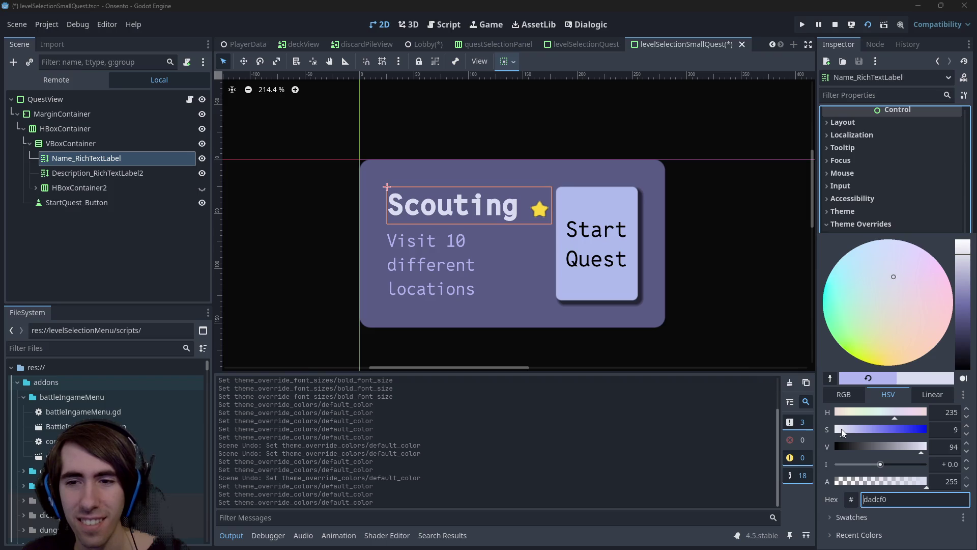
left_click_drag(840, 432, 841, 432)
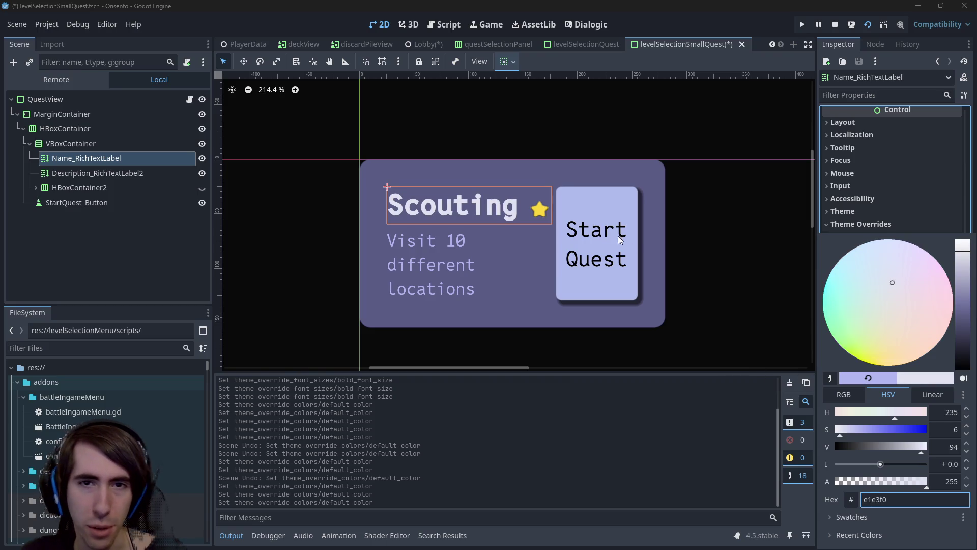
left_click(515, 285)
key("Escape")
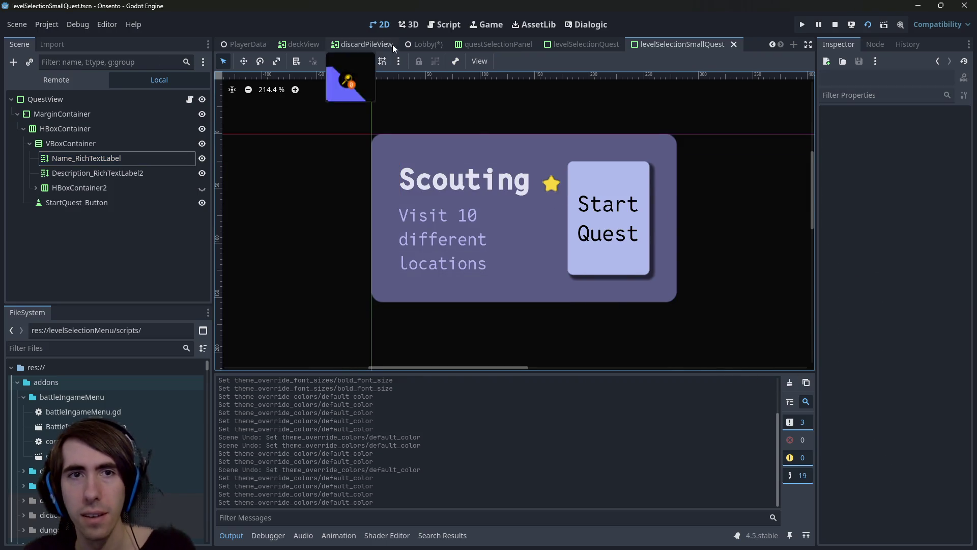
Step: Inspect QuestView2 and QuestView in the Lobby scene, then stop the test run
left_click(423, 44)
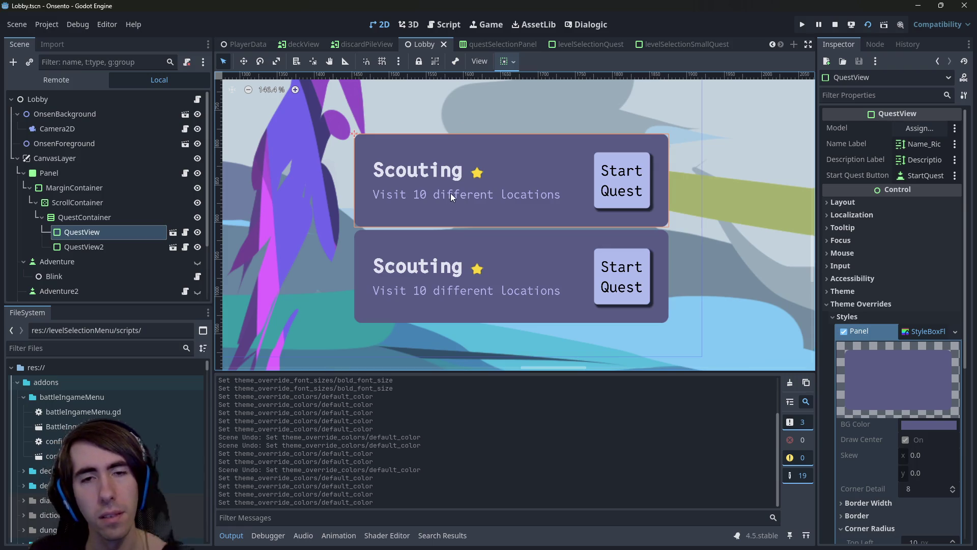
scroll(524, 258, "down", 2)
scroll(524, 258, "down", 1)
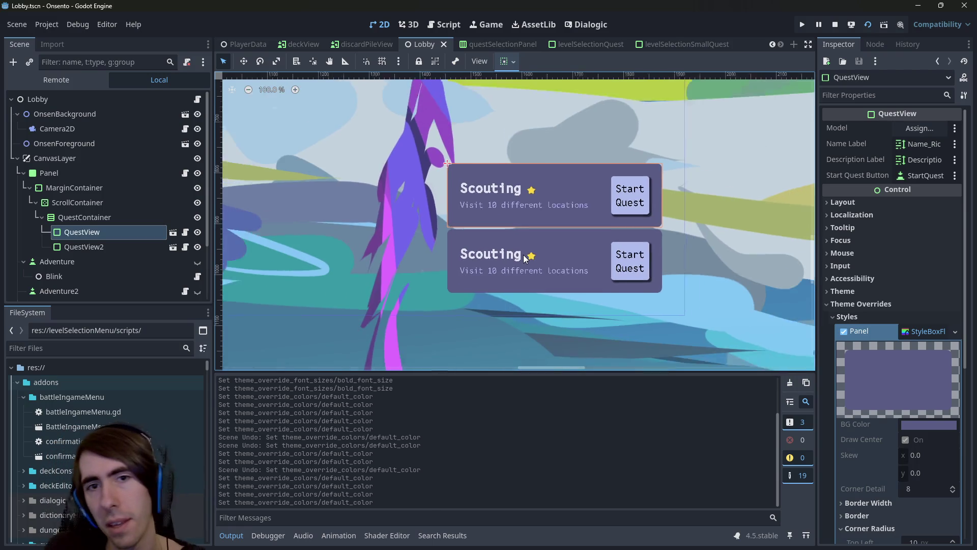
scroll(524, 258, "down", 1)
scroll(526, 236, "down", 1)
scroll(532, 226, "up", 3)
scroll(525, 203, "up", 2)
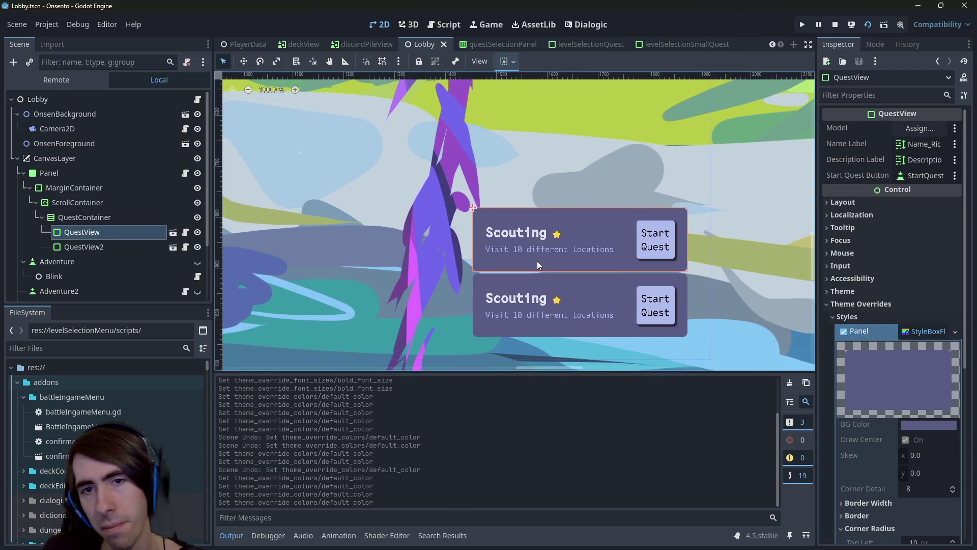
scroll(537, 261, "up", 1)
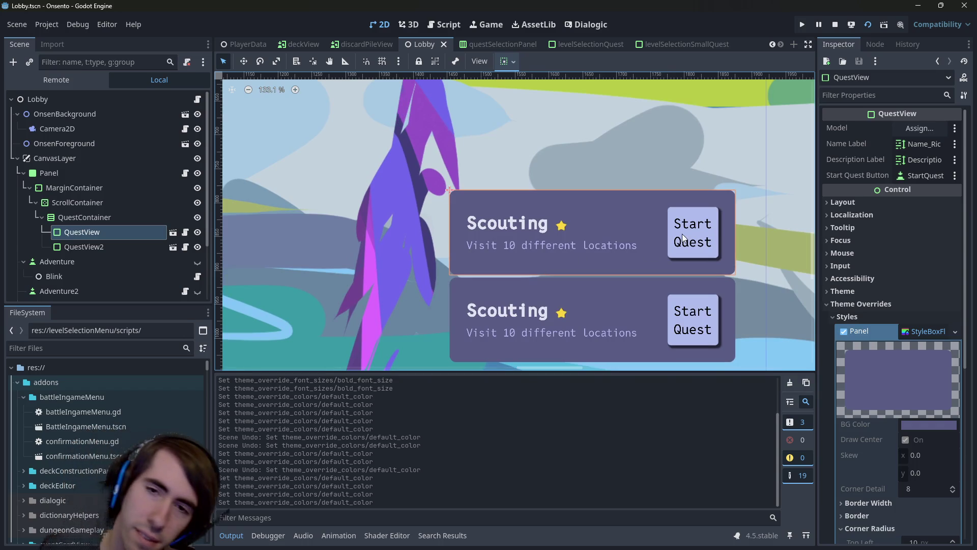
scroll(682, 233, "down", 2)
scroll(665, 247, "down", 1)
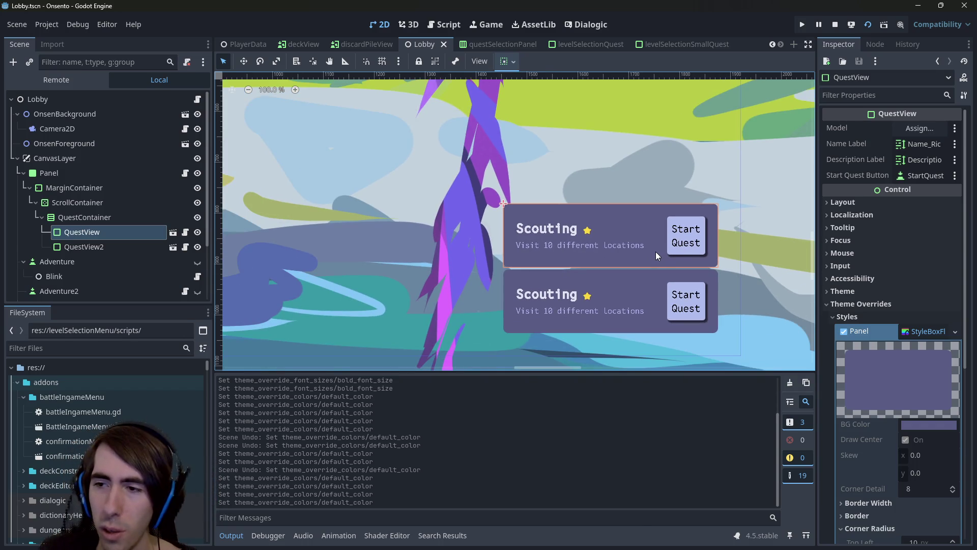
scroll(646, 245, "down", 2)
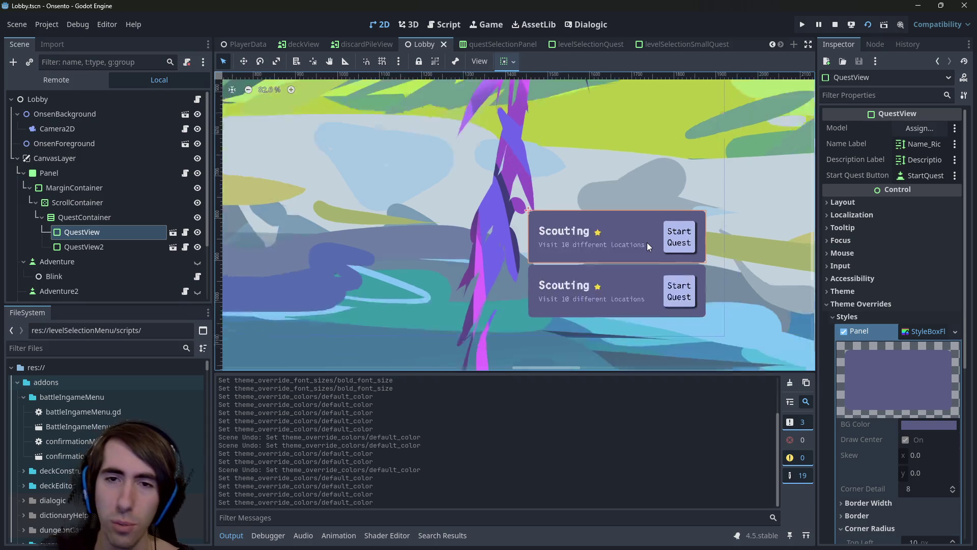
scroll(647, 245, "down", 3)
scroll(537, 302, "up", 3)
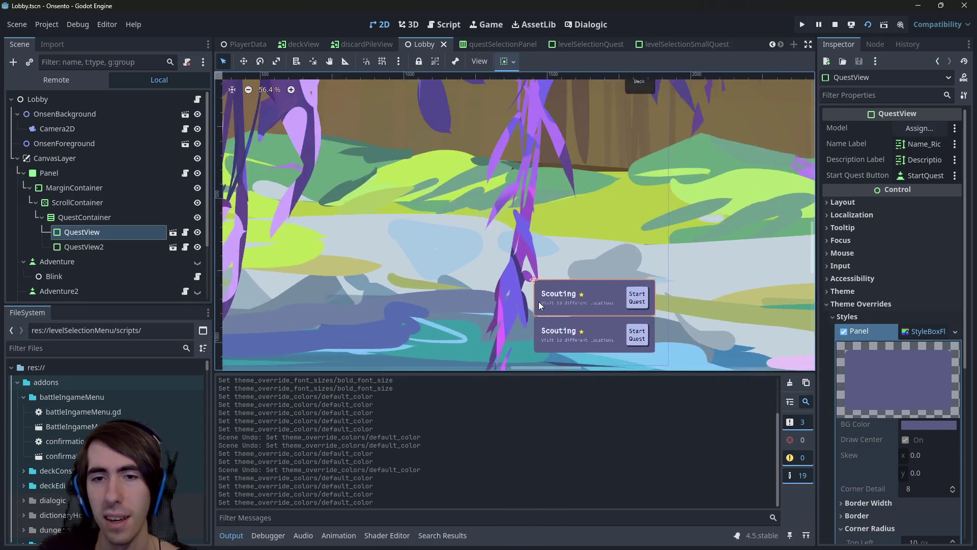
scroll(539, 298, "up", 4)
scroll(542, 289, "up", 5)
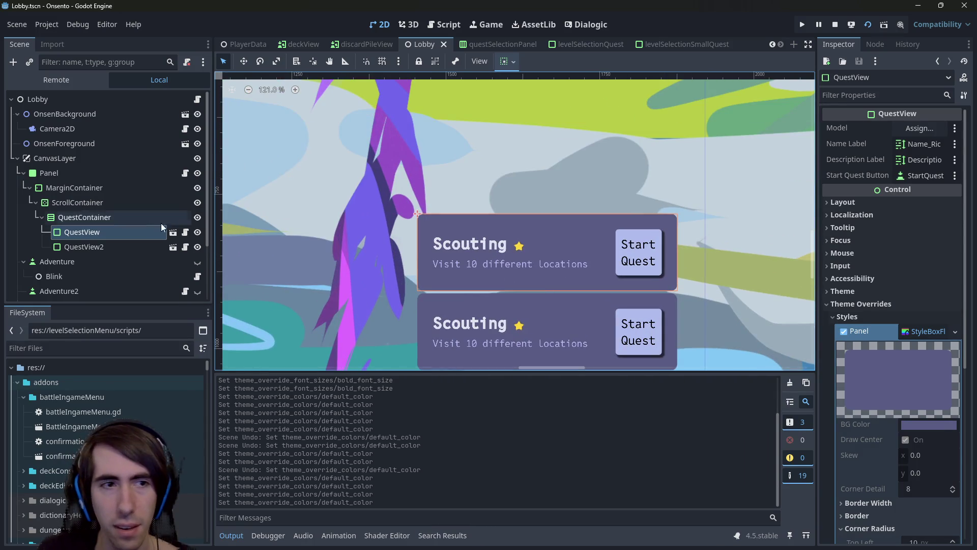
left_click(129, 245)
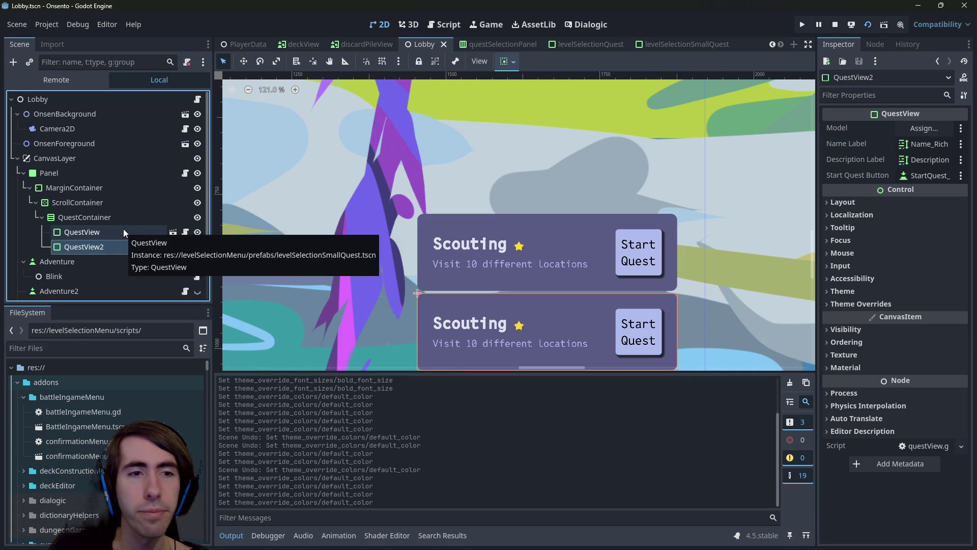
left_click(122, 231)
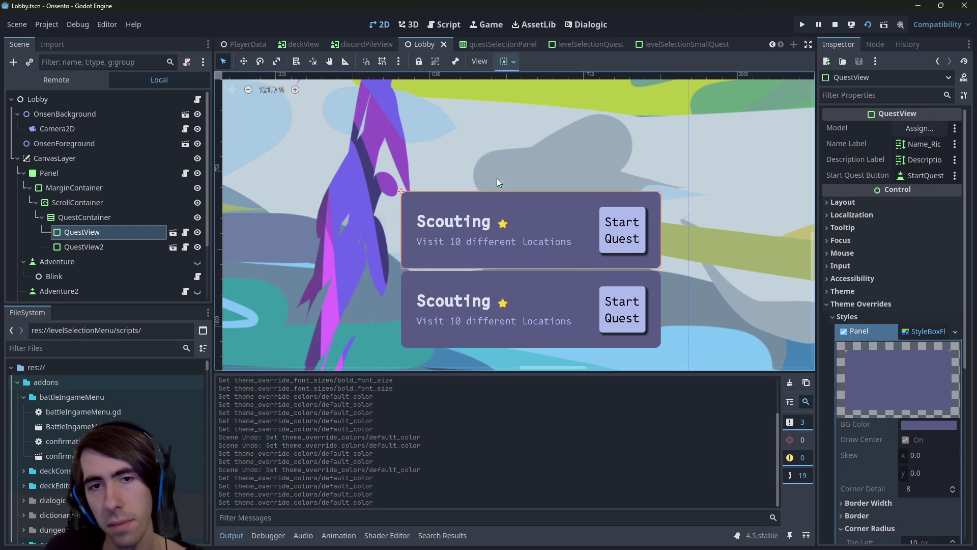
left_click(834, 23)
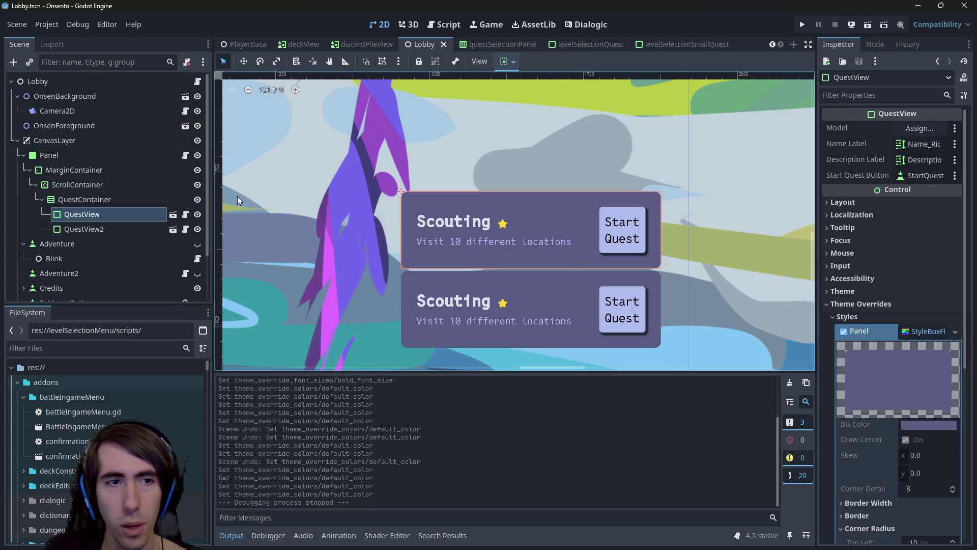
Step: Hide the second placeholder, save the Lobby, launch the game and close it
left_click(197, 215)
key("ctrl+s")
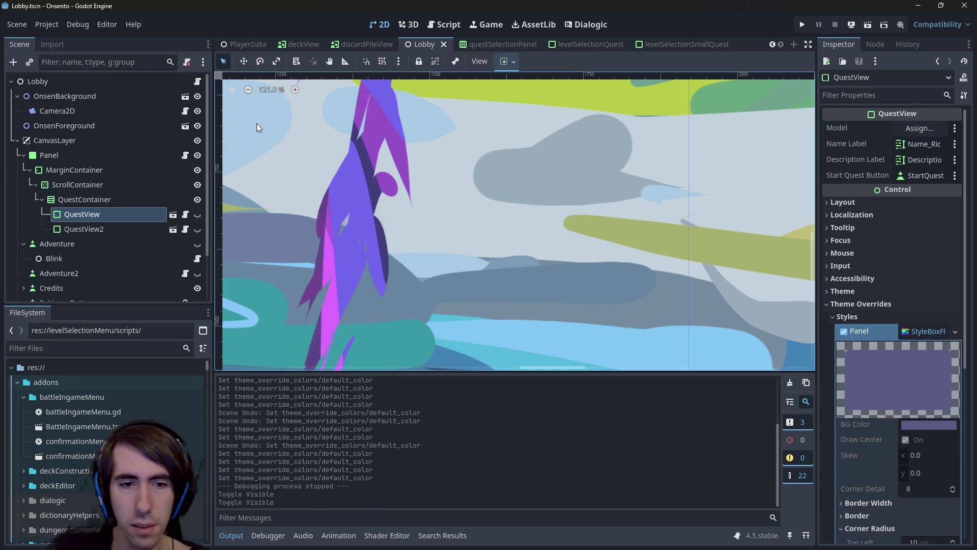
left_click(873, 25)
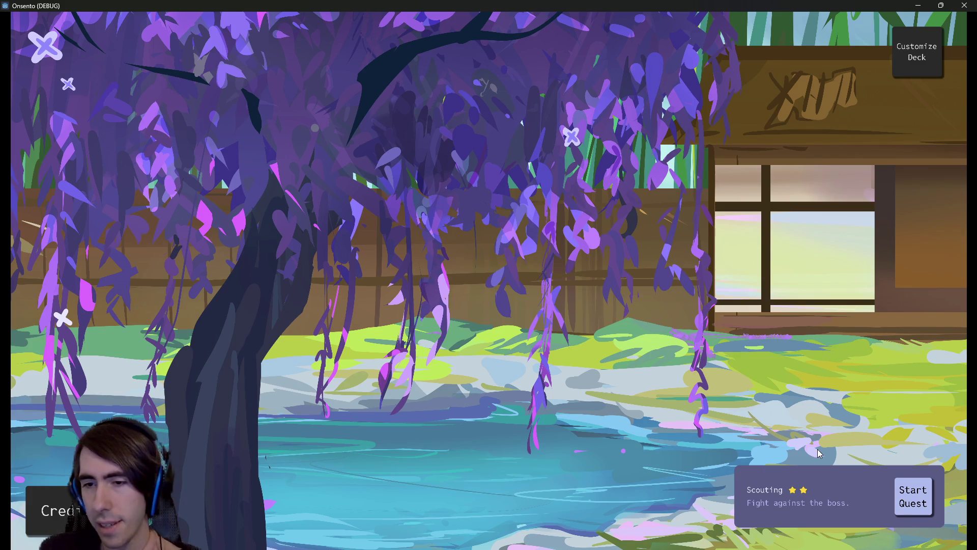
left_click(964, 5)
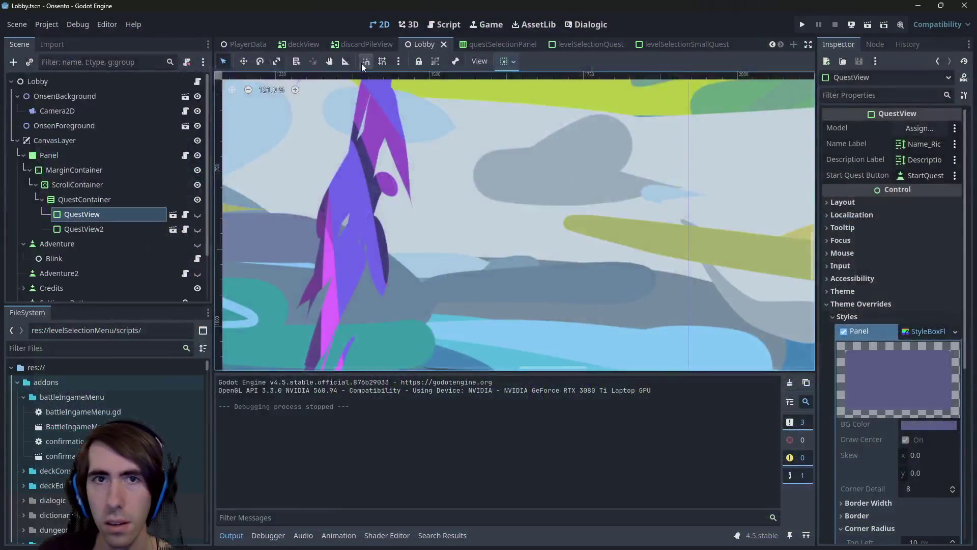
Step: Back in the Lobby, make both quest cards visible again, save, and reopen the quest card scene
left_click(489, 44)
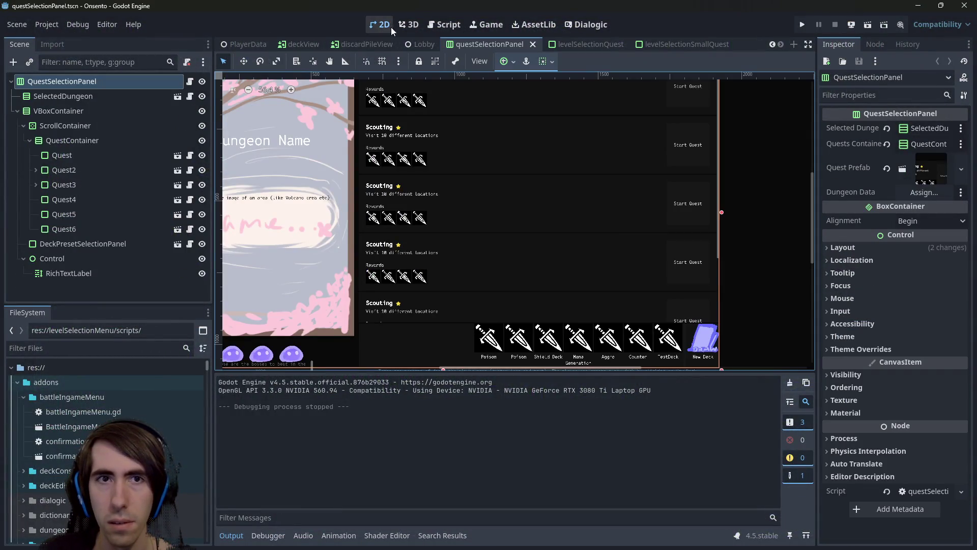
left_click(370, 44)
left_click(435, 43)
mouse_move(299, 44)
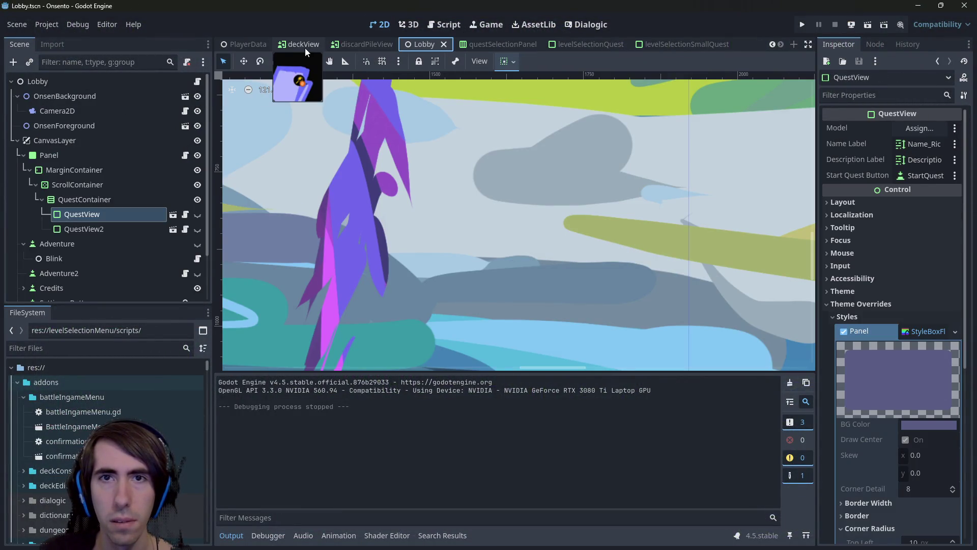
scroll(305, 48, "down", 3)
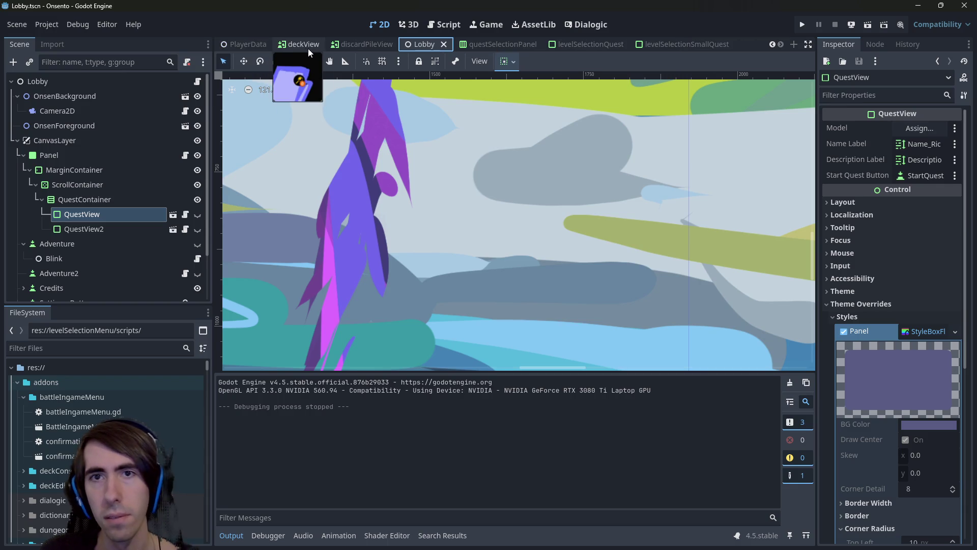
scroll(519, 275, "down", 4)
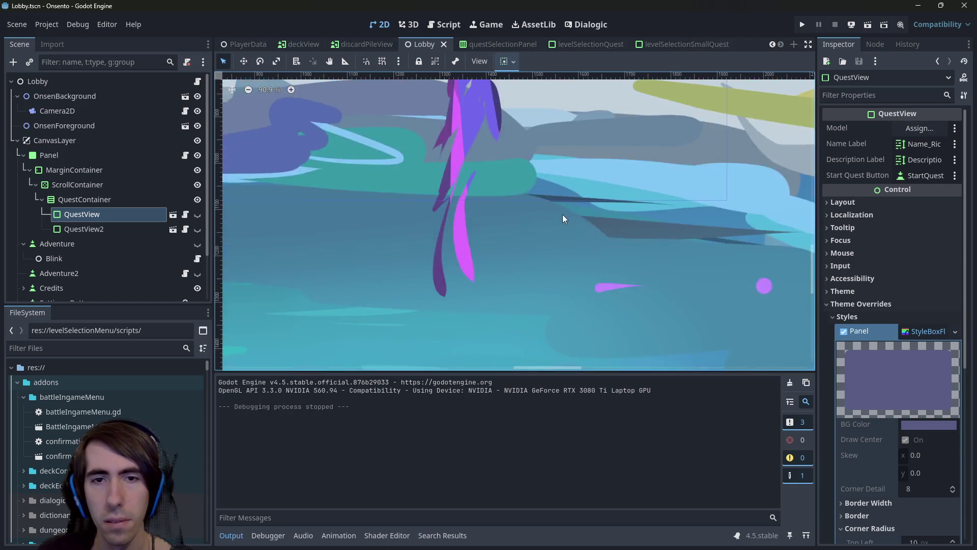
scroll(438, 287, "down", 2)
scroll(458, 283, "down", 2)
scroll(482, 277, "down", 2)
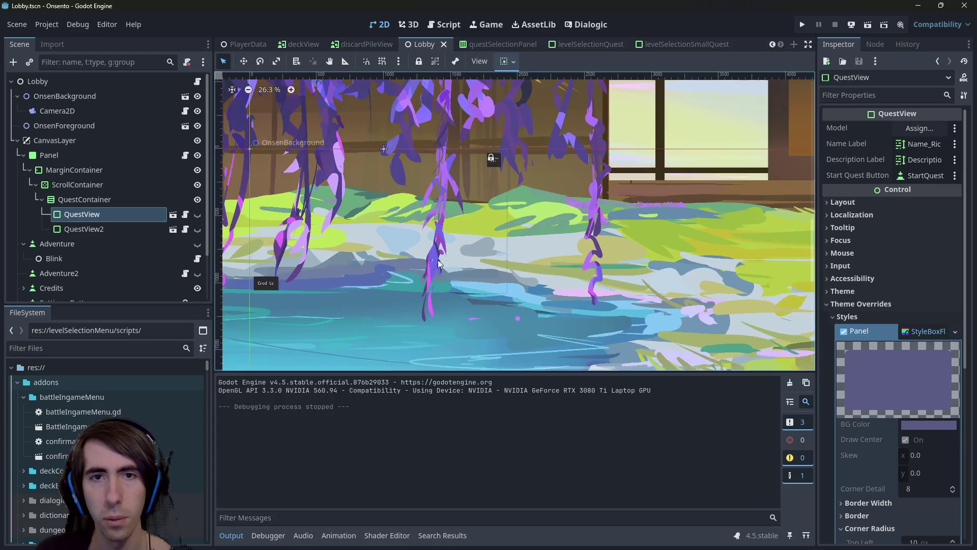
scroll(496, 274, "down", 2)
scroll(496, 273, "up", 4)
left_click(197, 213)
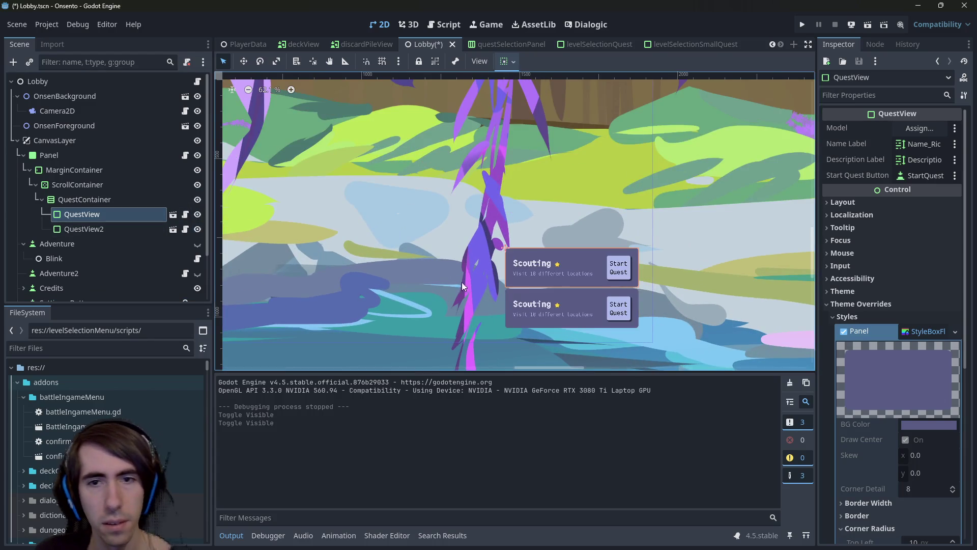
scroll(562, 289, "up", 3)
key("ctrl+s")
double_click(558, 256)
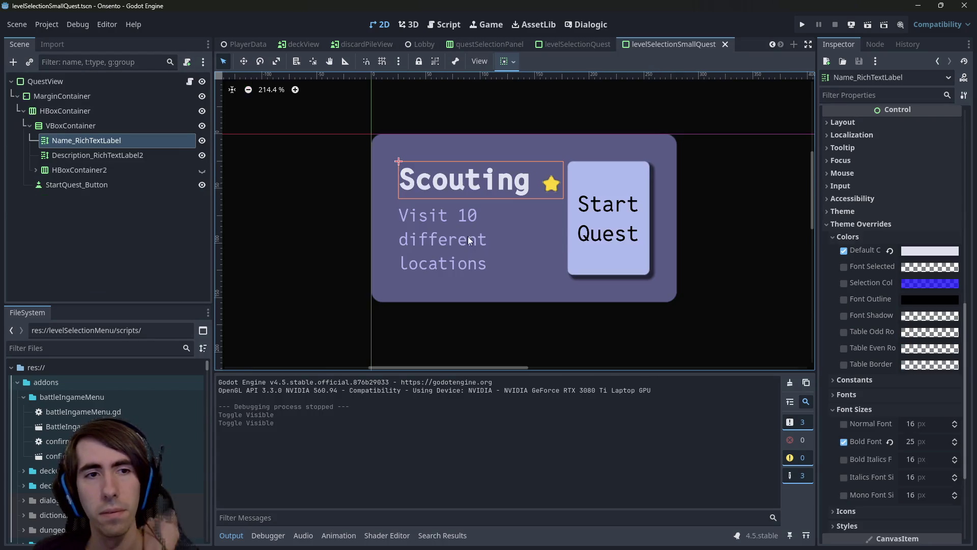
Step: Set the title label's Normal and Bold font size overrides to 35, then raise both to 40
left_click(911, 426)
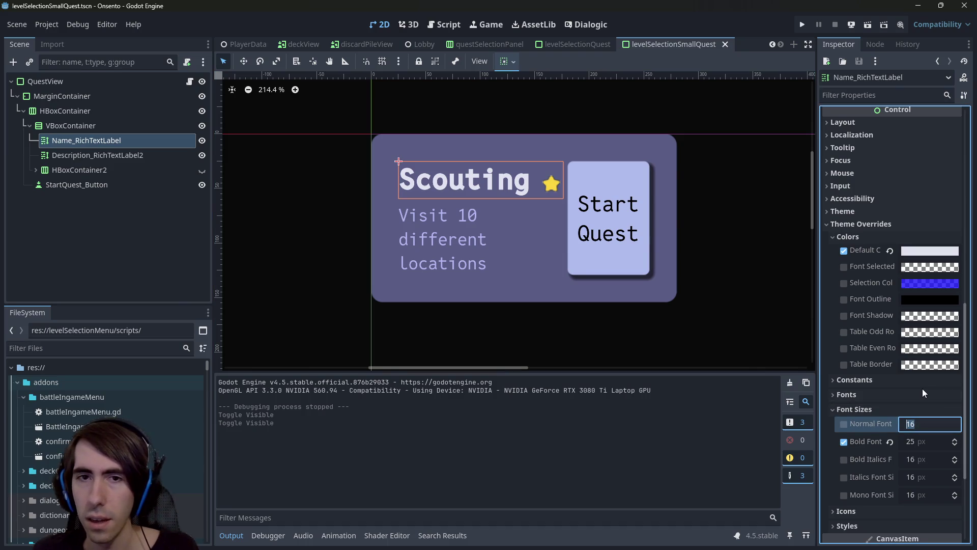
type("345")
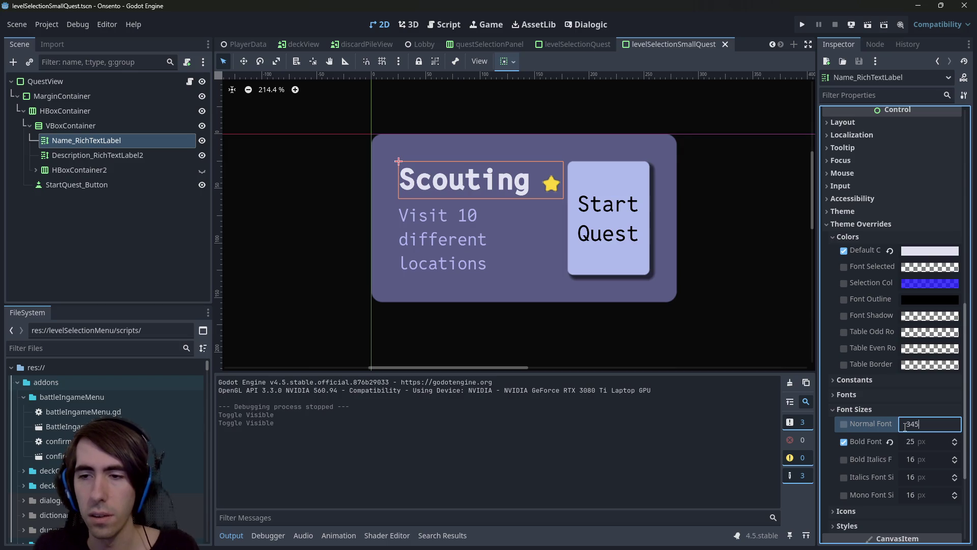
key("Return")
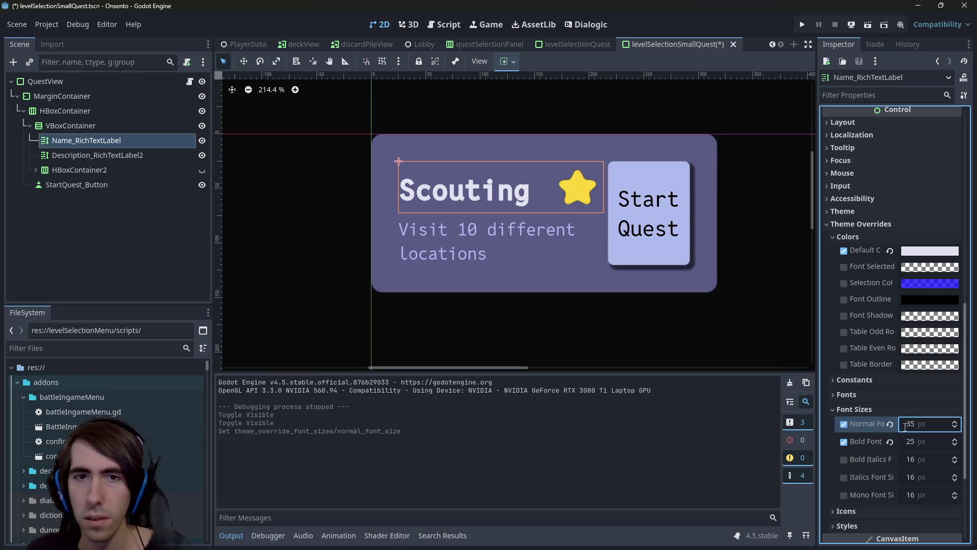
left_click(842, 441)
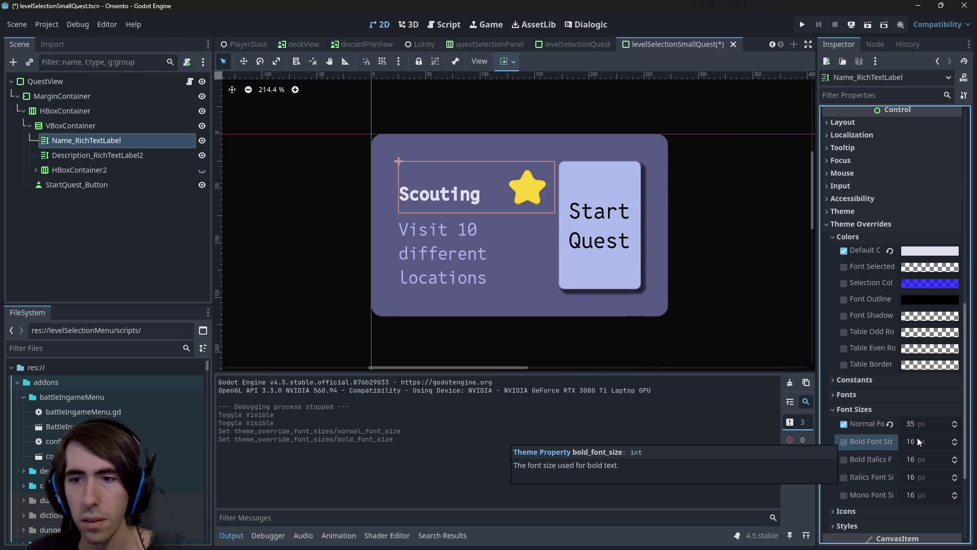
left_click(844, 442)
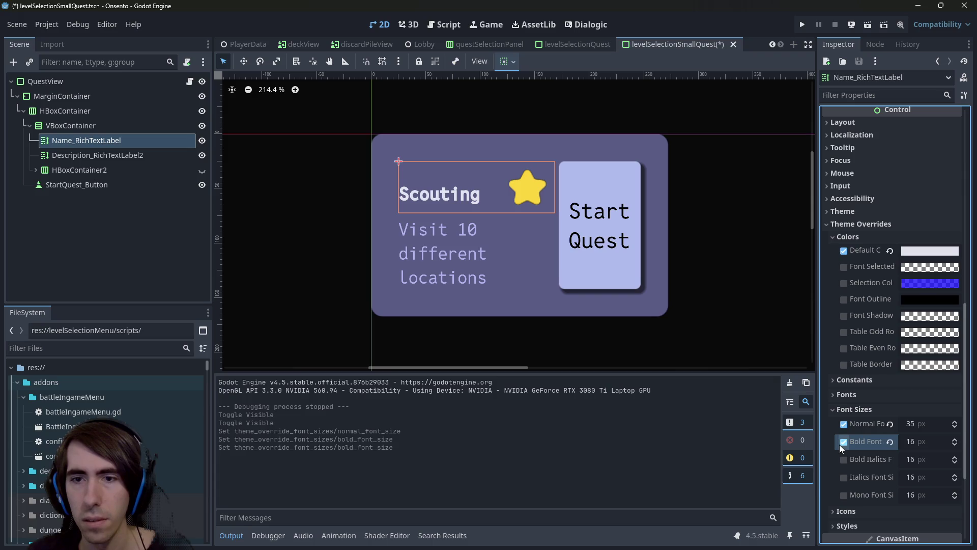
left_click(922, 436)
type("35")
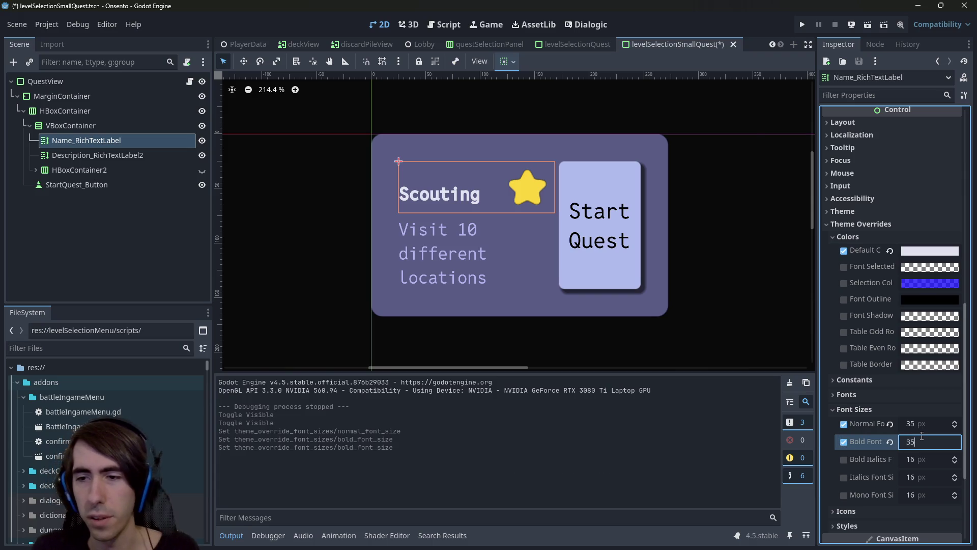
key("Return")
scroll(672, 345, "down", 3)
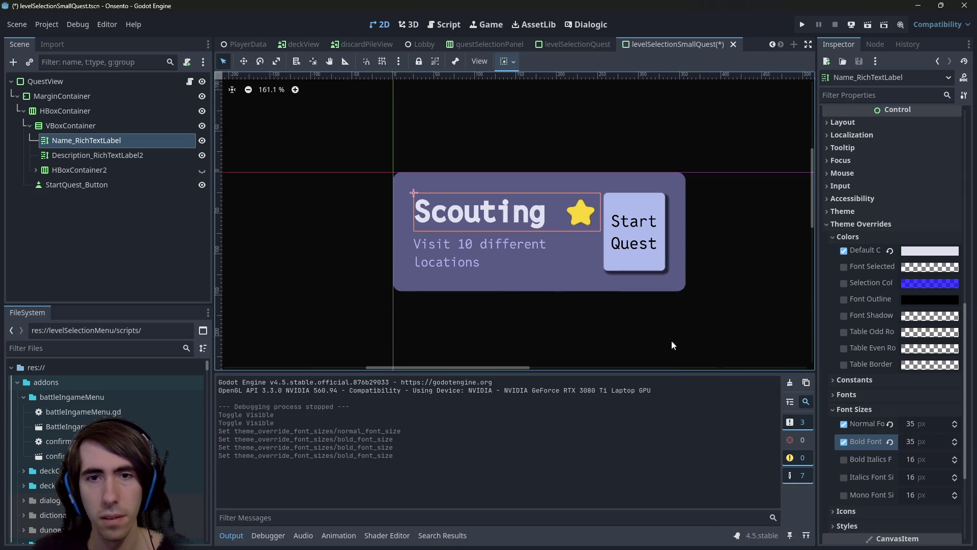
left_click(928, 426)
type("40")
key("Tab")
type("40")
key("Return")
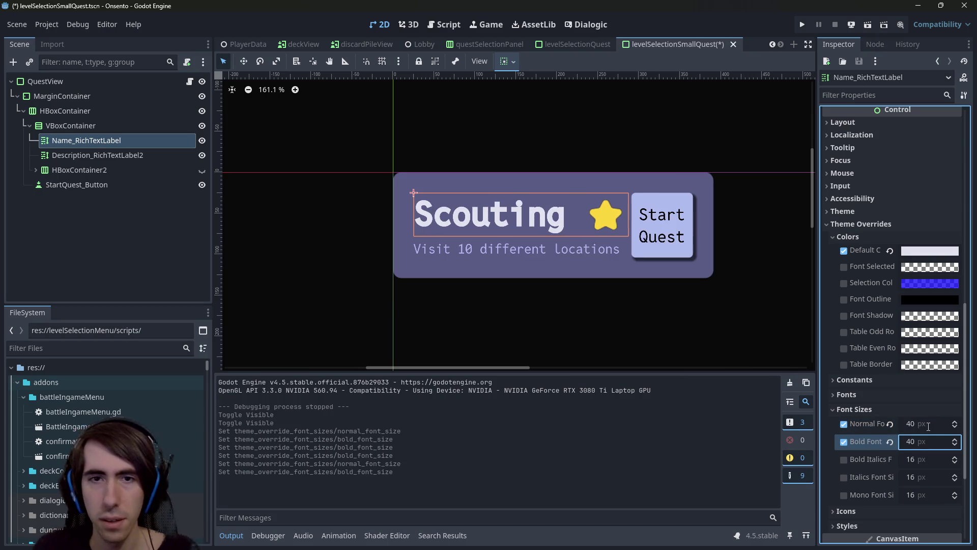
Step: Enable a Normal font size override on the description label and set it to 25
left_click(98, 155)
scroll(878, 396, "down", 5)
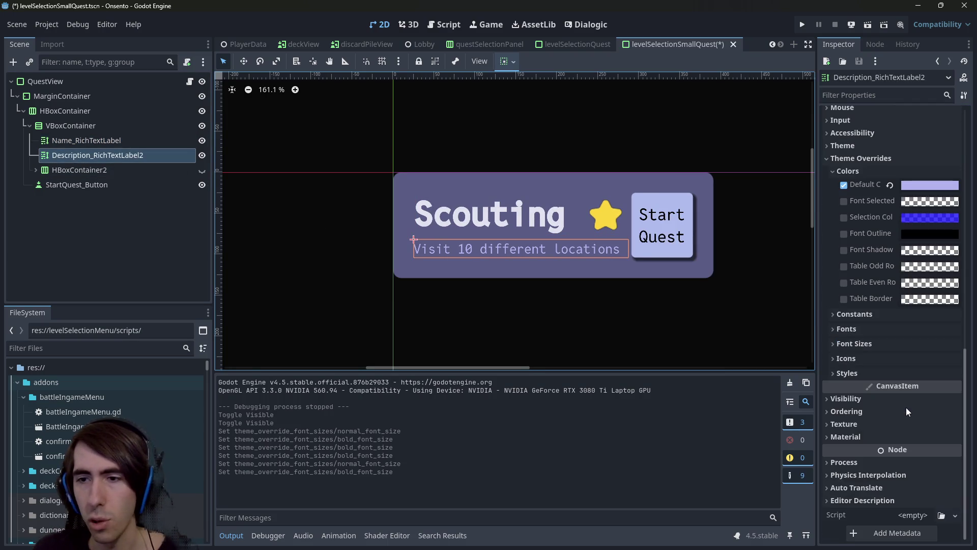
left_click(875, 343)
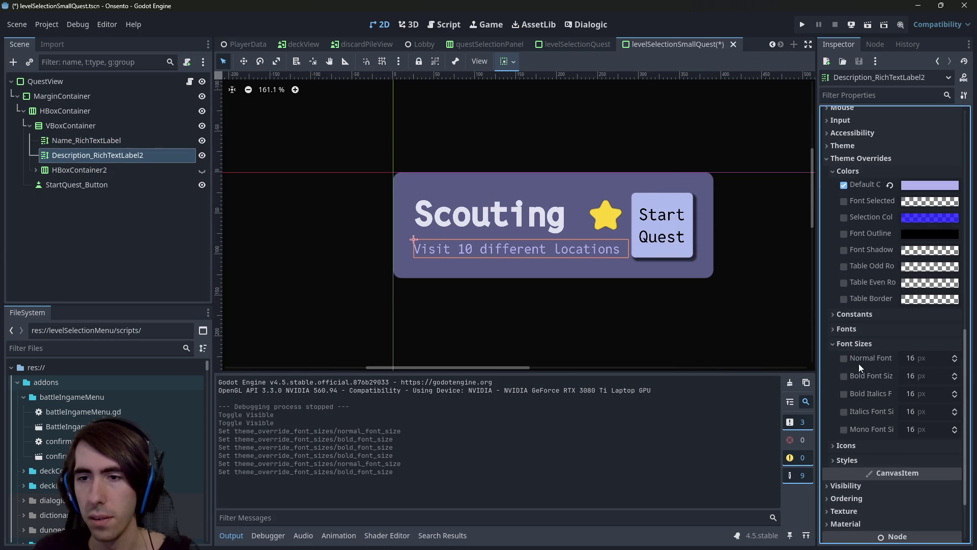
left_click(843, 358)
type("30")
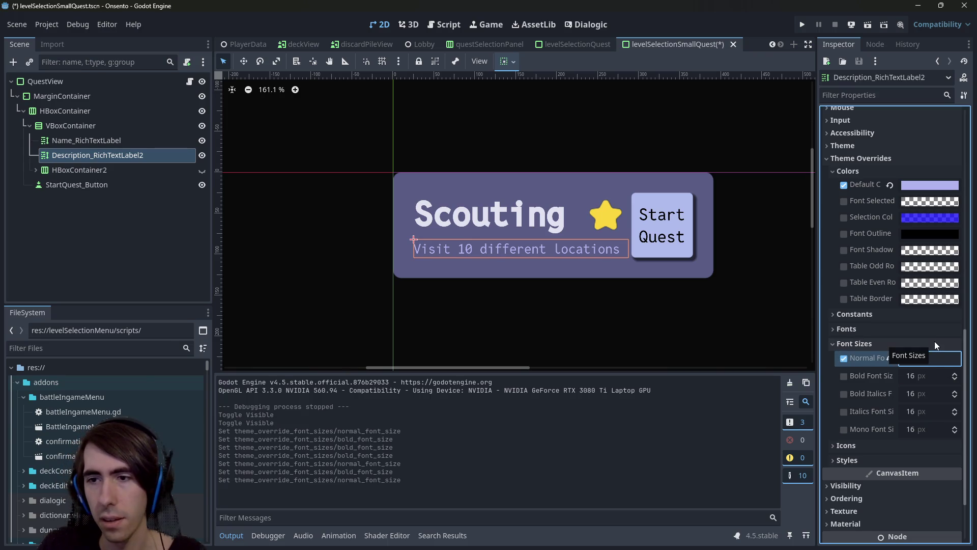
key("Return")
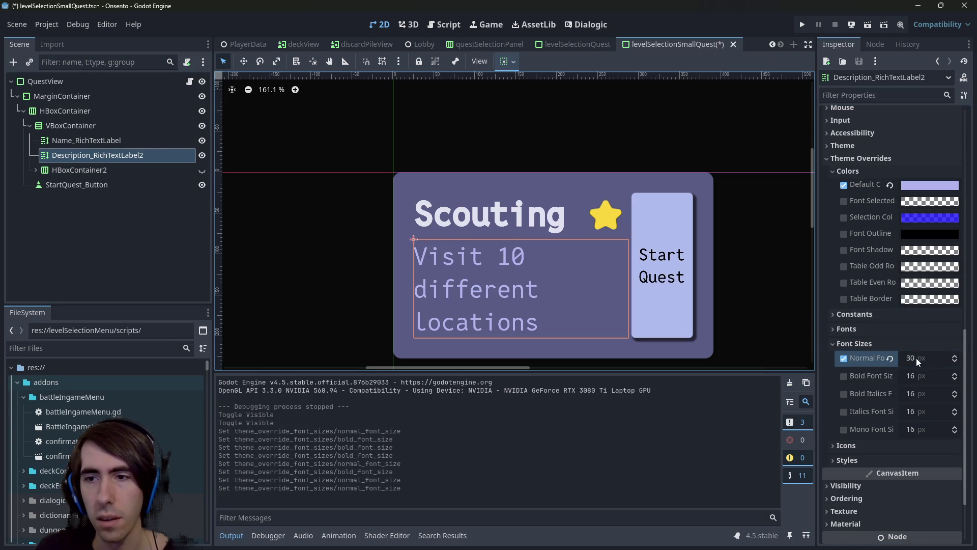
double_click(916, 358)
type("25")
key("Return")
Step: Try the title at 35/35 and the description at 20, then restore the description to 25
left_click(86, 139)
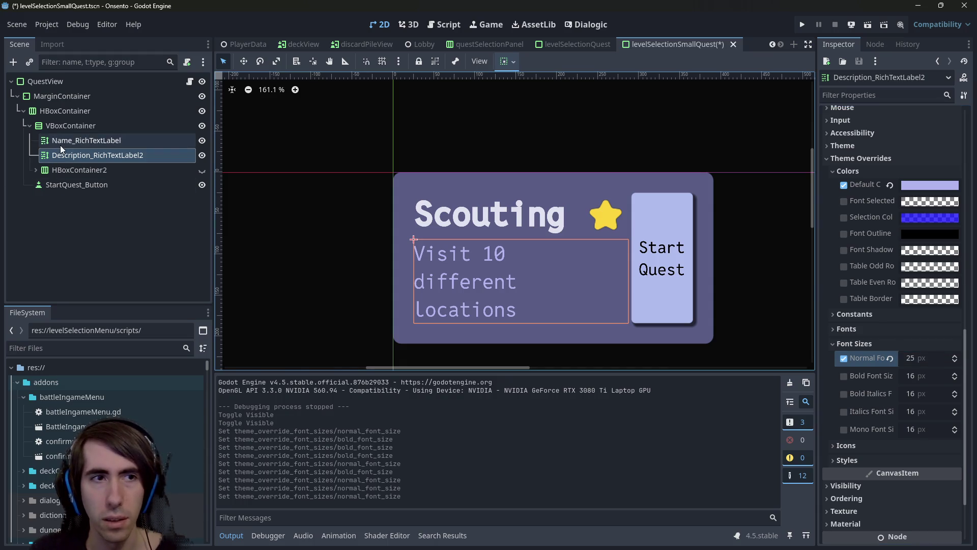
left_click(929, 423)
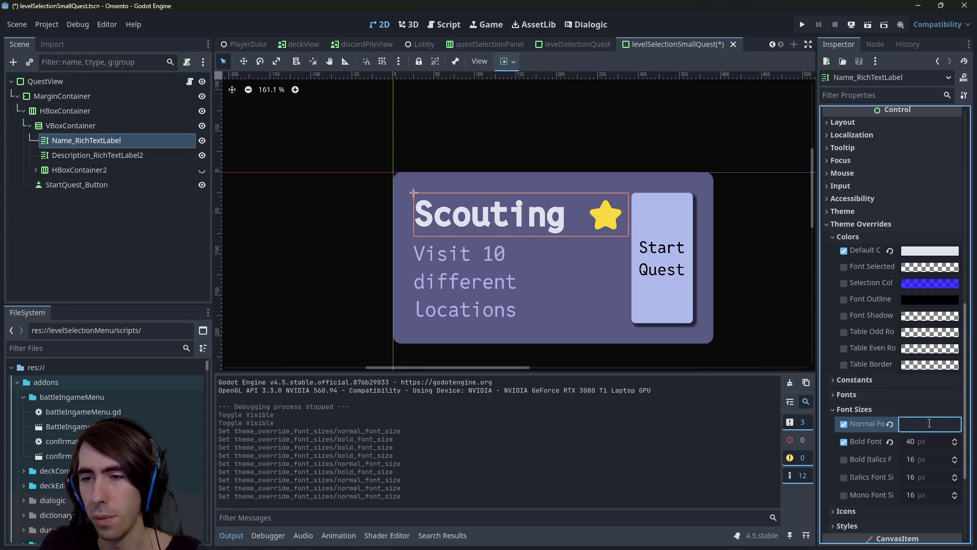
key("Return")
double_click(916, 441)
type("35")
key("Return")
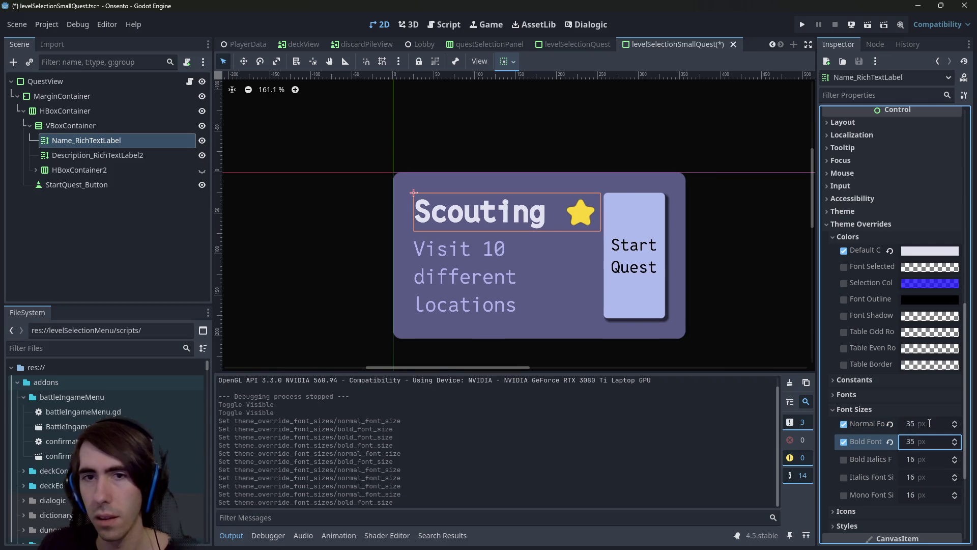
left_click(97, 155)
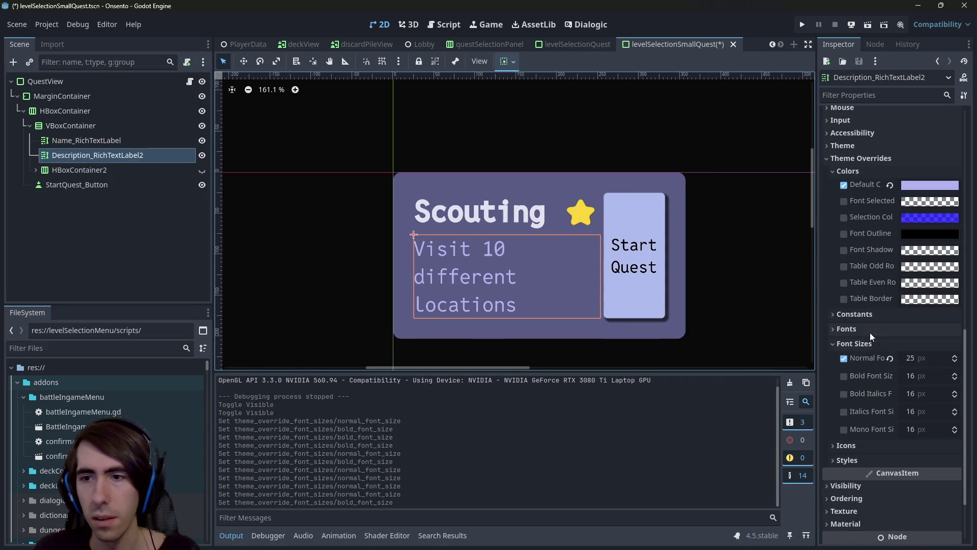
left_click(917, 358)
key("Tab")
type("2")
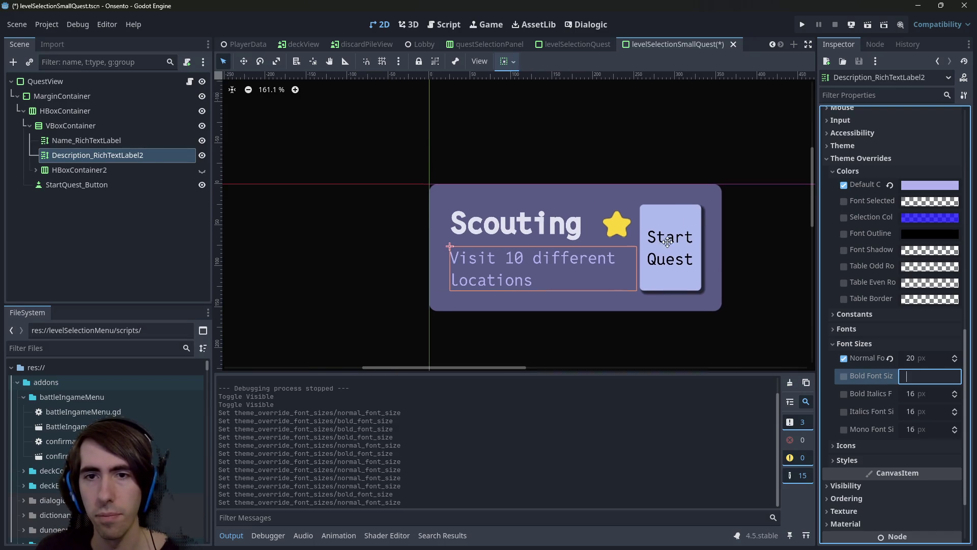
double_click(916, 358)
type("25")
key("Return")
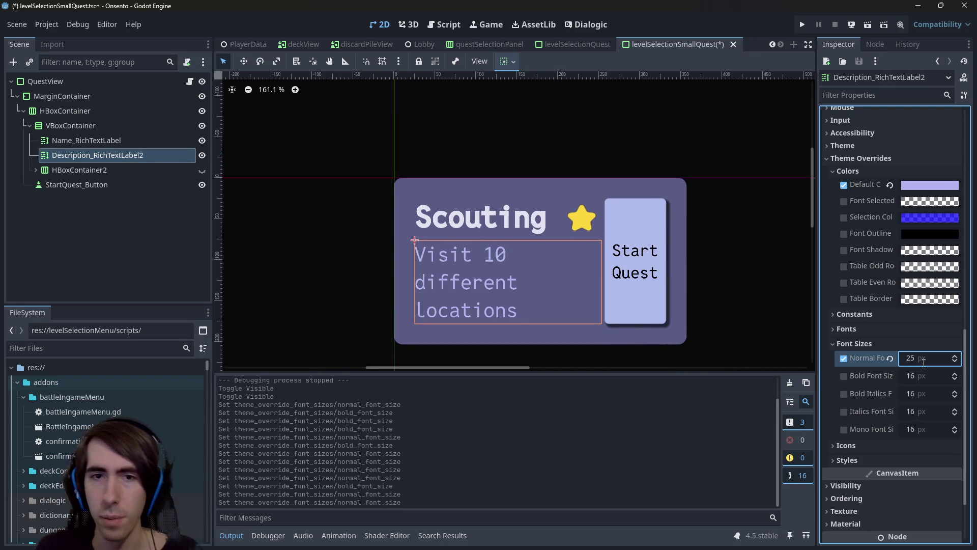
Step: Set the title's Normal and Bold font sizes back to 40
left_click(86, 140)
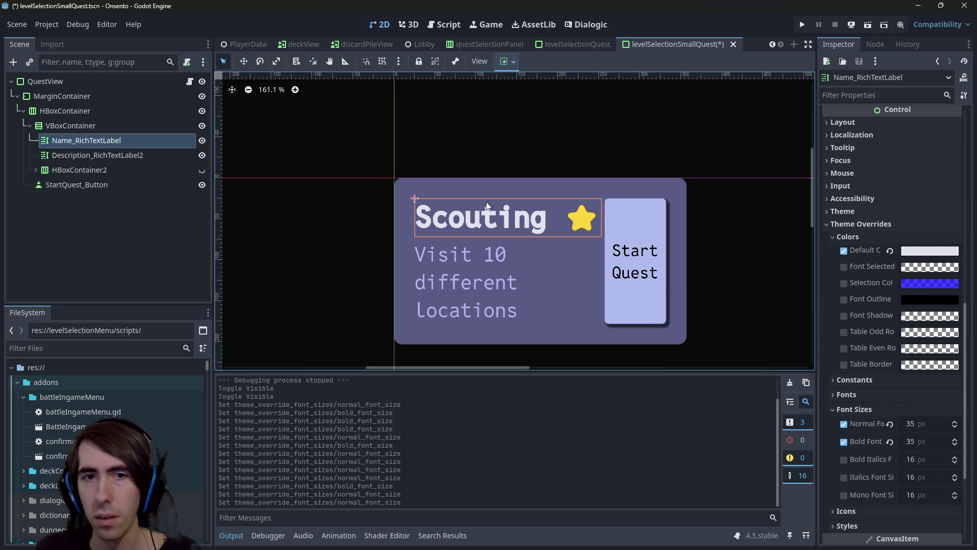
double_click(910, 423)
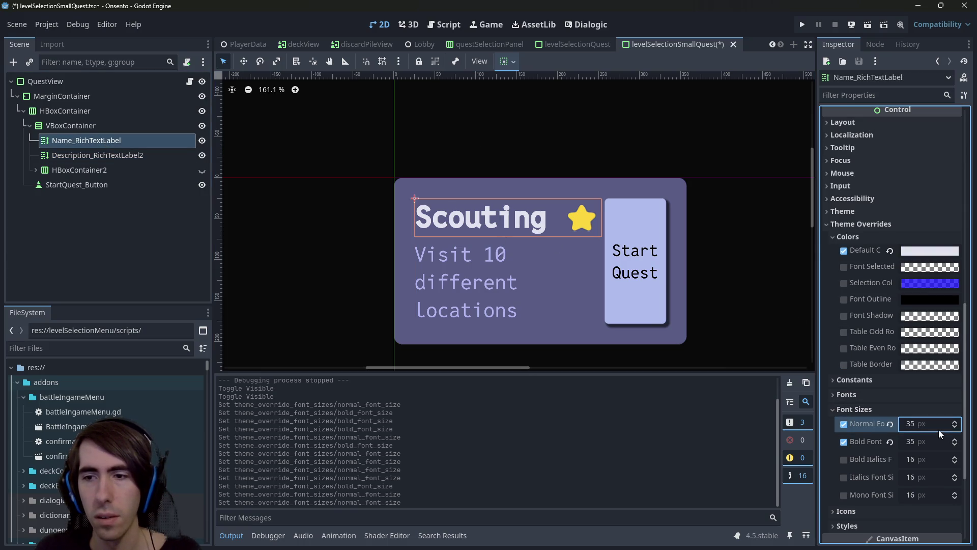
type("4")
key("Tab")
type("0")
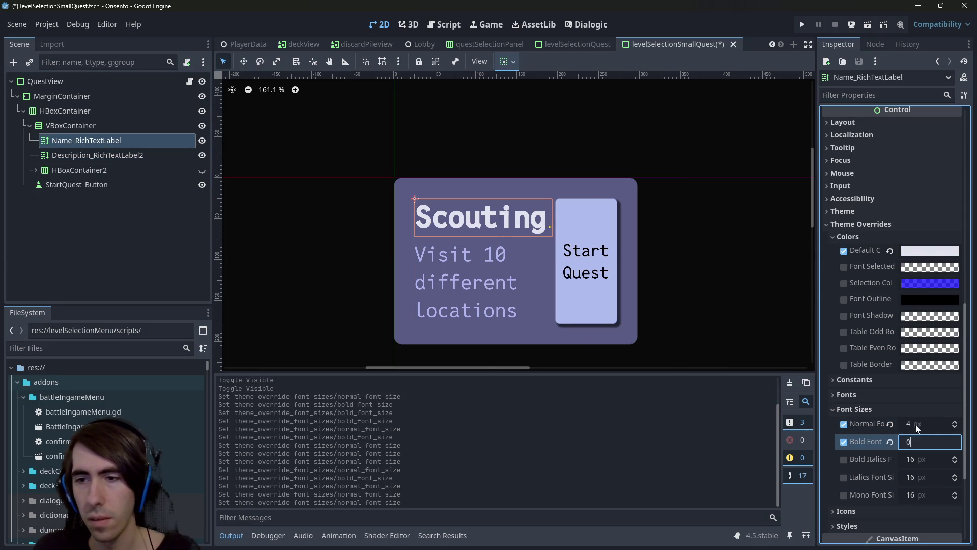
double_click(910, 425)
type("40")
key("Tab")
type("40")
key("Return")
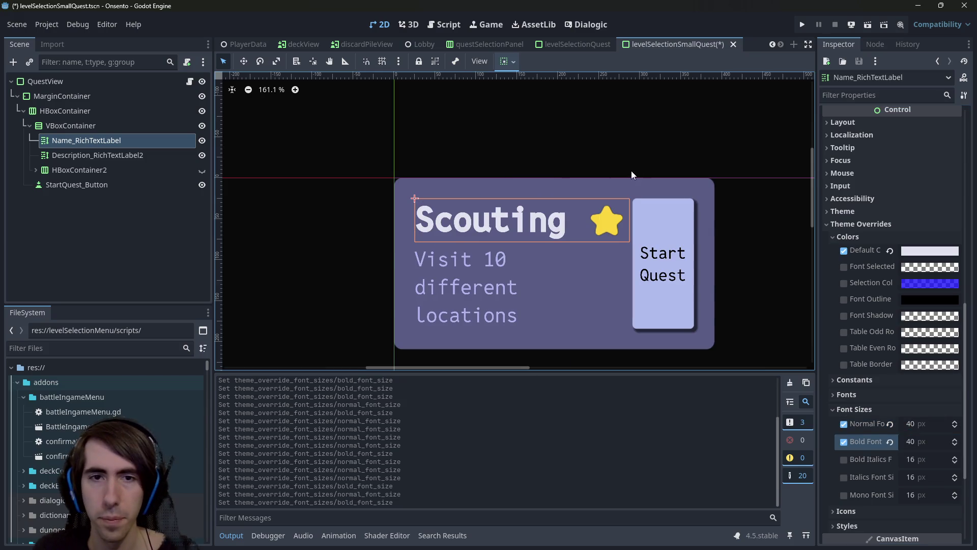
Step: Switch to the Lobby scene and pan the 2D view to frame the quest cards
left_click(420, 44)
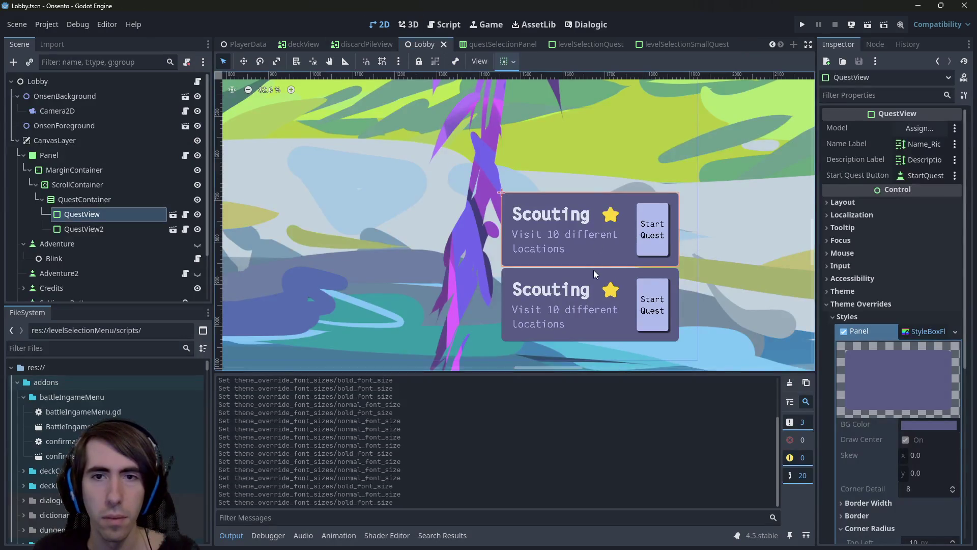
scroll(595, 274, "down", 2)
scroll(595, 274, "down", 4)
scroll(595, 275, "up", 5)
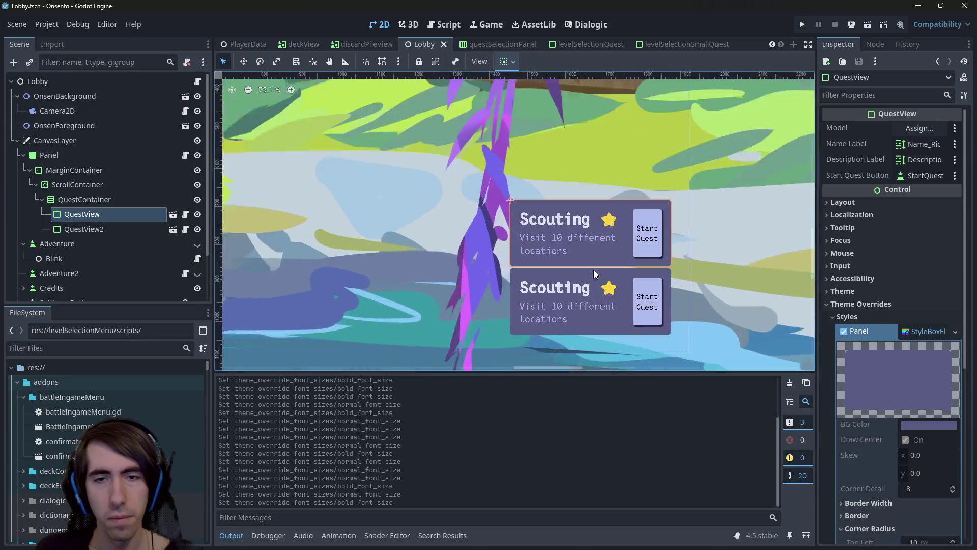
scroll(593, 269, "up", 1)
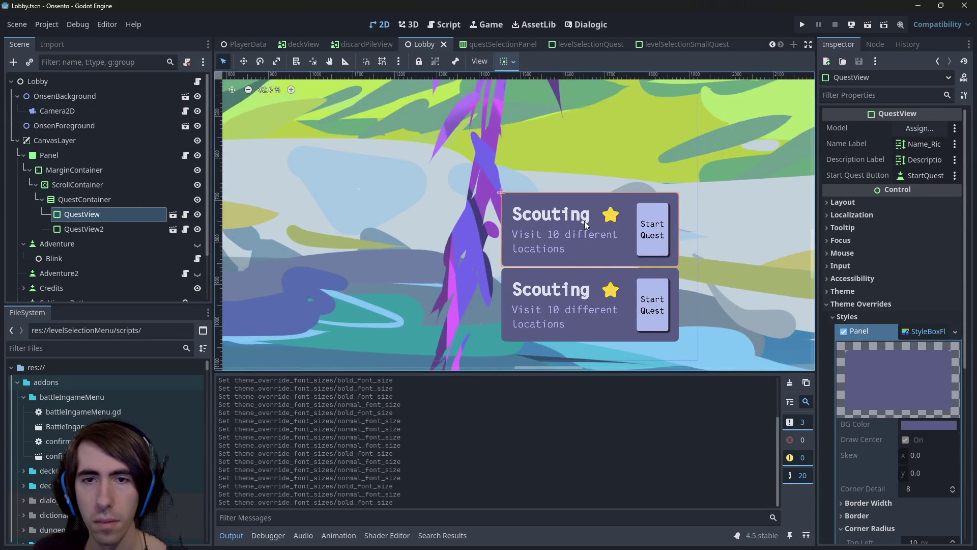
scroll(585, 223, "down", 3)
scroll(581, 245, "down", 2)
scroll(573, 283, "up", 3)
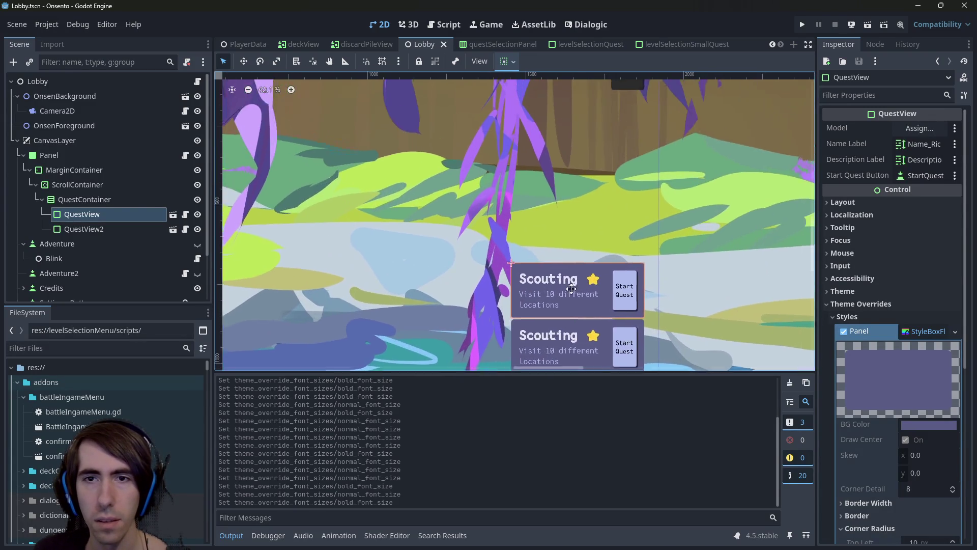
scroll(571, 288, "down", 1)
scroll(572, 290, "down", 2)
scroll(580, 298, "up", 2)
scroll(603, 305, "up", 2)
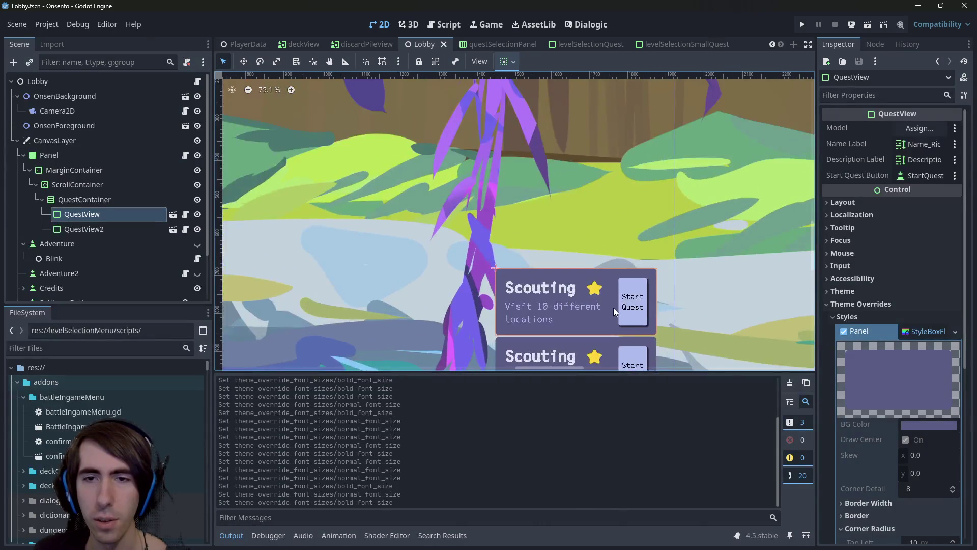
left_click_drag(504, 293, 512, 268)
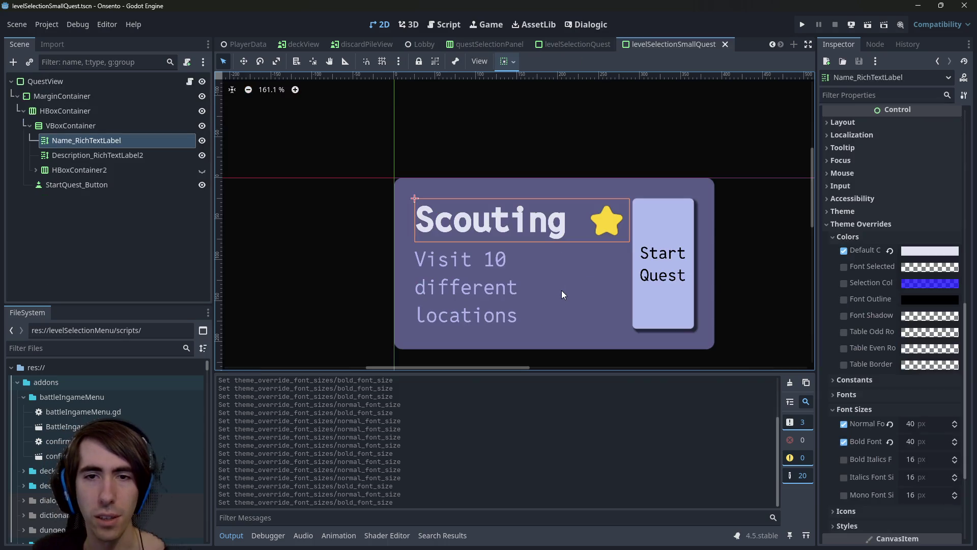
Step: Center the Start Quest button vertically and set its Custom Minimum Size to 125×125
left_click(659, 265)
scroll(861, 369, "down", 5)
scroll(855, 344, "up", 5)
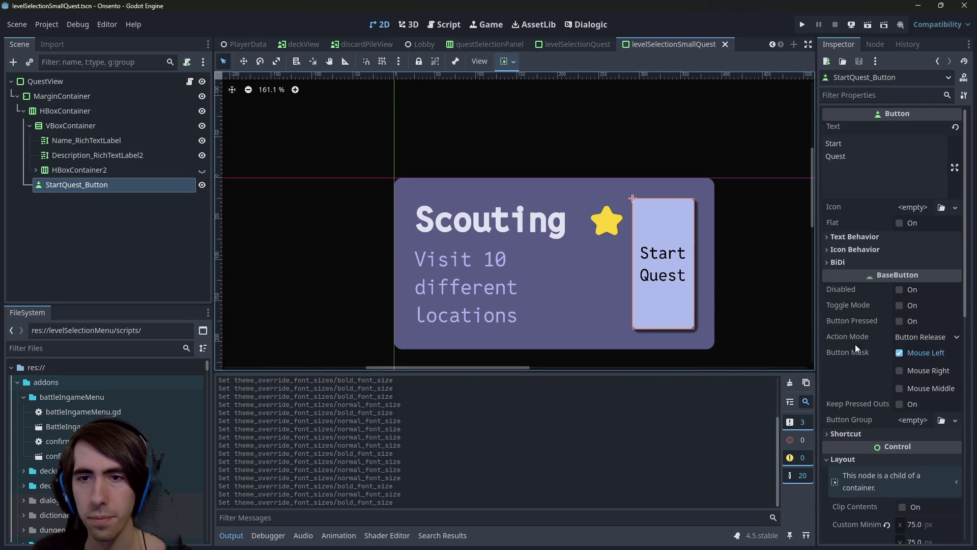
left_click(508, 63)
left_click(526, 162)
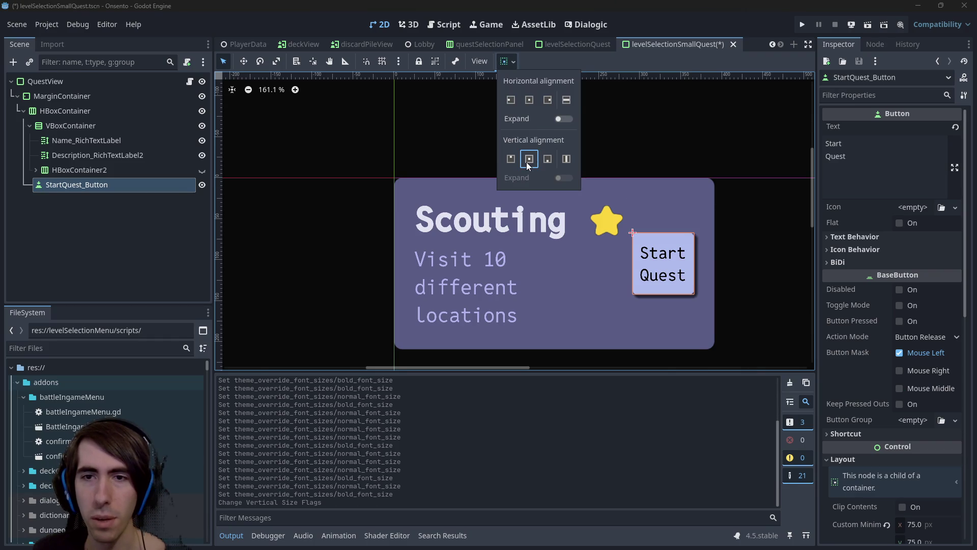
scroll(864, 326, "down", 5)
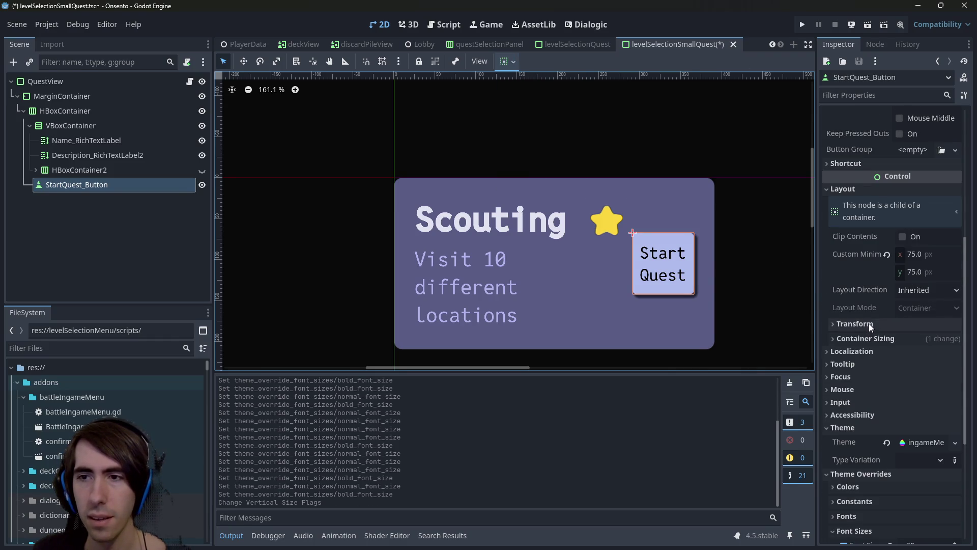
left_click(928, 256)
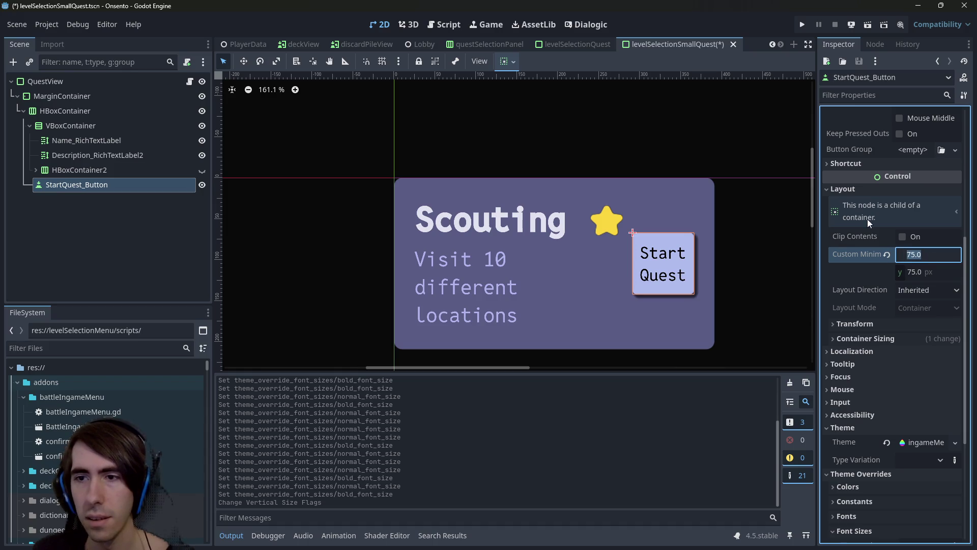
type("125")
key("Tab")
type("1")
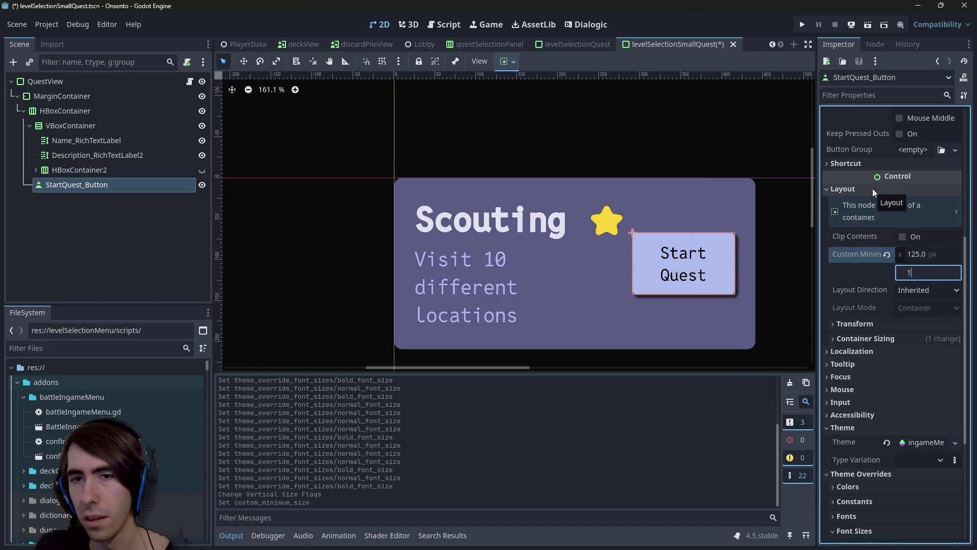
type("25")
key("Return")
scroll(882, 398, "down", 5)
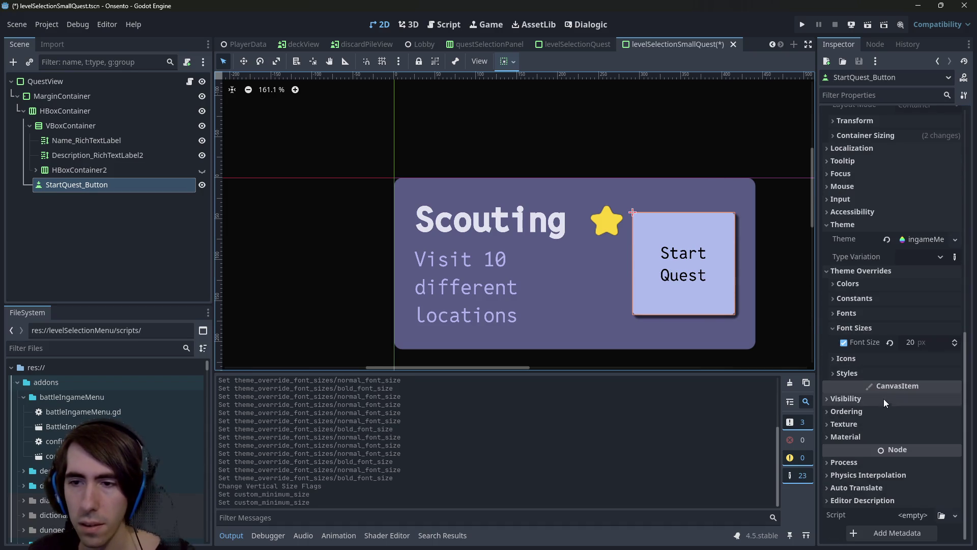
Step: Set the button's Font Size override to 30 and switch to the Lobby scene
left_click(905, 346)
type("30")
key("Return")
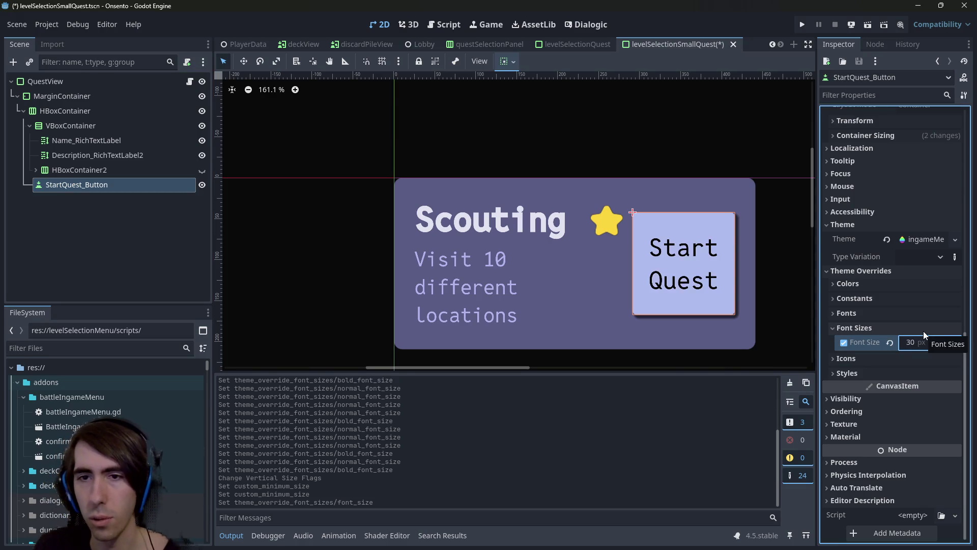
left_click(416, 46)
scroll(568, 301, "down", 2)
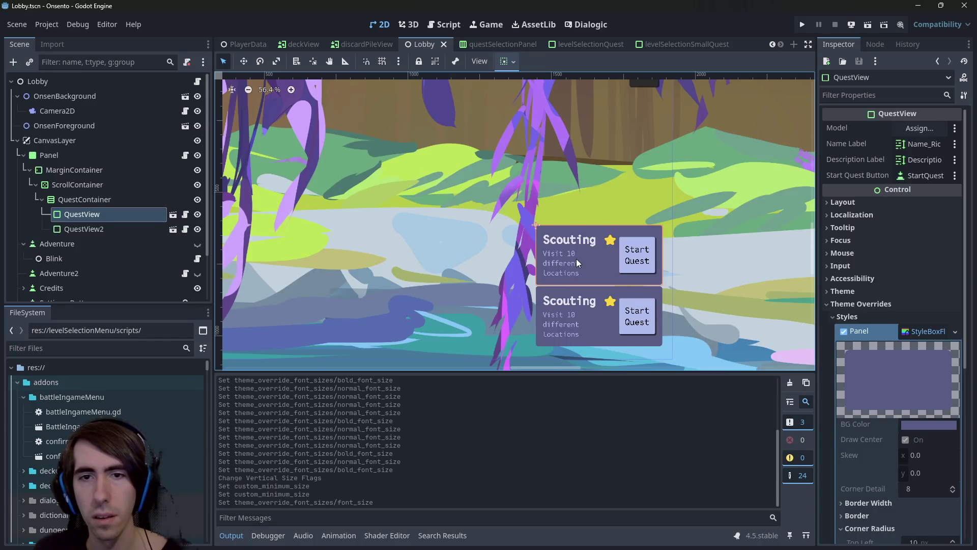
Step: In the quest card scene, set the description to 20 px and the title to 35 normal / 30 bold
double_click(577, 259)
left_click(519, 218)
left_click(507, 265)
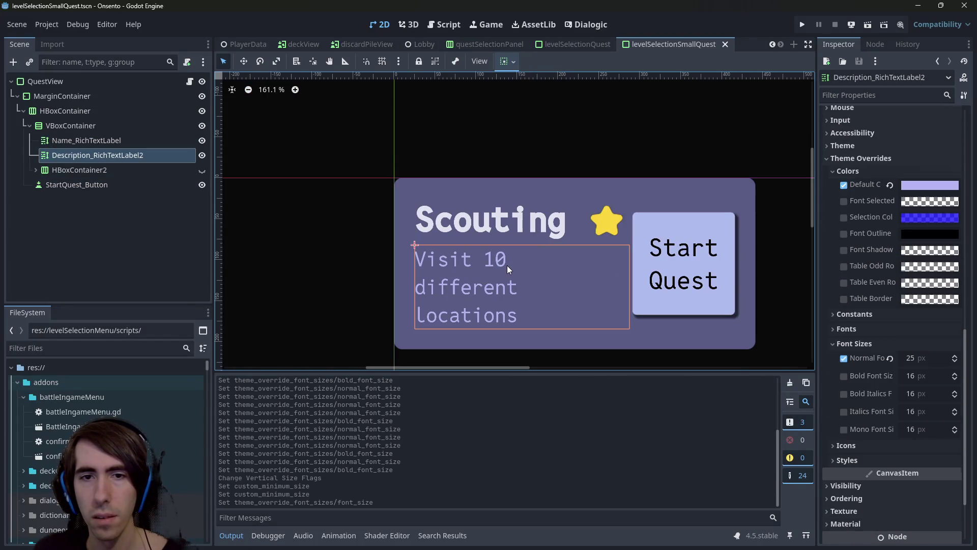
double_click(908, 359)
type("20")
key("Return")
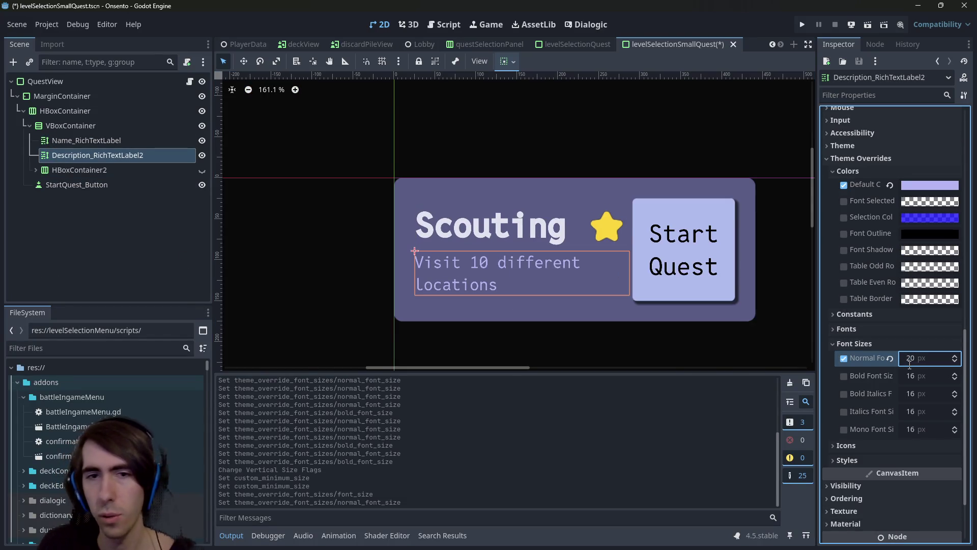
left_click(540, 233)
double_click(909, 424)
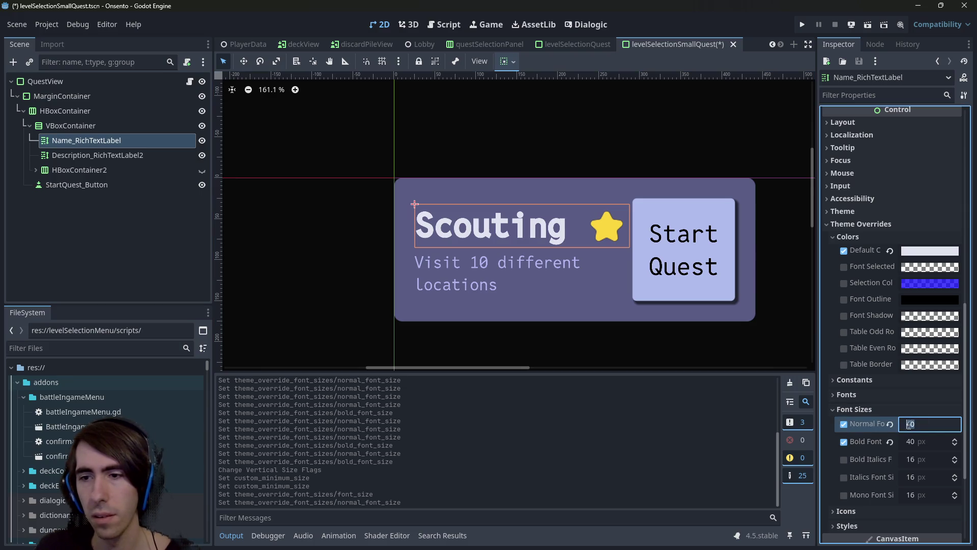
type("35")
key("Tab")
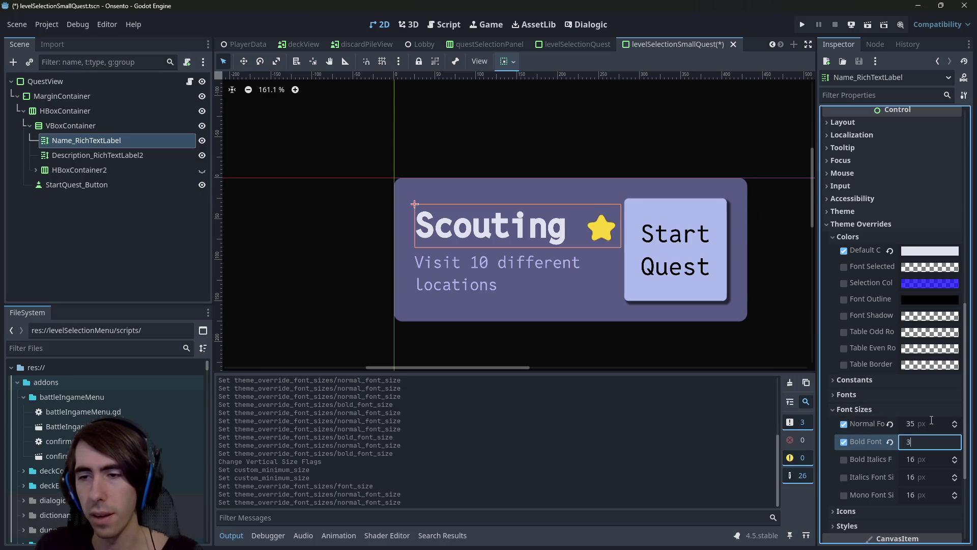
type("0")
key("Return")
Step: Give the Start Quest button 25 px text and a 100×100 minimum size, then switch to Lobby
left_click(685, 250)
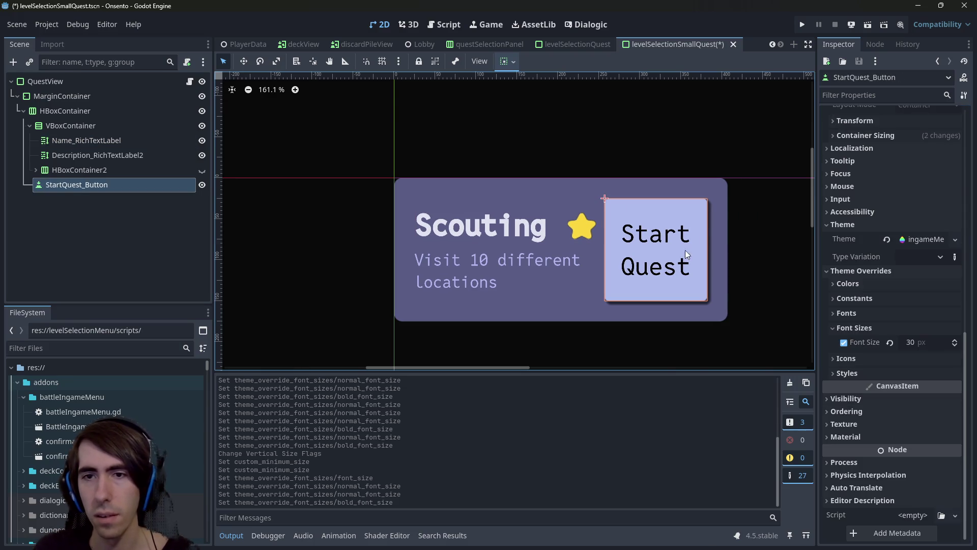
left_click(940, 343)
key("Return")
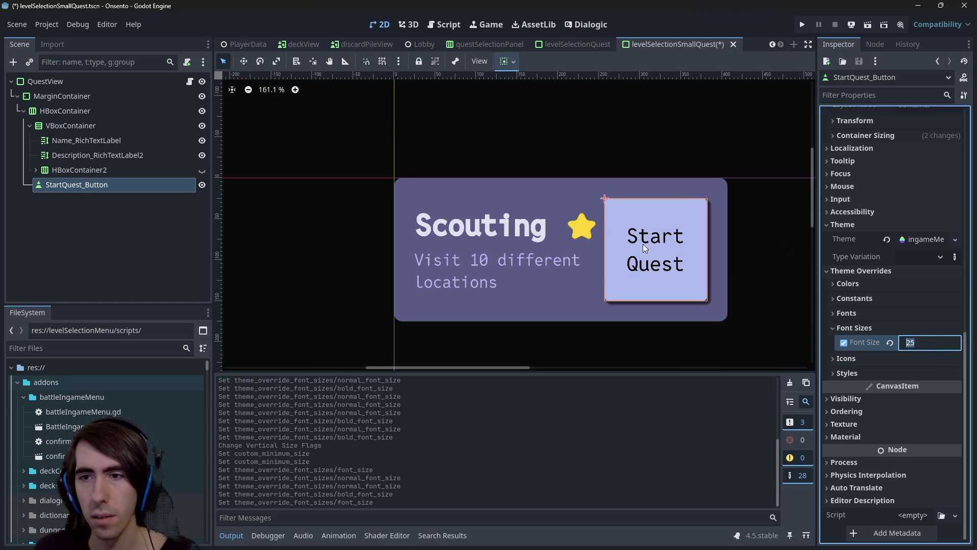
left_click(897, 95)
type("min")
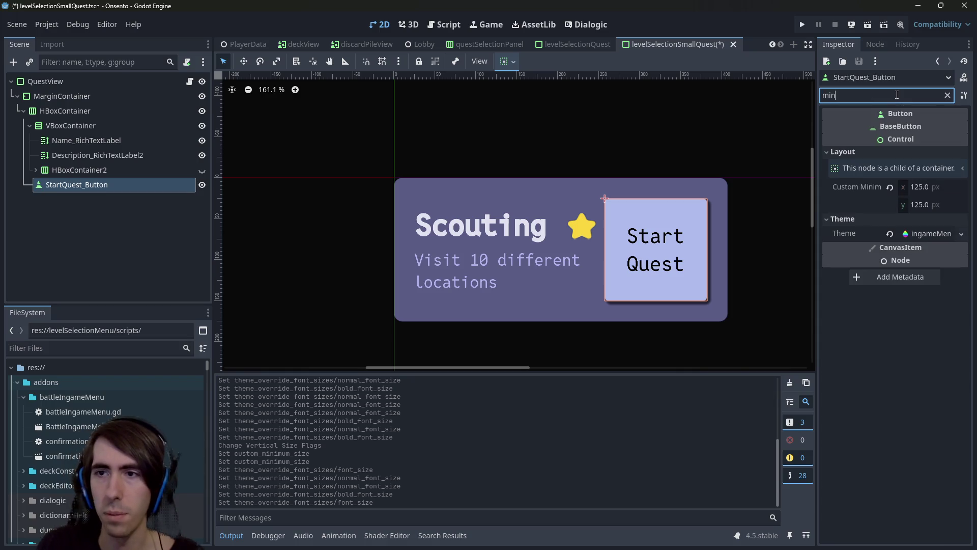
left_click(935, 186)
type("0")
key("Tab")
type("100")
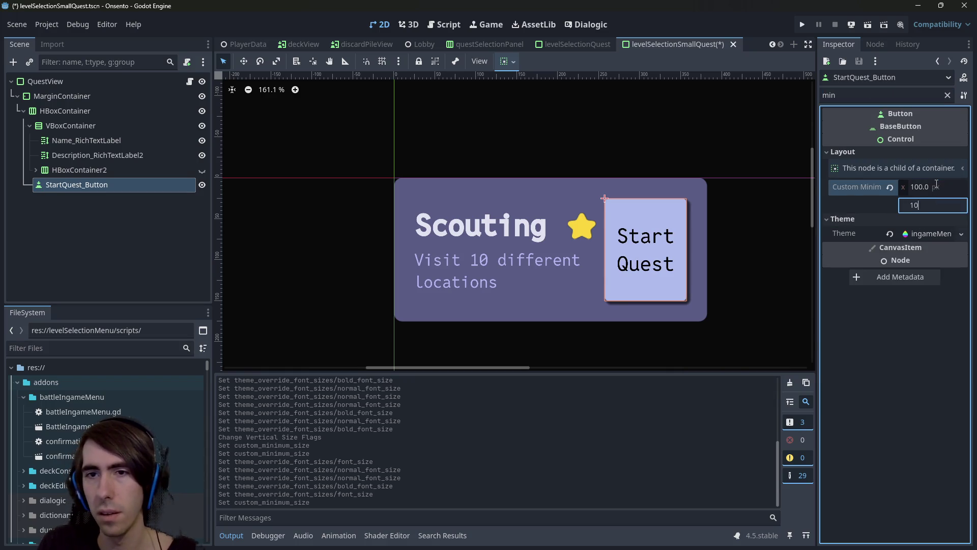
key("Return")
left_click(419, 44)
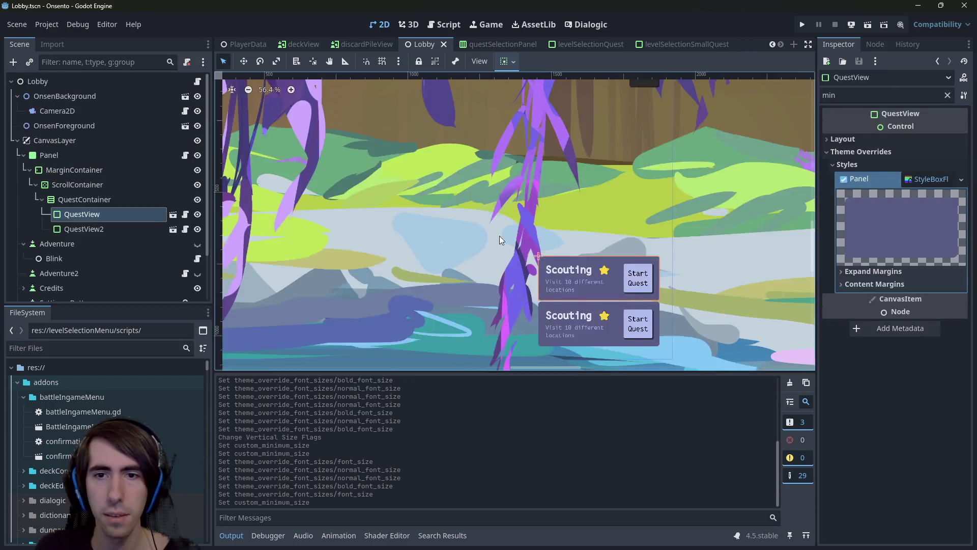
scroll(574, 290, "up", 2)
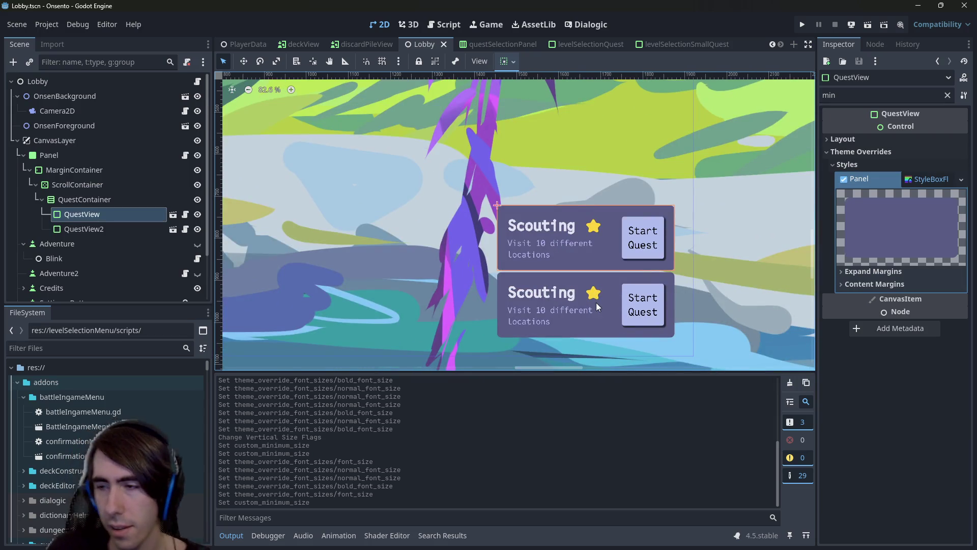
scroll(550, 222, "up", 3)
scroll(535, 200, "down", 3)
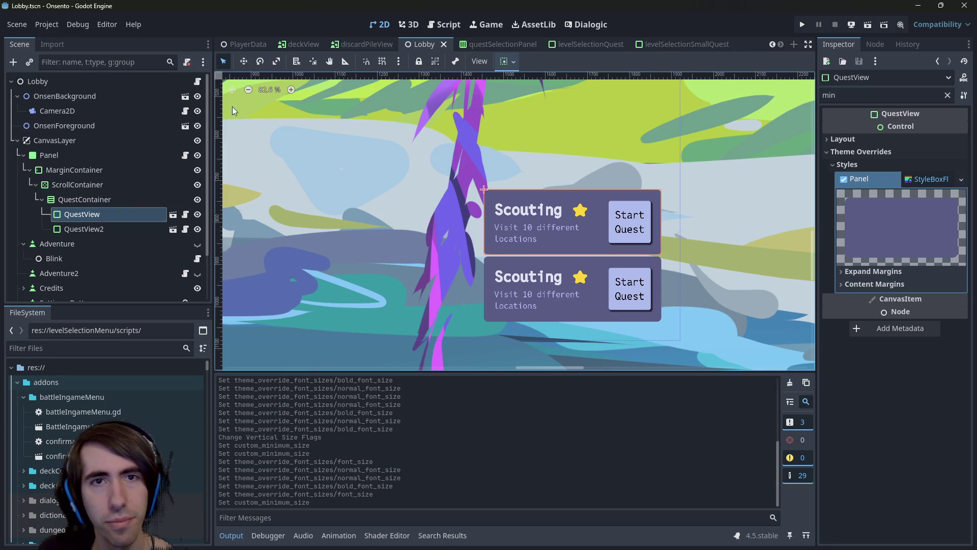
left_click(439, 21)
Step: Quick-open playerDataScript.gd and search for the updateAvailableQuests definition
left_click(538, 154)
key("alt+shift+o")
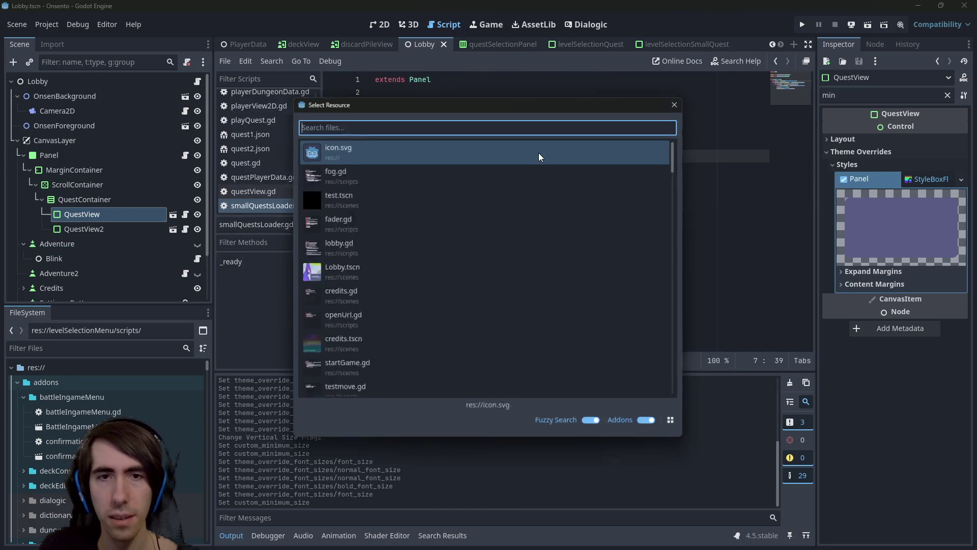
type("playerdata")
key("Return")
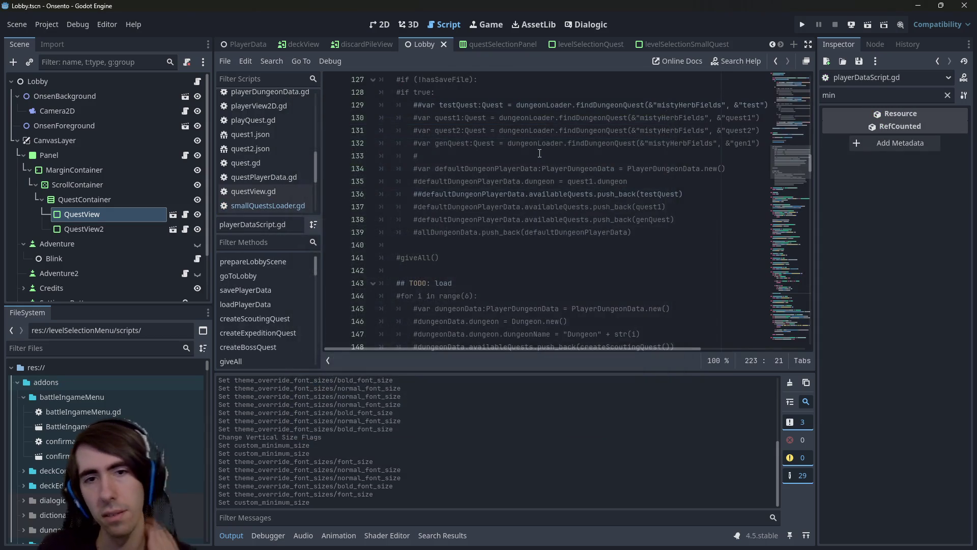
scroll(567, 194, "down", 3)
left_click(582, 194)
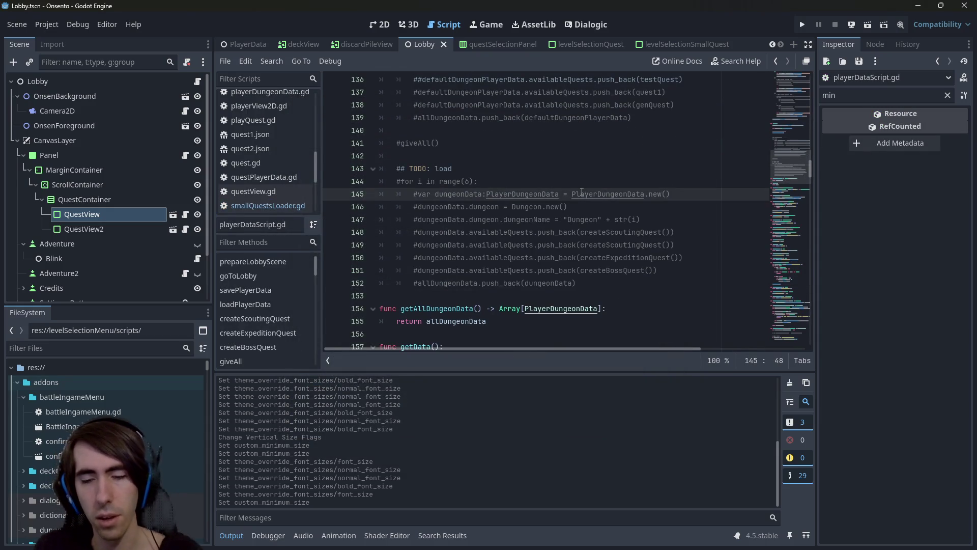
key("ctrl+f")
type("updateAva")
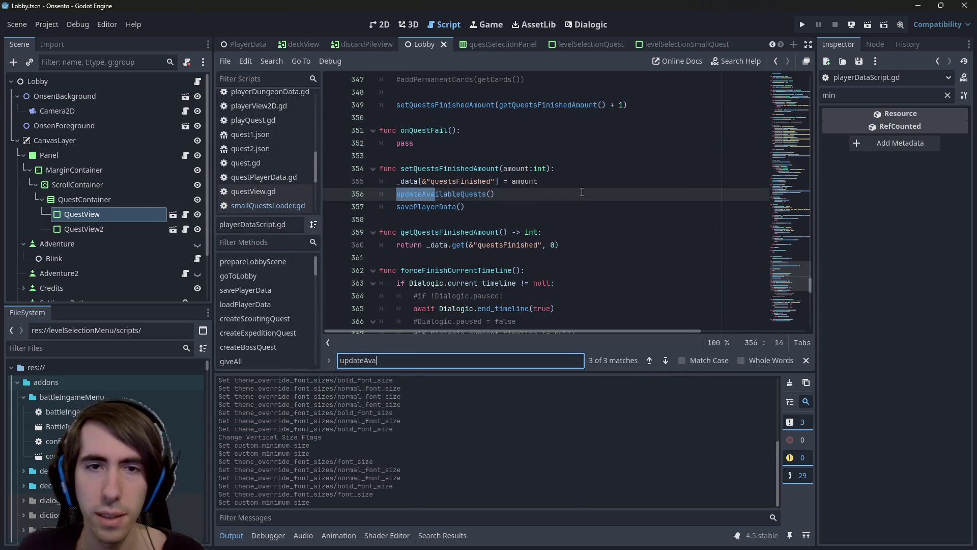
left_click(483, 195, "ctrl")
scroll(483, 197, "down", 3)
scroll(535, 221, "down", 3)
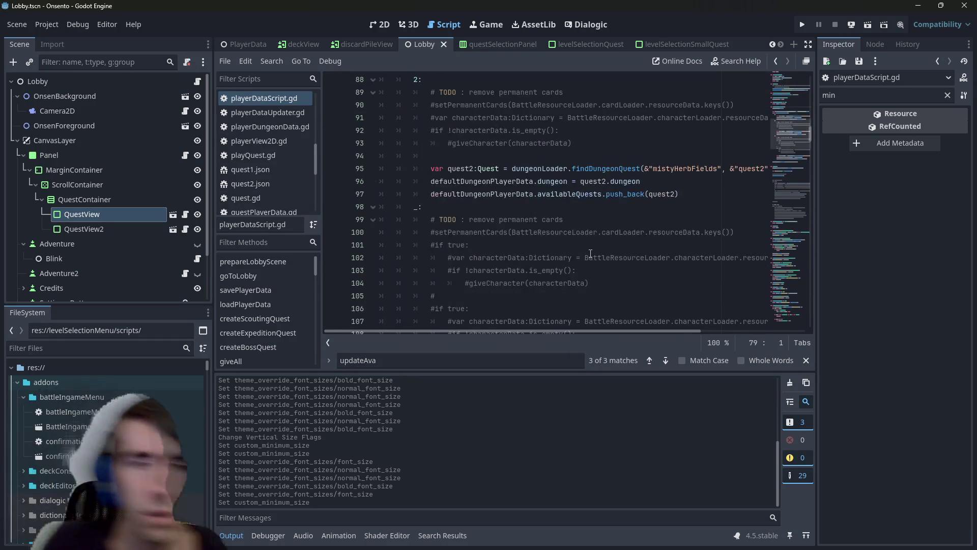
scroll(596, 243, "down", 3)
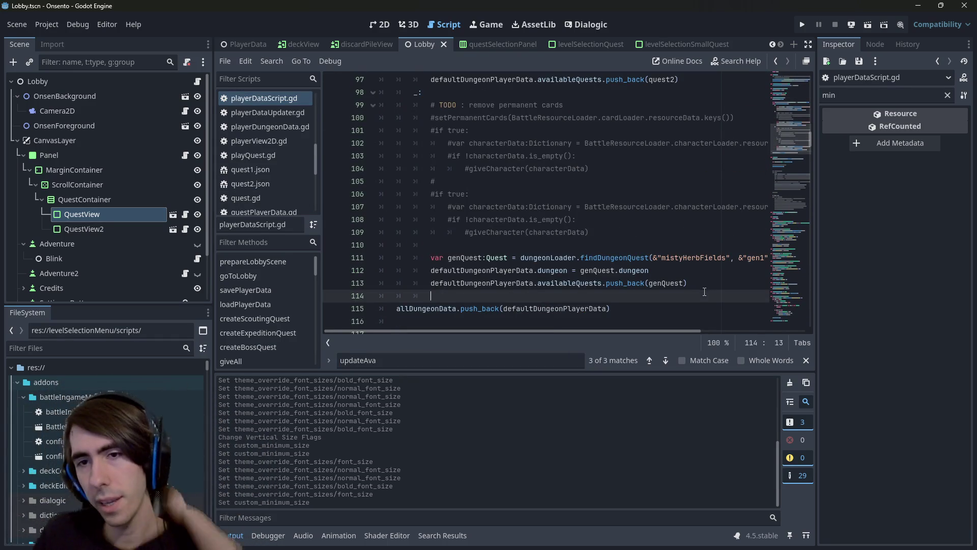
Step: Inspect and select lines 111–113 that add the gen1 quest
mouse_move(690, 284)
left_mouse_down()
mouse_move(325, 273)
mouse_move(323, 259)
left_mouse_up()
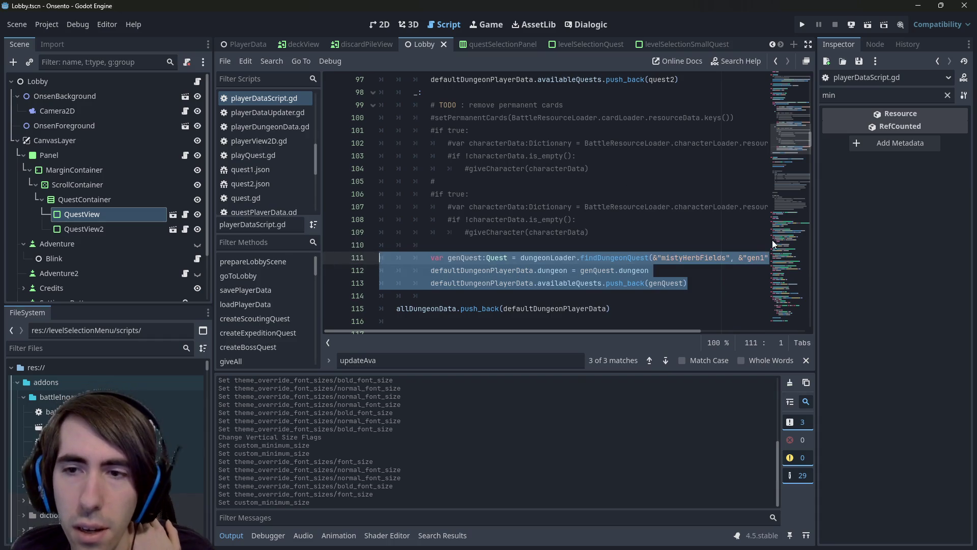
left_click_drag(324, 219, 266, 219)
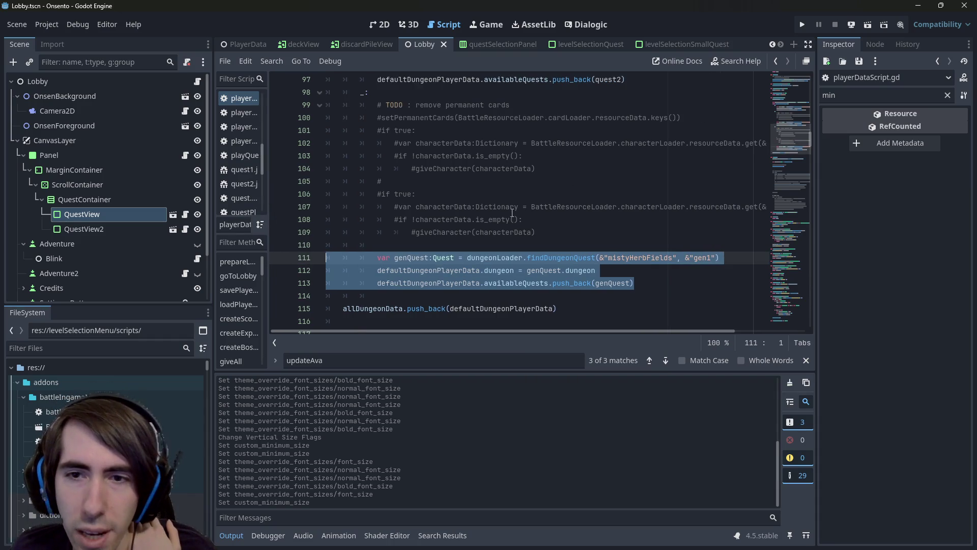
left_click(677, 272)
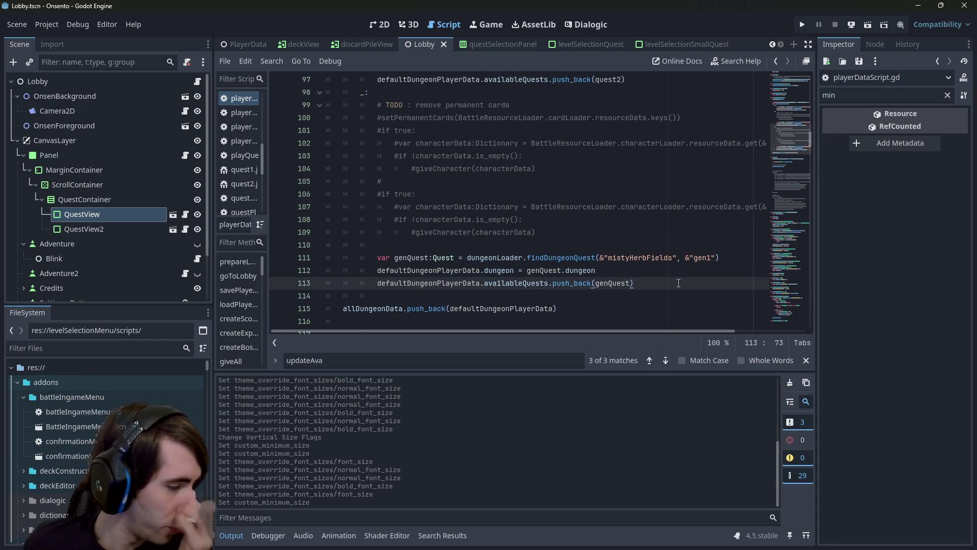
left_click_drag(678, 283, 306, 259)
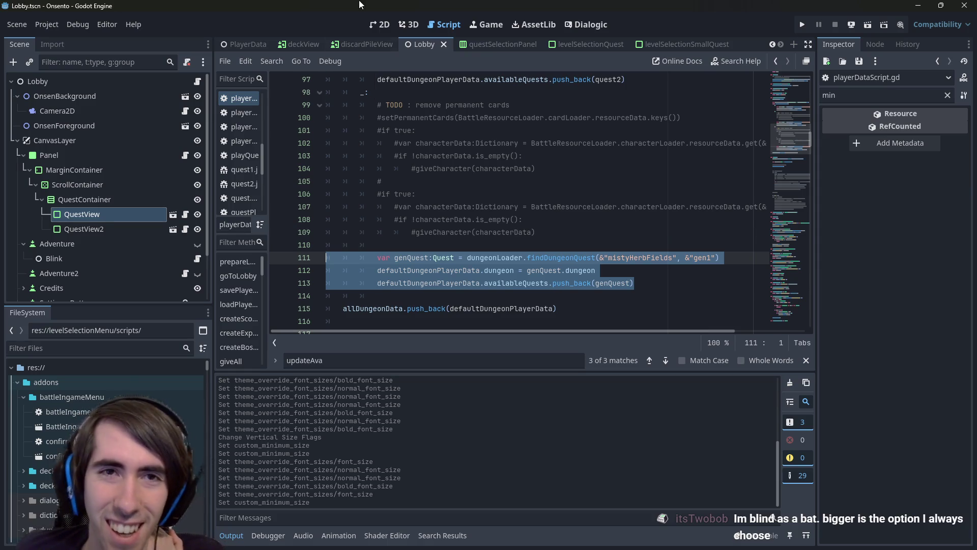
Step: Return to the 2D Lobby scene and run the game
left_click(373, 25)
scroll(598, 222, "down", 2)
scroll(554, 256, "down", 2)
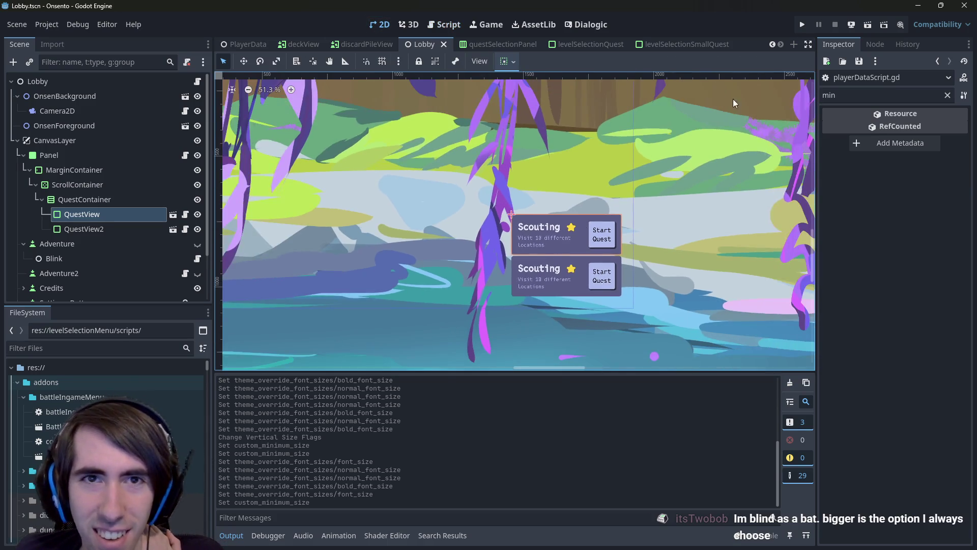
left_click(869, 22)
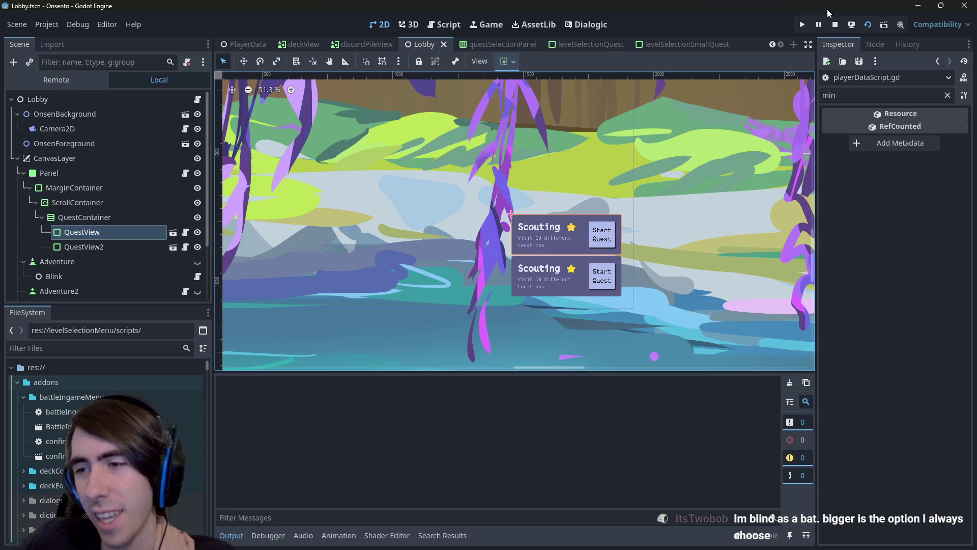
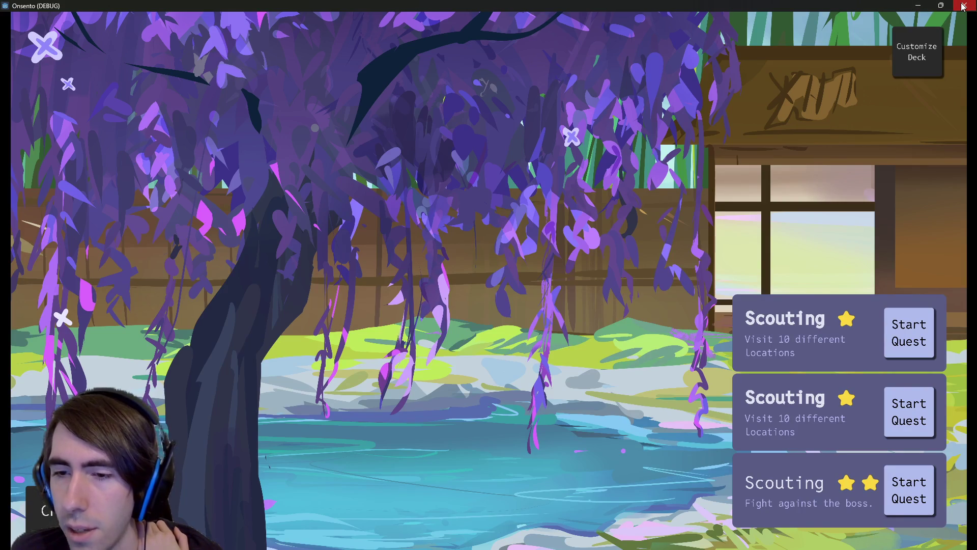
Step: Close the Onsento debug game window to return to the editor
left_click(963, 6)
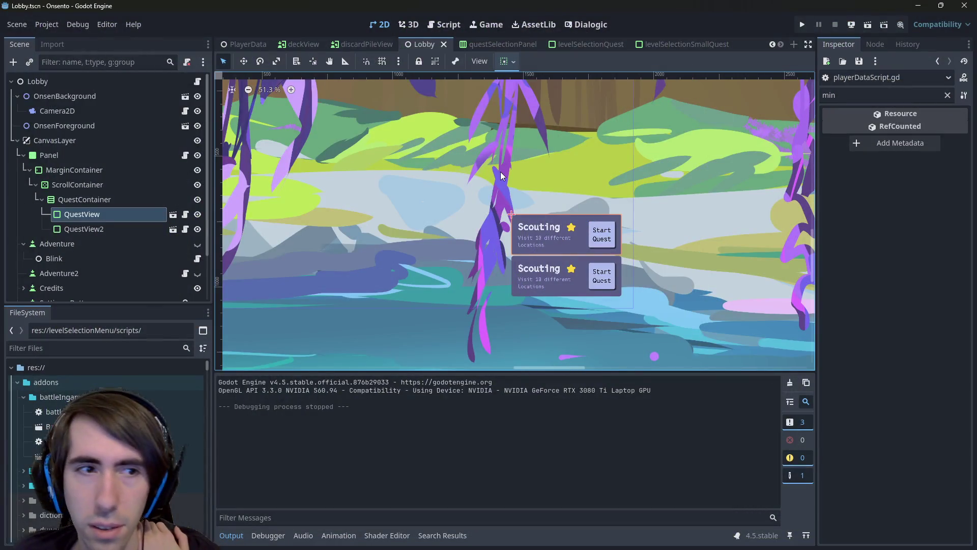
Step: In the Script workspace, copy the three genQuest lines and paste a second copy below
left_click(443, 24)
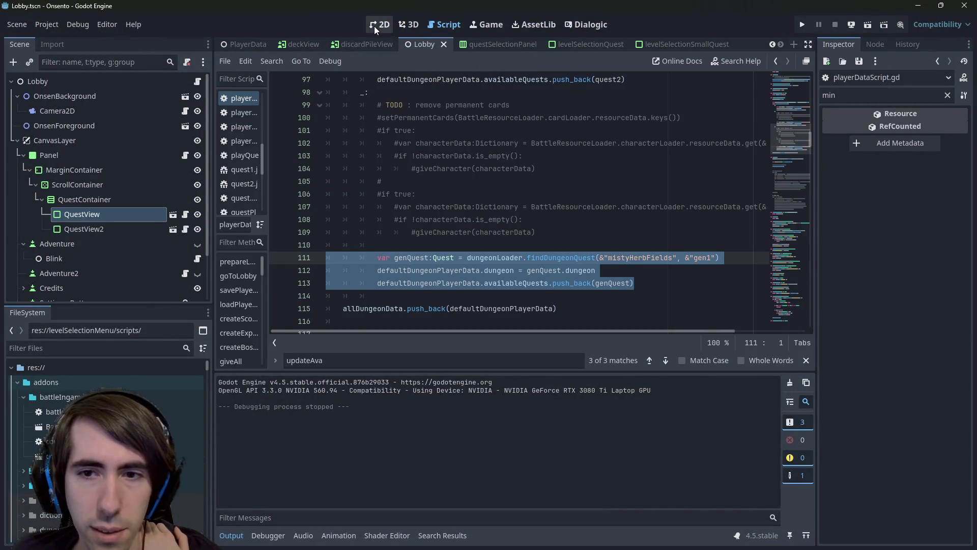
left_click_drag(667, 285, 270, 258)
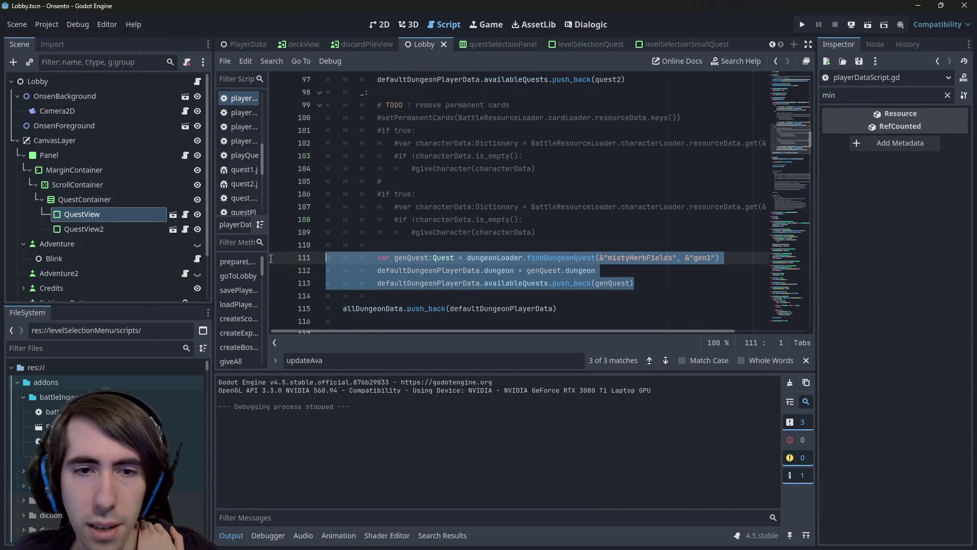
scroll(610, 291, "down", 2)
left_click(467, 183)
double_click(520, 208)
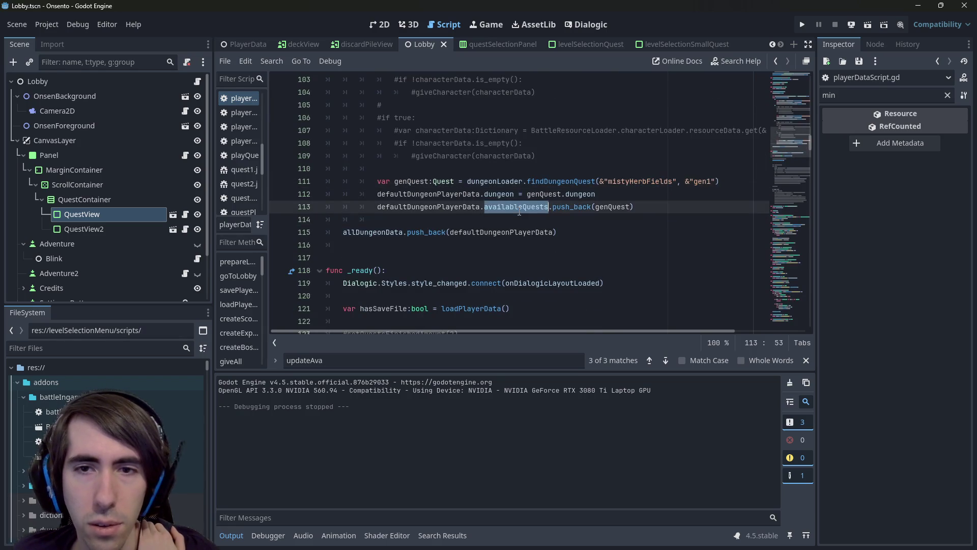
left_click(642, 209)
double_click(607, 206)
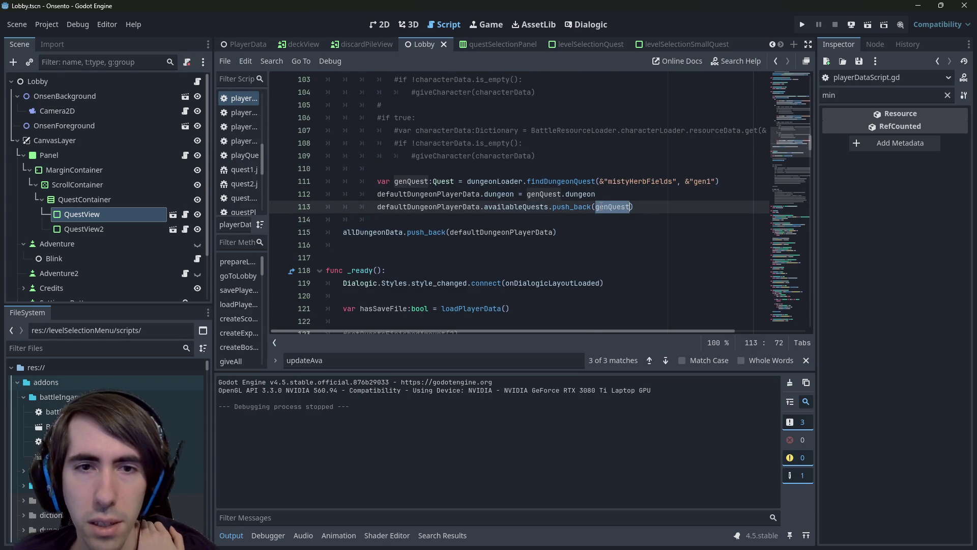
double_click(549, 195)
left_click(429, 183)
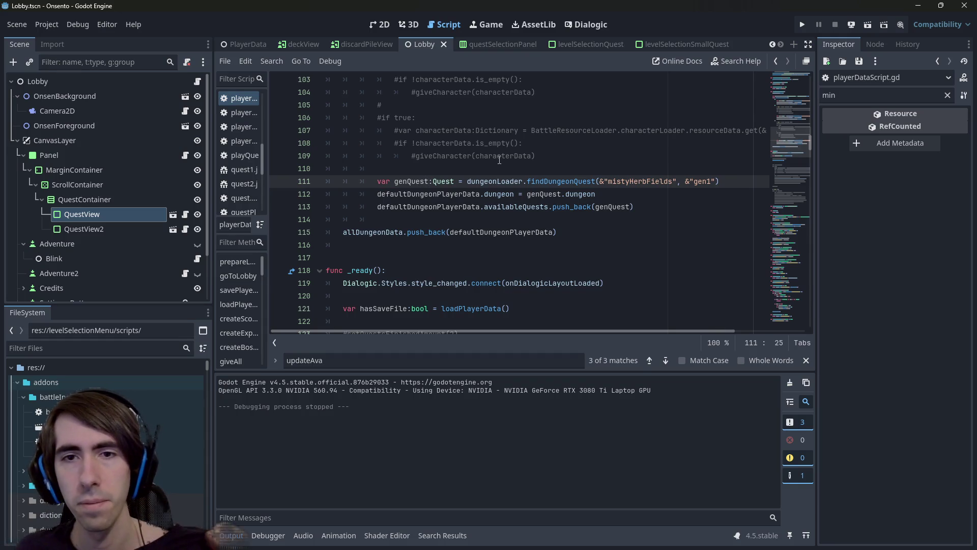
mouse_move(633, 207)
left_mouse_down()
mouse_move(259, 195)
mouse_move(234, 178)
left_mouse_up()
key("ctrl+c")
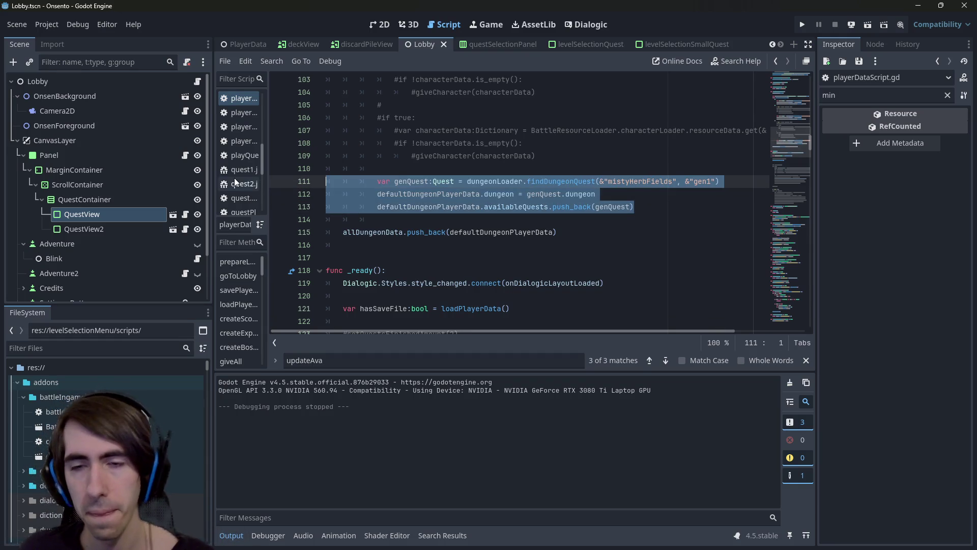
key("Left")
key("ctrl+shift+Return")
key("ctrl+v")
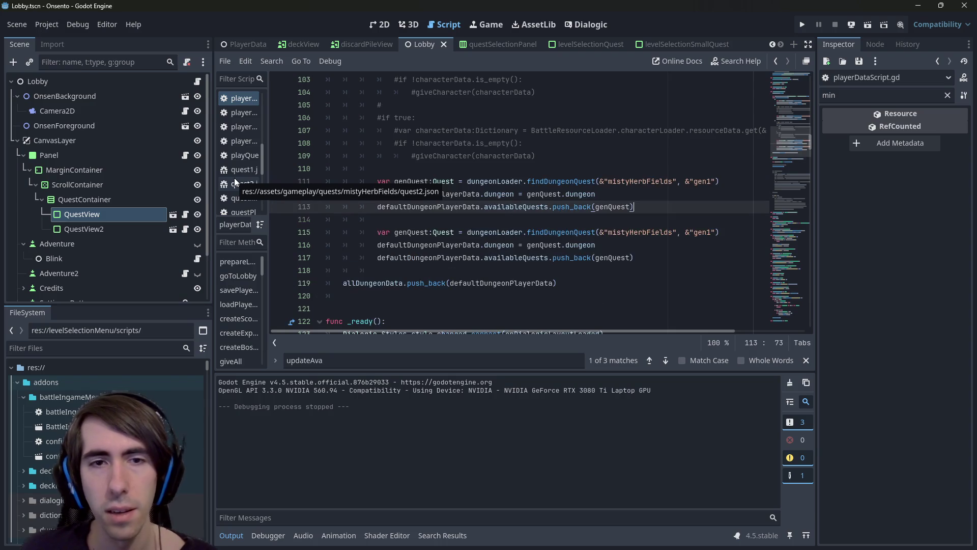
Step: Multi-caret rename genQuest in the copy to easyGenQuest
double_click(411, 181)
key("ctrl+d")
key("ctrl+d")
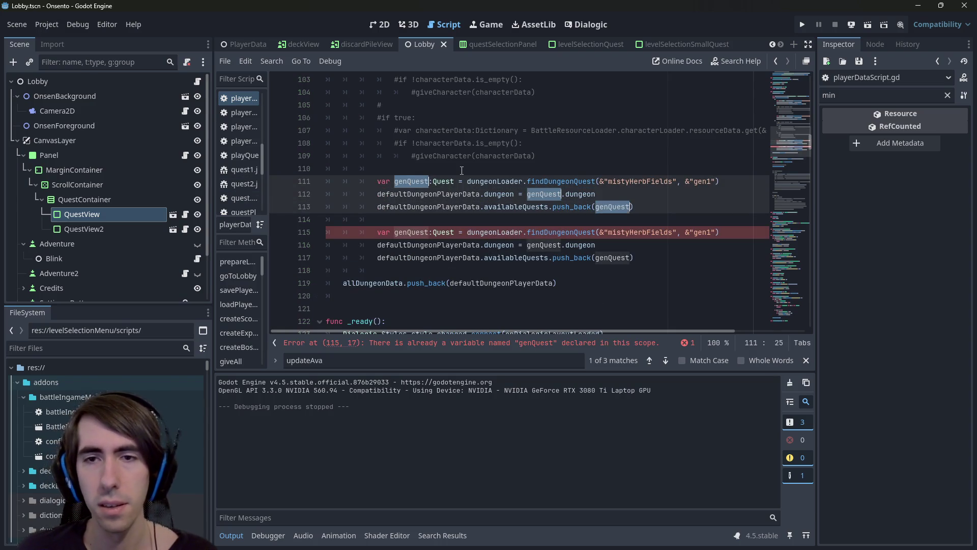
type("Easy")
key("BackSpace")
key("BackSpace")
key("BackSpace")
key("BackSpace")
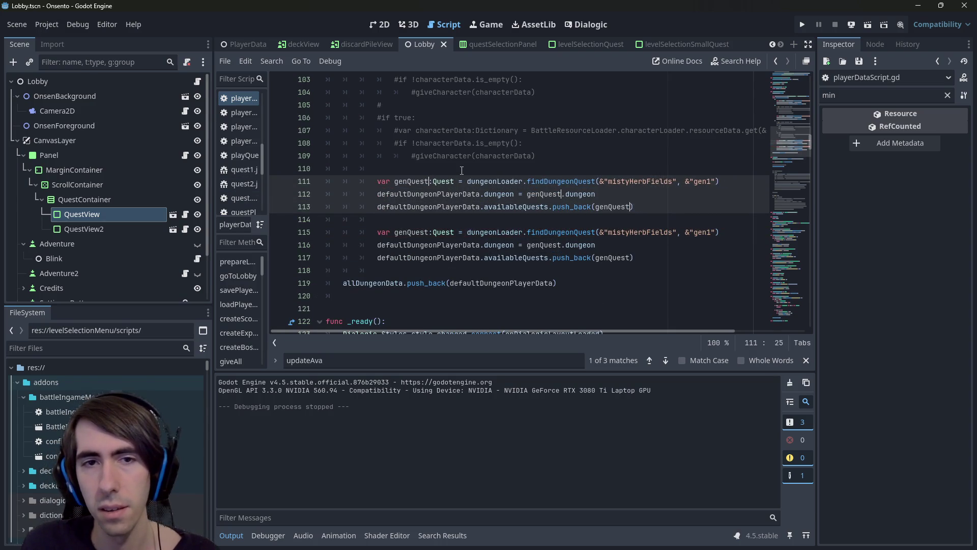
key("ctrl+Left")
type("easy")
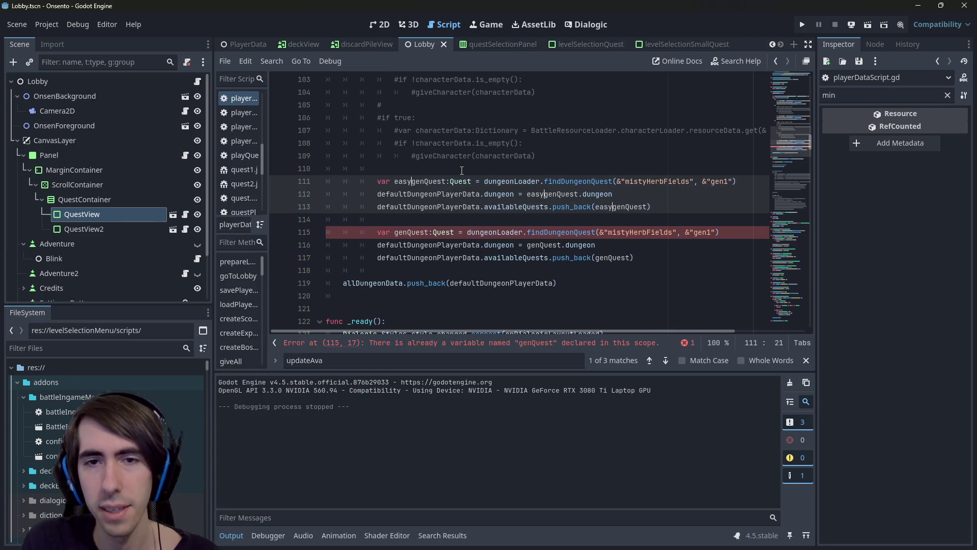
key("Delete")
type("G")
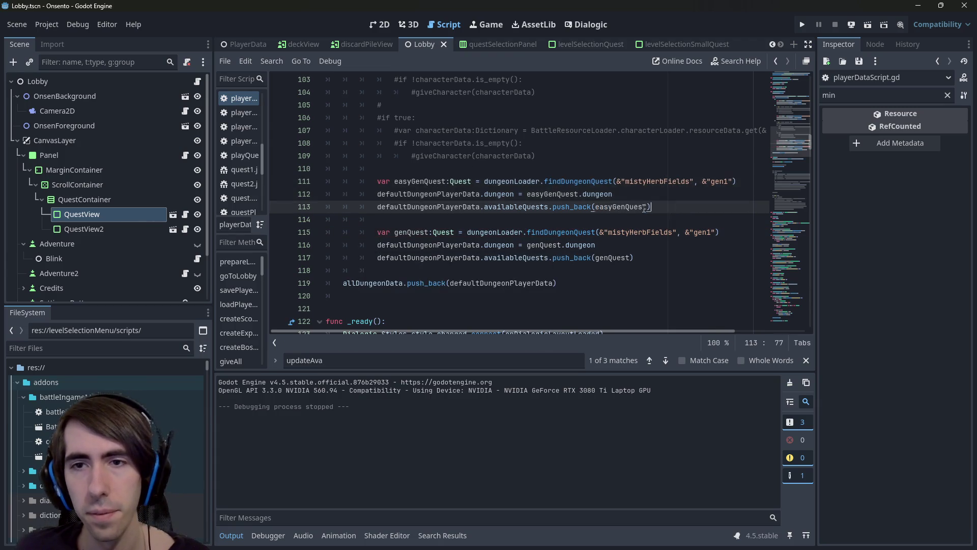
Step: Paste another copy of the block and rename its variables to mediumGenQuest
left_click_drag(651, 207, 328, 181)
left_click(675, 211)
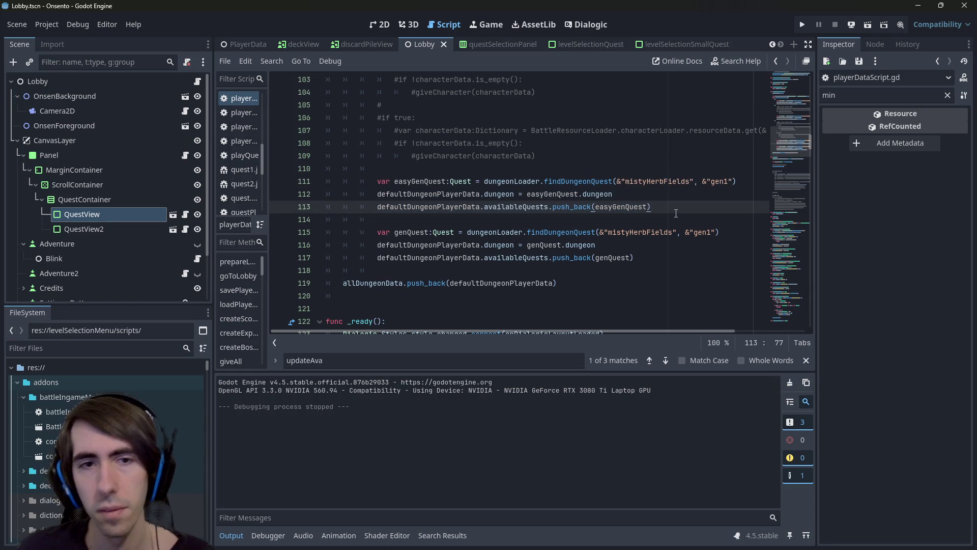
key("Return")
key("Return")
type("var easyGenQuest:Quest = dungeonLoader.findDungeonQuest(&\"mistyHerbFields\", &\"gen1\") \t\t\tdefaultDungeonPlayerData.dungeon = easyGenQuest.dungeon \t\t\tdefaultDungeonPlayerData.availableQuests.push_back(easyGenQuest)")
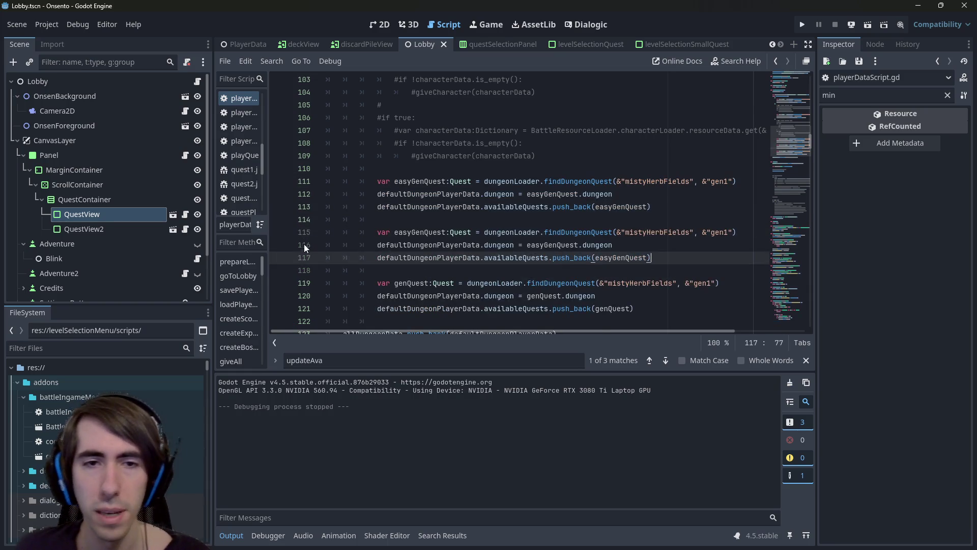
left_click_drag(394, 232, 413, 233)
key("ctrl+d")
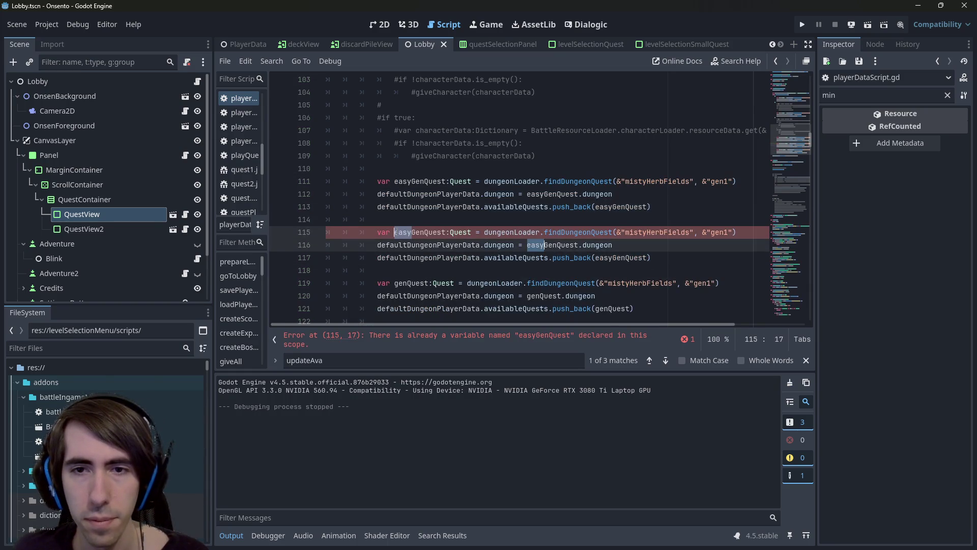
key("ctrl+d")
type("medium")
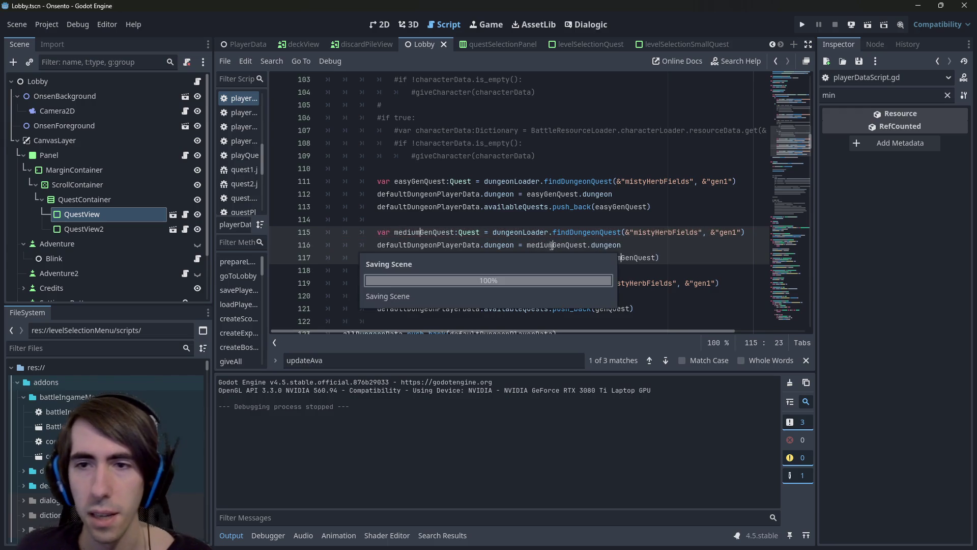
key("Escape")
Step: Paste a third copy renamed to hardGenQuest and delete the original genQuest block
left_click_drag(671, 257, 304, 232)
key("ctrl+c")
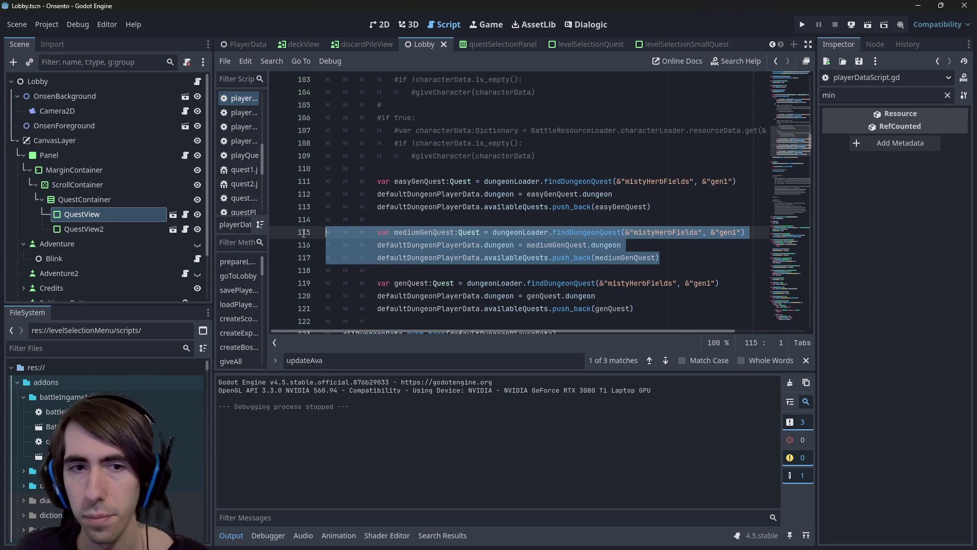
left_click(680, 270)
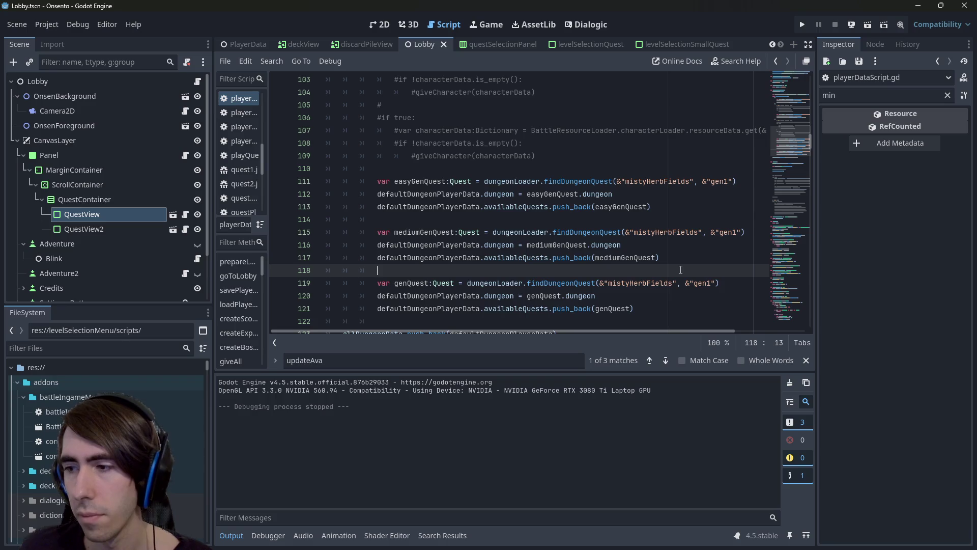
key("Return")
key("Return")
key("Up")
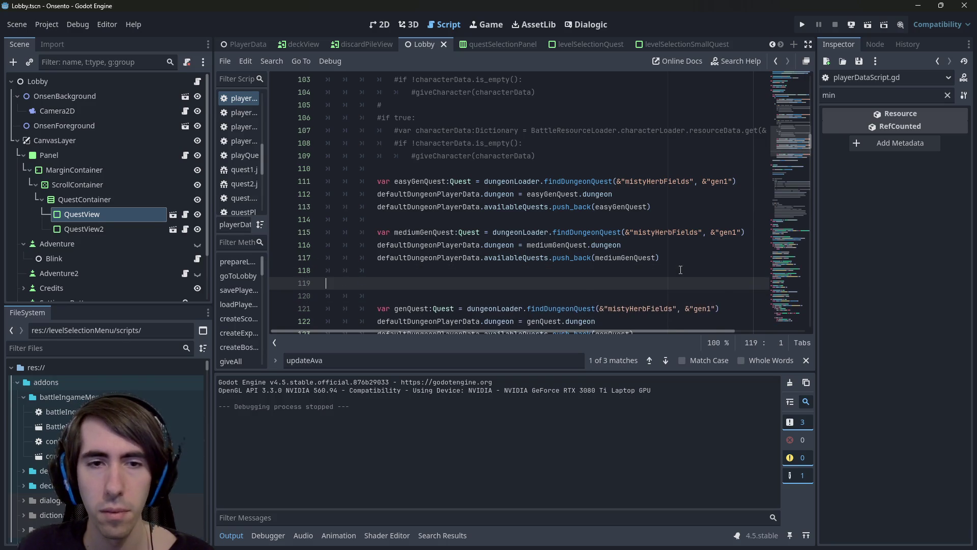
key("ctrl+v")
scroll(399, 215, "down", 2)
left_click_drag(423, 210, 399, 207)
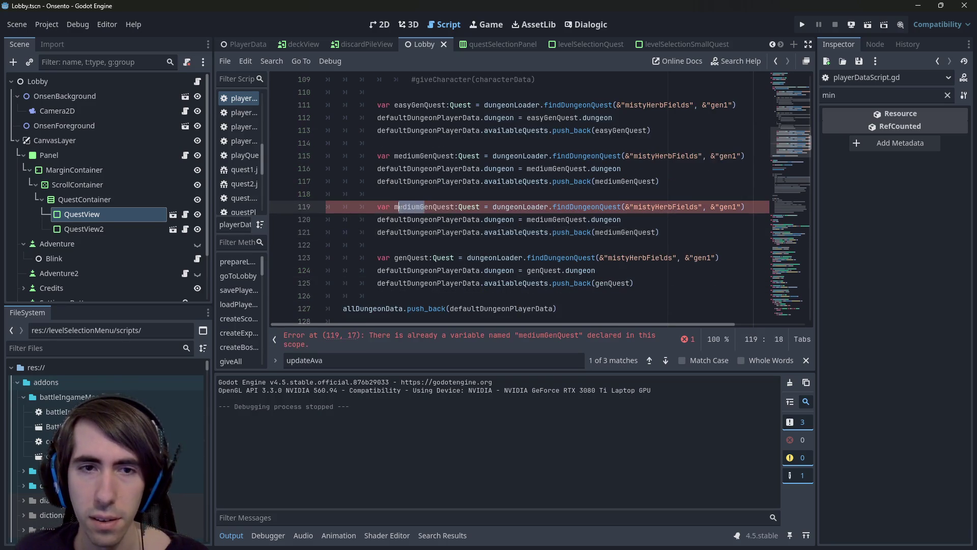
key("ctrl+d")
key("ctrl+d")
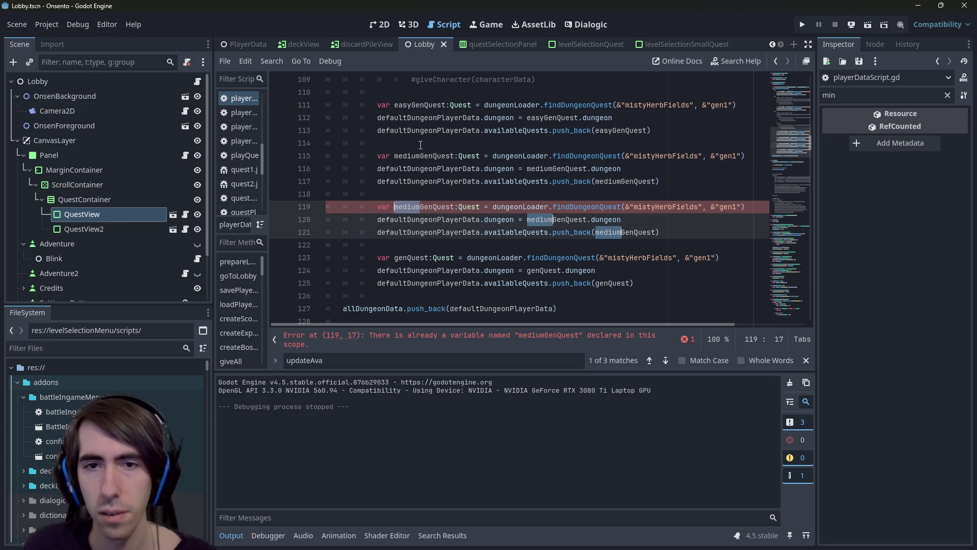
type("hard")
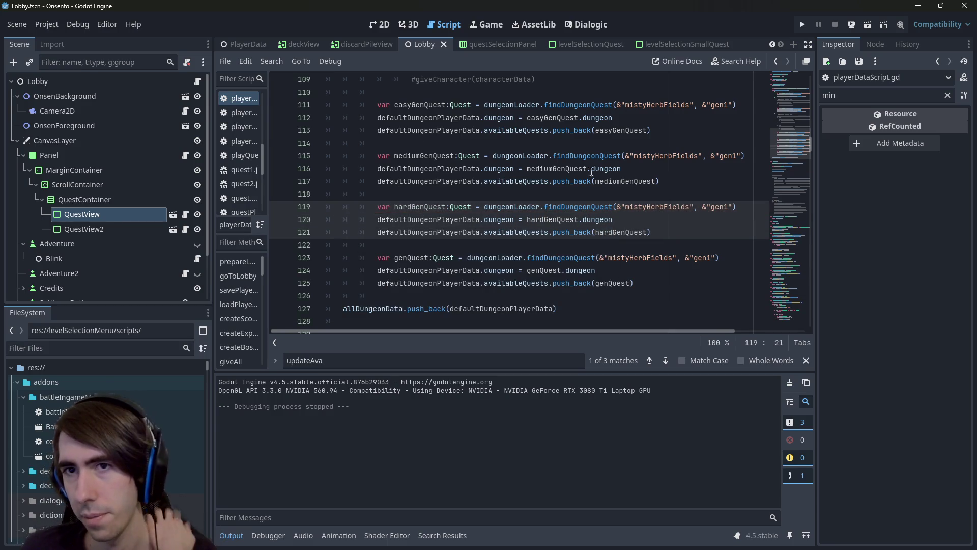
scroll(711, 148, "up", 1)
scroll(711, 149, "down", 1)
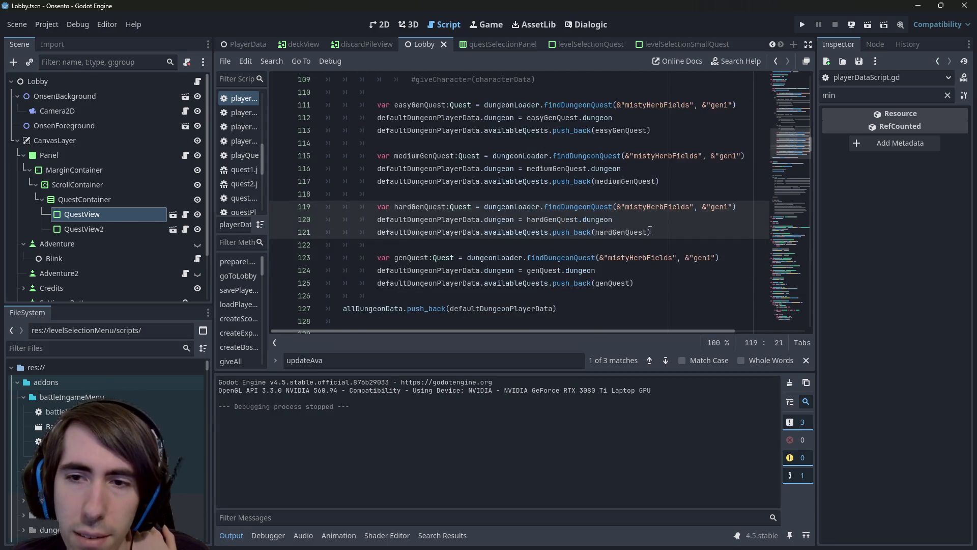
left_click_drag(637, 282, 260, 242)
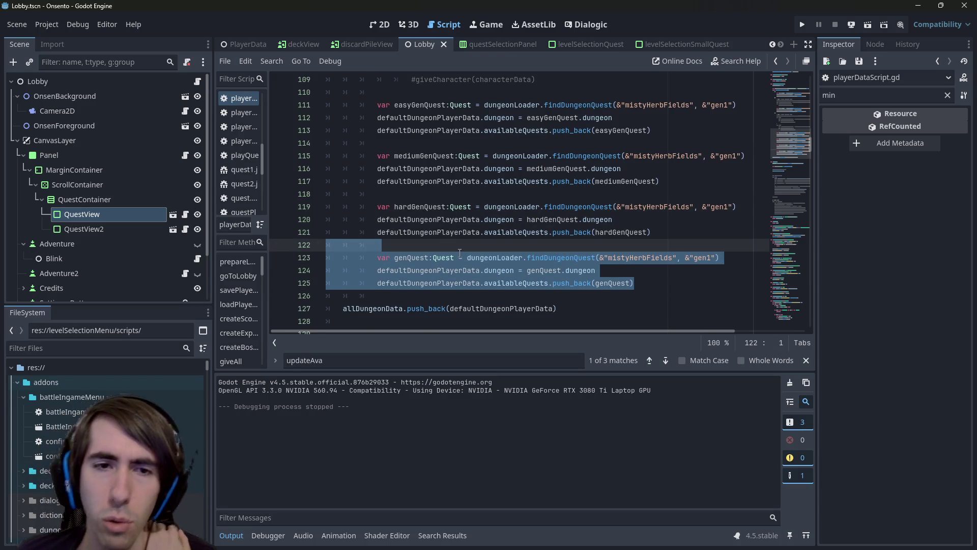
key("BackSpace")
key("BackSpace")
scroll(460, 252, "up", 1)
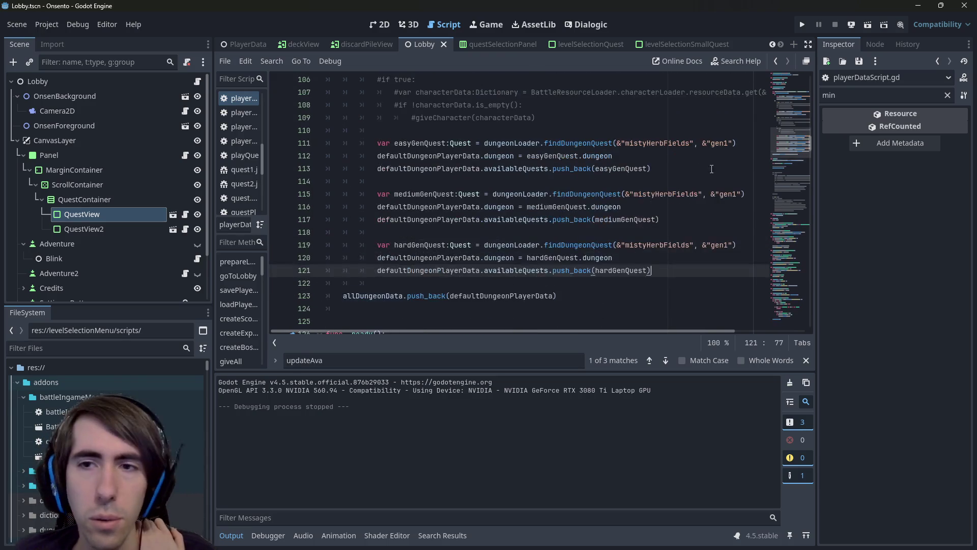
left_click(54, 347)
type("gen1")
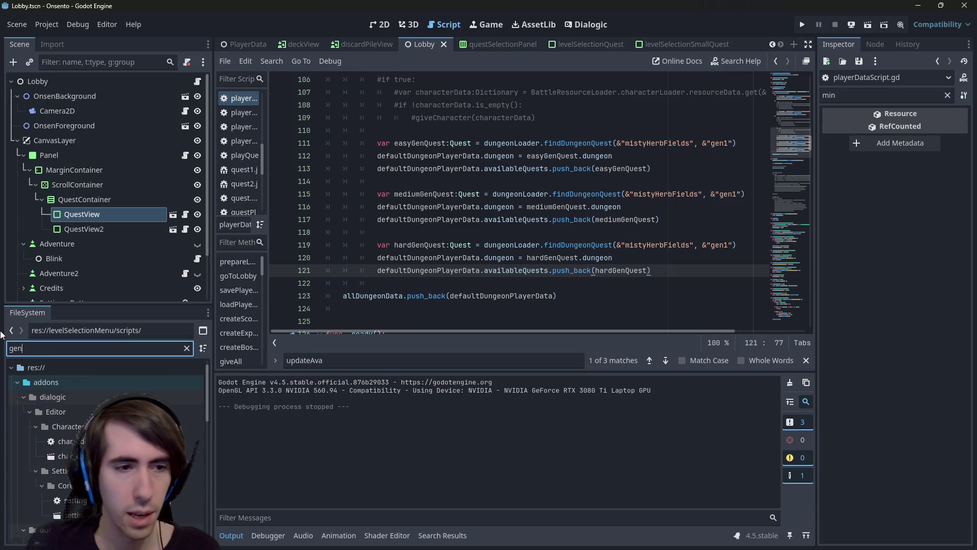
Step: Duplicate gen1.json in mistyHerbFields as easyShortGenQuest.json
double_click(91, 455)
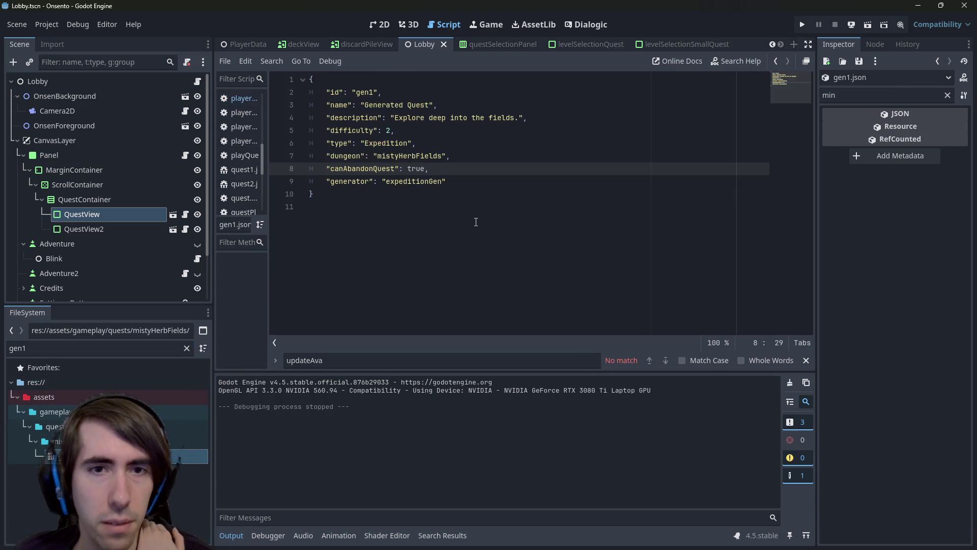
left_click(187, 347)
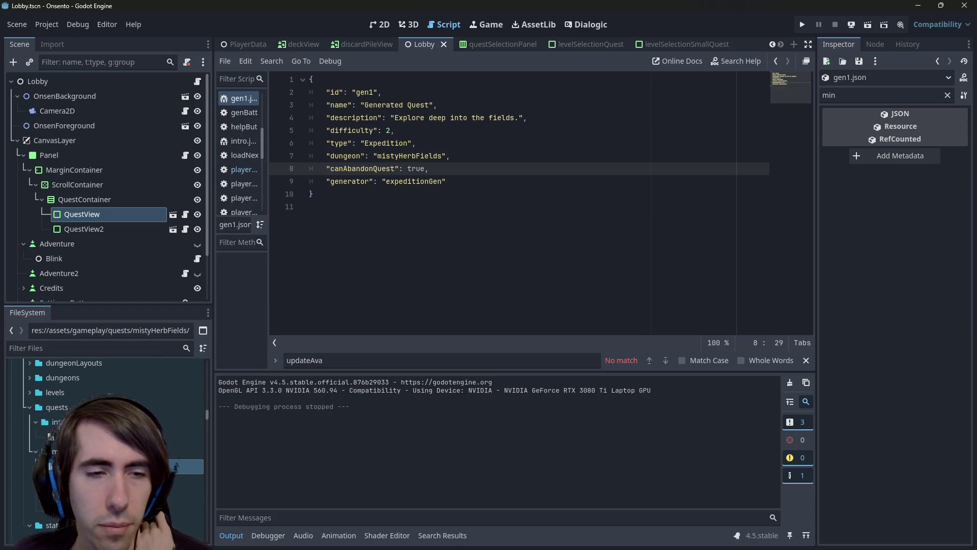
left_click(183, 466)
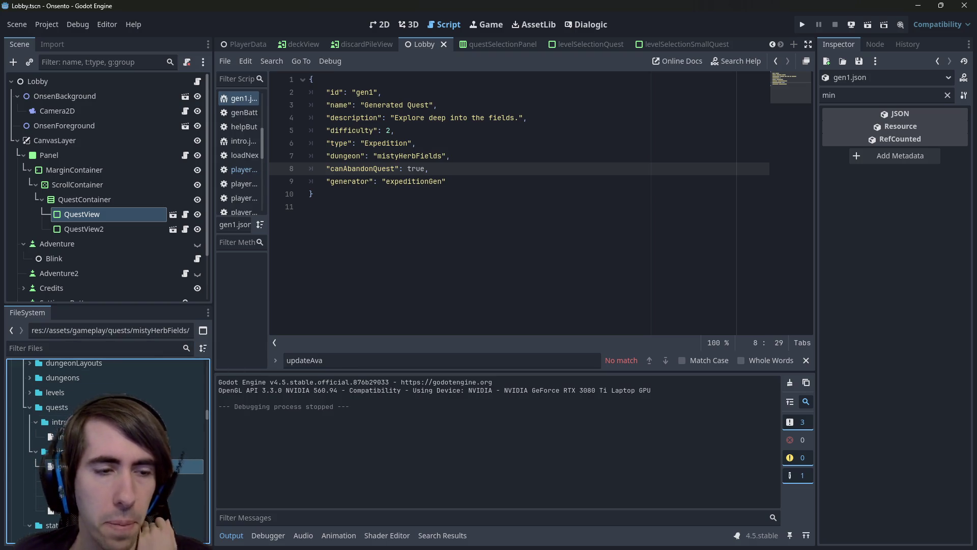
key("ctrl+d")
type("easy")
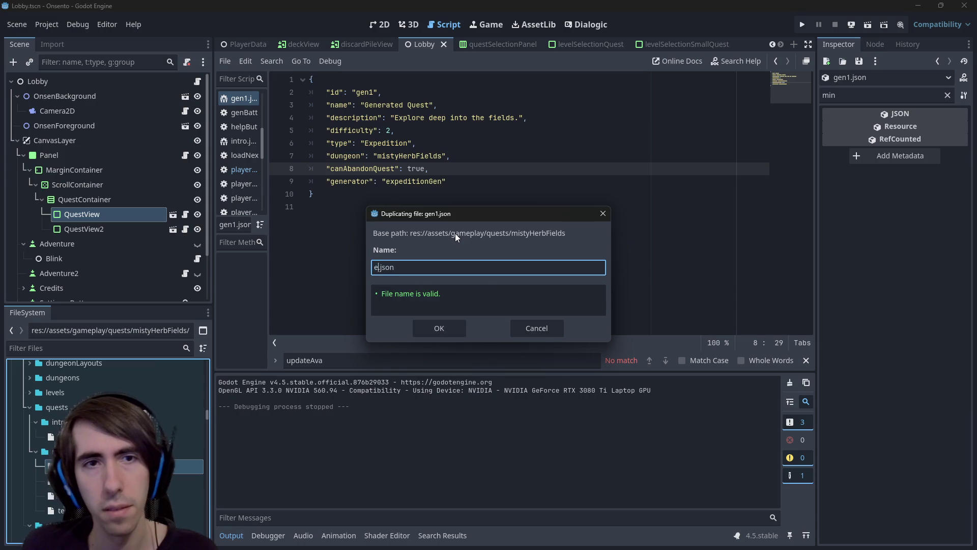
type("Gen1")
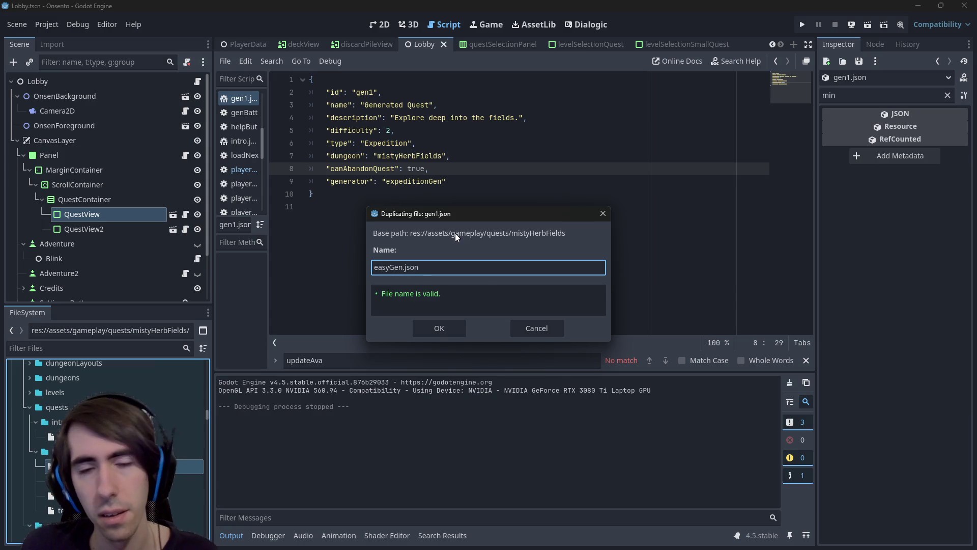
key("BackSpace")
type("erated")
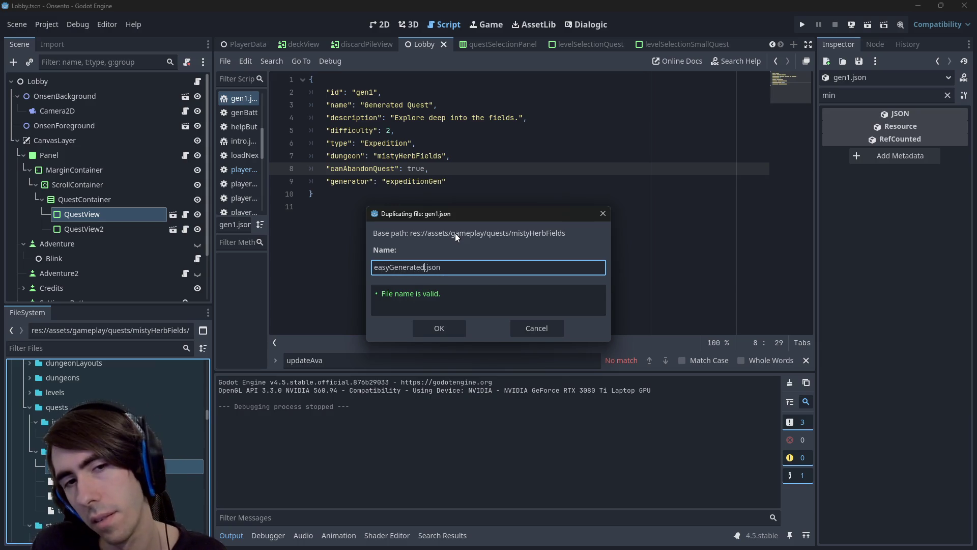
key("ctrl+BackSpace")
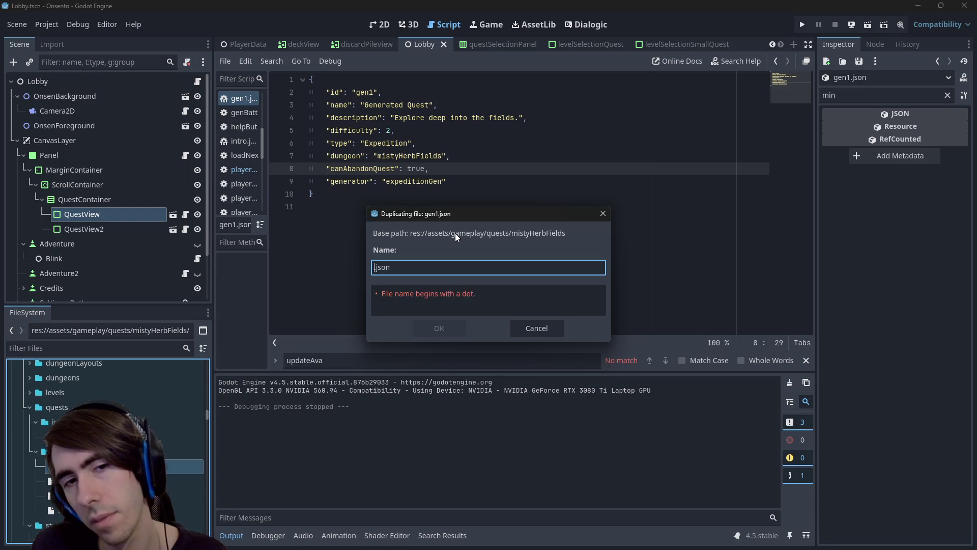
type("Short")
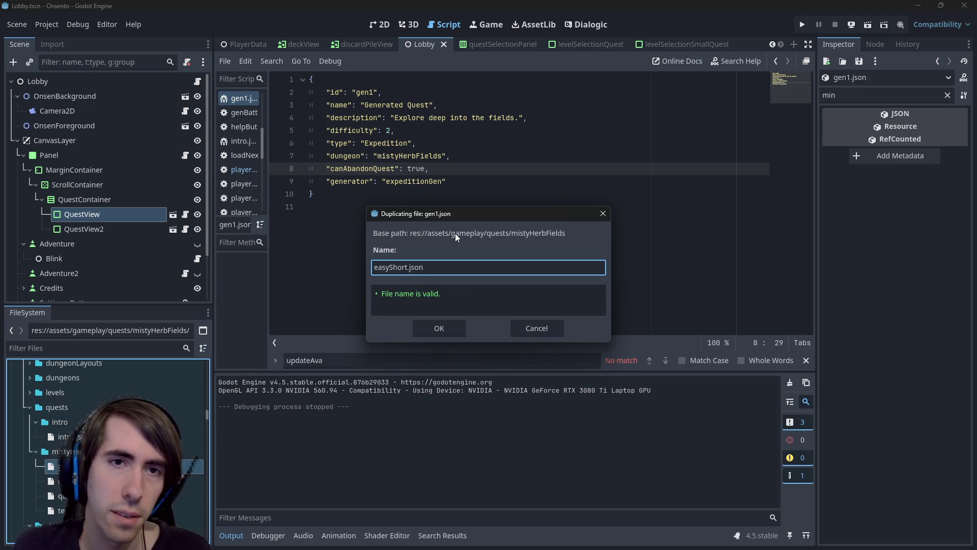
type("GenQuest")
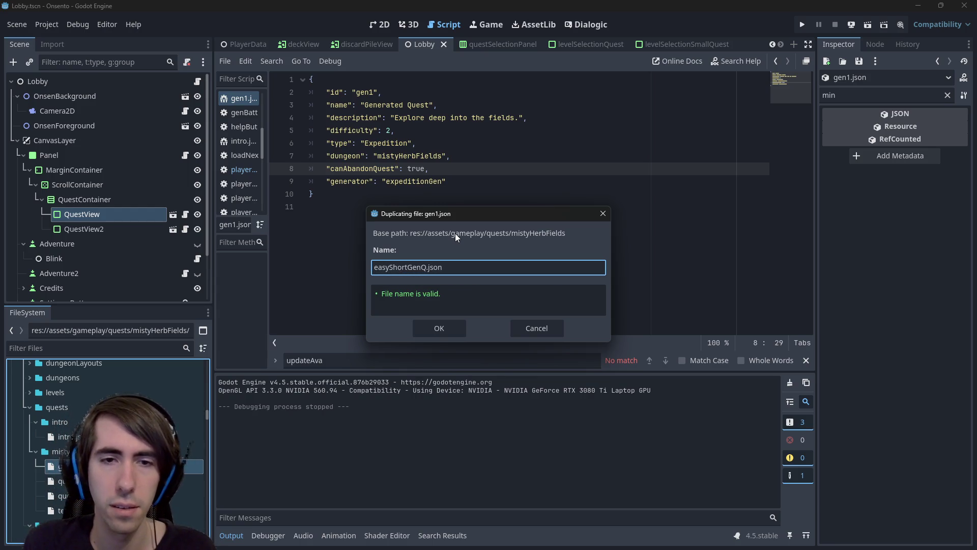
key("Return")
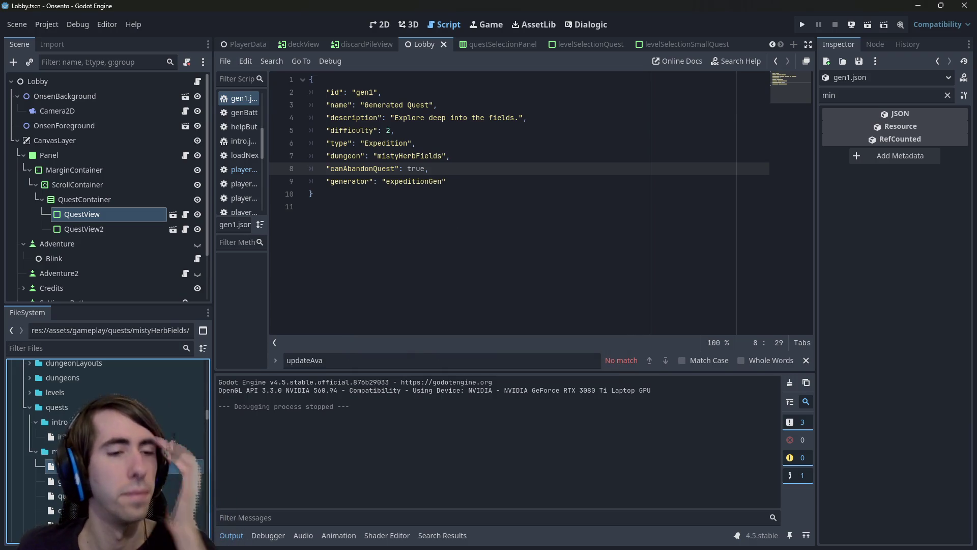
scroll(117, 413, "down", 2)
Step: Duplicate easyShortGenQuest.json as mediumShortGenQuest.json
left_click(117, 397)
key("ctrl+d")
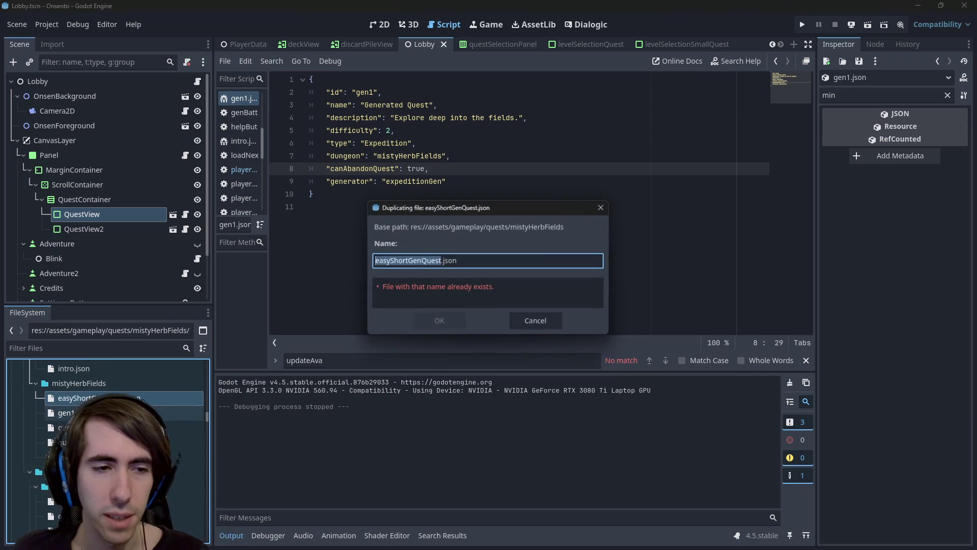
key("Left")
key("Right")
key("Right")
key("BackSpace")
key("BackSpace")
key("Delete")
key("Delete")
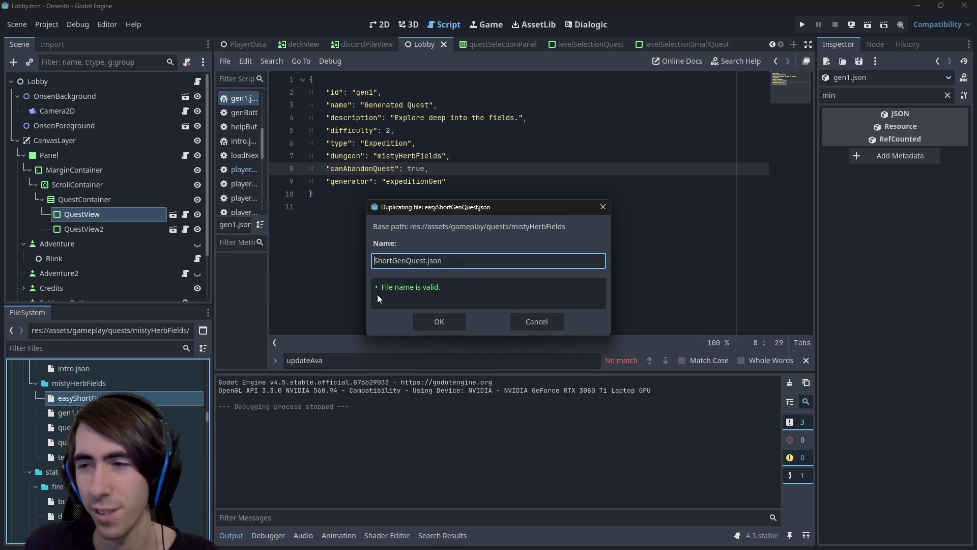
type("medium")
key("Return")
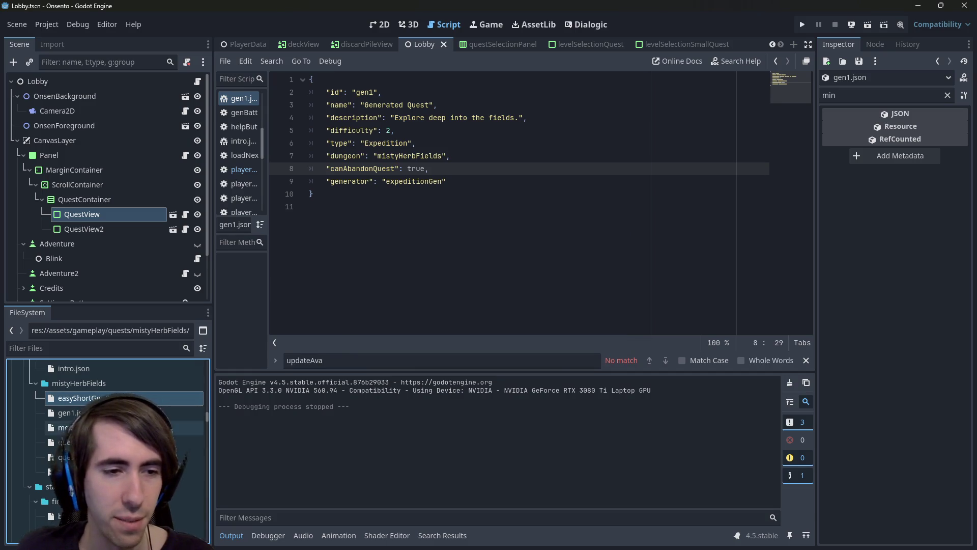
Step: Duplicate the medium file as hardShortGenQuest.json
key("ctrl+d")
key("Left")
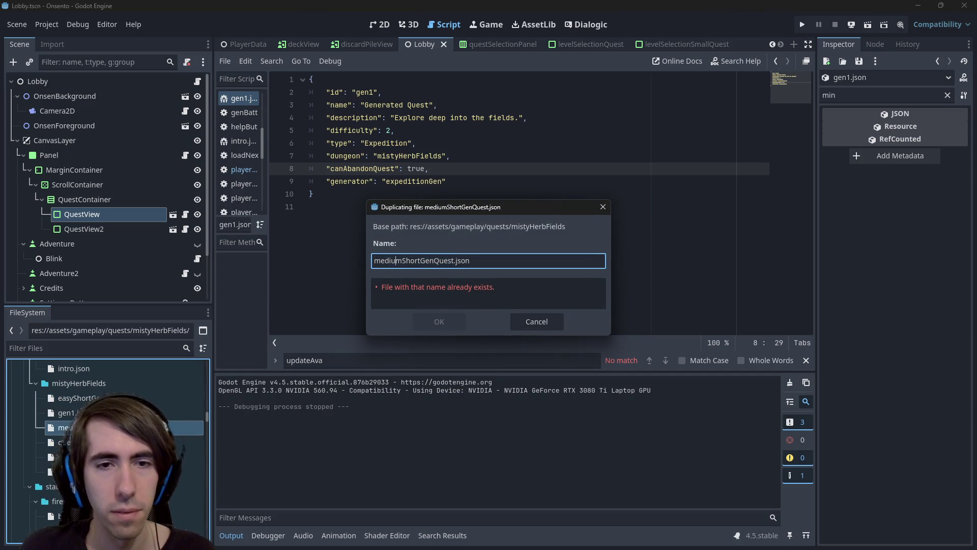
key("Delete")
key("Delete")
key("Delete")
type("h")
key("Return")
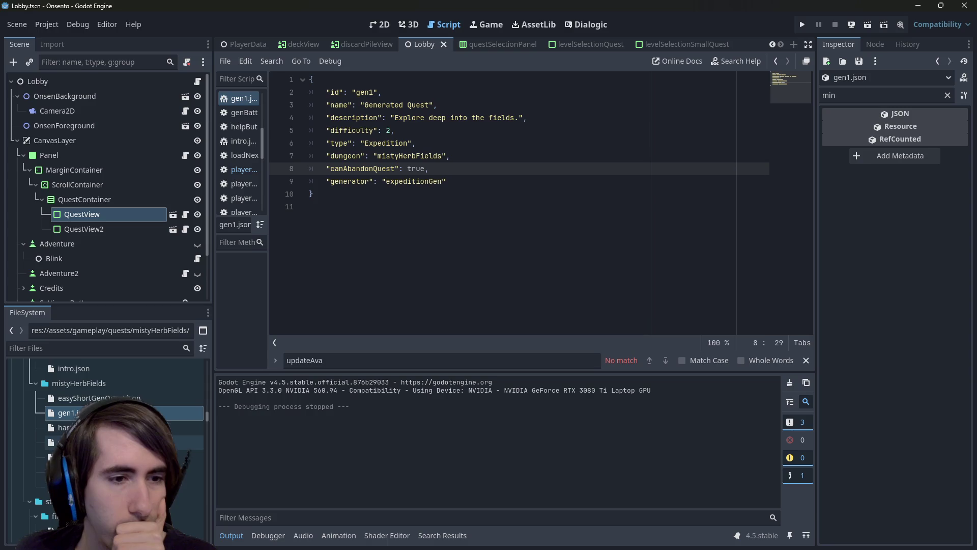
Step: Open easyShortGenQuest.json and copy its file name
double_click(105, 396)
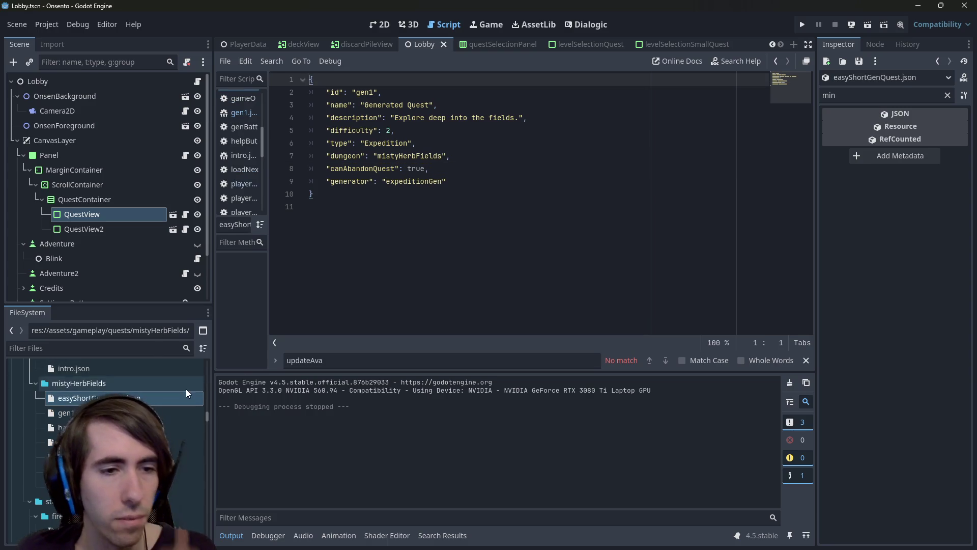
key("F2")
key("ctrl+c")
key("Escape")
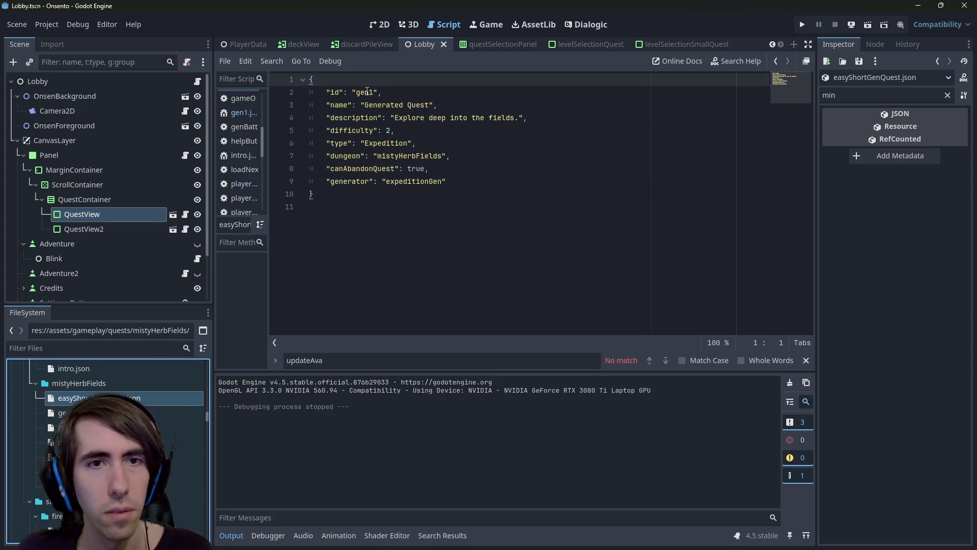
Step: Paste file names into the easy file's id, leaving it as hardShortGenQuest, and save
double_click(368, 91)
key("ctrl+v")
left_click(175, 428)
key("F2")
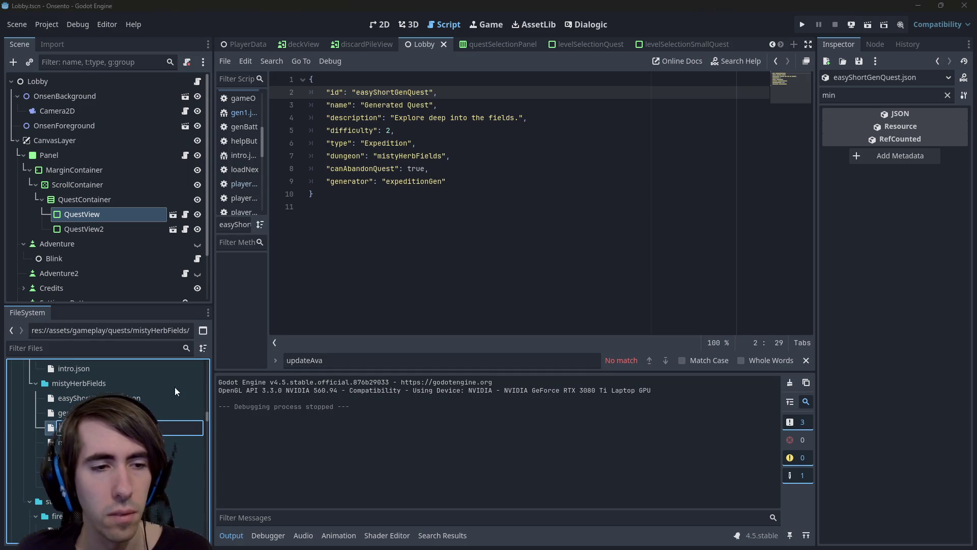
key("ctrl+c")
key("Escape")
double_click(381, 91)
key("ctrl+v")
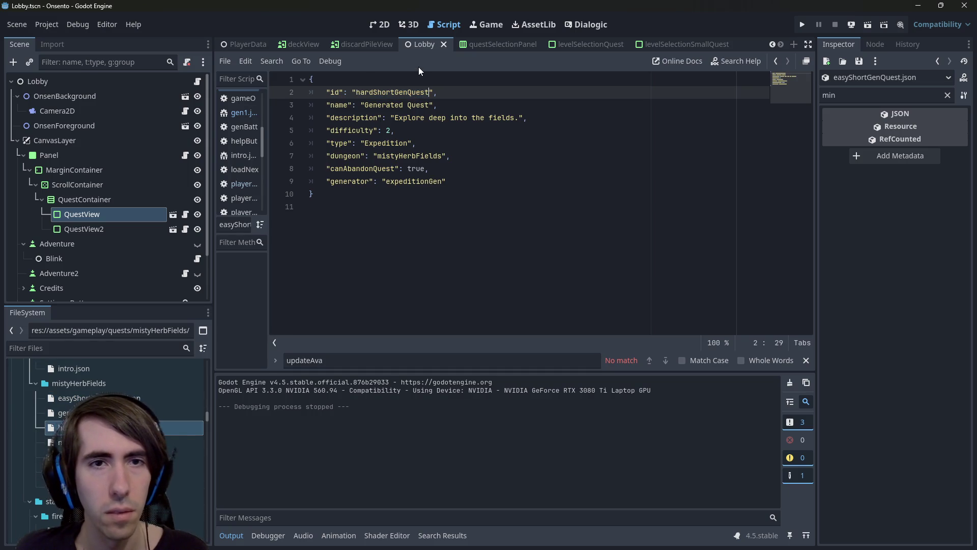
key("ctrl+s")
Step: Set mediumShortGenQuest.json's id to mediumShortGenQuest, then return to the Lobby 2D scene
left_click(175, 442)
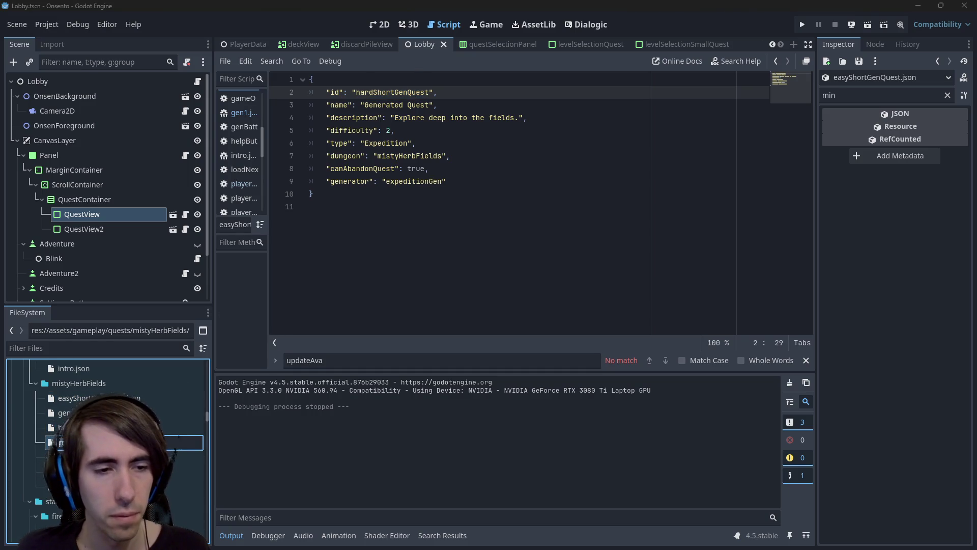
double_click(175, 441)
double_click(356, 93)
key("ctrl+v")
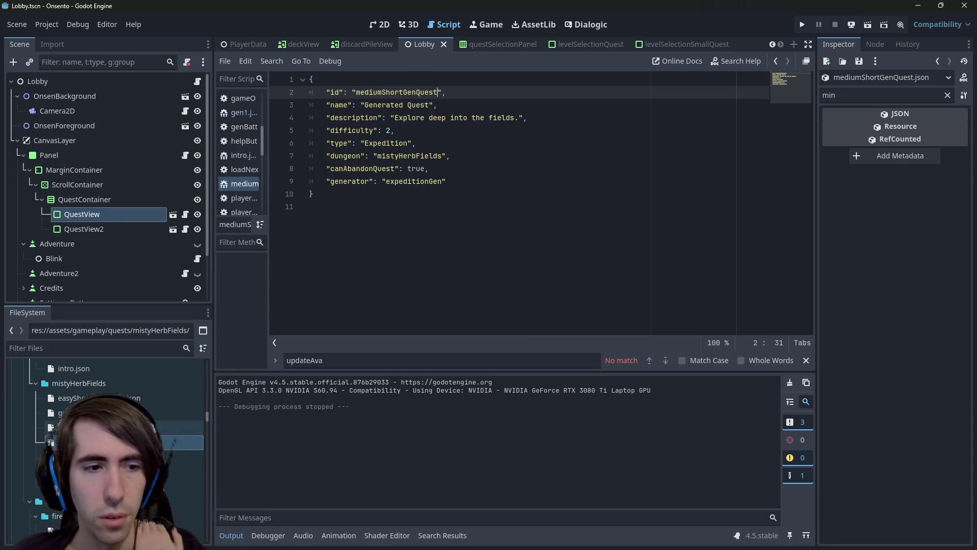
double_click(115, 398)
double_click(419, 105)
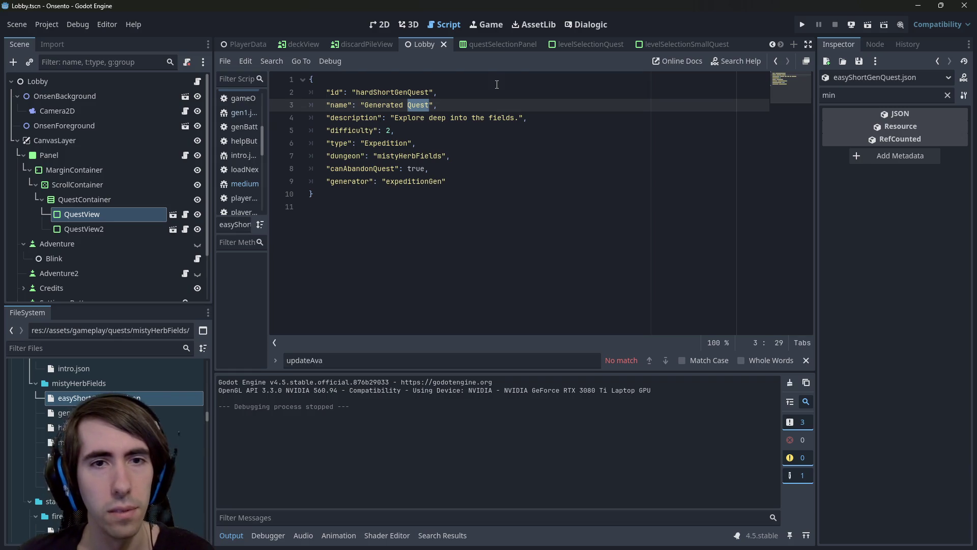
left_click(379, 23)
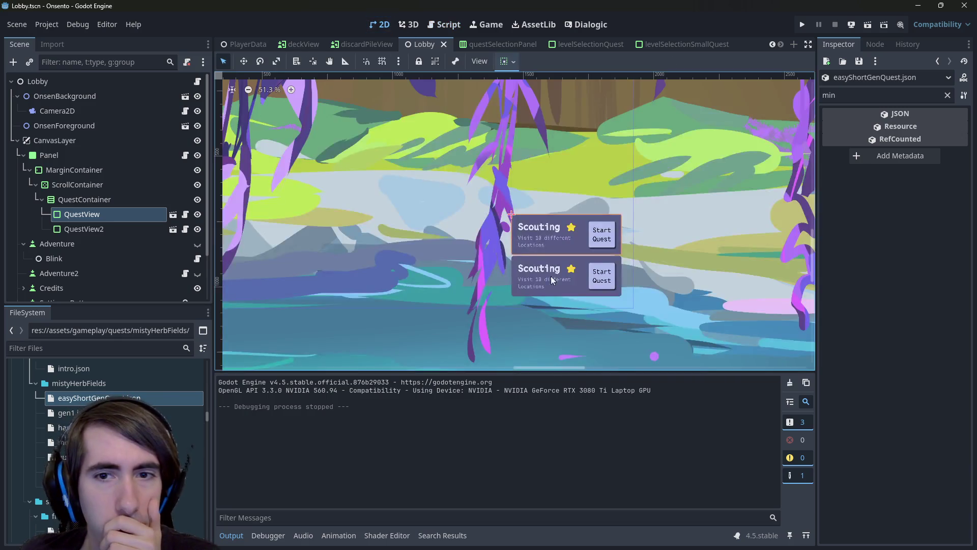
Step: Open hardShortGenQuest.json in the Script workspace
left_click(446, 23)
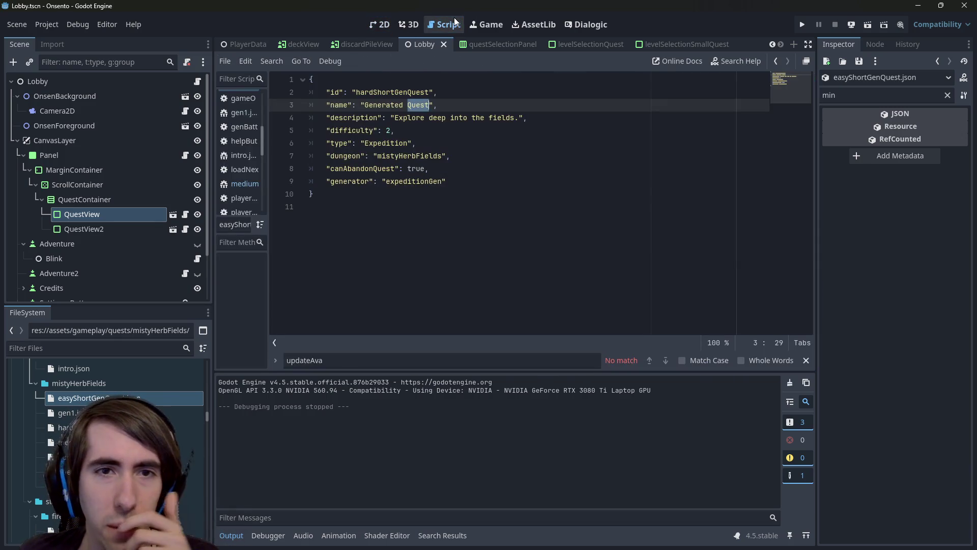
double_click(65, 427)
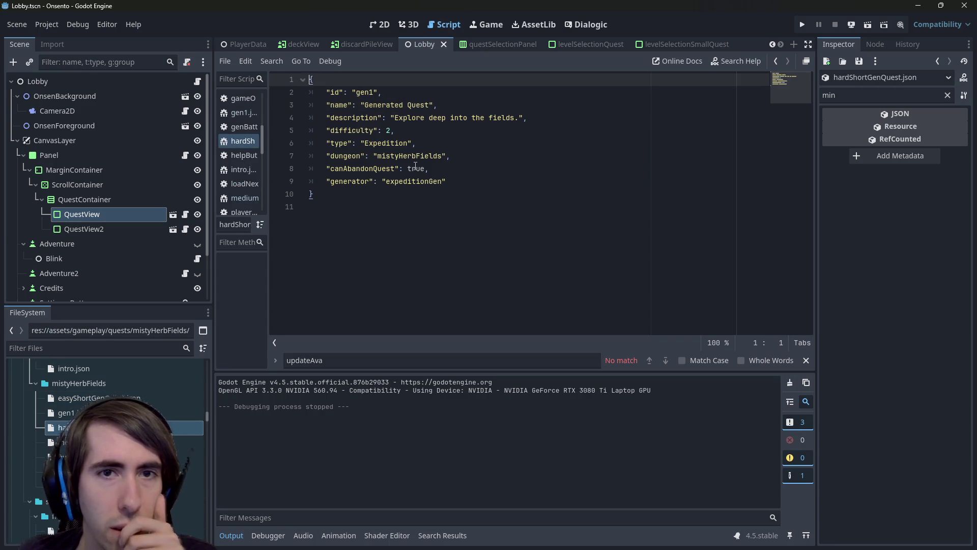
left_click(372, 25)
left_click(446, 20)
left_click(426, 146)
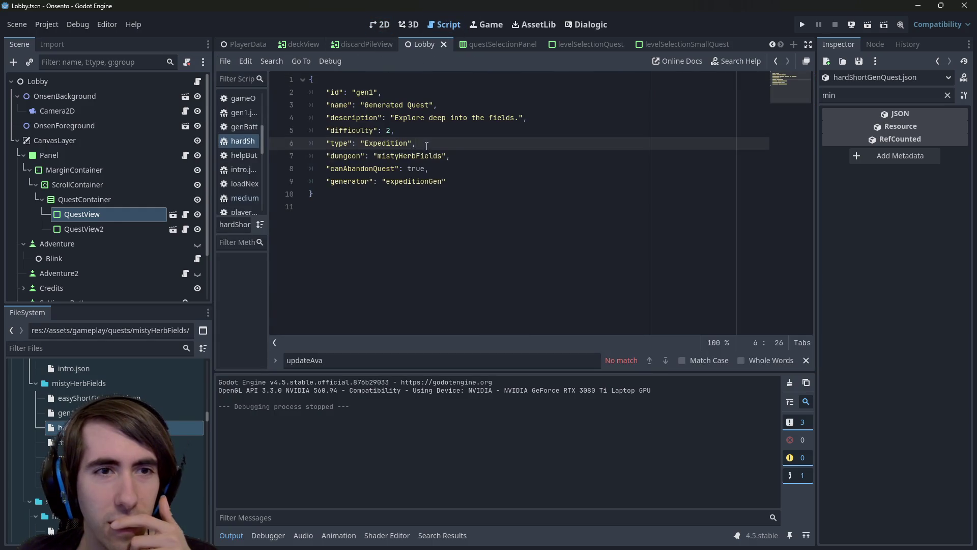
Step: Widen the open-scripts list and bring up questView.gd
left_click_drag(267, 175, 339, 176)
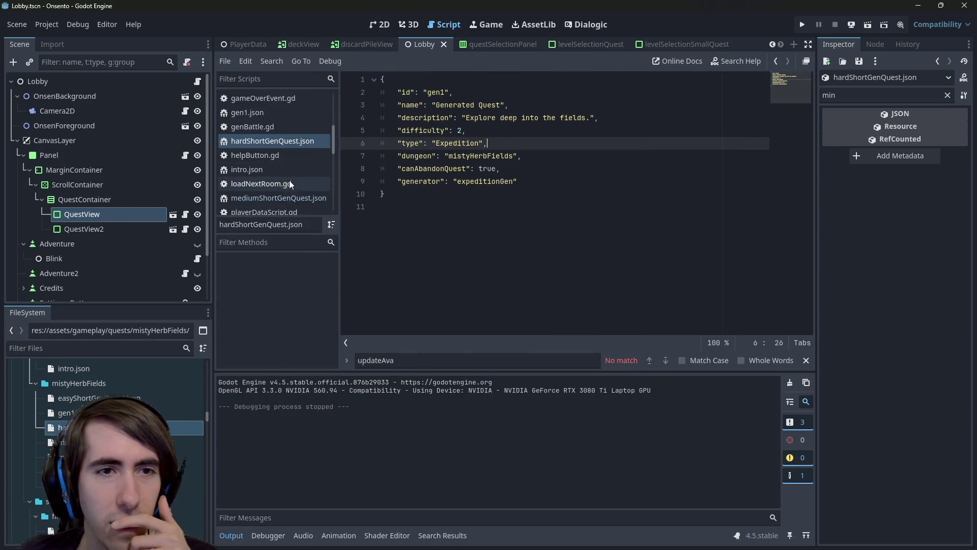
right_click(280, 135)
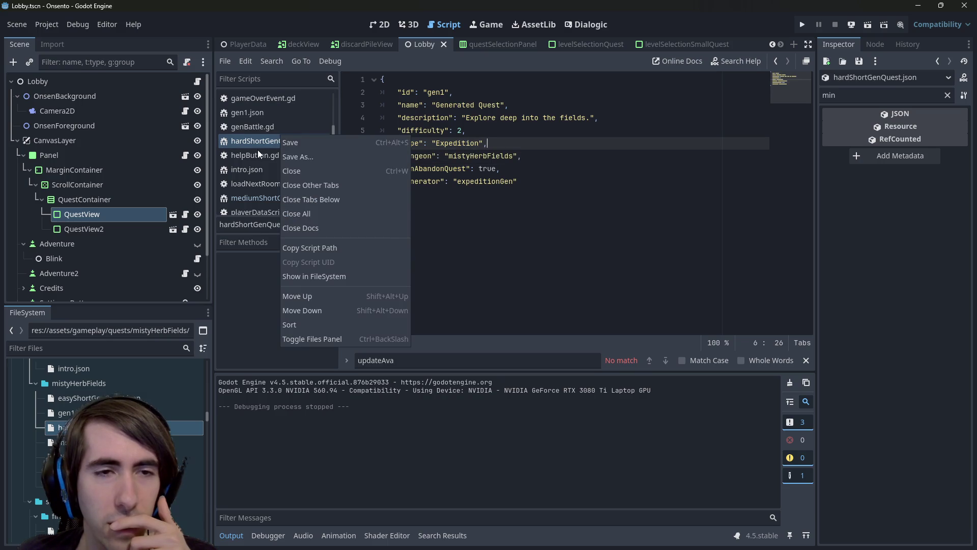
left_click(260, 152)
scroll(270, 160, "down", 4)
scroll(270, 159, "down", 3)
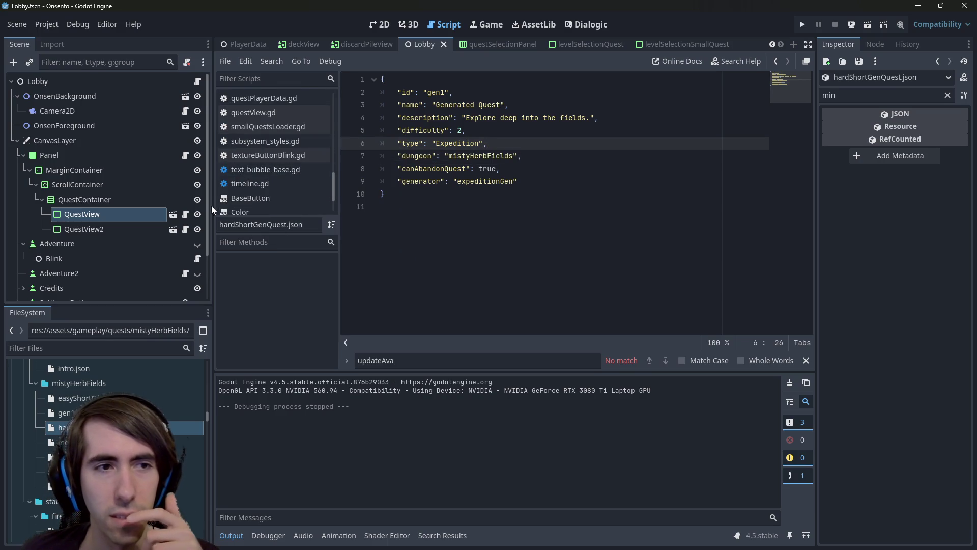
left_click(185, 214)
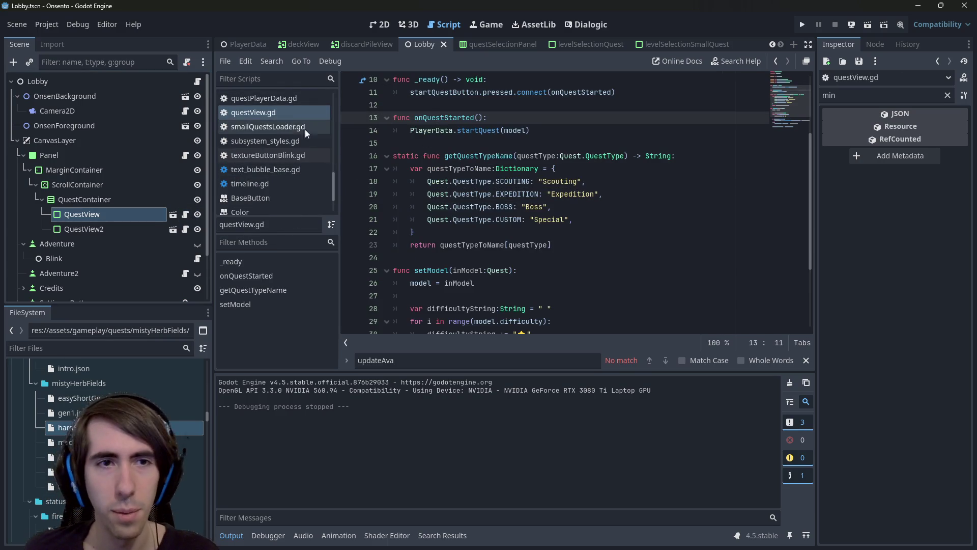
right_click(289, 109)
left_click(146, 177)
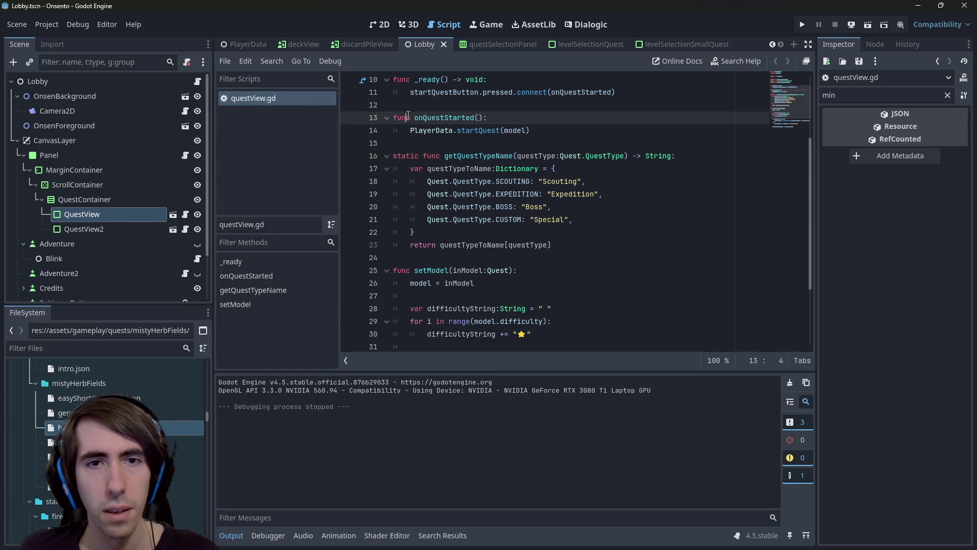
Step: Quick-open playerDataScript.gd, closing the other scripts
key("shift+alt+o")
type("playe")
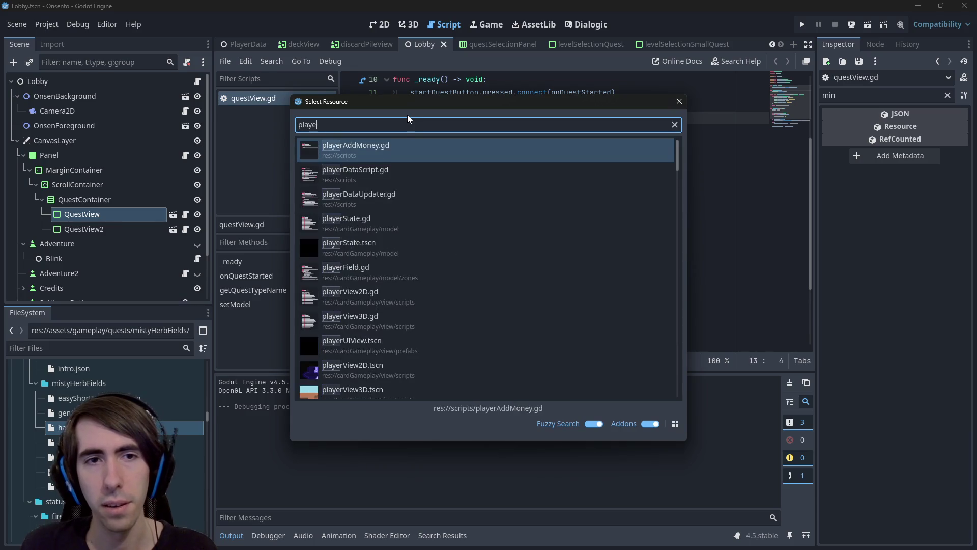
type("data")
key("Down")
key("Return")
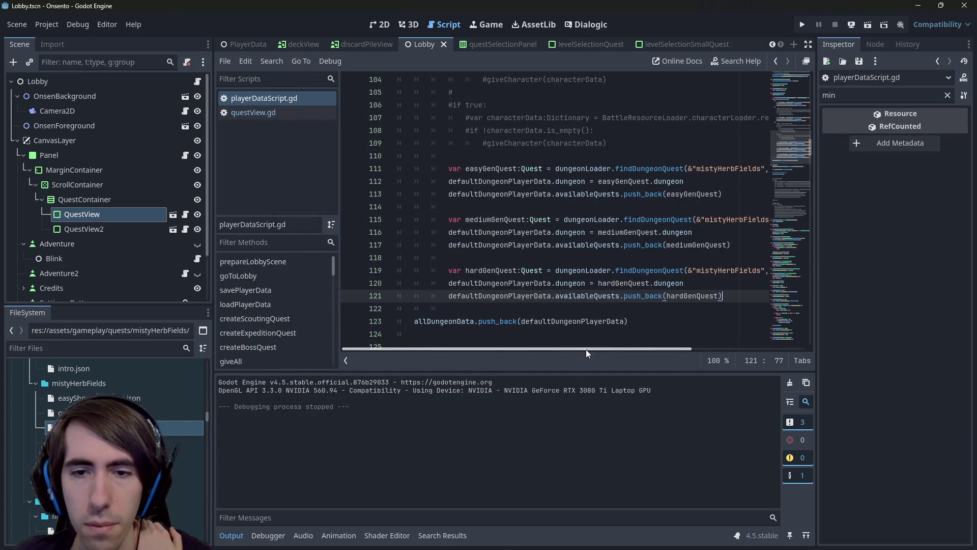
mouse_move(585, 350)
left_mouse_down()
mouse_move(682, 350)
mouse_move(608, 337)
left_mouse_up()
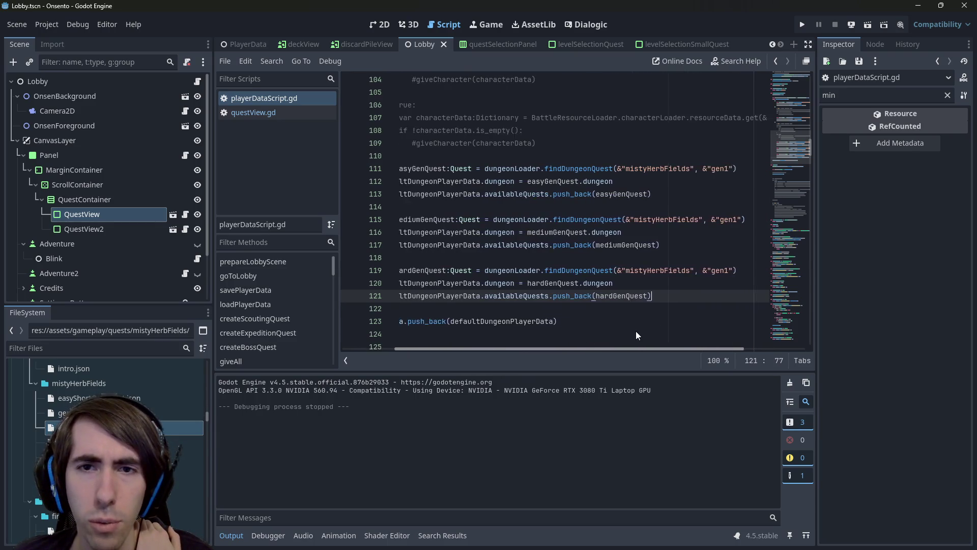
left_click_drag(609, 337, 661, 334)
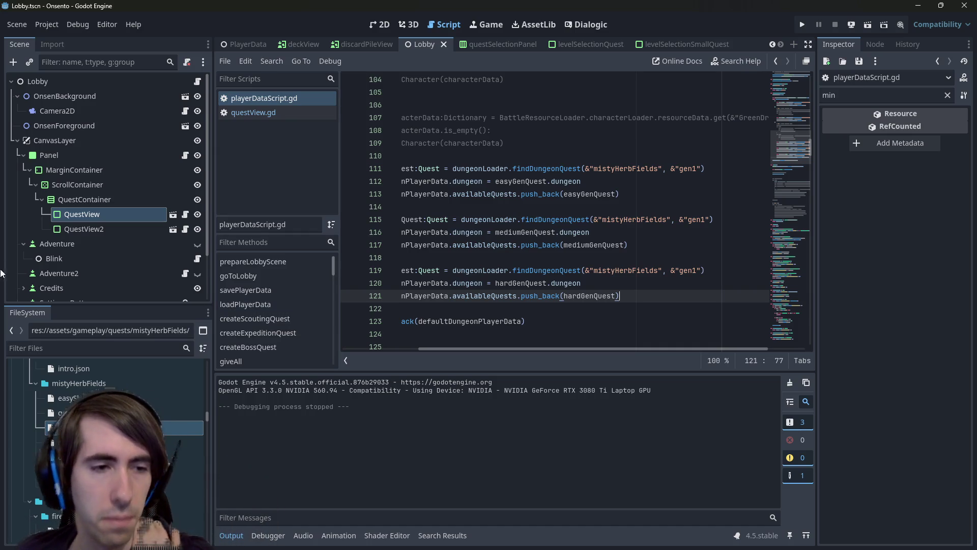
Step: Replace the easy quest lookup's gen1 id with easyShortGenQuest
left_click(158, 393)
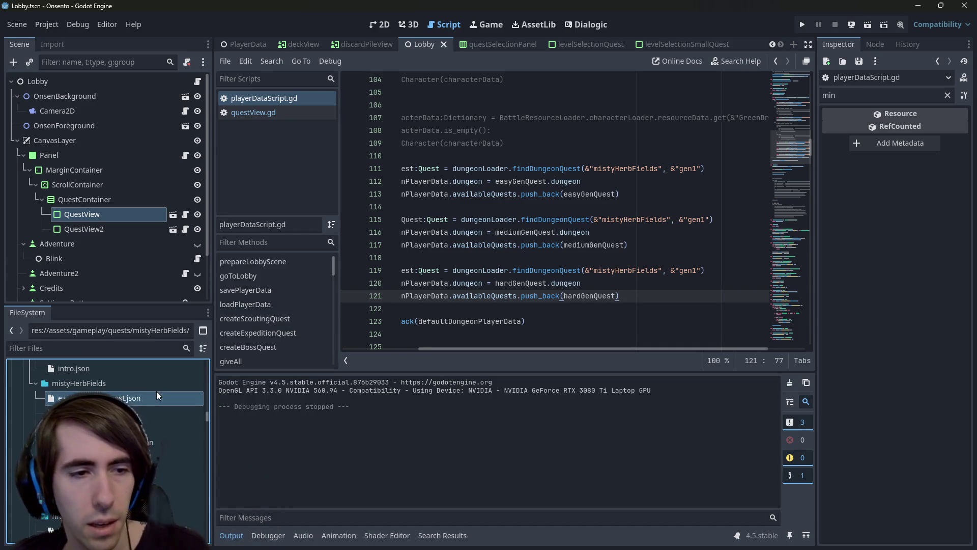
key("F2")
double_click(689, 168)
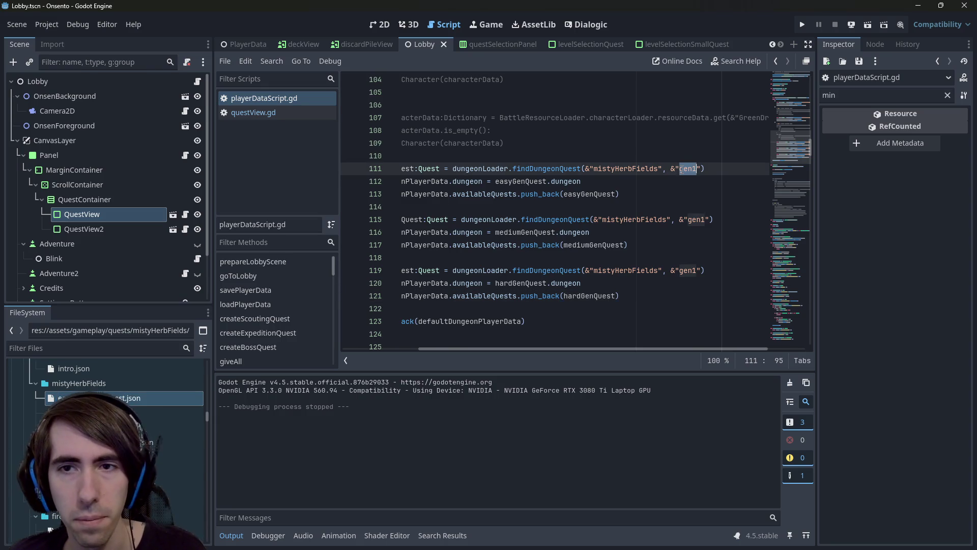
key("ctrl+v")
Step: Widen the code area and insert blank lines above the easy quest lookup
left_click(153, 441)
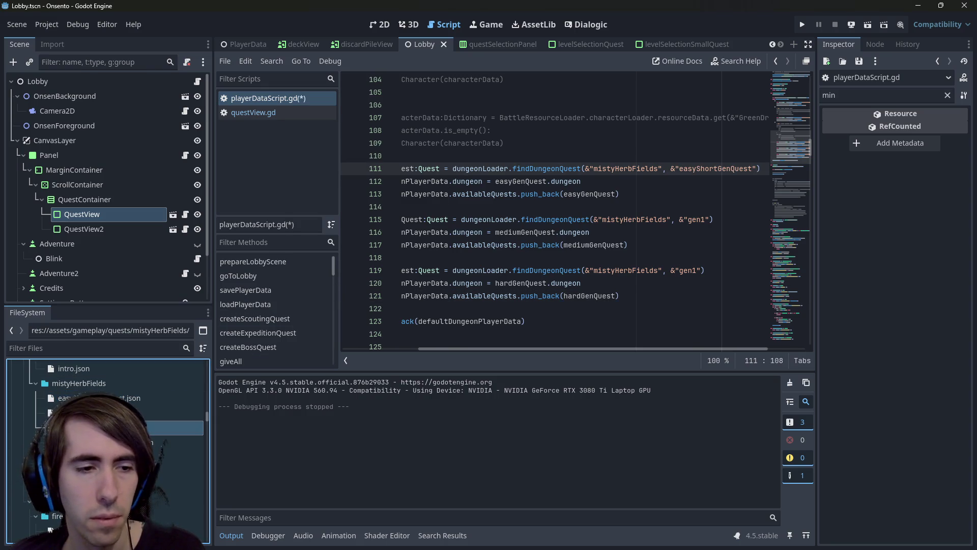
key("F2")
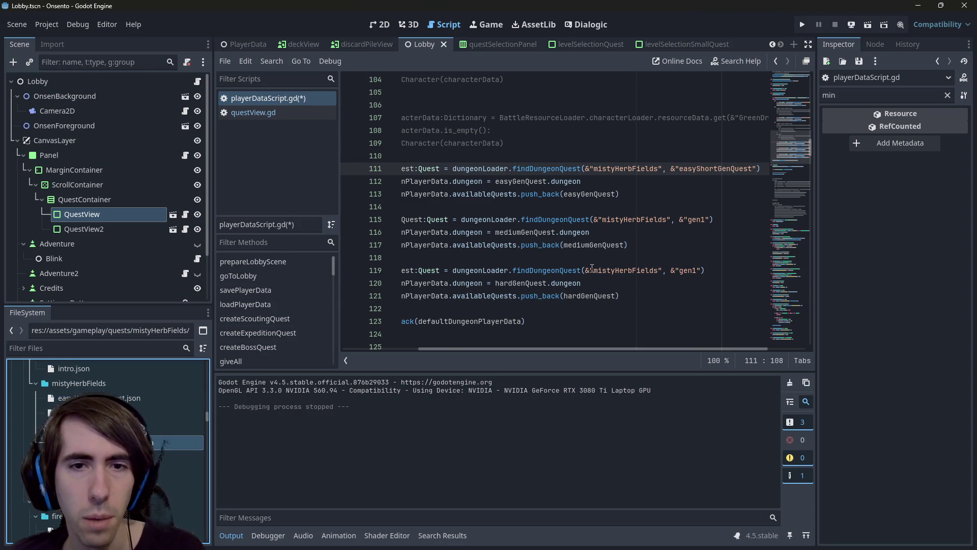
triple_click(639, 245)
double_click(497, 245)
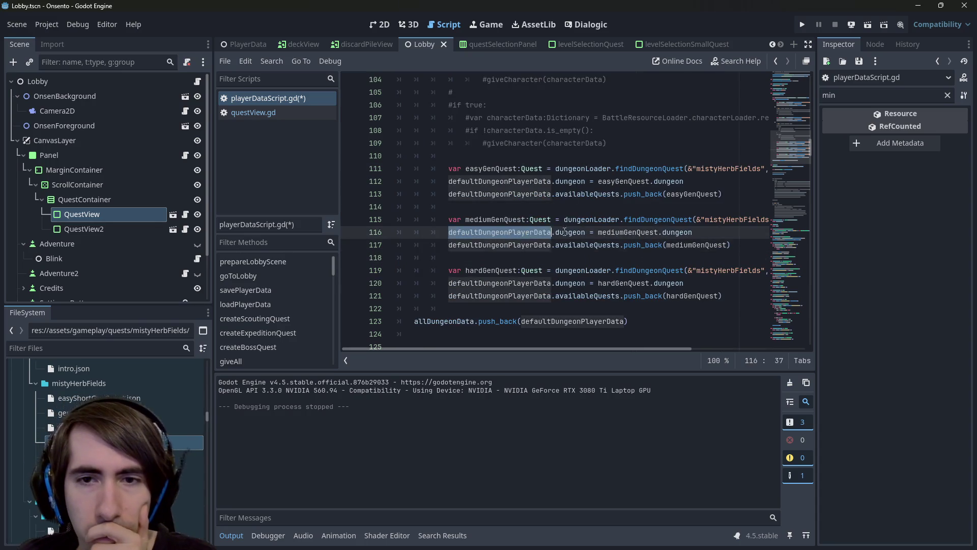
double_click(585, 245)
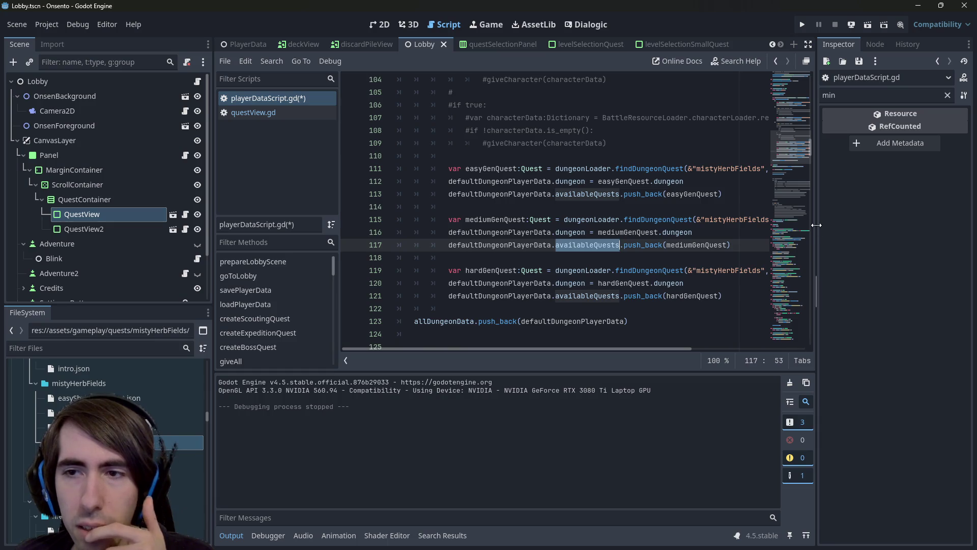
left_click_drag(816, 225, 862, 225)
left_click(665, 156)
key("Return")
key("Return")
key("Up")
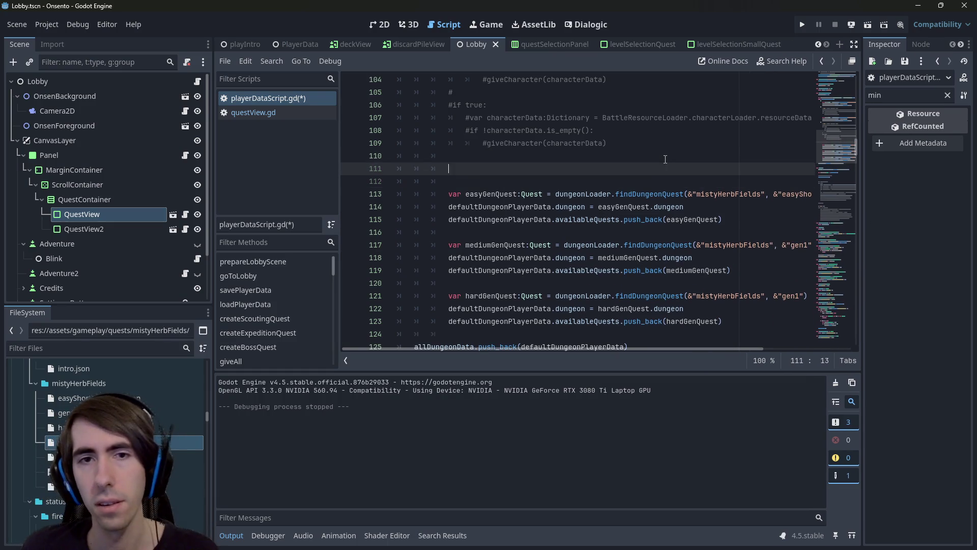
type("var questionName")
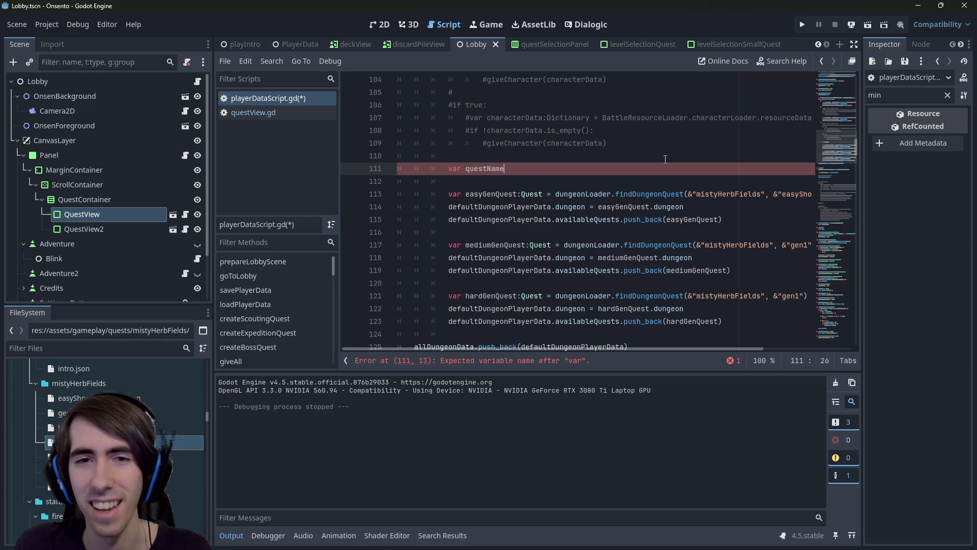
type("y")
Step: Declare var questNames:Array[StringName] with a first easyShortGenQuest entry
key("Return")
type("[")
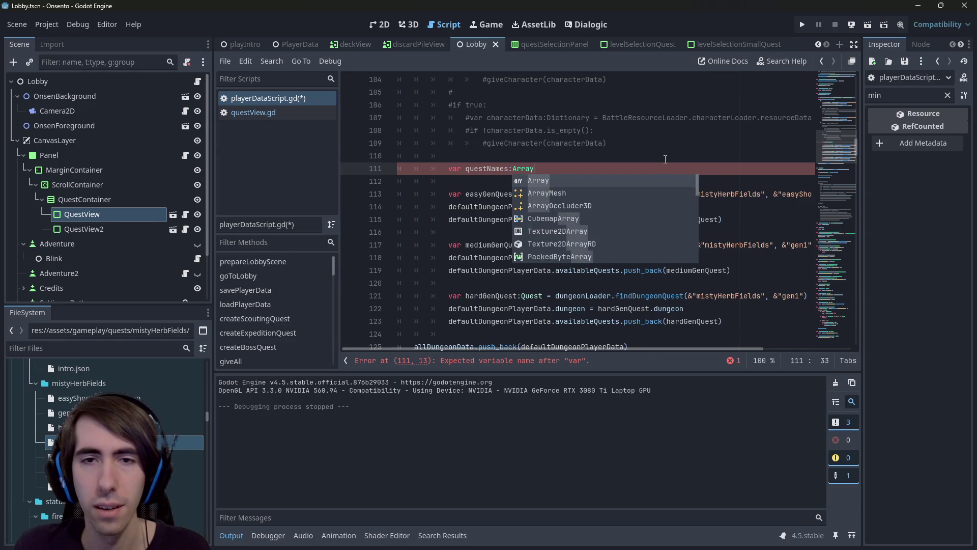
type("StringName")
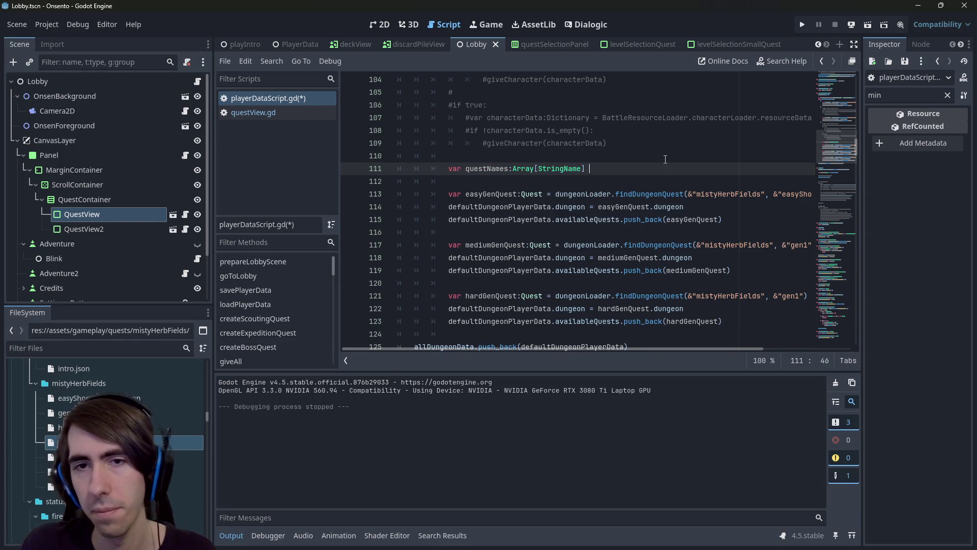
type("] = []")
key("Return")
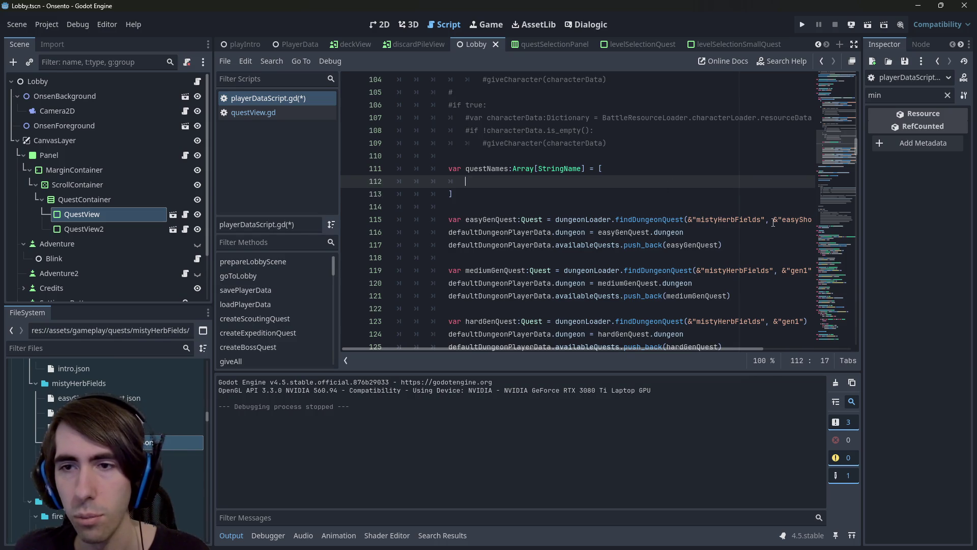
left_click_drag(773, 220, 821, 217)
key("ctrl+c")
left_click(618, 165)
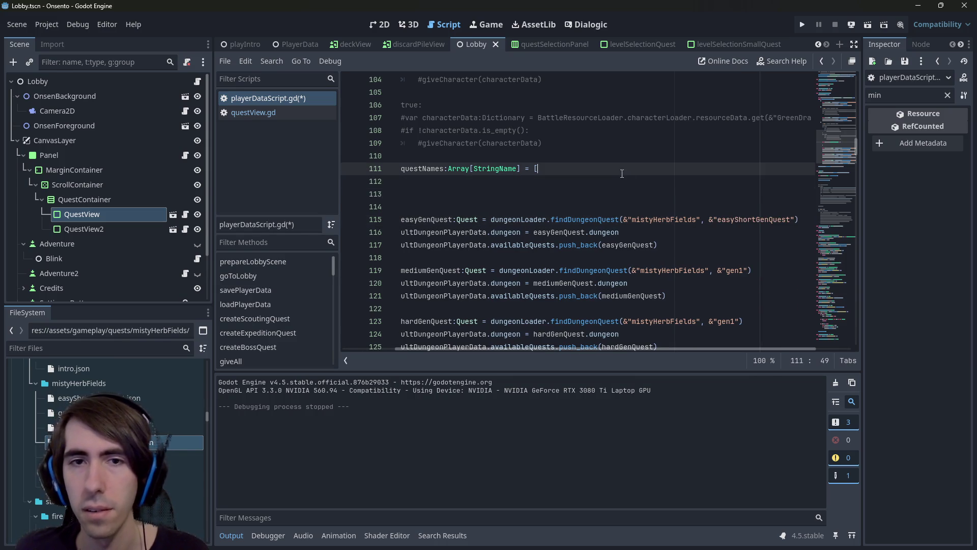
key("Return")
key("ctrl+v")
type(",")
key("Return")
Step: Paste two more easyShortGenQuest entries and indent the list one level
key("ctrl+v")
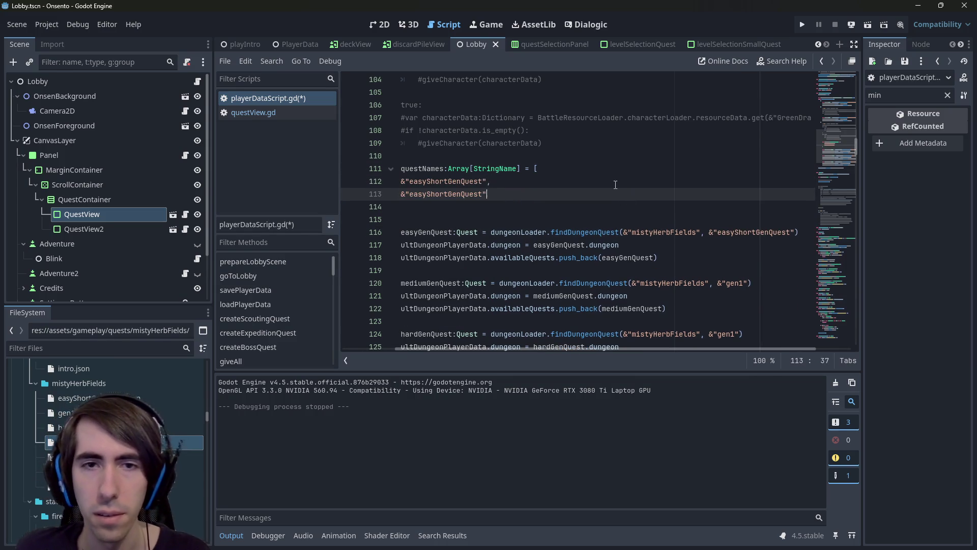
key("Return")
key("BackSpace")
type(",")
key("Return")
key("ctrl+v")
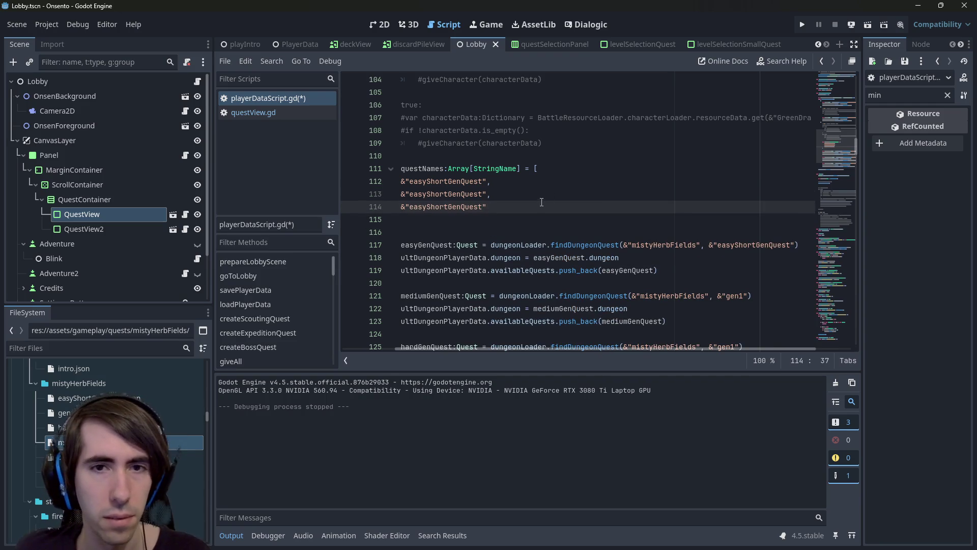
key("shift+Up")
key("shift+Up")
key("Tab")
key("Up")
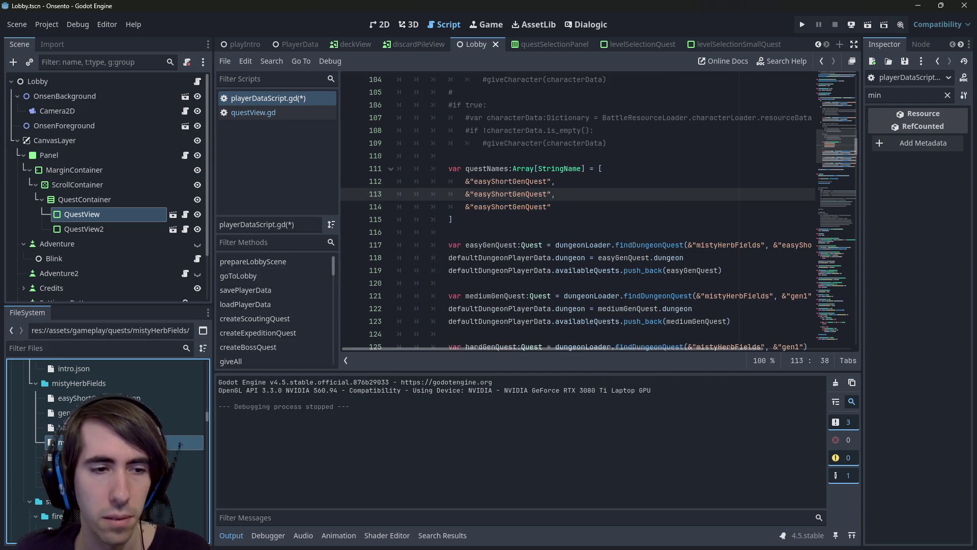
Step: Rename the second and third entries to mediumShortGenQuest and hardShortGenQuest and save
double_click(495, 195)
type("mediumShortGenQuest")
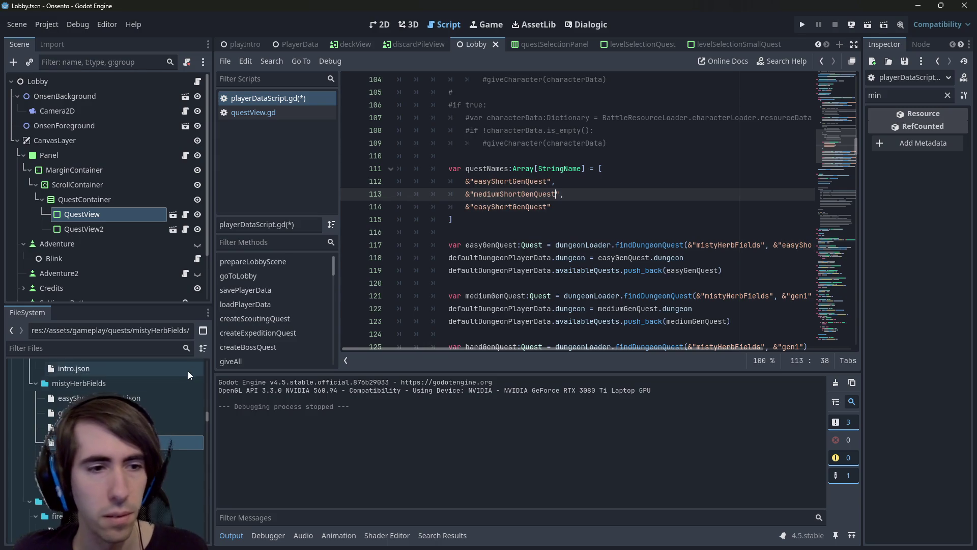
double_click(514, 206)
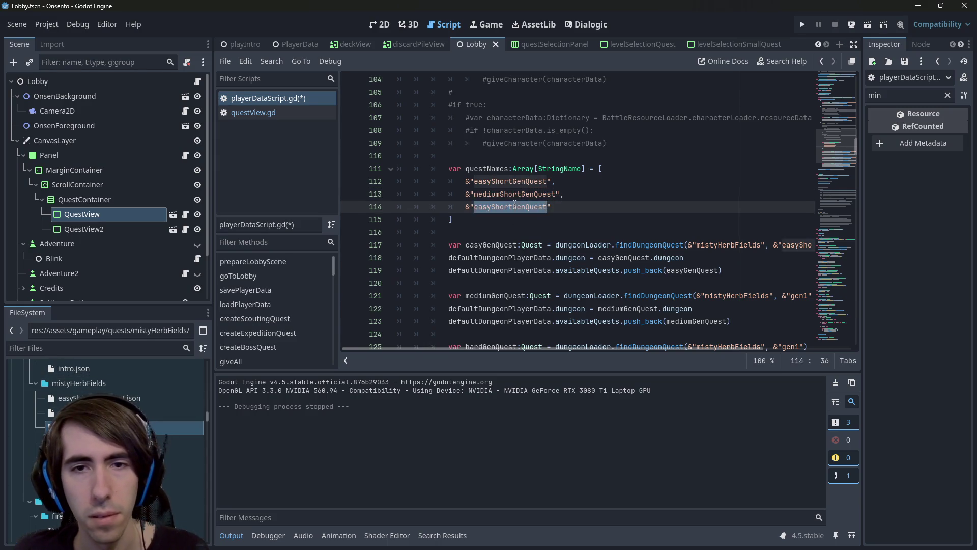
type("hardShortGenQuest")
key("ctrl+s")
double_click(176, 427)
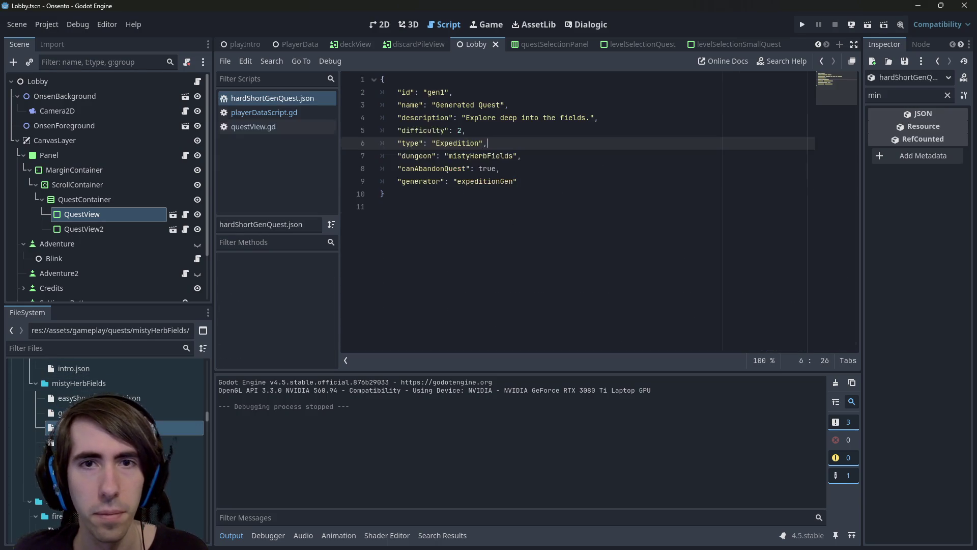
Step: Set hardShortGenQuest.json's id to hardShortGenQuest
left_click(566, 187)
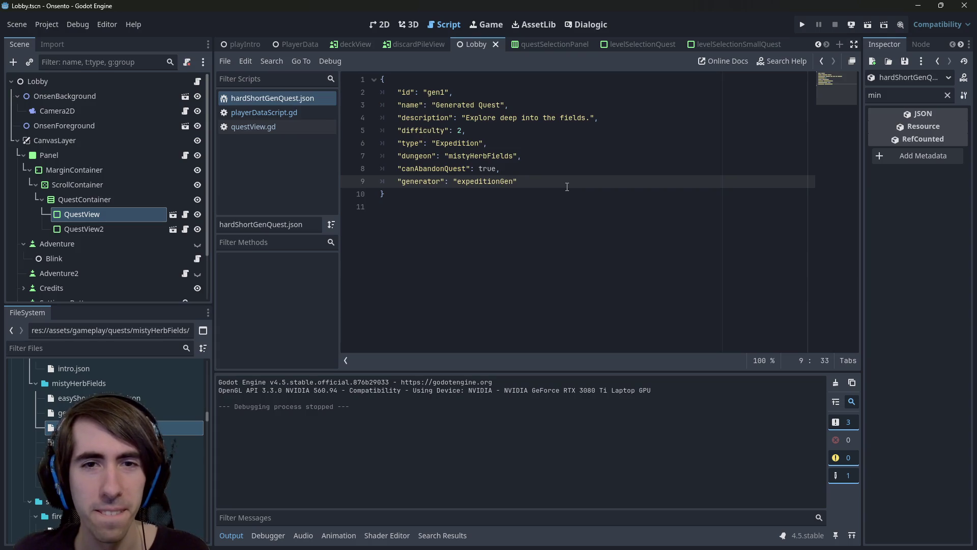
key("alt+Left")
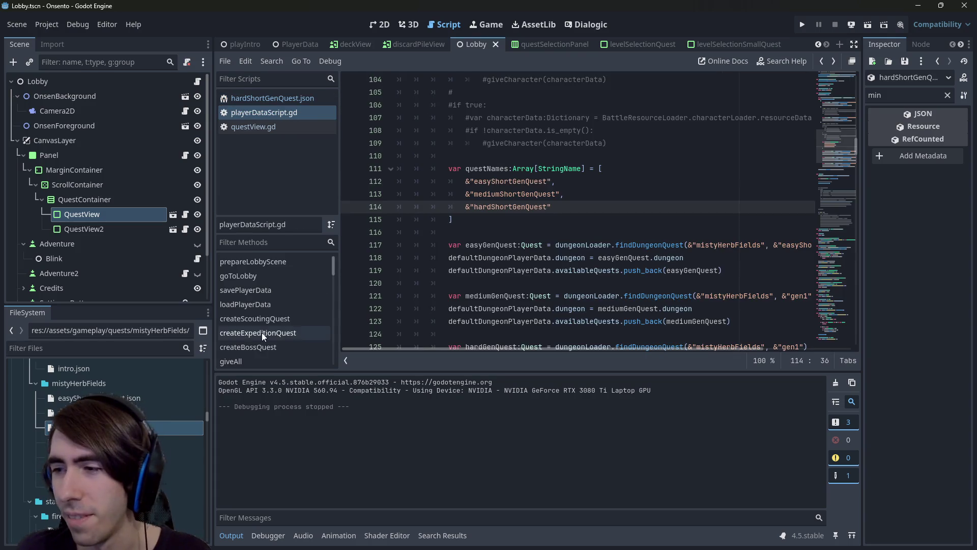
double_click(122, 397)
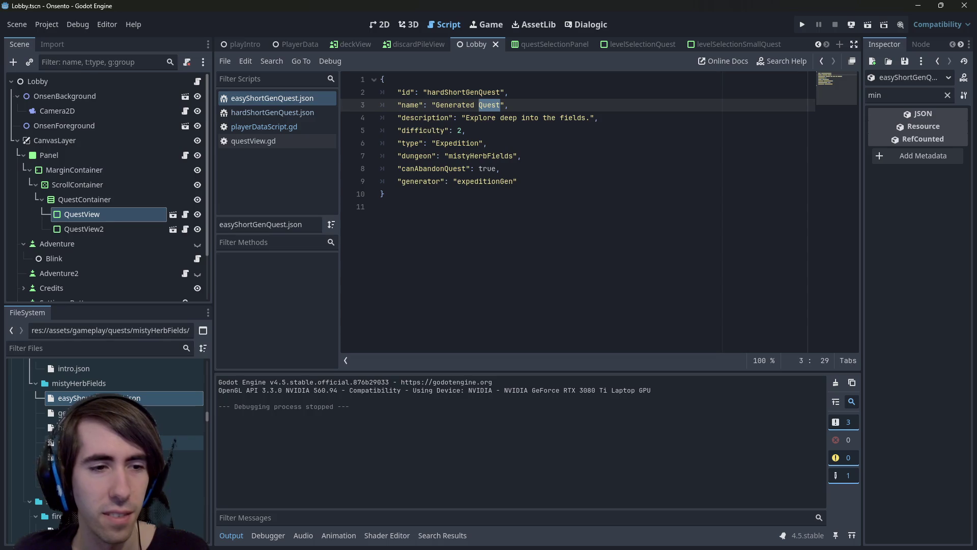
double_click(175, 427)
left_click(176, 427)
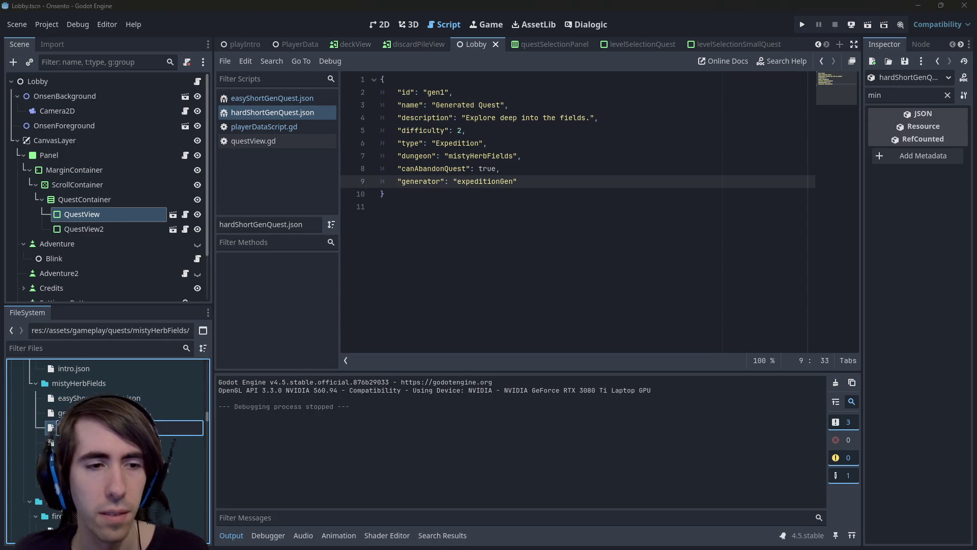
double_click(437, 91)
key("ctrl+v")
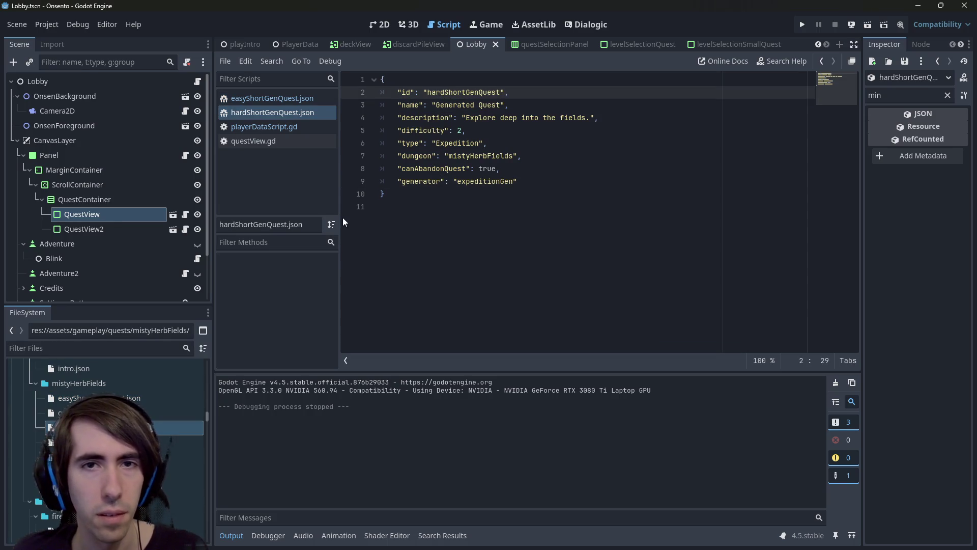
Step: Save the easy file's edited id as mediumShortGenQuest.json, save all, and return to playerDataScript.gd
double_click(176, 397)
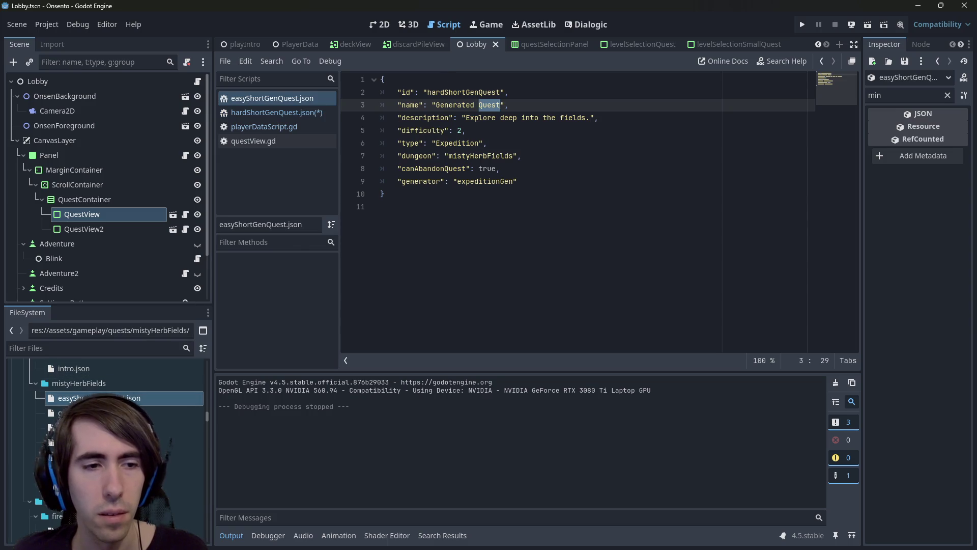
left_click(115, 398)
key("Escape")
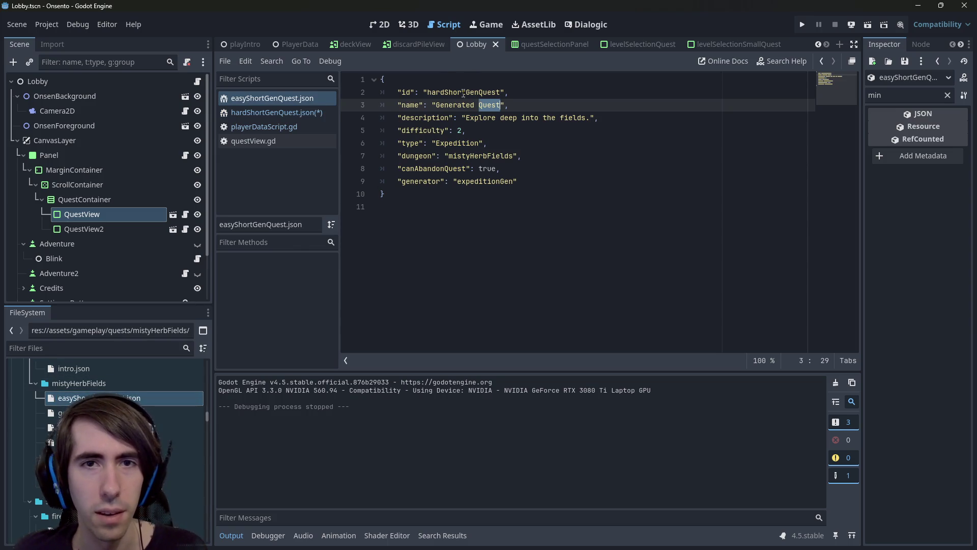
double_click(463, 91)
type("mediumShortGenQuest")
key("ctrl+shift+s")
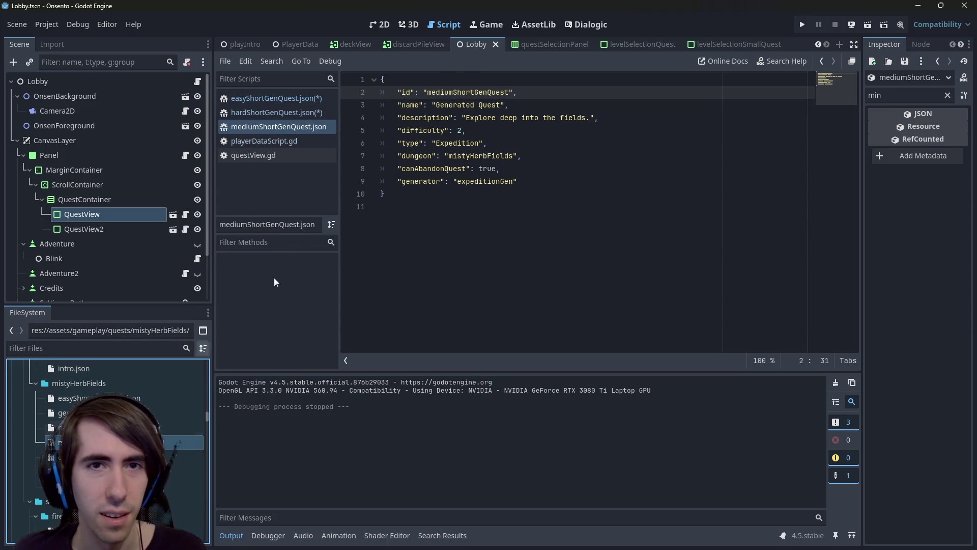
key("ctrl+s")
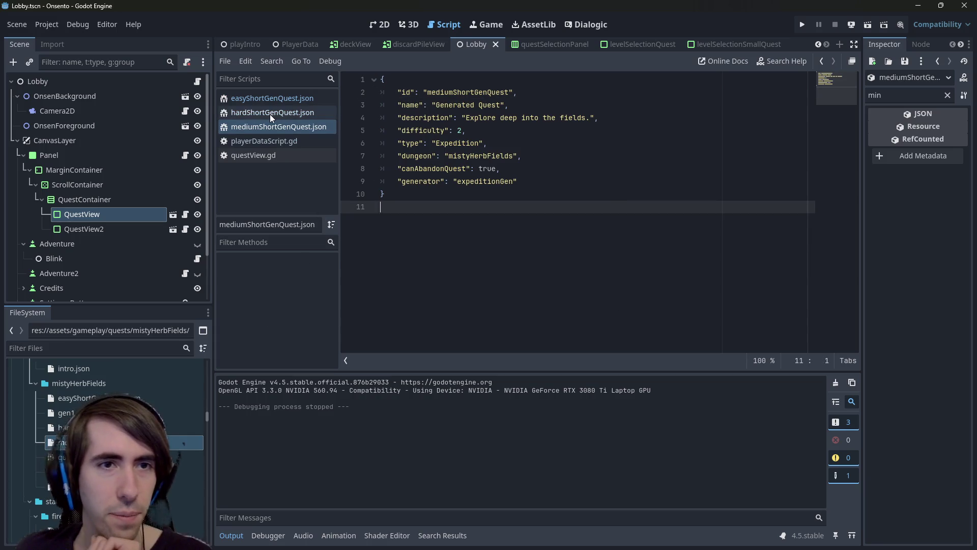
left_click(270, 114)
left_click(273, 139)
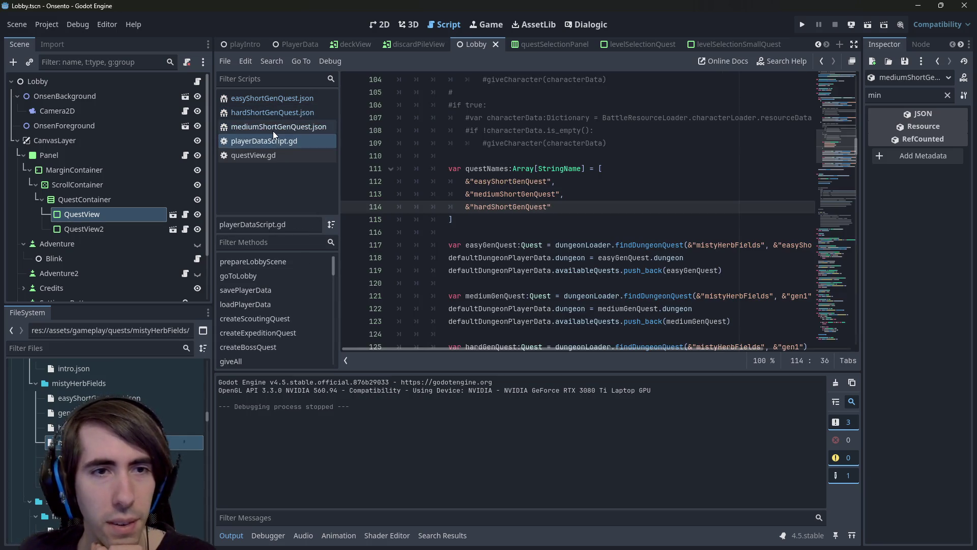
Step: Wrap the easy quest setup lines inside a new for-loop over questNames
left_click(506, 171)
left_click(550, 235)
key("Return")
type("for")
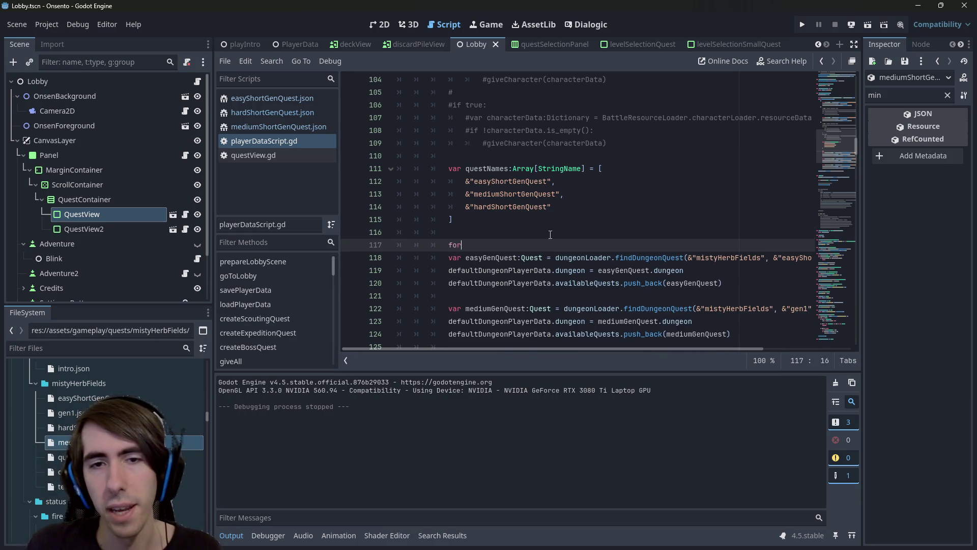
type(" questName")
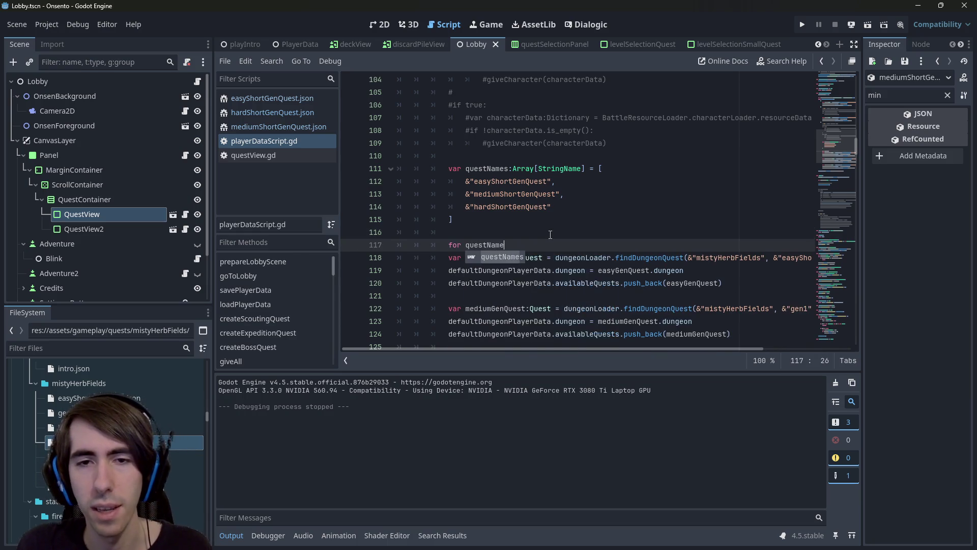
type(" in questNames:")
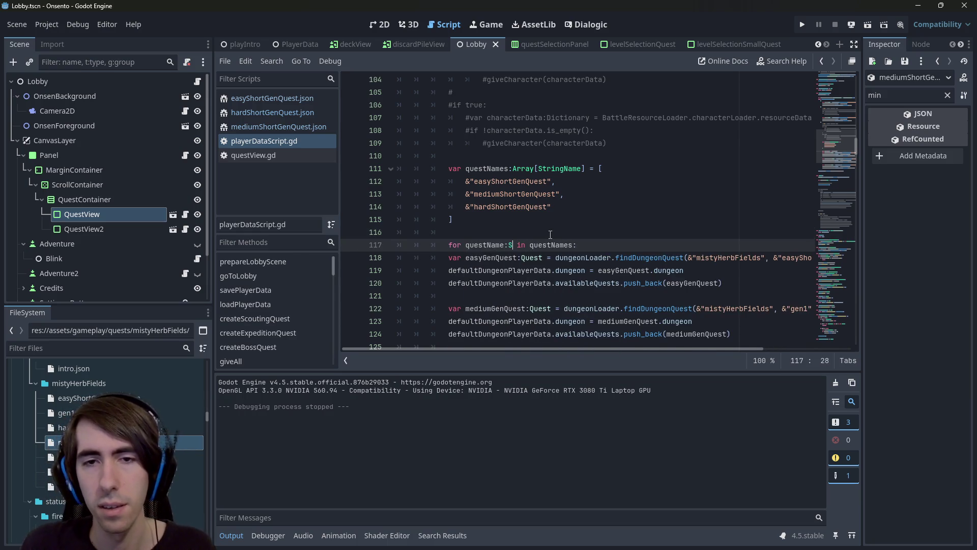
type("tringName")
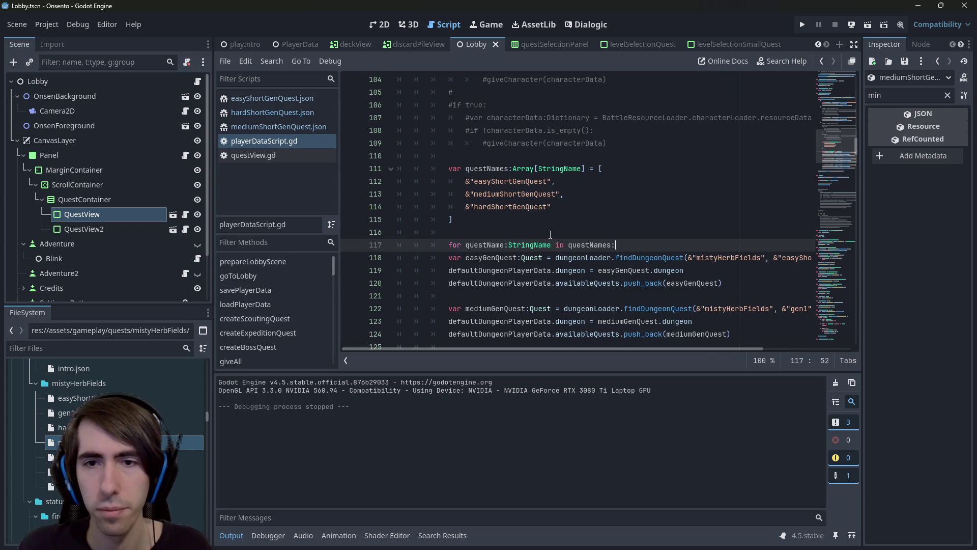
key("Return")
scroll(656, 252, "down", 1)
scroll(688, 260, "down", 1)
left_click(766, 273)
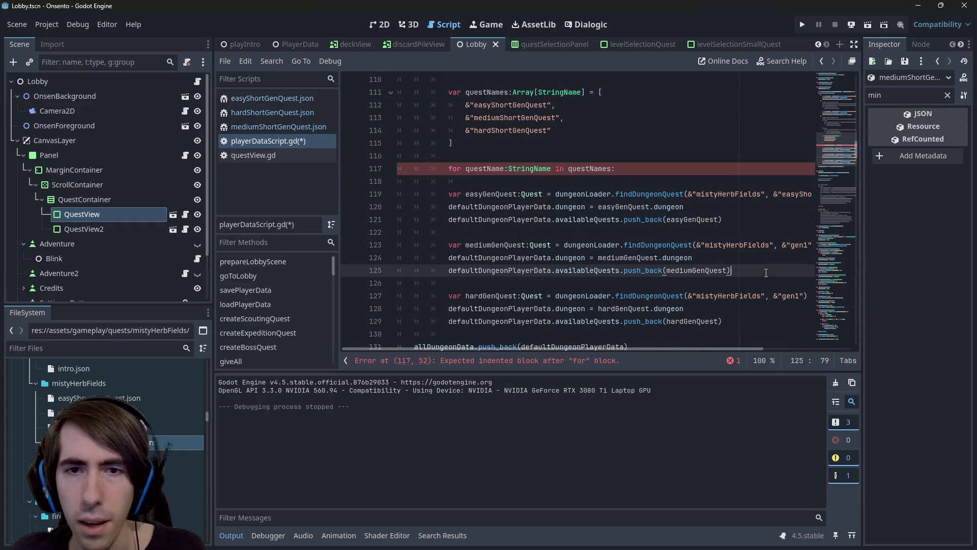
left_click_drag(744, 219, 428, 182)
key("Tab")
left_click(542, 184)
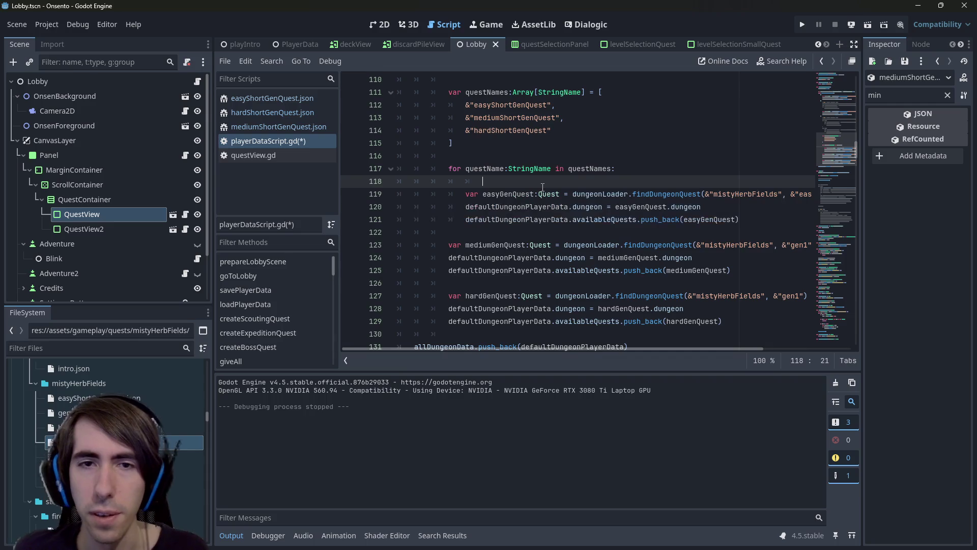
key("BackSpace")
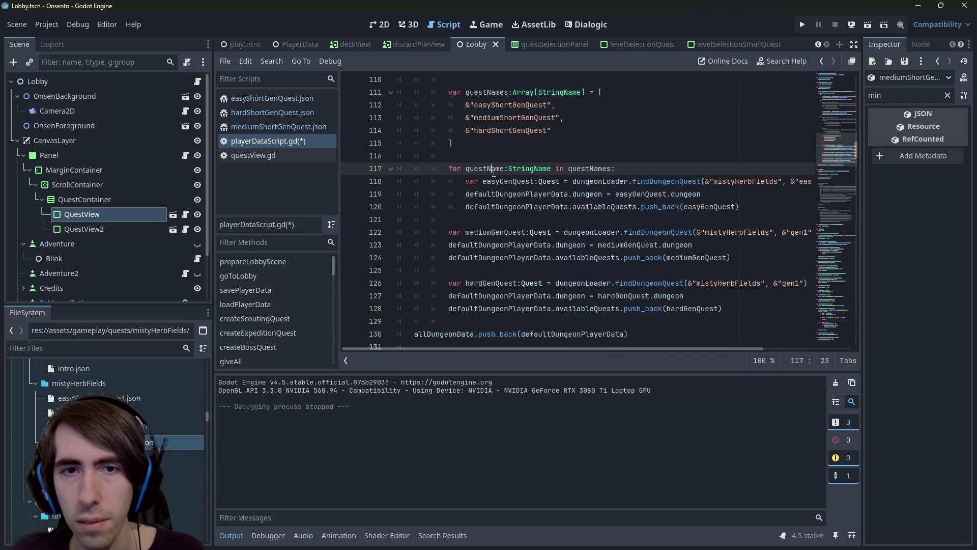
Step: Load the quest from questName instead of "easyShortGenQuest" and delete the medium and hard quest blocks
double_click(493, 170)
left_click_drag(572, 347, 720, 322)
key("ctrl+c")
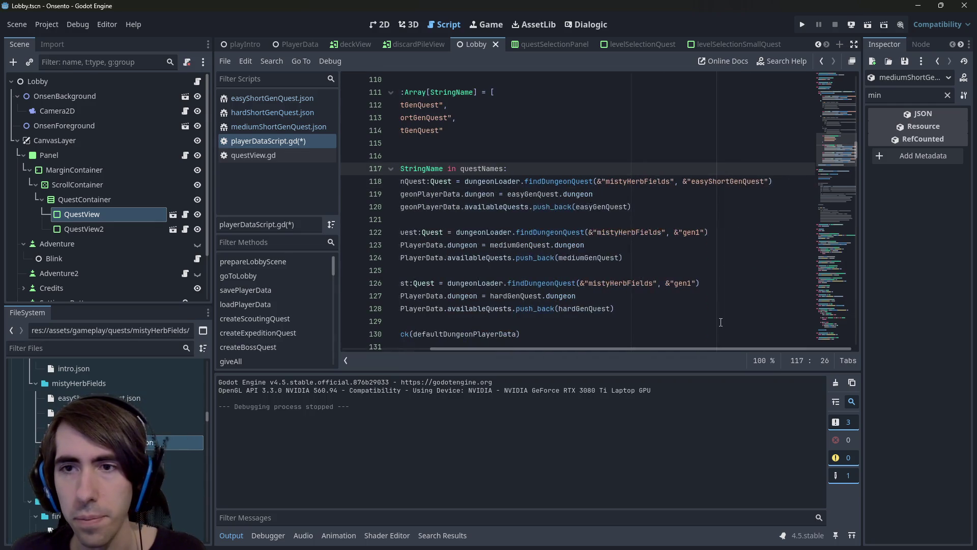
left_click_drag(681, 182, 770, 182)
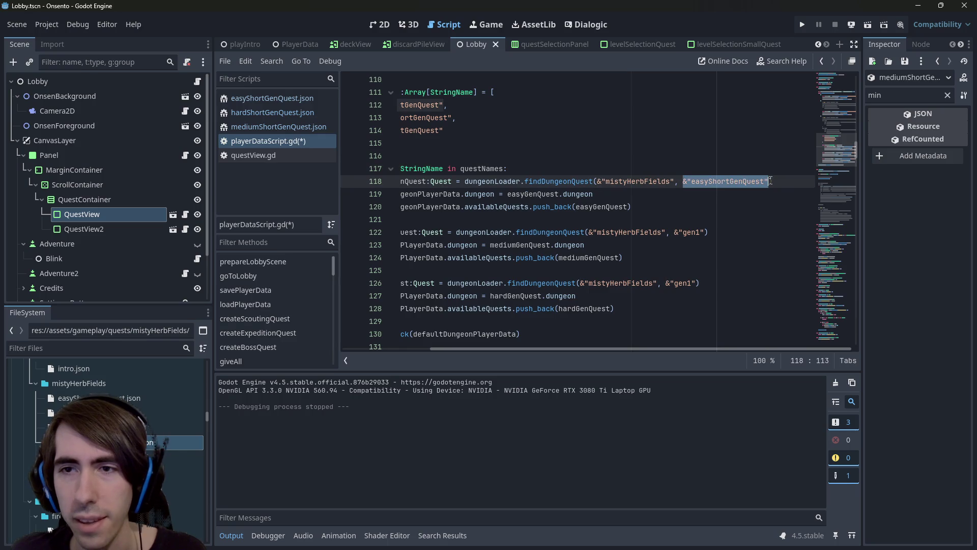
key("ctrl+v")
left_click_drag(654, 350, 565, 349)
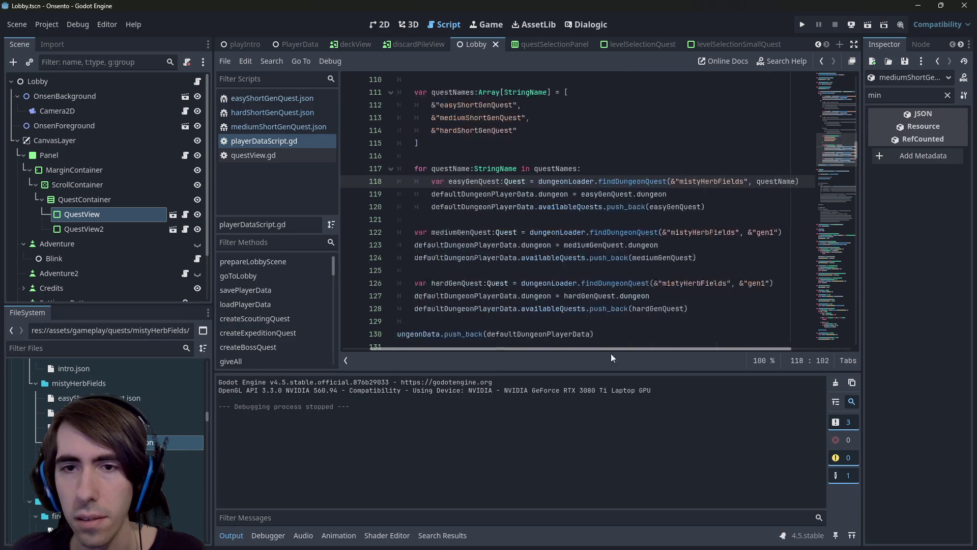
left_click_drag(753, 321, 364, 216)
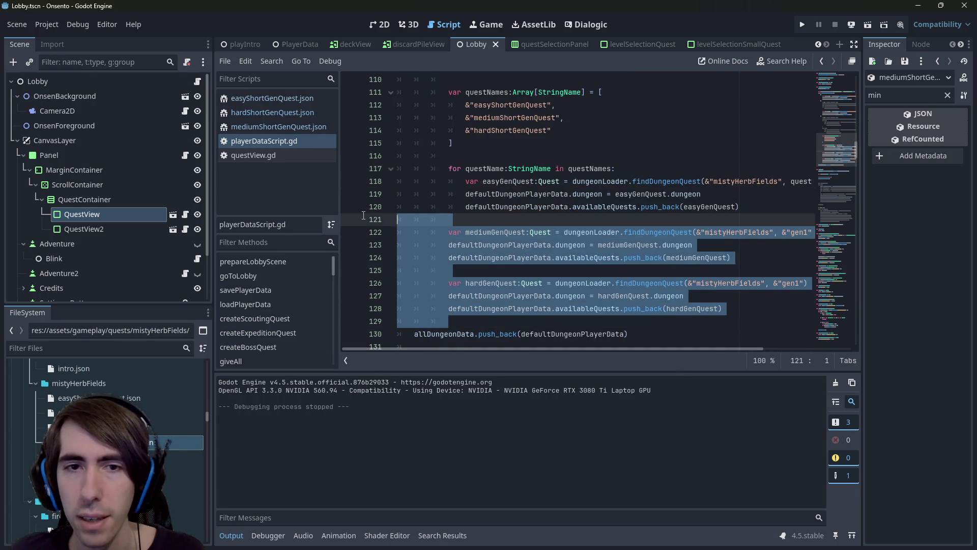
key("Delete")
Step: Rename every easyGenQuest occurrence to genQuest and save playerDataScript.gd
double_click(509, 181)
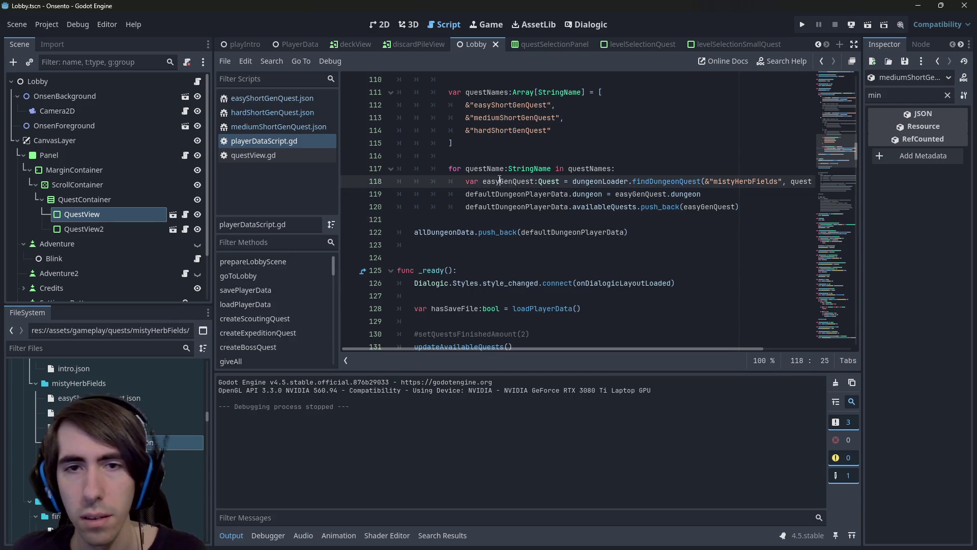
key("ctrl+d")
key("ctrl+d")
key("Left")
key("Delete")
key("Delete")
key("Delete")
type("g")
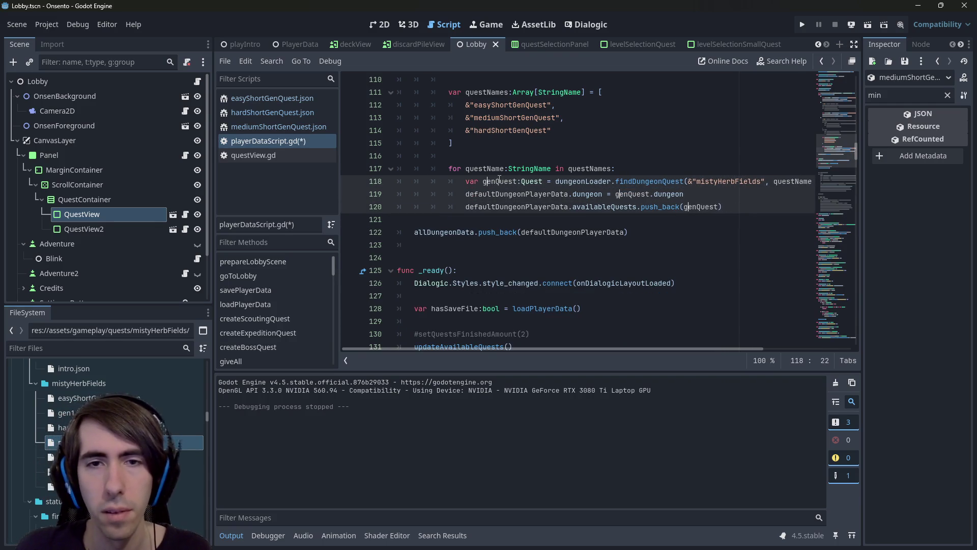
key("ctrl+s")
left_click(603, 184)
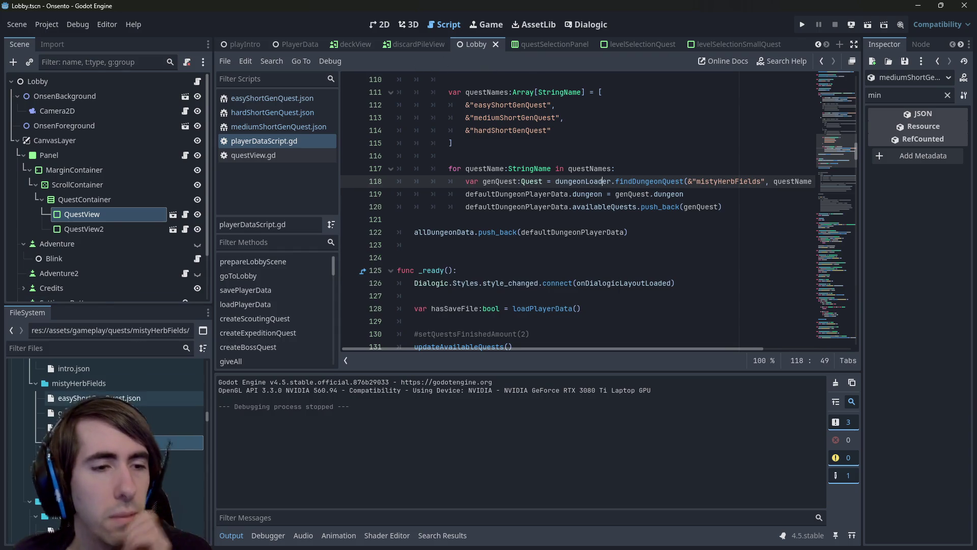
Step: Set difficulty to 1 in easyShortGenQuest.json and save it
double_click(172, 397)
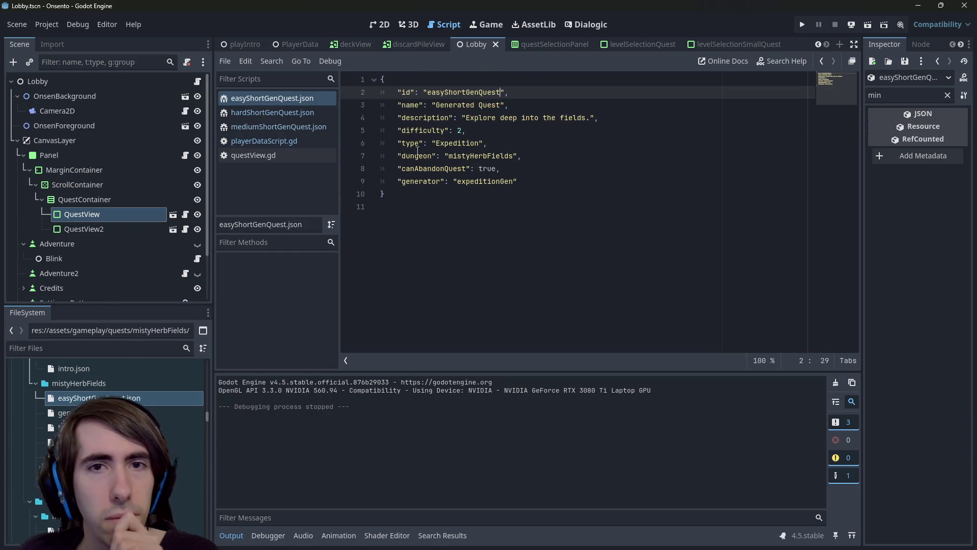
left_click(463, 131)
key("ctrl+s")
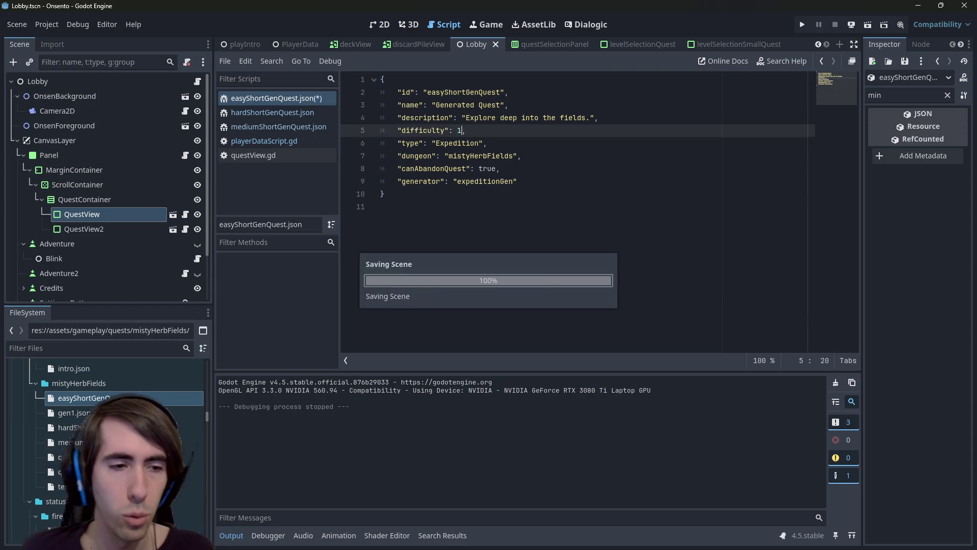
Step: Set difficulty to 3 in hardShortGenQuest.json, save, and return to the Lobby 2D canvas
double_click(179, 441)
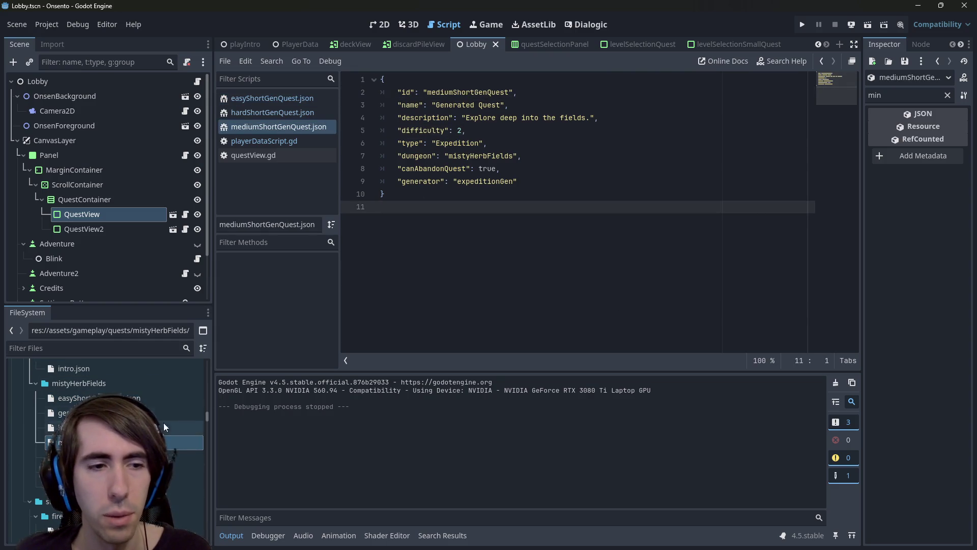
double_click(164, 427)
left_click(458, 130)
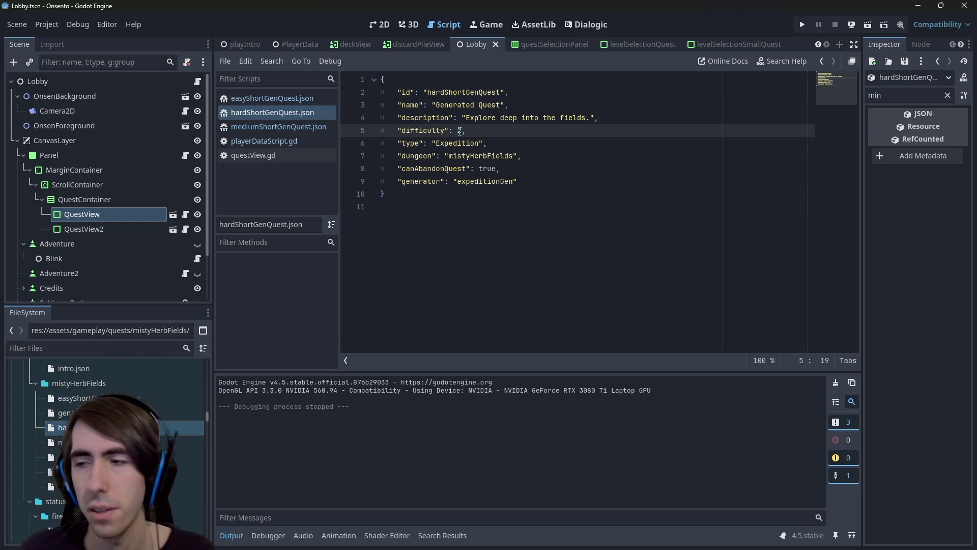
key("Delete")
type("3")
key("ctrl+s")
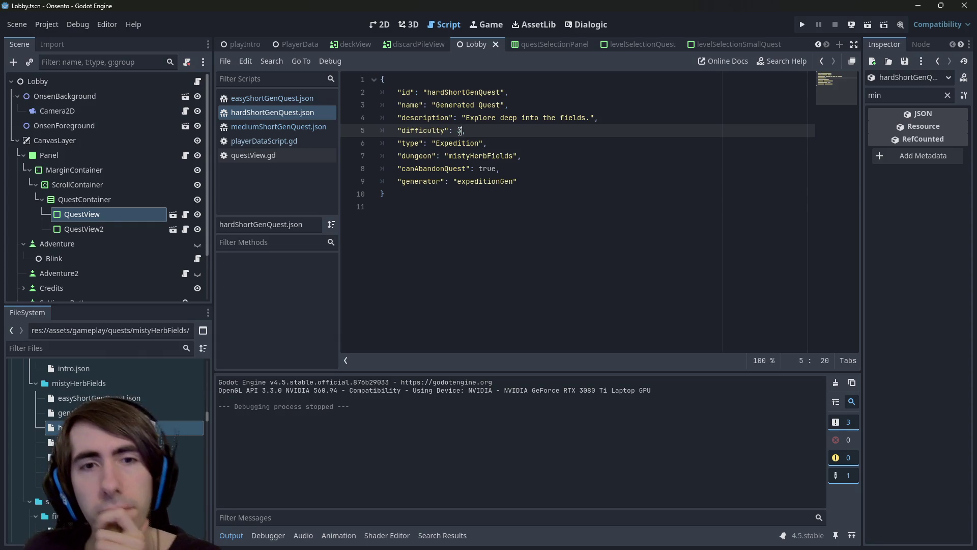
left_click(445, 180)
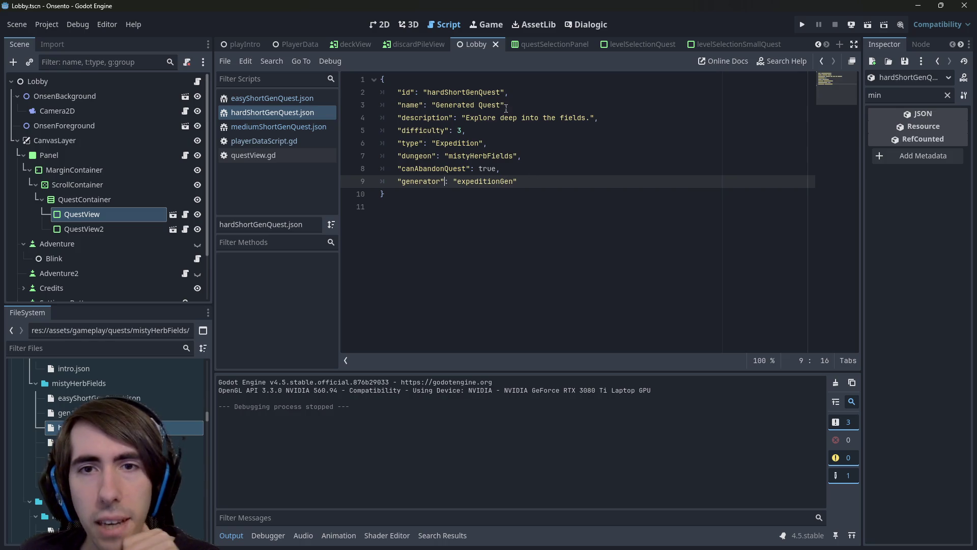
left_click(374, 23)
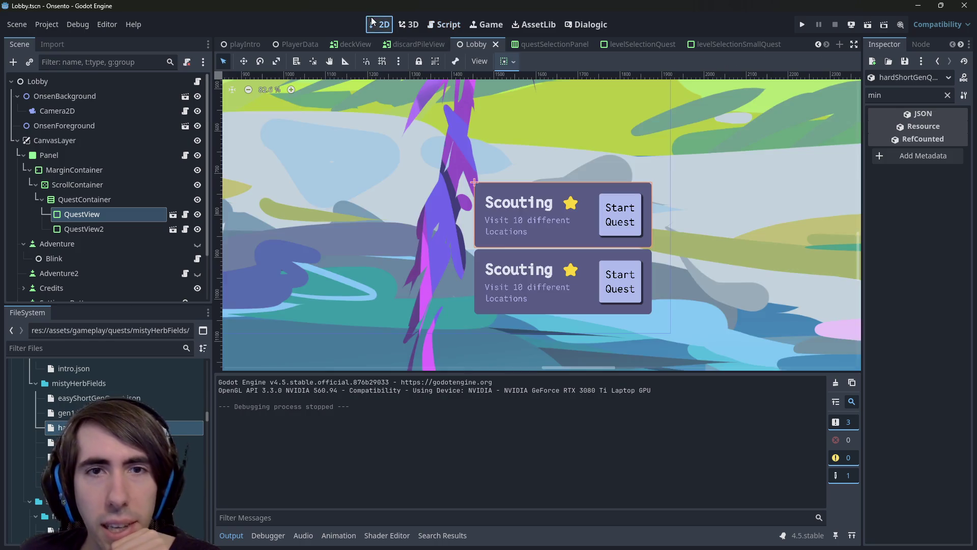
Step: Run the scene to check the lobby's quest list, then hide QuestView and QuestView2 and go back to the Script workspace
left_click(868, 28)
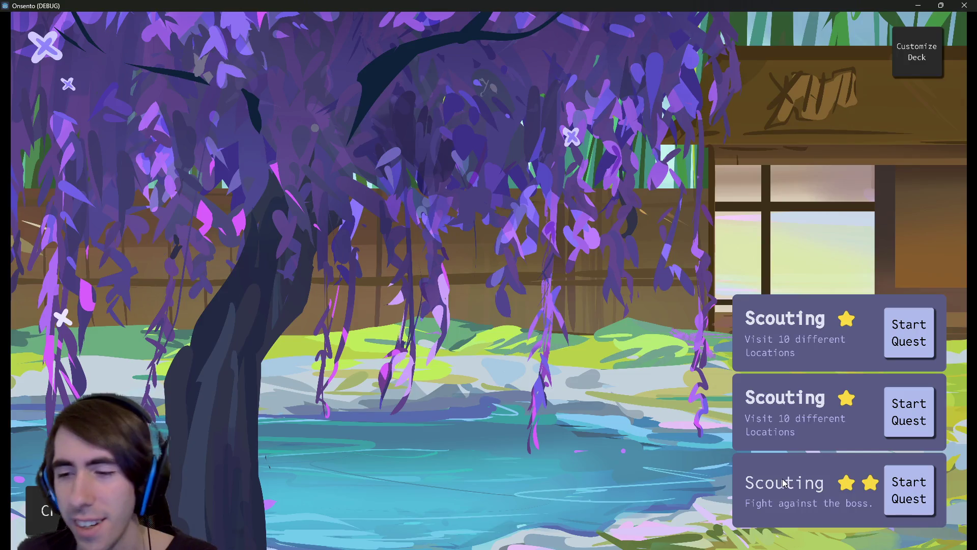
left_click(920, 5)
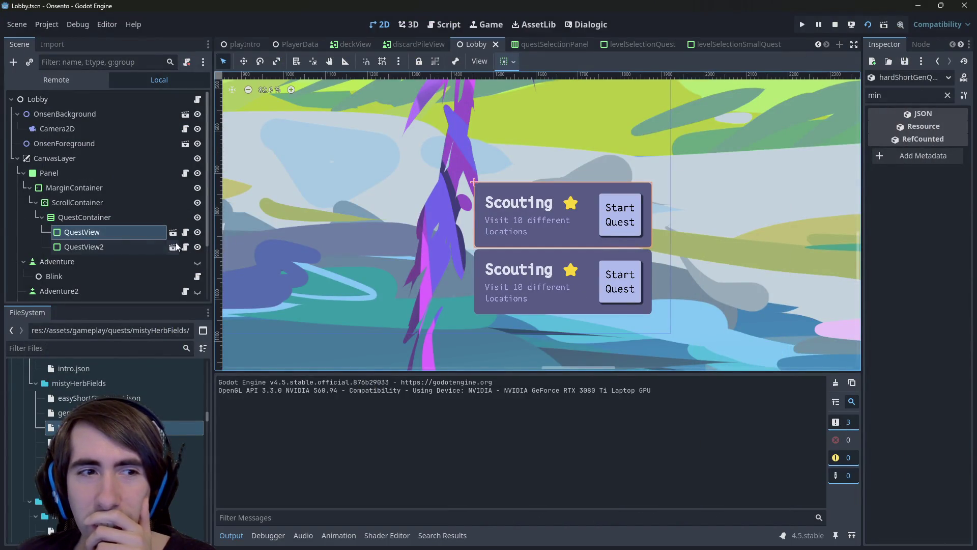
left_click(198, 233)
left_click(197, 246)
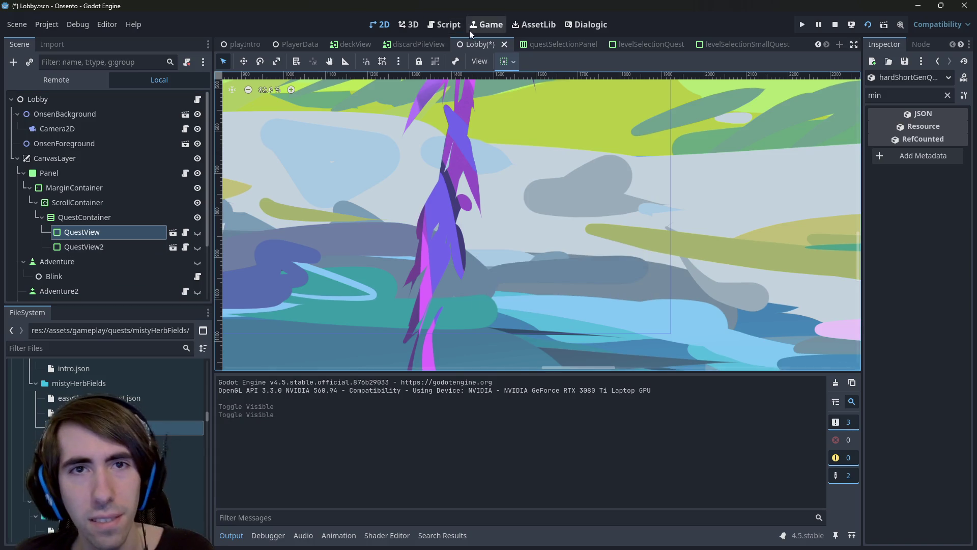
left_click(450, 29)
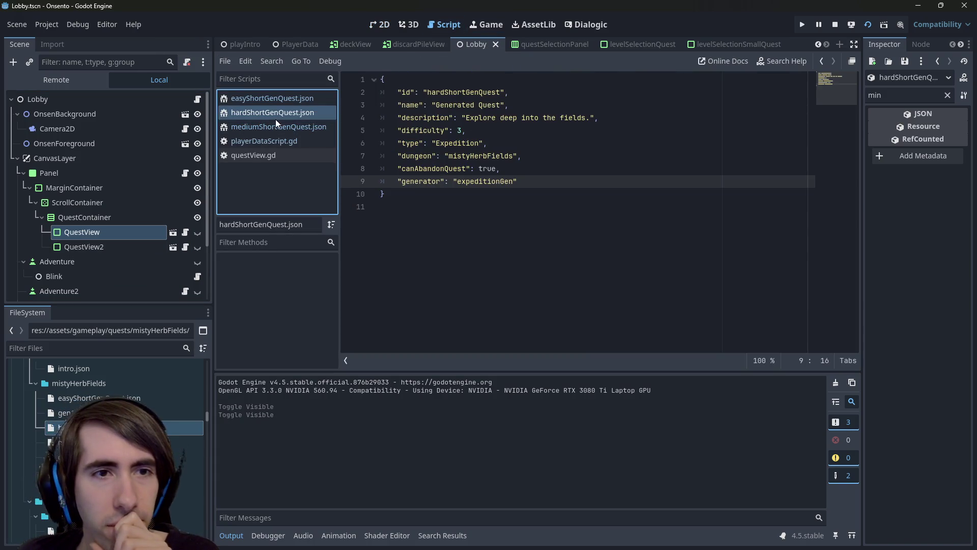
Step: Look through questView.gd and playerDataScript.gd, open quest2.json, and stop the running game with F8
left_click(268, 157)
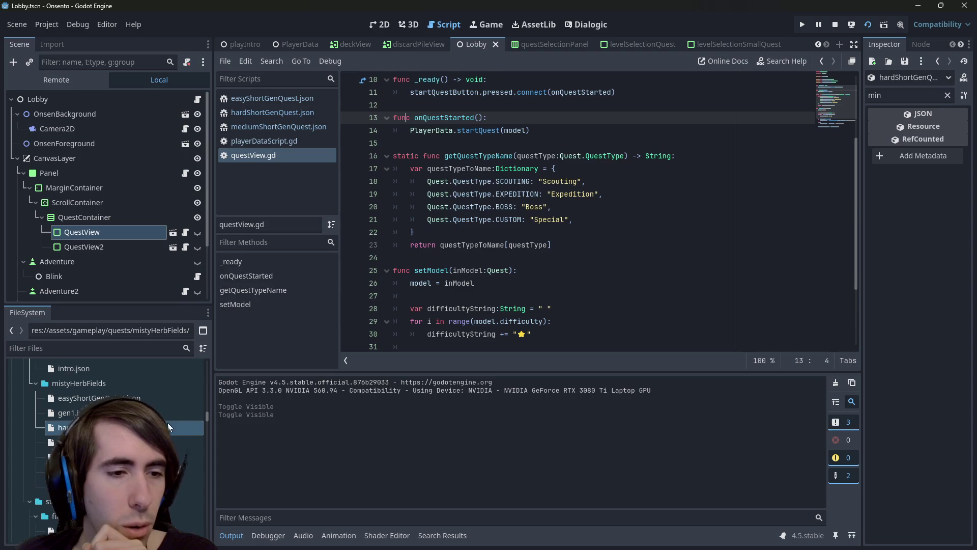
left_click(271, 142)
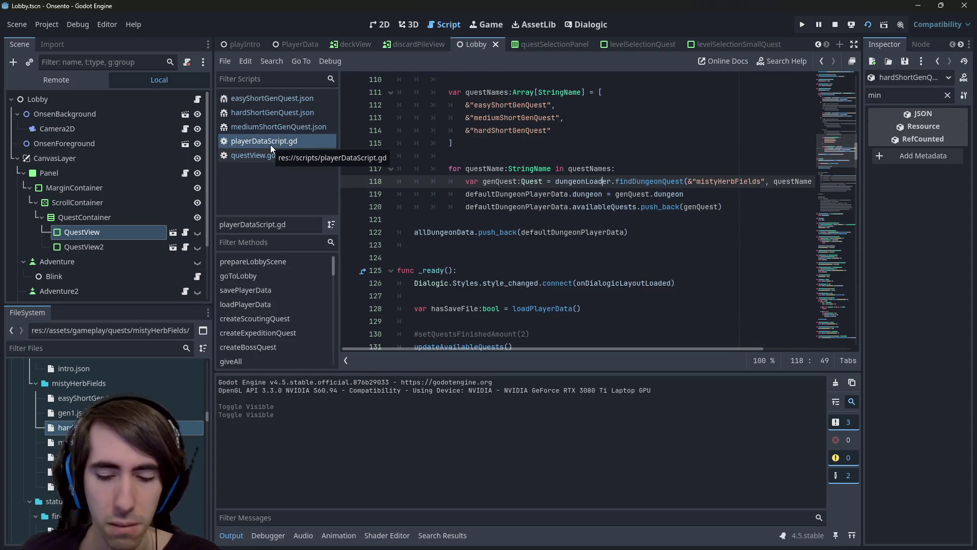
scroll(497, 208, "up", 8)
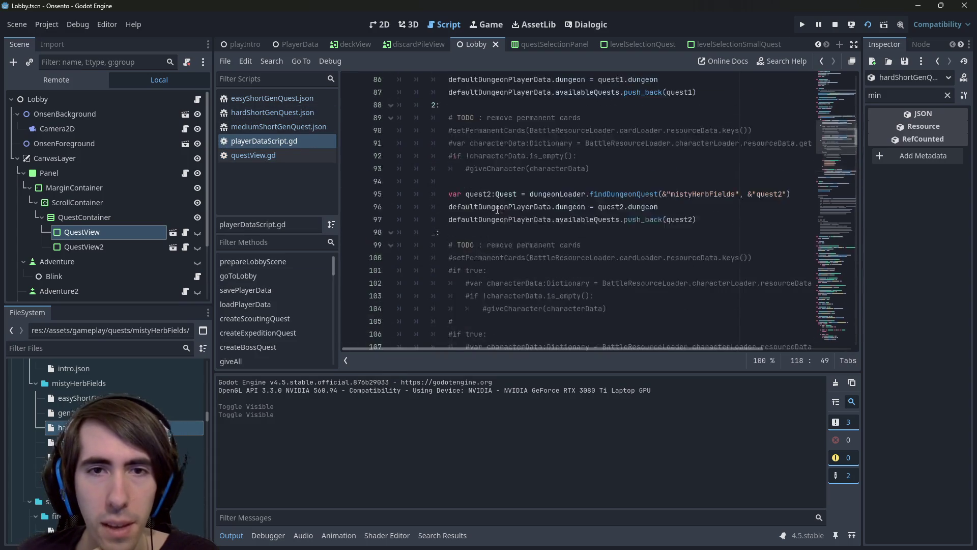
scroll(497, 209, "up", 5)
scroll(497, 208, "down", 5)
scroll(497, 207, "up", 3)
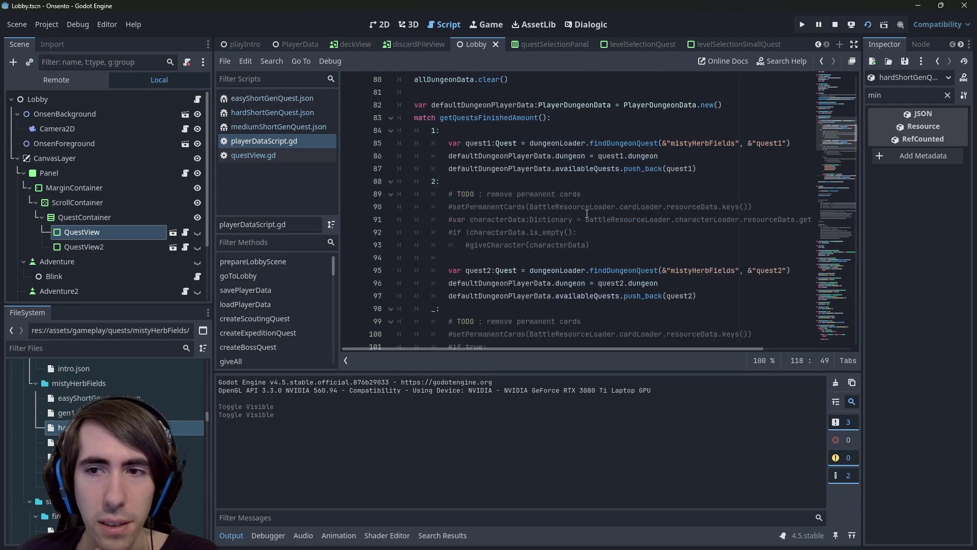
scroll(602, 216, "down", 2)
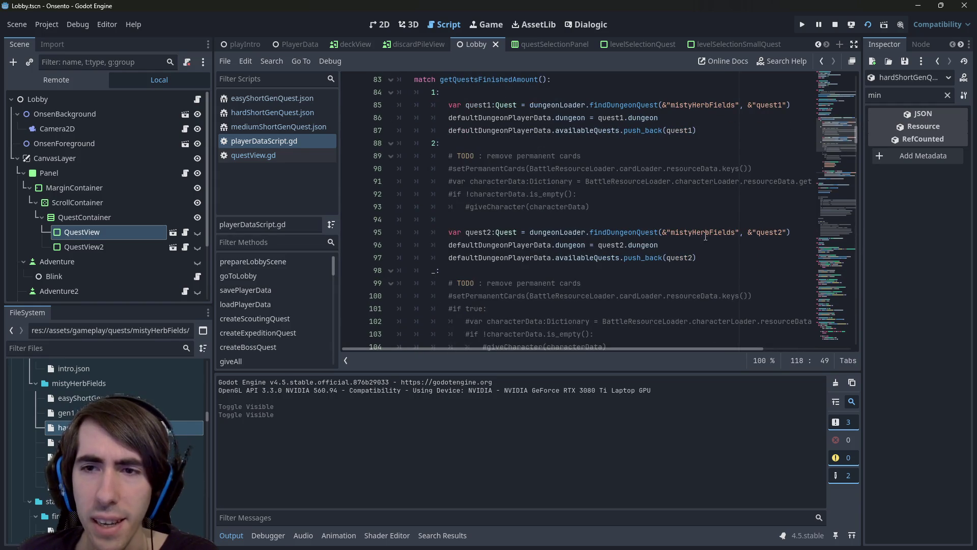
scroll(102, 374, "up", 1)
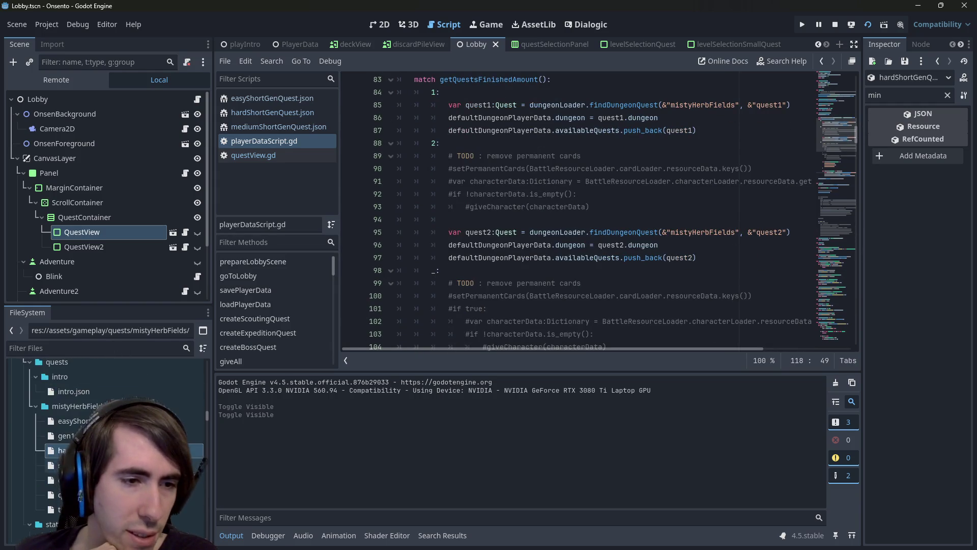
scroll(107, 436, "down", 3)
scroll(107, 435, "down", 3)
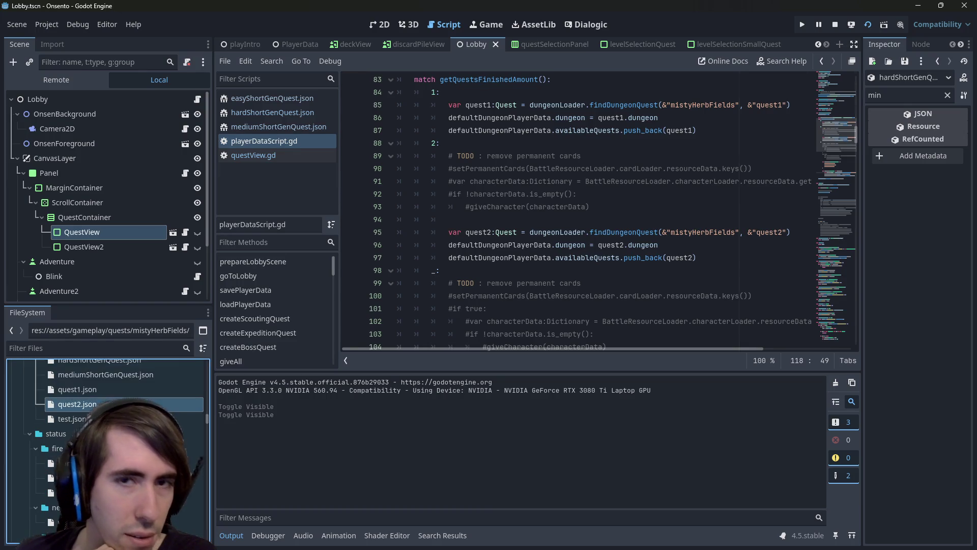
double_click(77, 404)
scroll(115, 427, "up", 3)
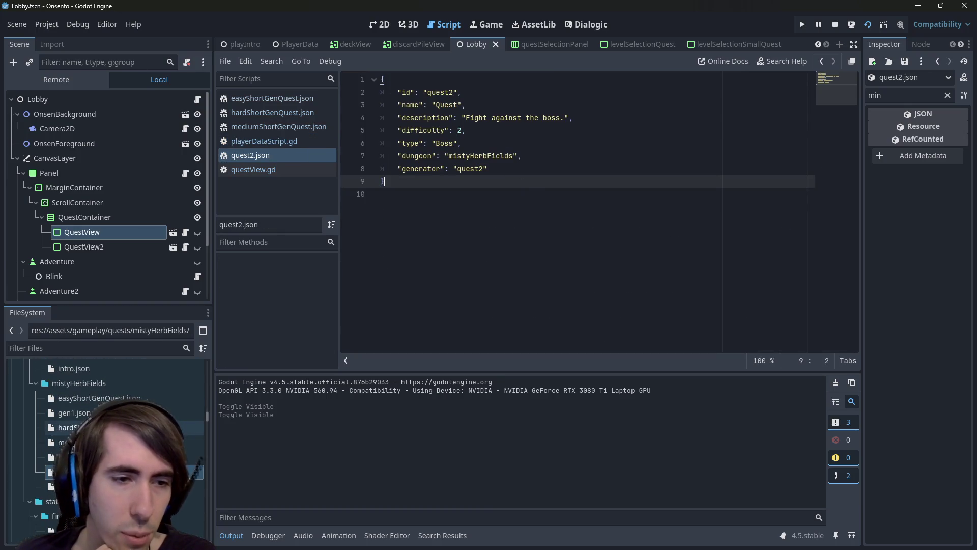
key("F8")
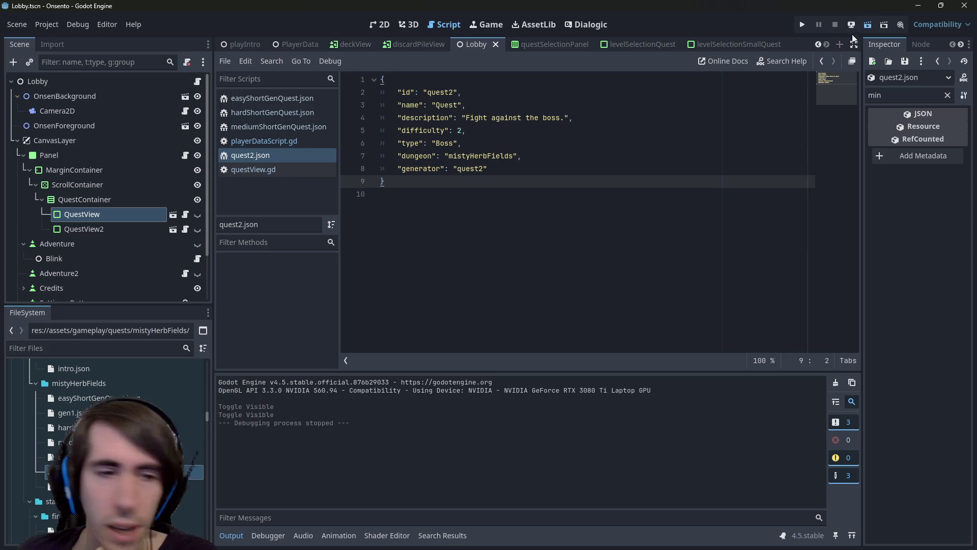
Step: Run the game, save the deck to start the battle, and deploy the hooded girl, snake, cat girl and slime
key("F6")
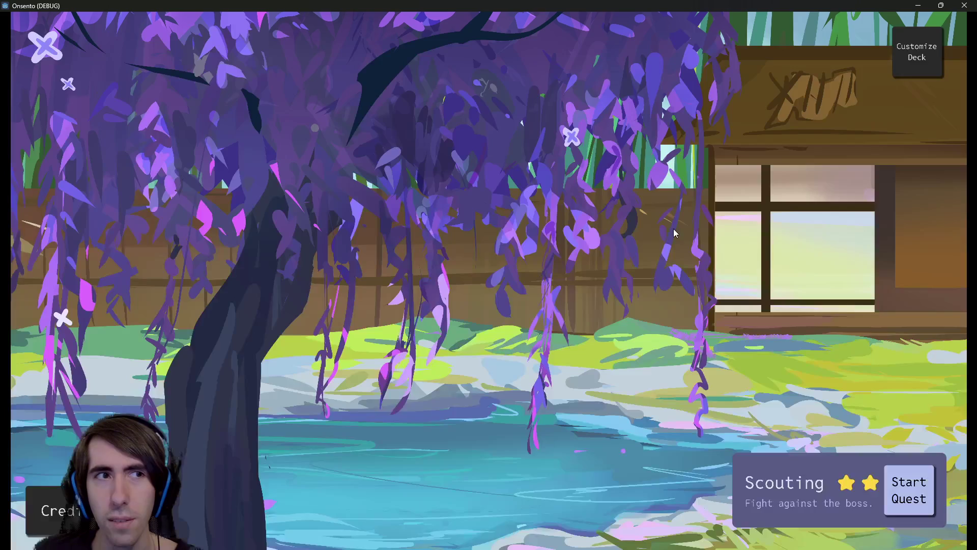
left_click(890, 473)
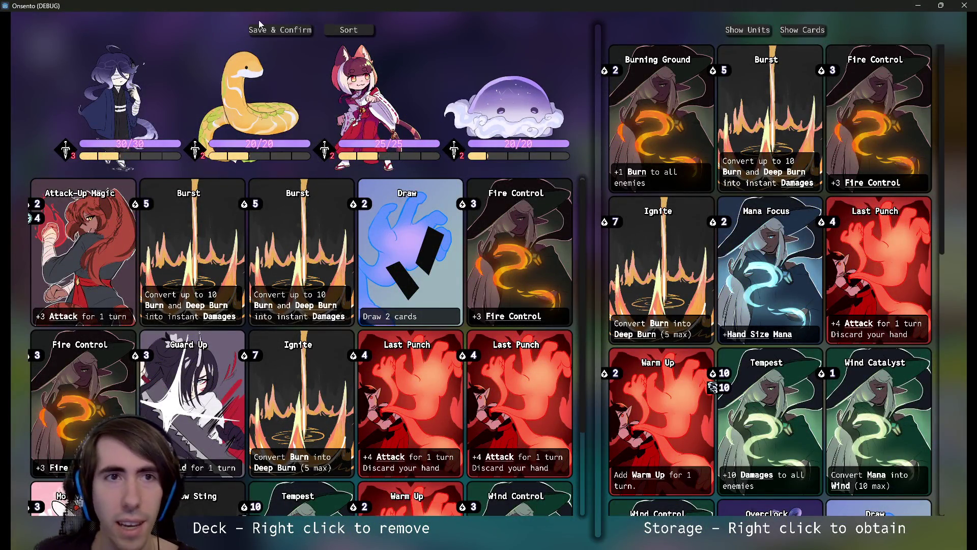
left_click(279, 30)
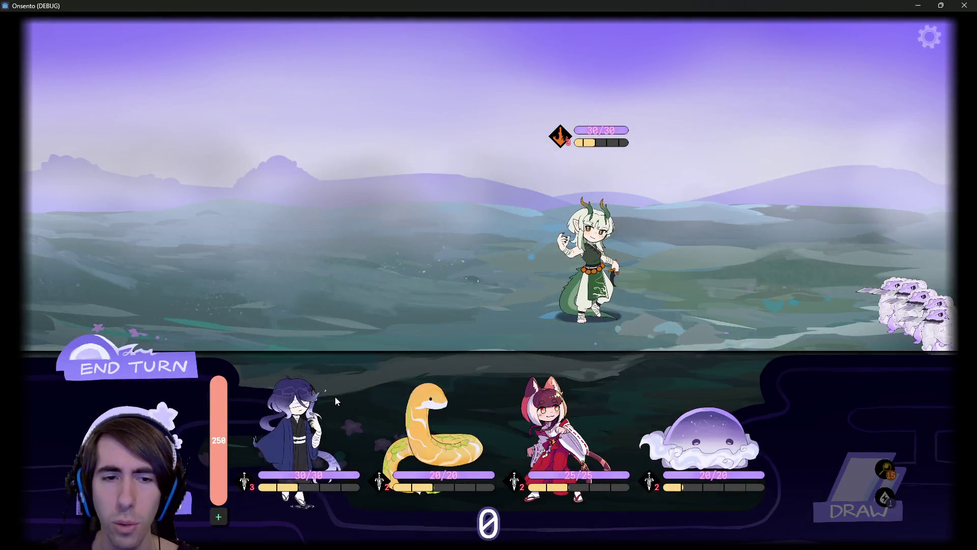
left_click_drag(335, 397, 376, 236)
left_click_drag(372, 416, 298, 253)
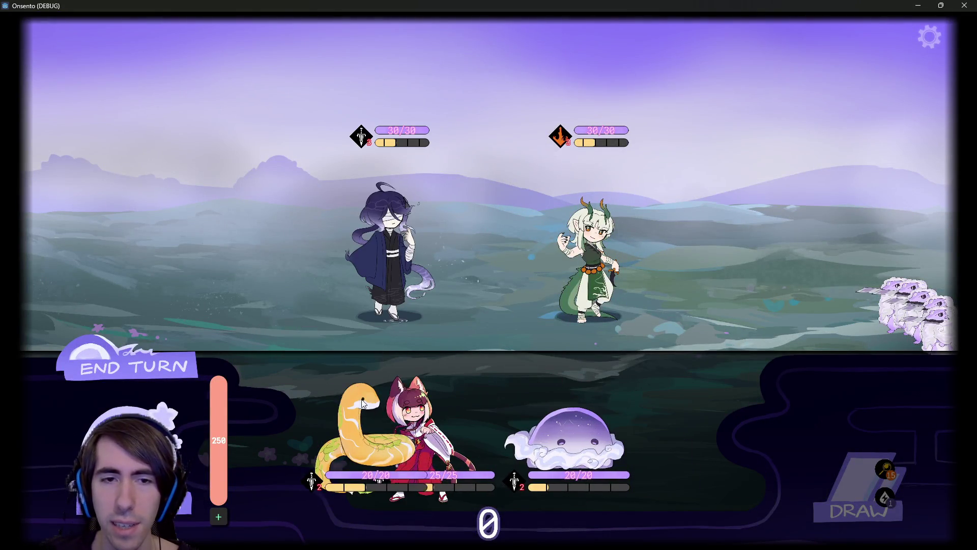
left_click_drag(413, 427, 184, 252)
left_click_drag(565, 436, 122, 301)
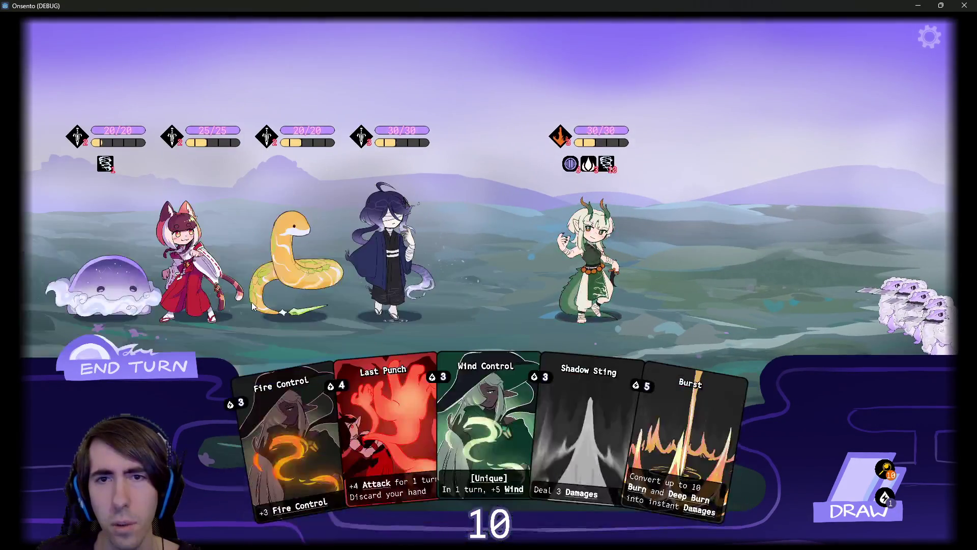
Step: End turn after turn, confirming past the 'You can still draw!' warning, until all allies fall
left_click(115, 345)
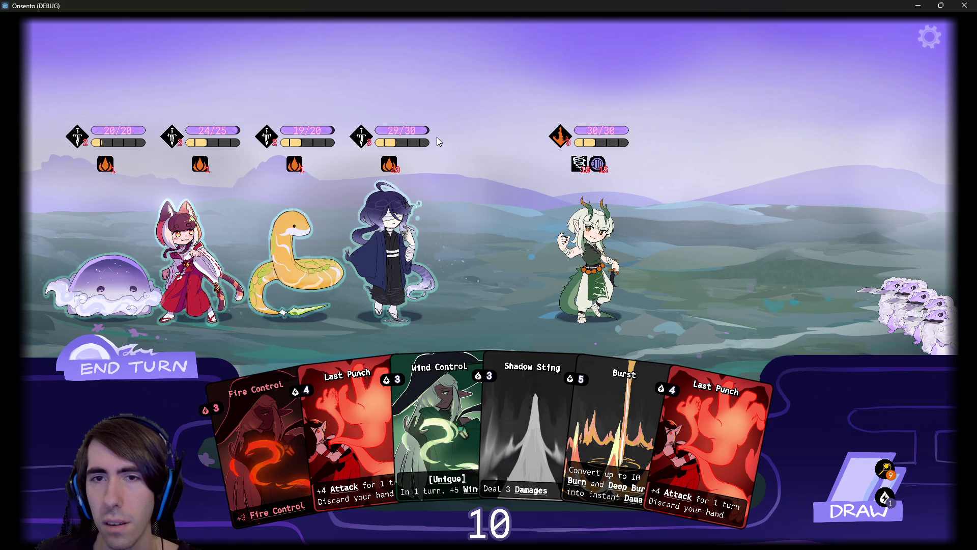
mouse_move(606, 164)
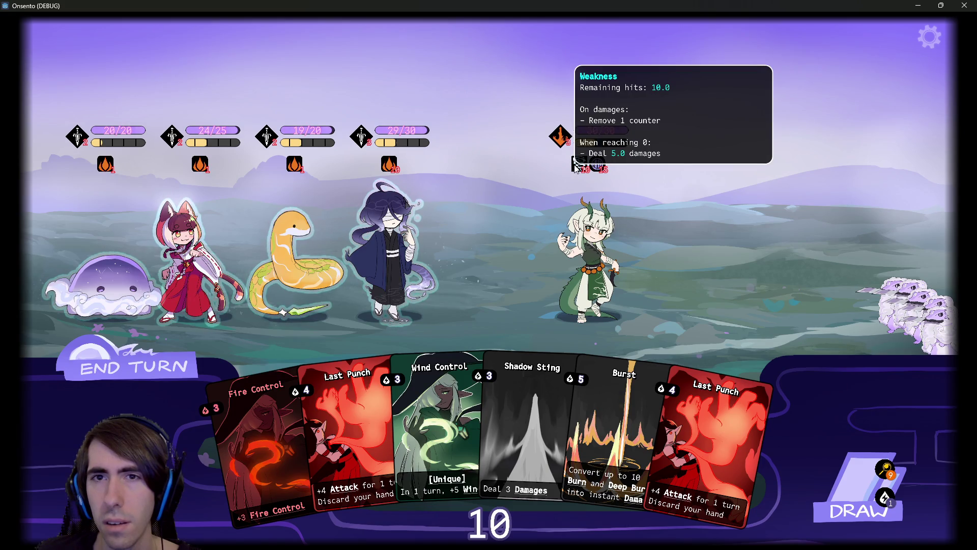
left_click(153, 351)
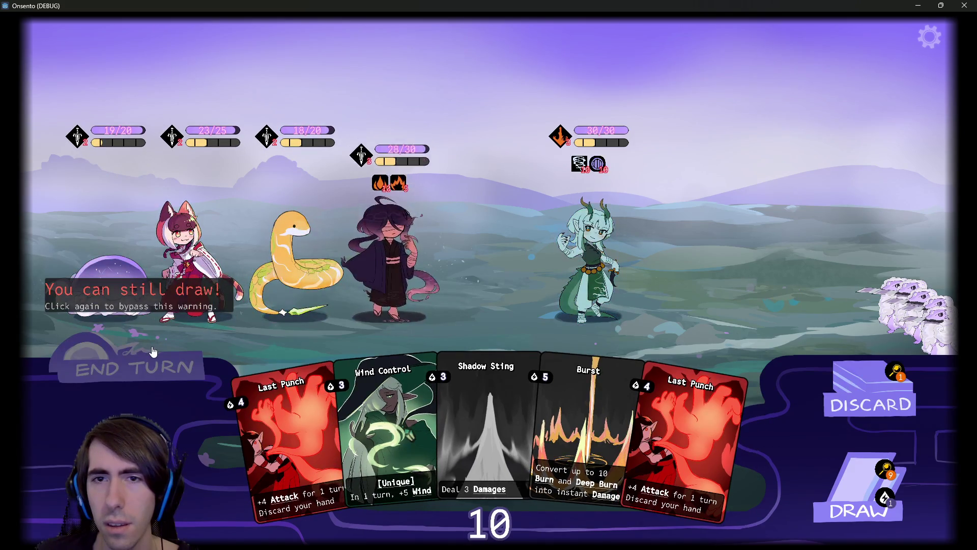
left_click(153, 351)
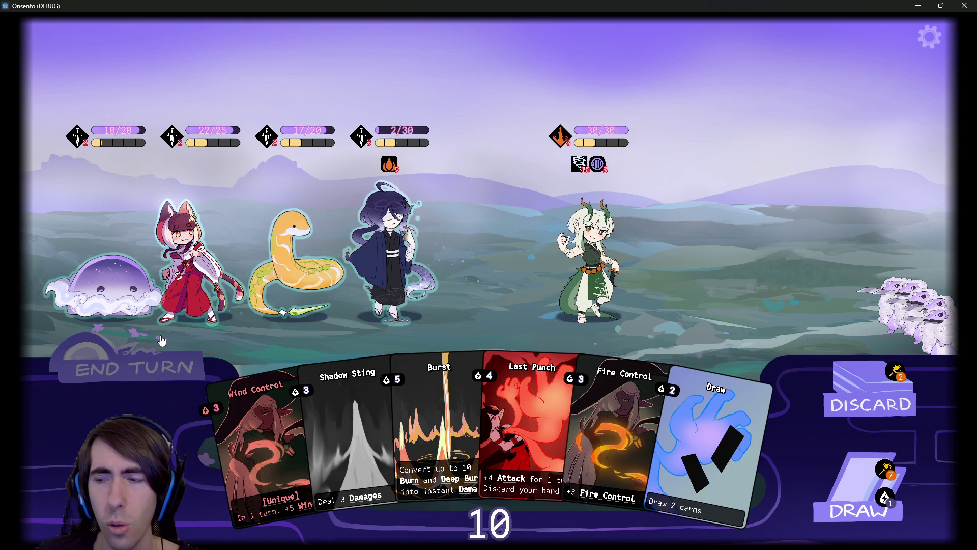
left_click(153, 358)
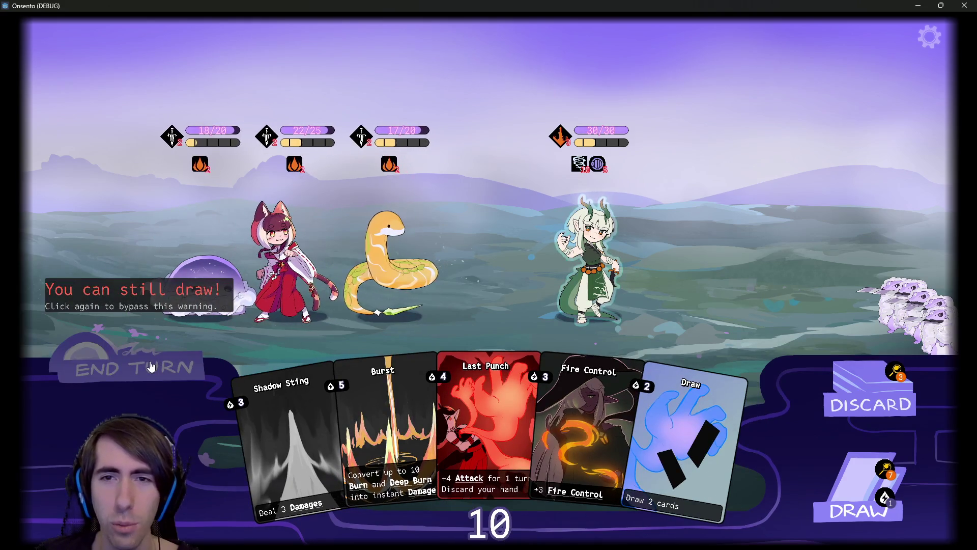
left_click(151, 367)
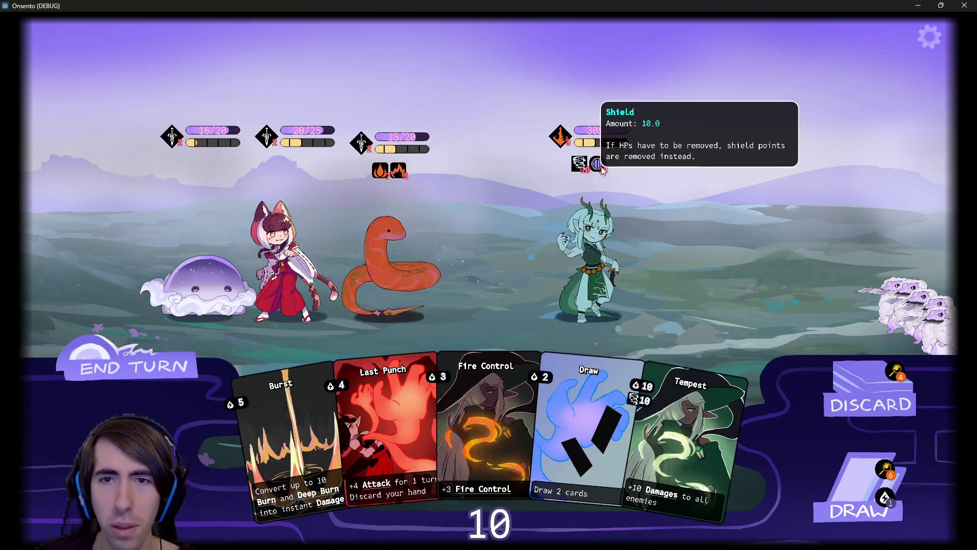
left_click(145, 366)
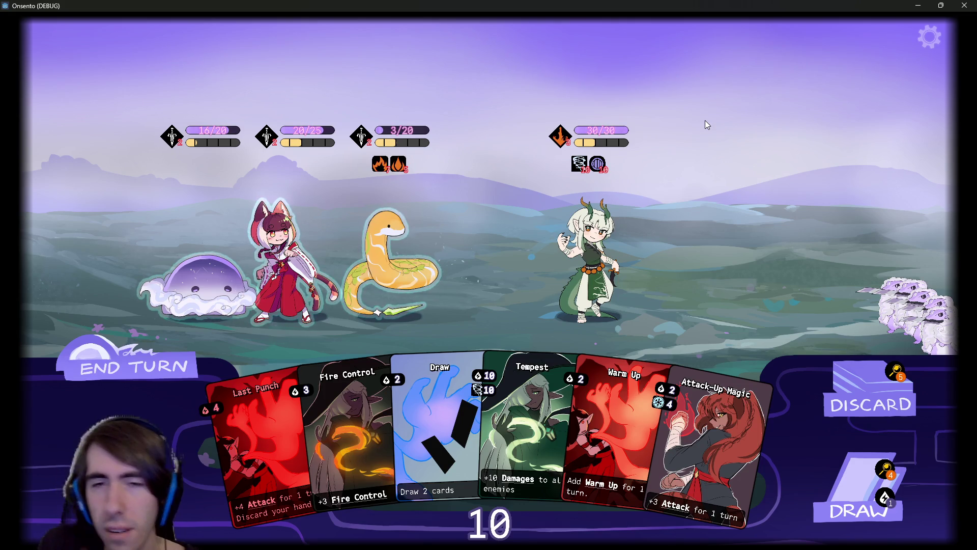
left_click(158, 350)
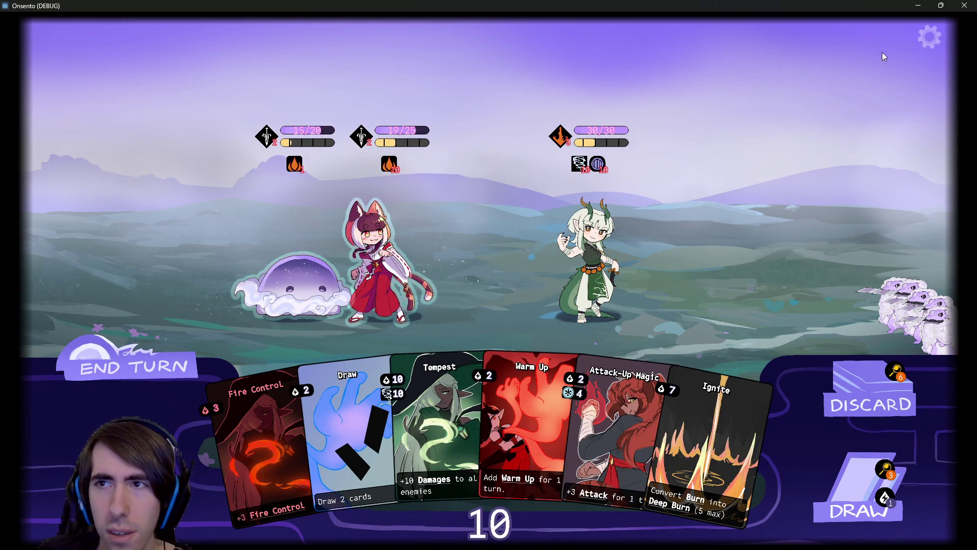
left_click(931, 35)
left_click(766, 99)
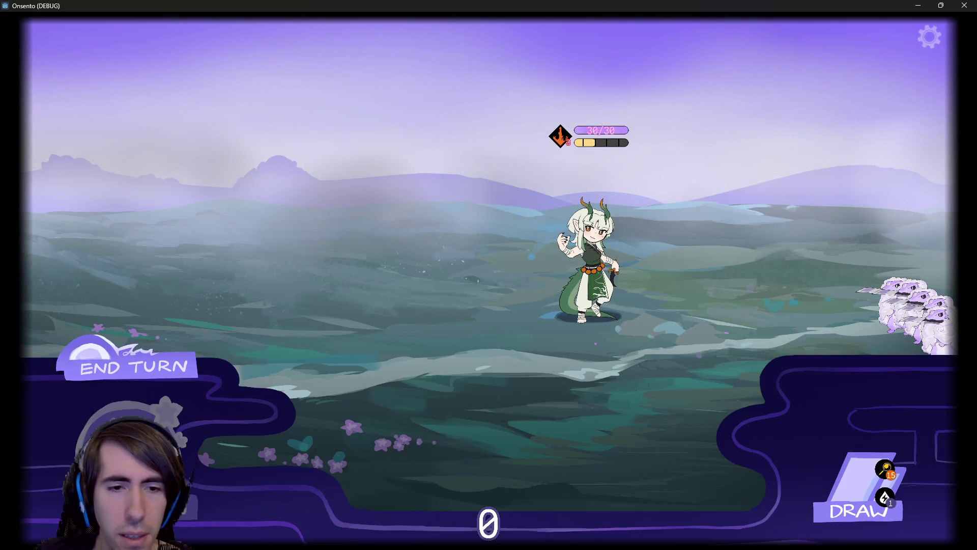
Step: Restart the current battle from the gear pause menu
left_click(922, 40)
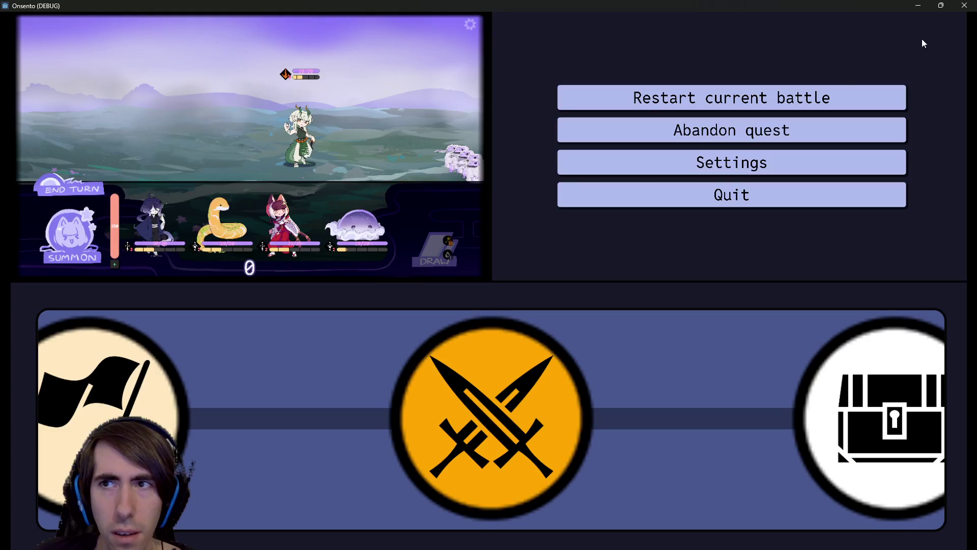
left_click(850, 95)
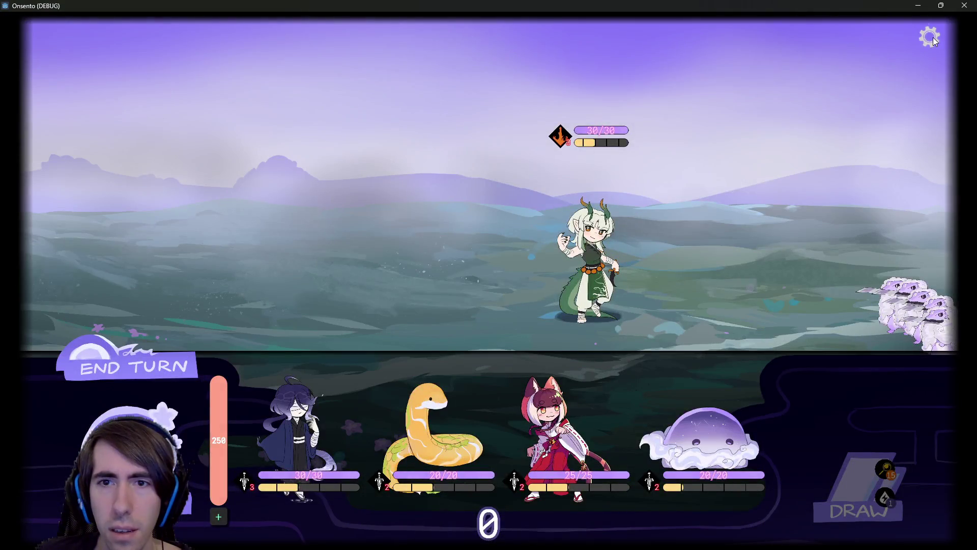
left_click(933, 37)
left_click(806, 97)
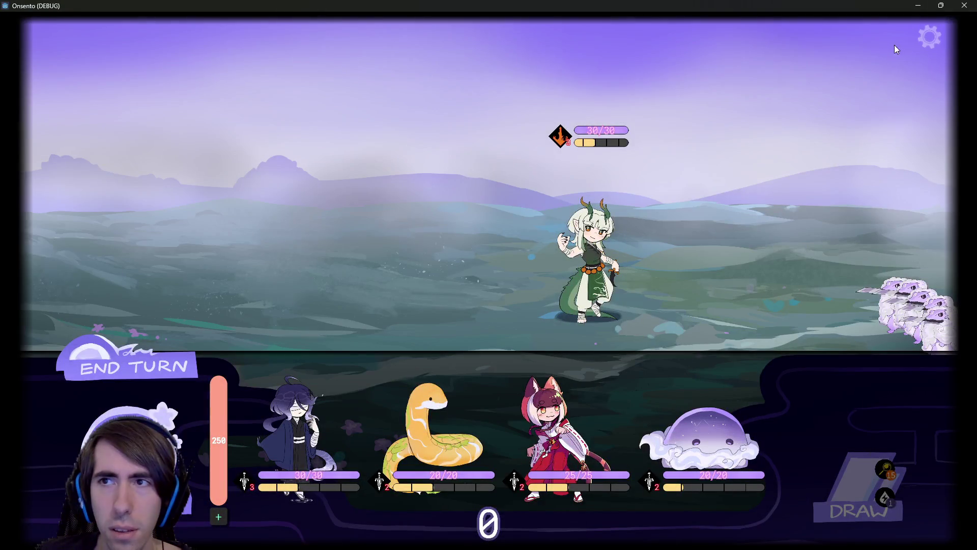
left_click(923, 39)
left_click(720, 97)
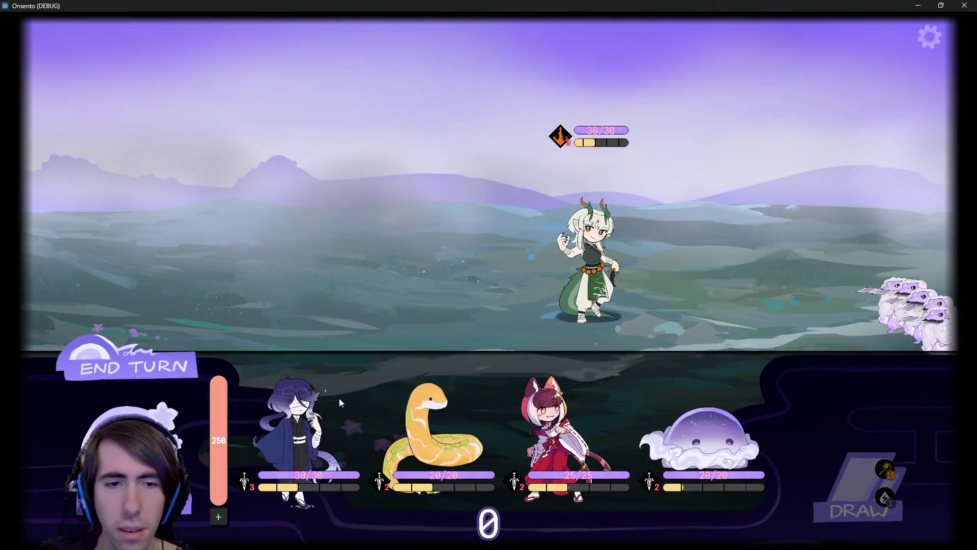
Step: Deploy the hooded character, cat-eared girl and purple blob onto the battlefield and start the fight
left_click_drag(340, 398, 397, 283)
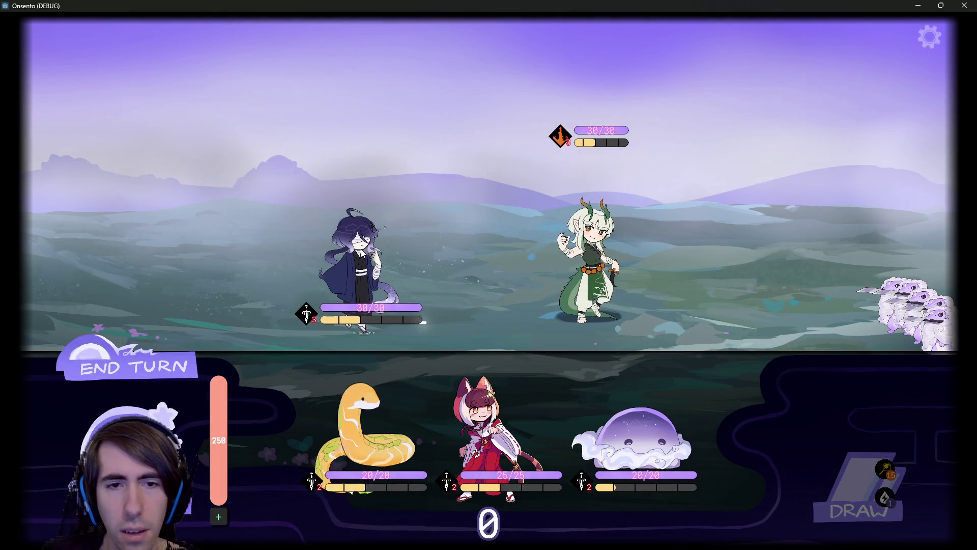
left_click_drag(496, 435, 429, 311)
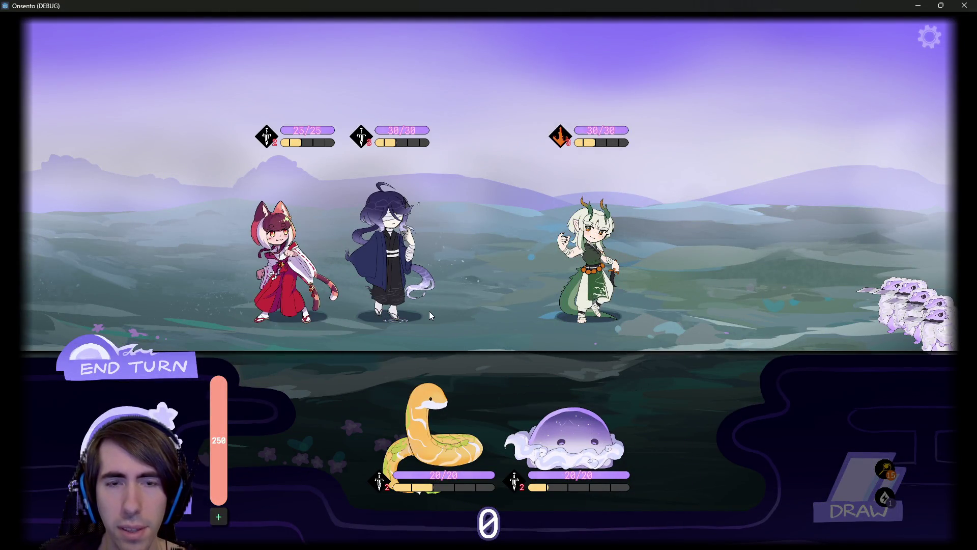
left_click_drag(581, 447, 198, 254)
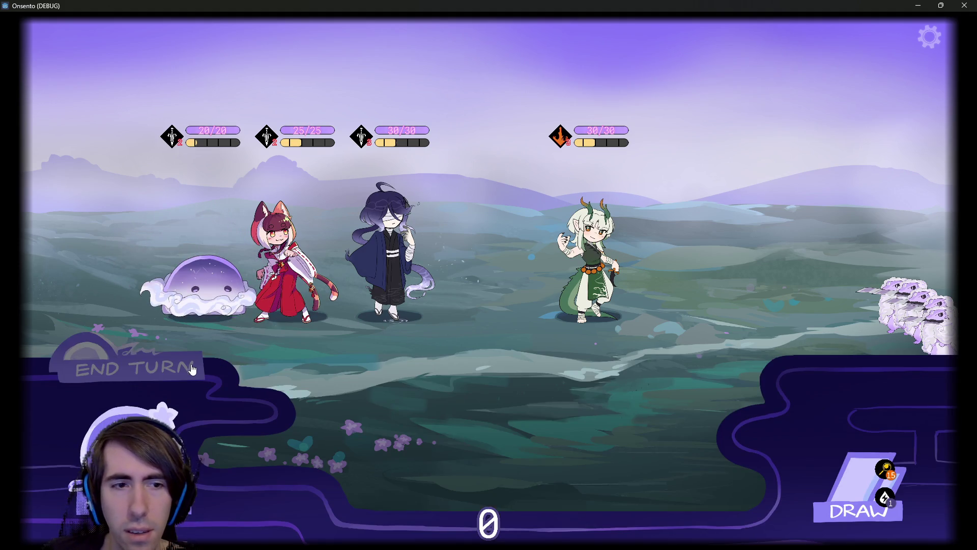
left_click(191, 370)
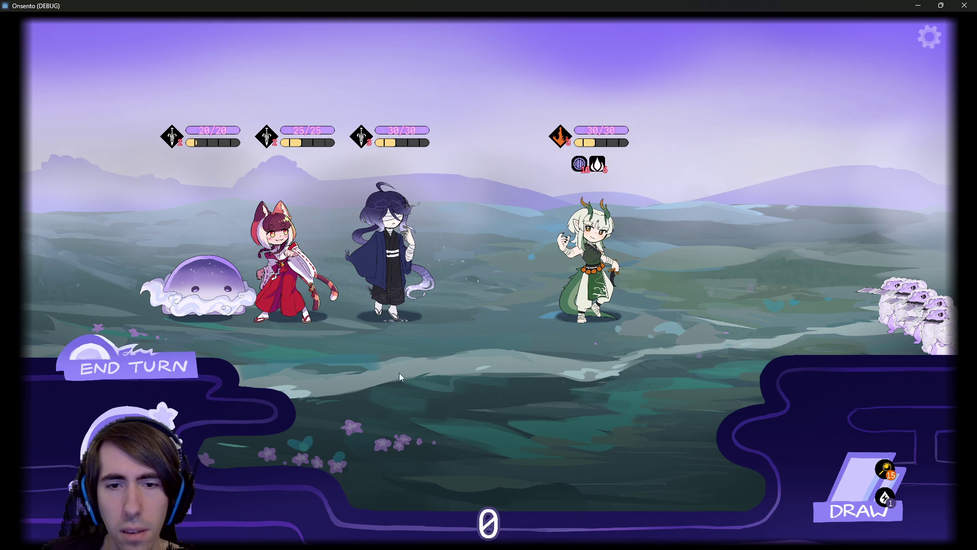
Step: Check the draw pile, play Warm Up and draw an extra card
left_click(883, 467)
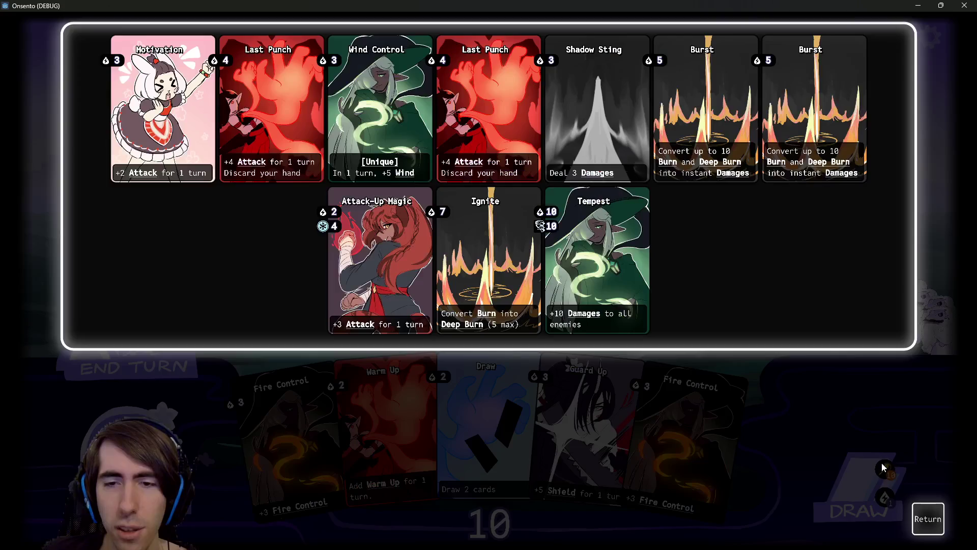
left_click(930, 506)
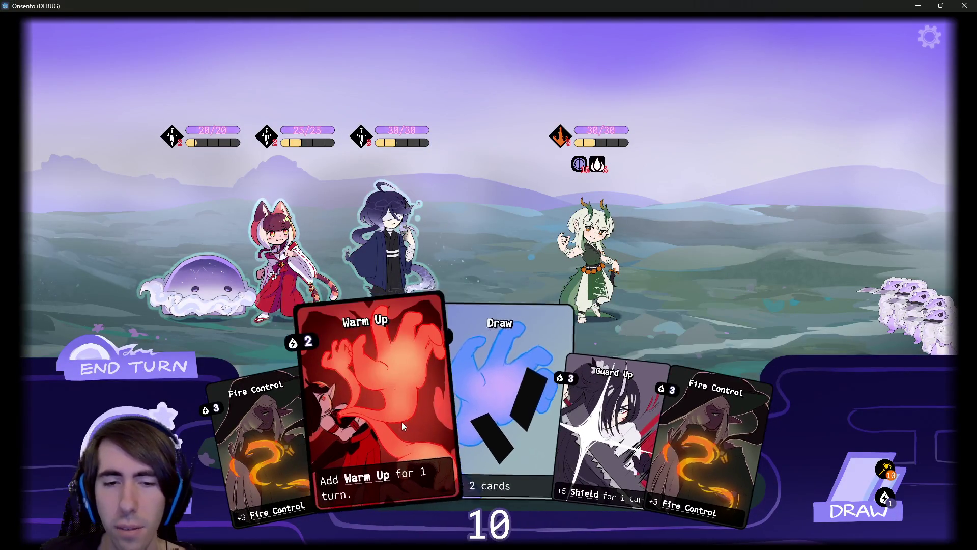
mouse_move(386, 413)
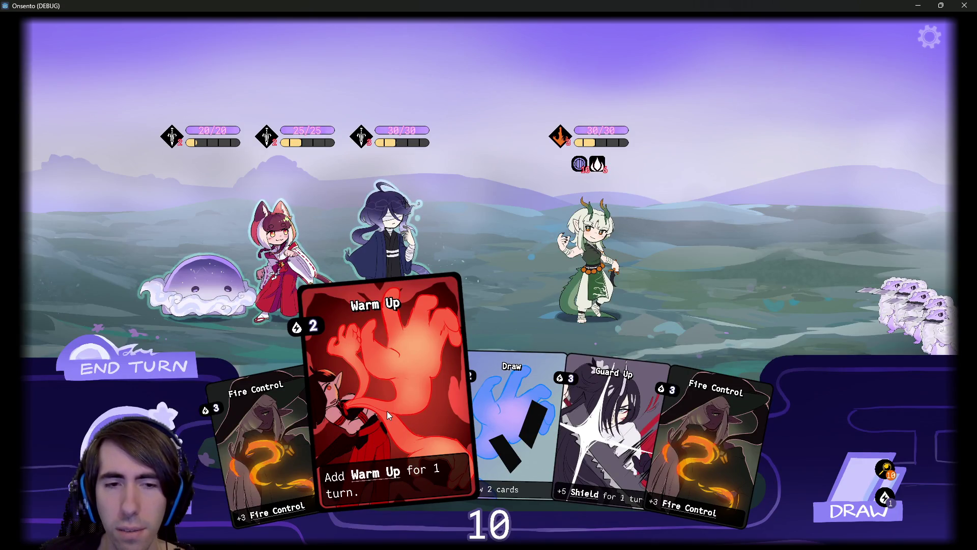
left_click(388, 411)
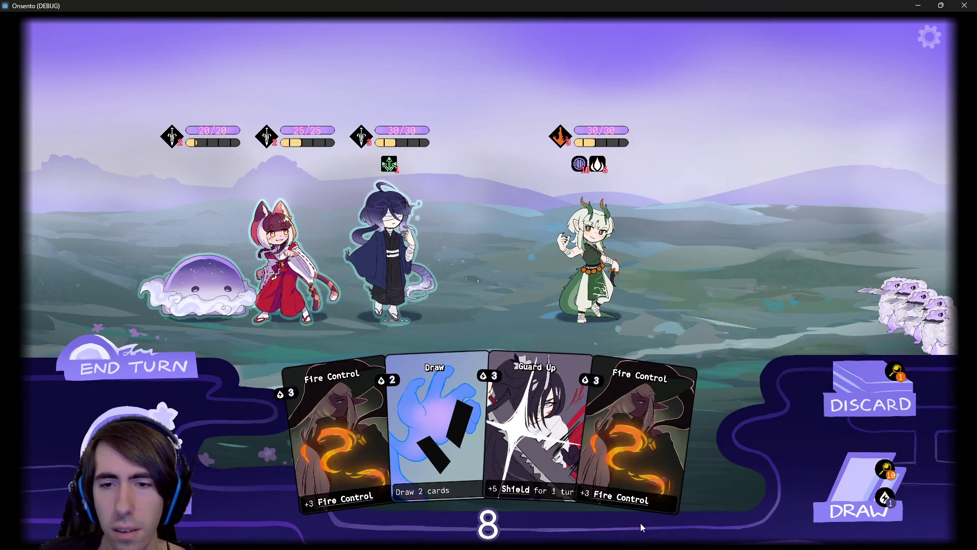
left_click(844, 496)
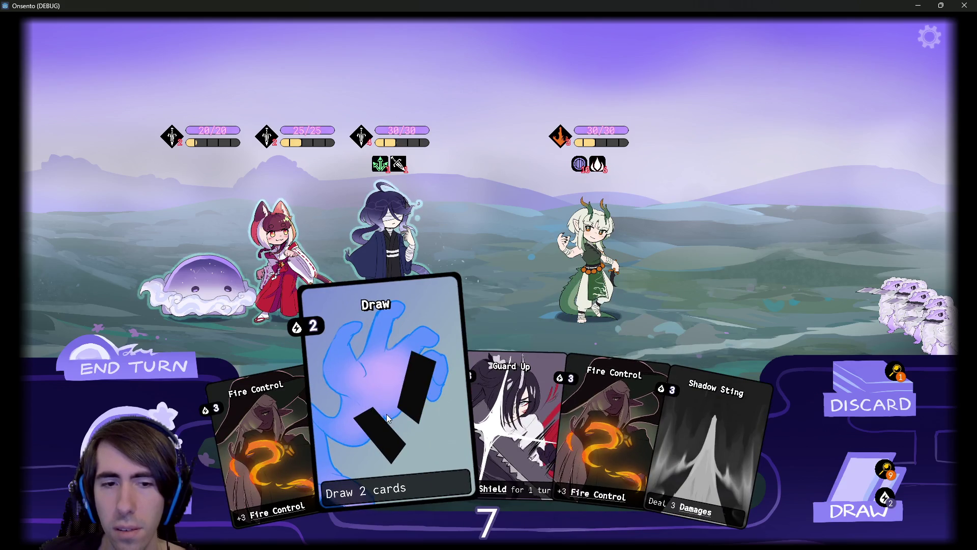
Step: Play Draw and Wind Control on the hooded ally, then end the turn past the draw warning
left_click_drag(387, 419, 406, 319)
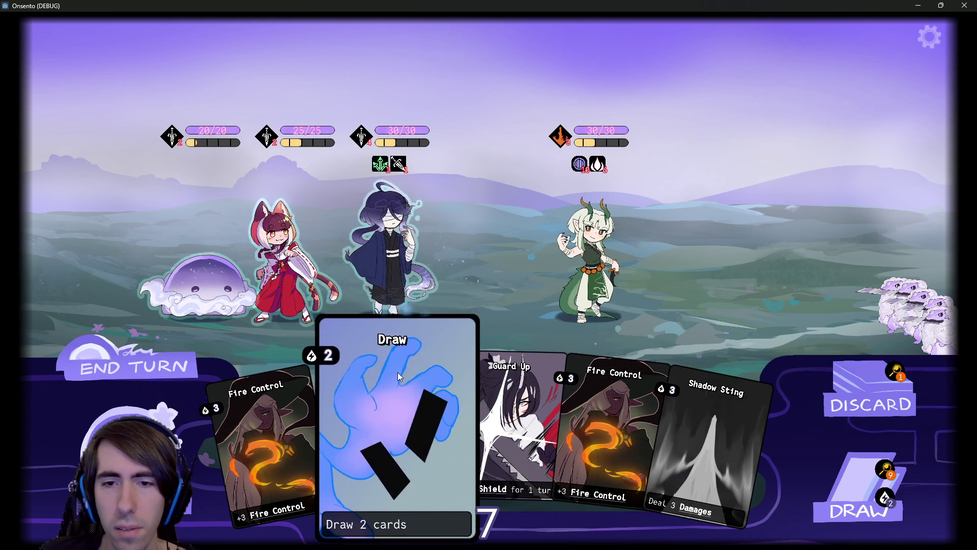
left_click_drag(398, 372, 414, 271)
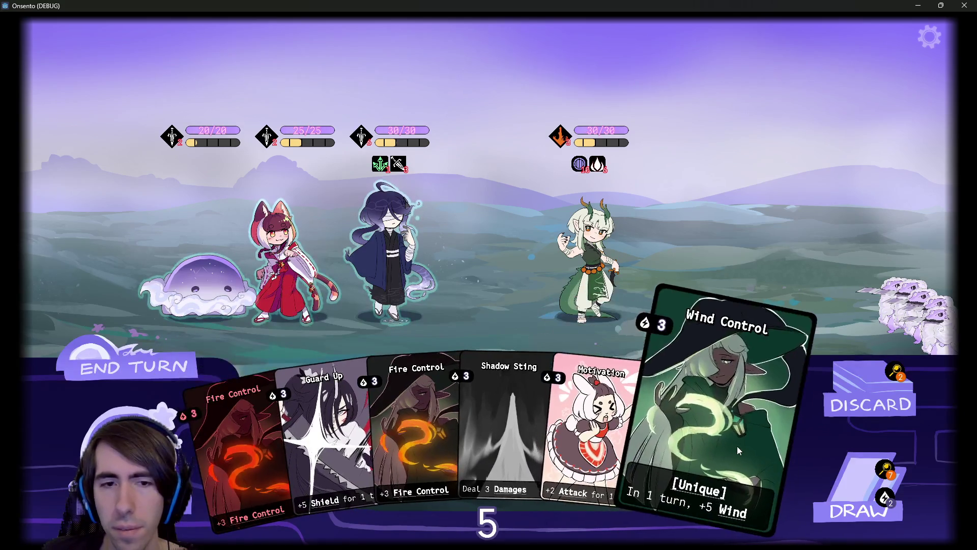
left_click_drag(717, 428, 408, 242)
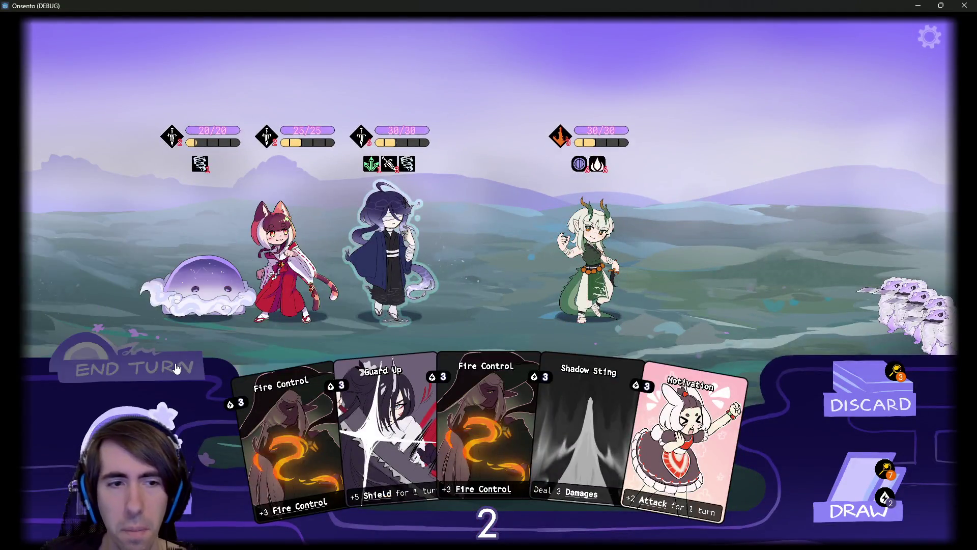
left_click(175, 369)
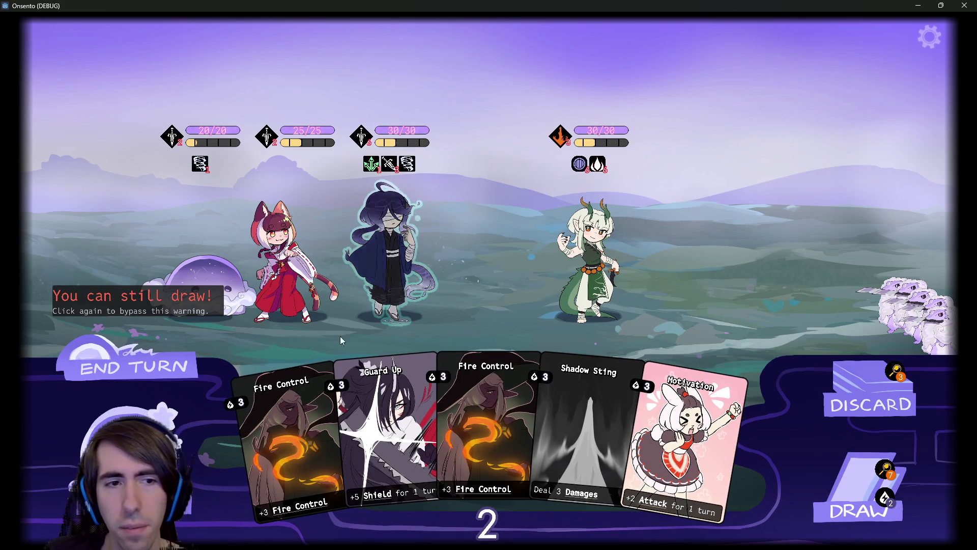
left_click(133, 366)
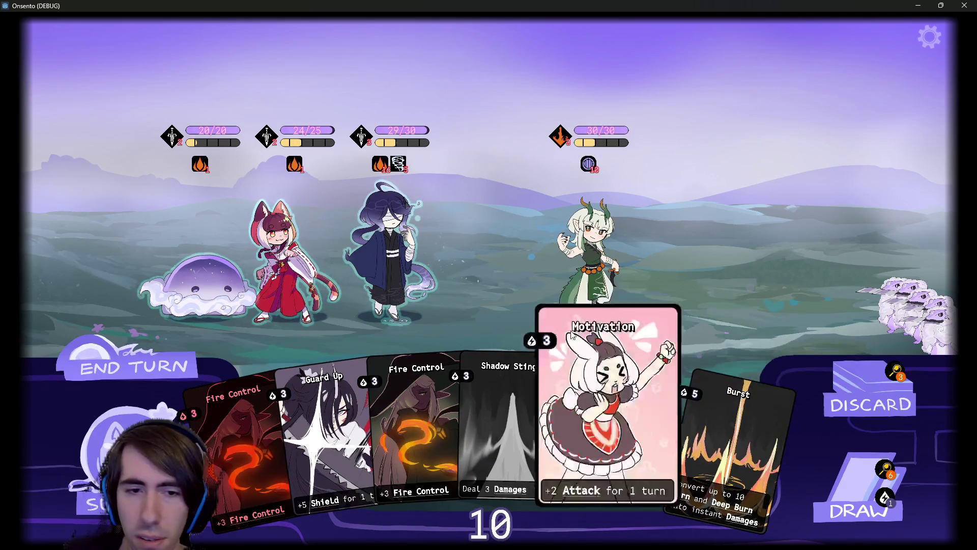
Step: Play Motivation, Guard Up and Fire Control on the hooded ally, drawing once, and end the turn
left_click_drag(603, 428, 389, 252)
left_click_drag(324, 427, 384, 264)
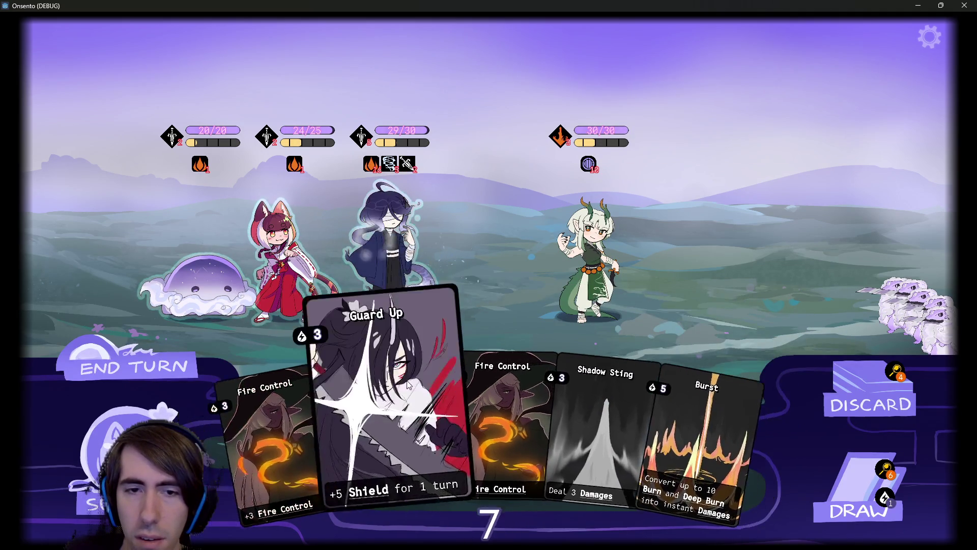
left_click(848, 479)
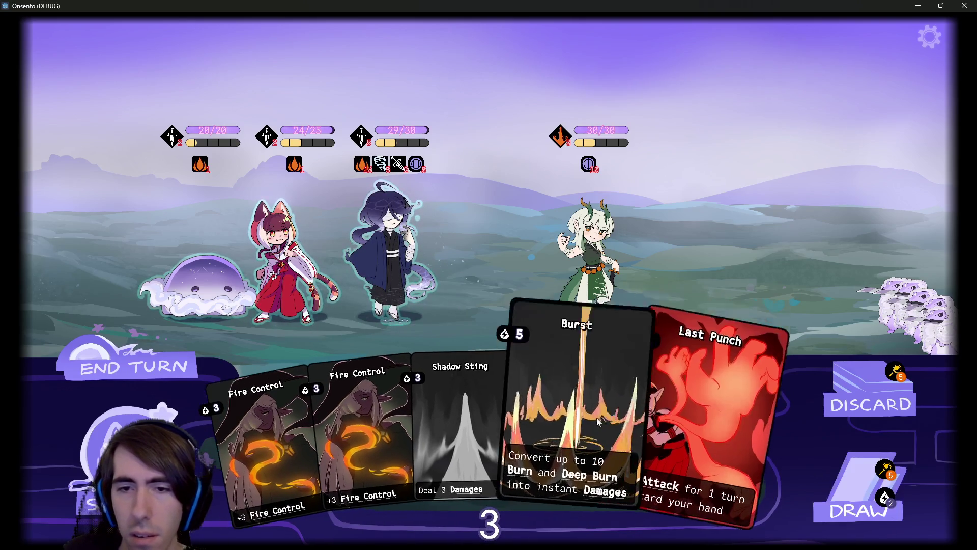
left_click_drag(286, 422, 324, 266)
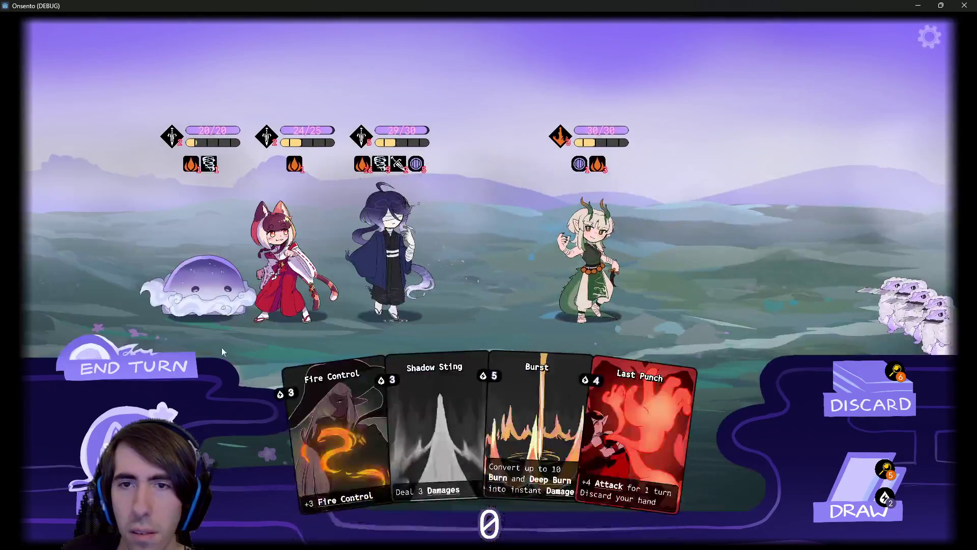
left_click(164, 370)
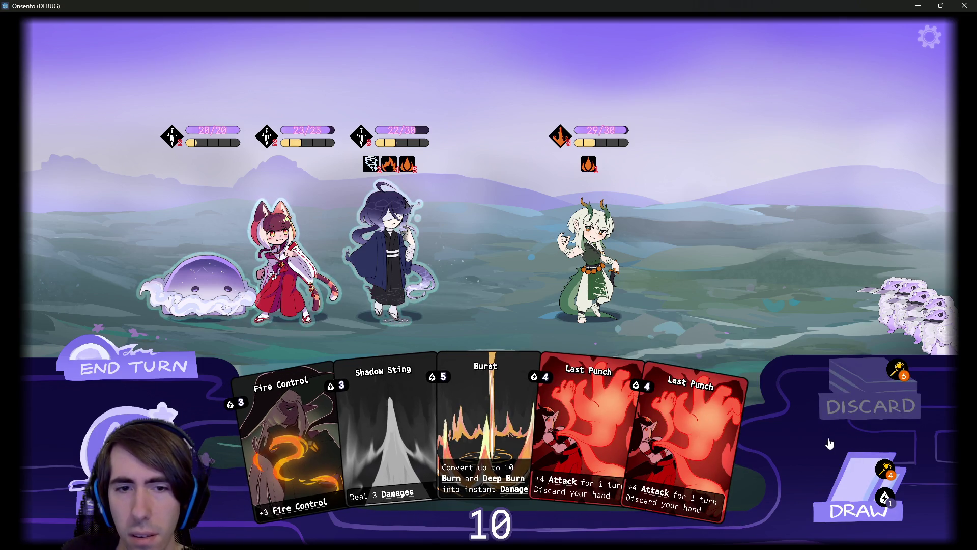
Step: Draw, play Fire Control, launch the allies' attacks on the green-haired enemy, and end the turn
left_click(859, 489)
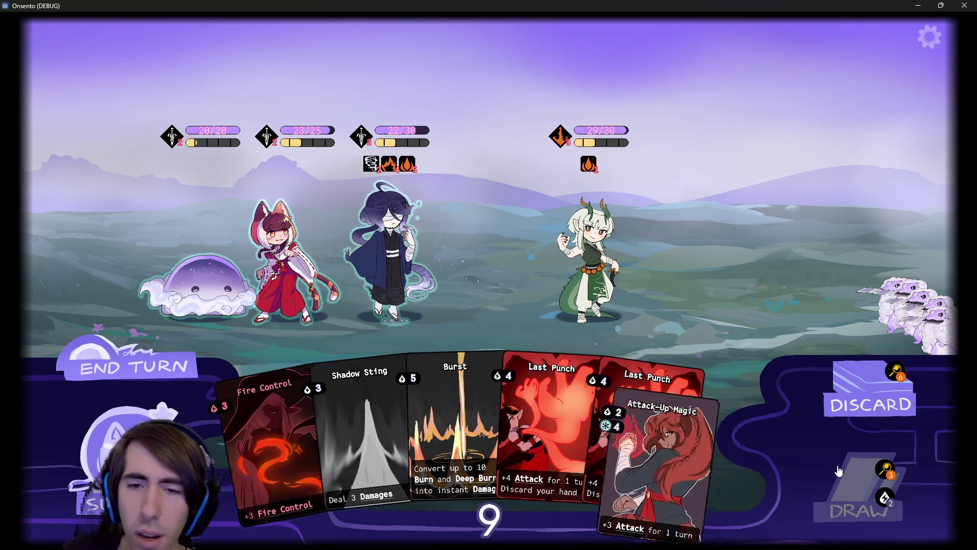
left_click_drag(273, 422, 379, 267)
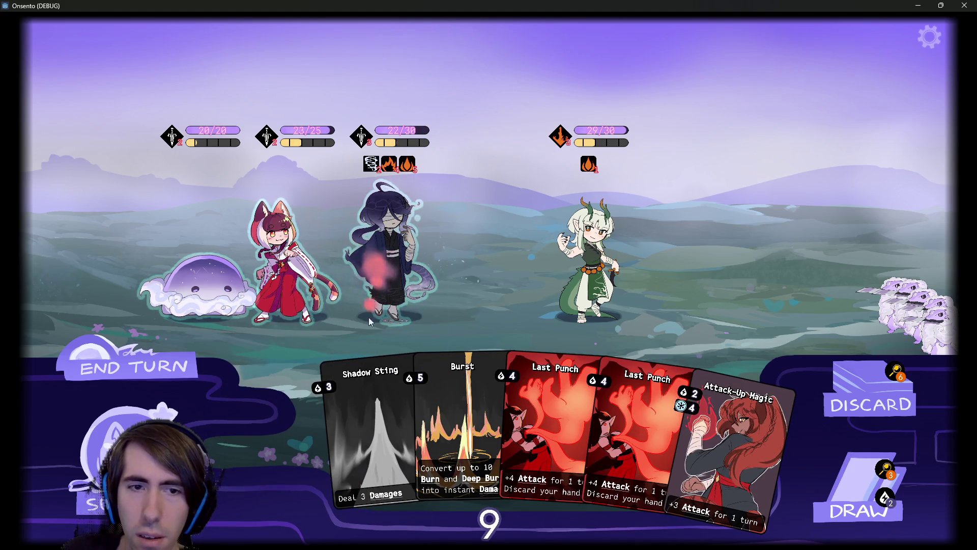
mouse_move(379, 266)
left_mouse_down()
mouse_move(270, 398)
mouse_move(394, 254)
left_mouse_up()
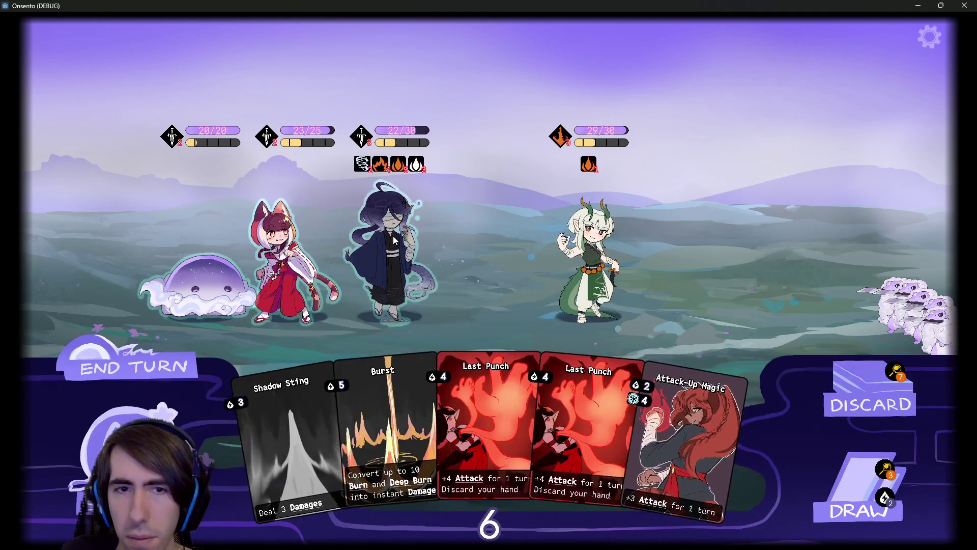
mouse_move(393, 236)
left_mouse_down()
mouse_move(524, 244)
mouse_move(539, 233)
left_mouse_up()
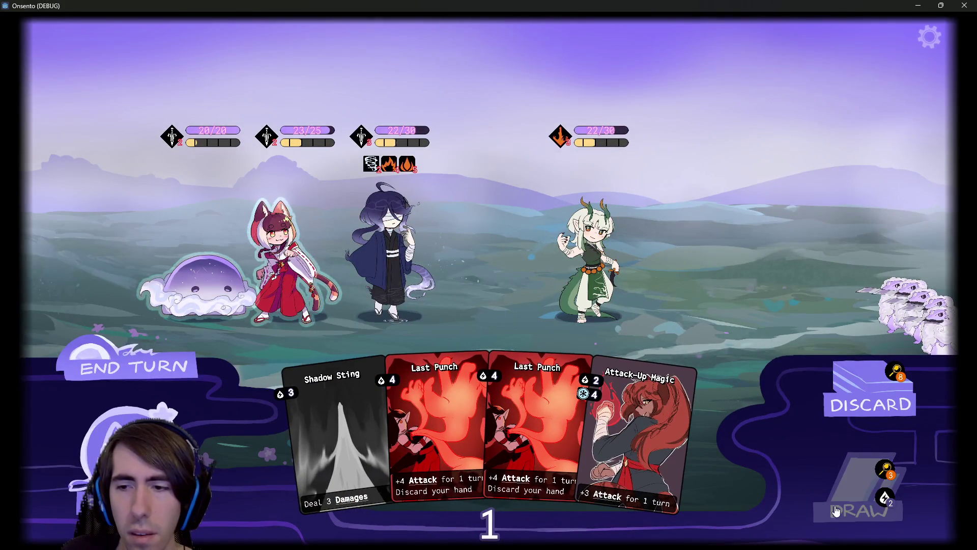
left_click_drag(312, 214, 311, 213)
left_click(239, 253)
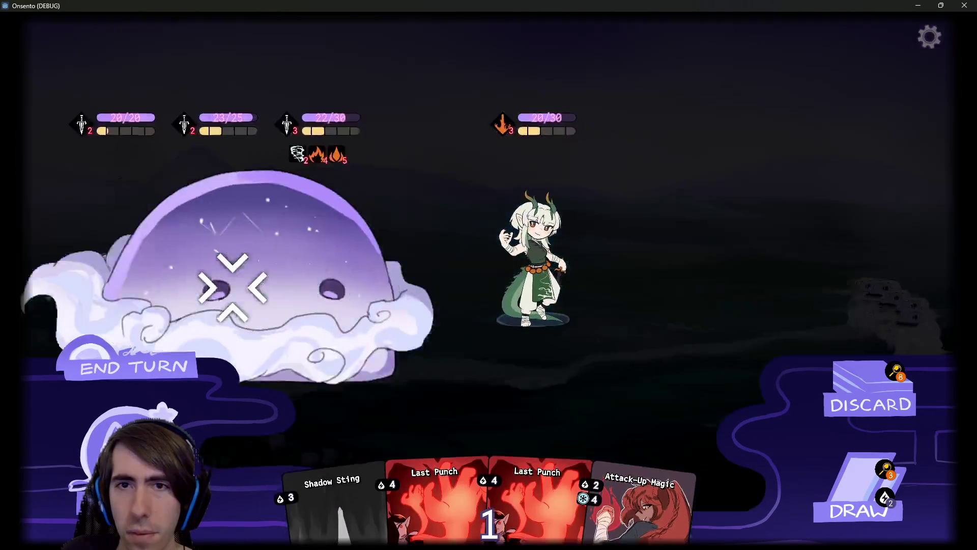
left_click(217, 356)
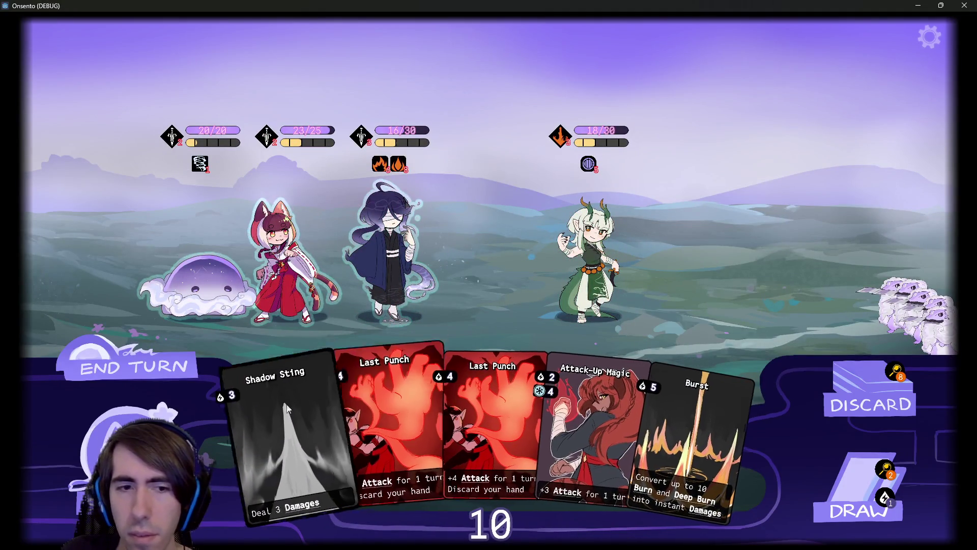
Step: Draw extra cards, then play Warm Up, Shadow Sting on the enemy and Guard Up on the dark-haired ally
left_click(849, 471)
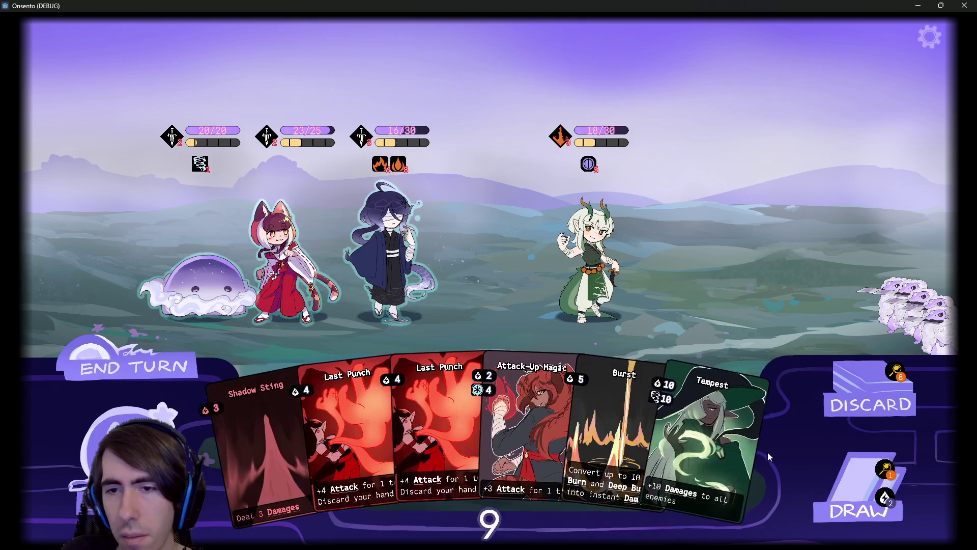
left_click(853, 497)
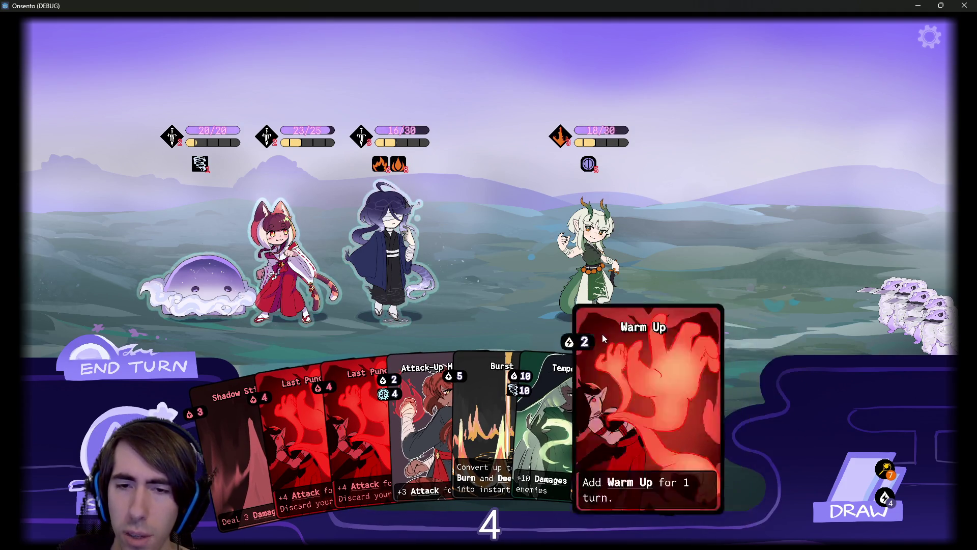
mouse_move(703, 385)
left_mouse_down()
mouse_move(419, 259)
mouse_move(667, 376)
left_mouse_up()
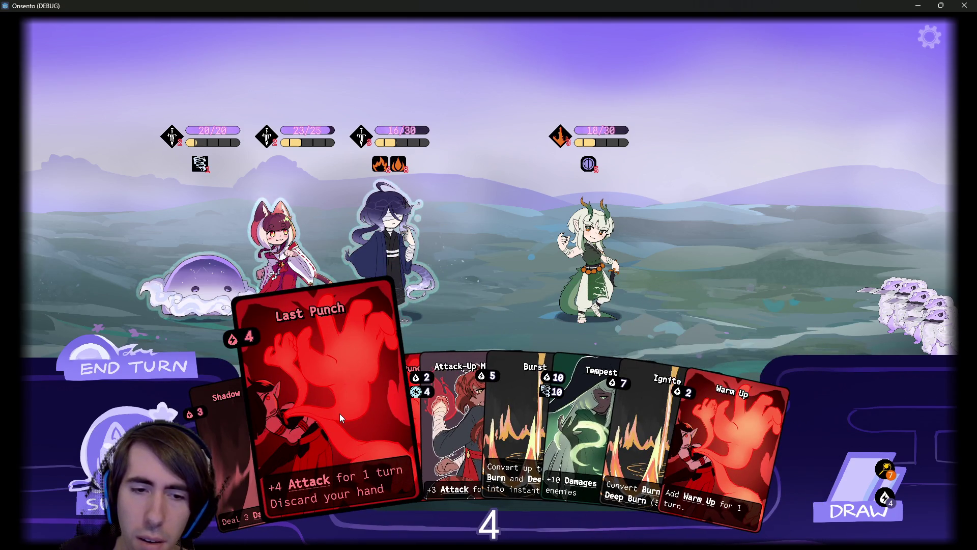
left_click_drag(209, 422, 605, 260)
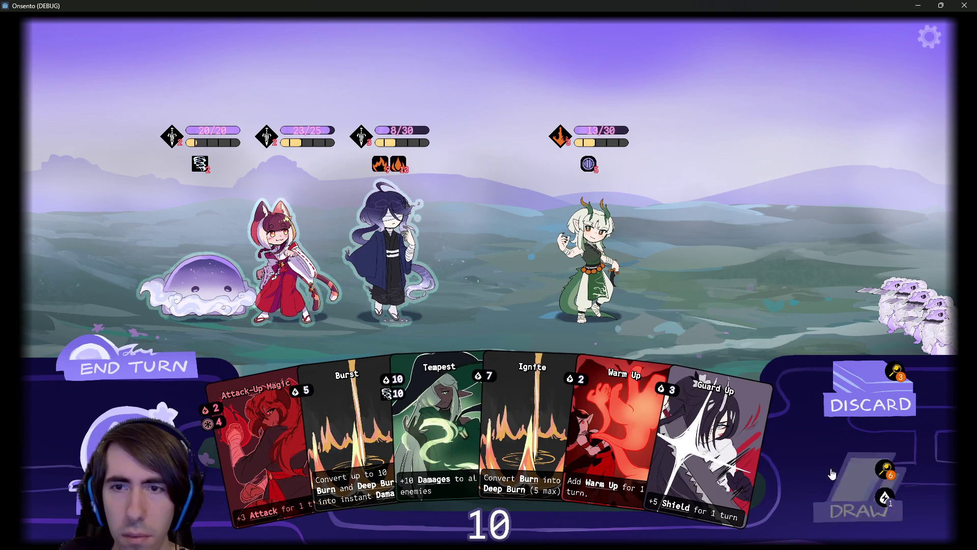
mouse_move(718, 451)
left_click_drag(721, 453, 390, 263)
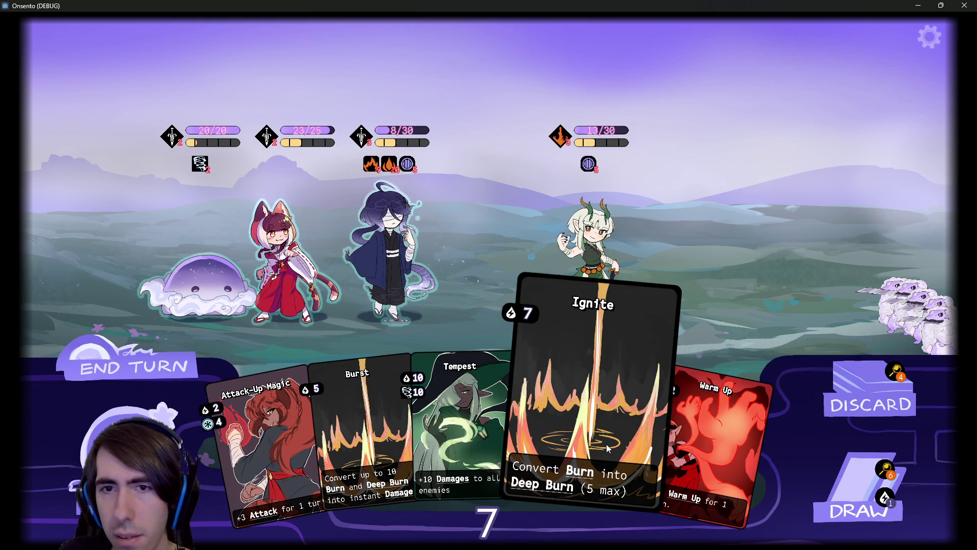
Step: Play Warm Up, draw twice, play the Draw card, end the turn with Space and close the game
left_click(680, 428)
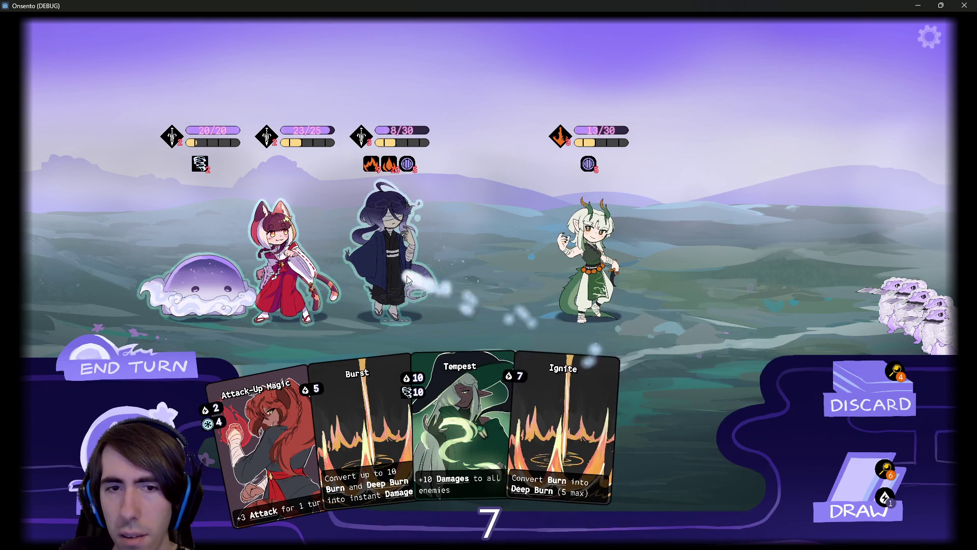
left_click(849, 474)
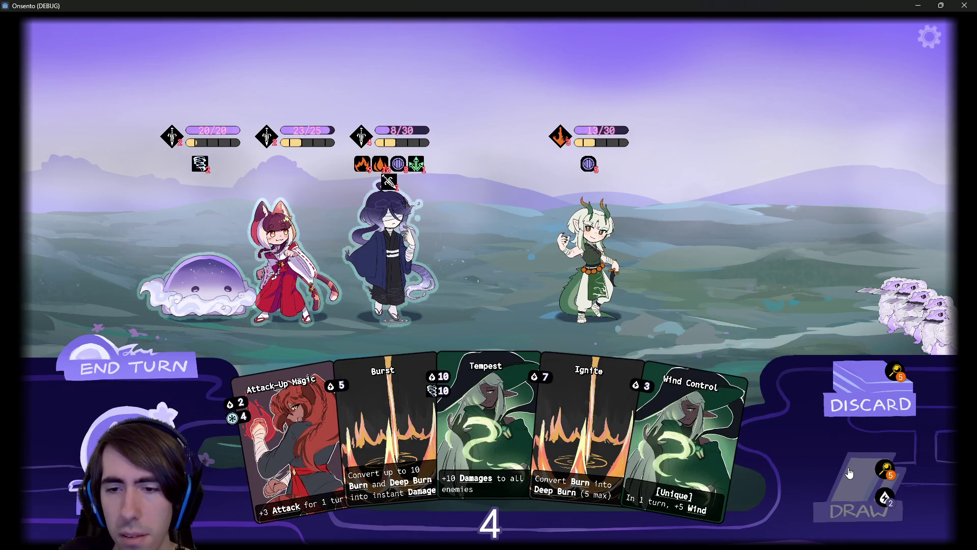
left_click(849, 473)
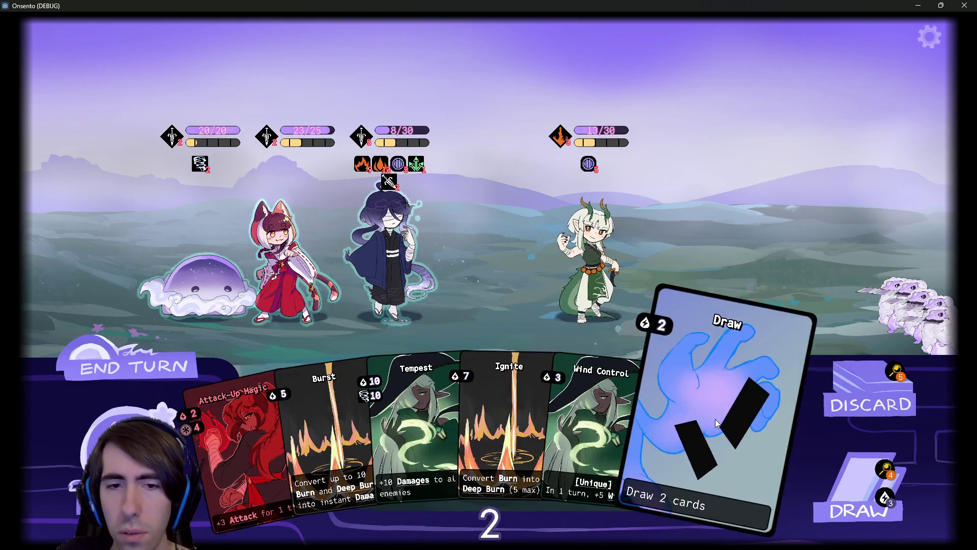
left_click_drag(710, 443, 551, 200)
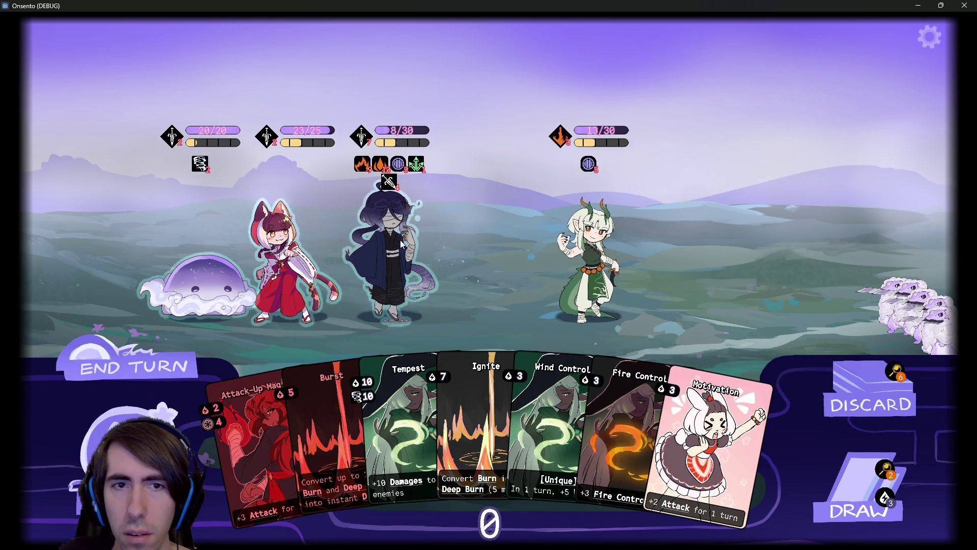
key("space")
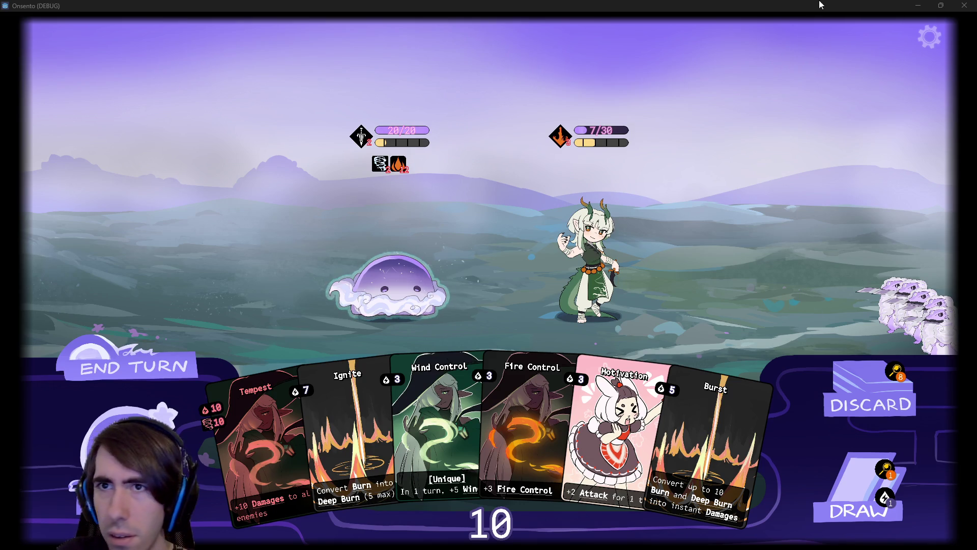
left_click(963, 5)
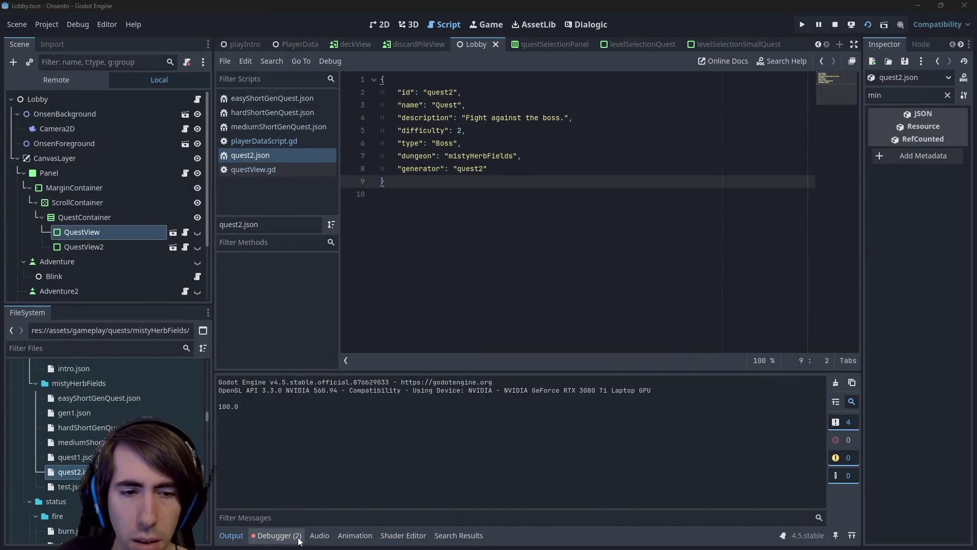
Step: Review the runtime errors, rerun the game briefly, and jump to changeToAttackCursor.gd line 39
left_click(298, 537)
left_click(289, 379)
left_click(391, 419)
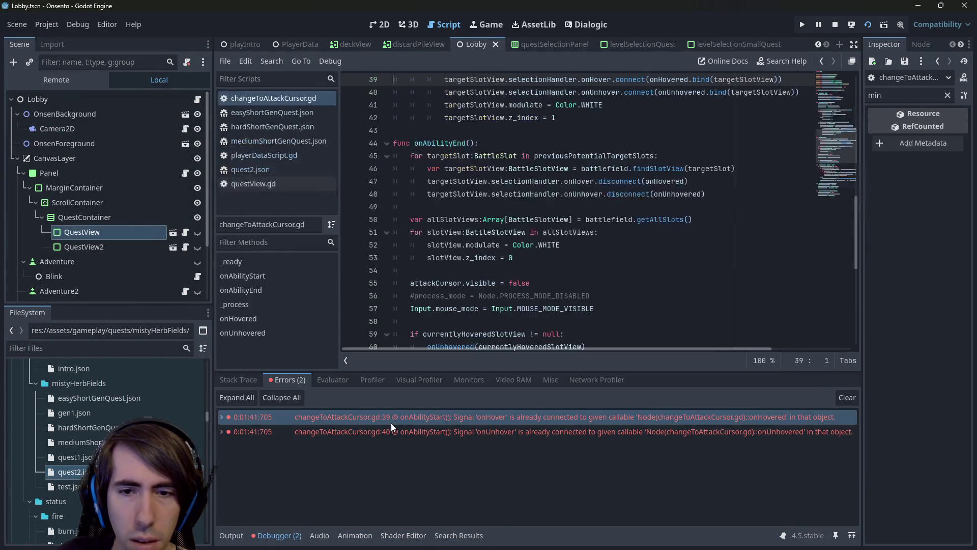
key("F5")
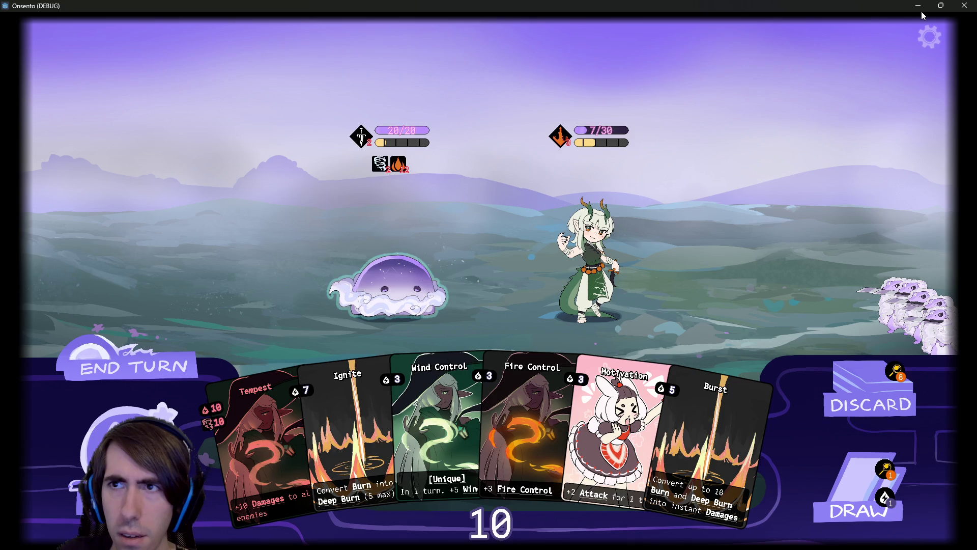
left_click(917, 6)
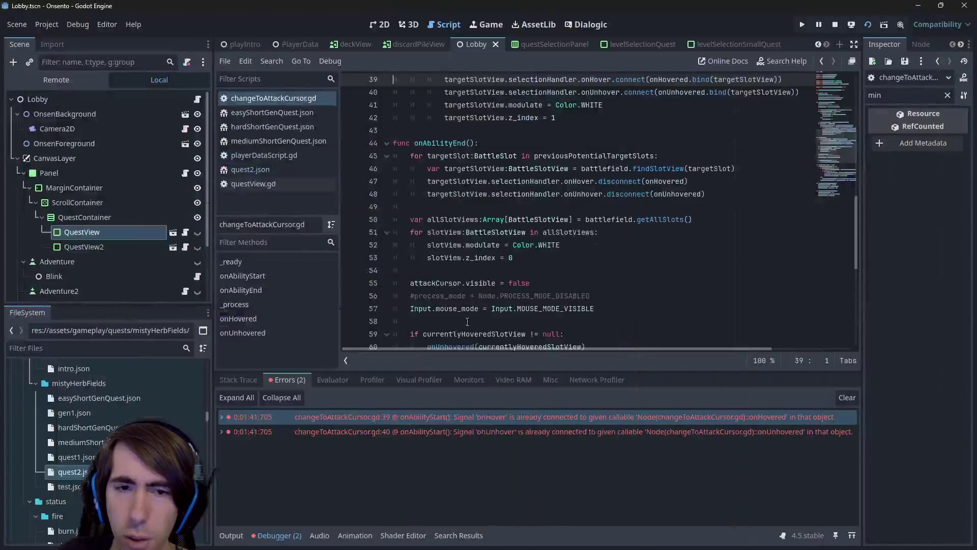
left_click(430, 417)
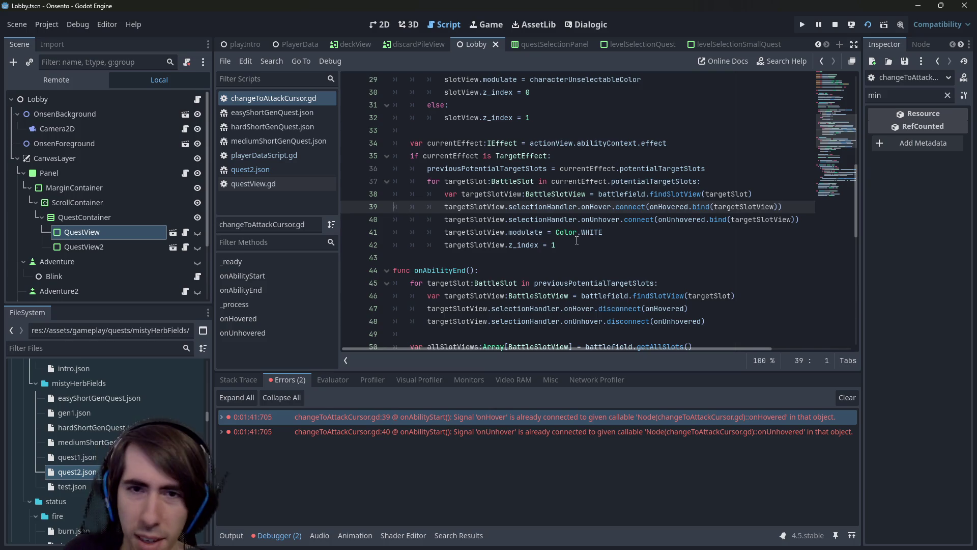
scroll(593, 248, "up", 5)
scroll(593, 248, "down", 2)
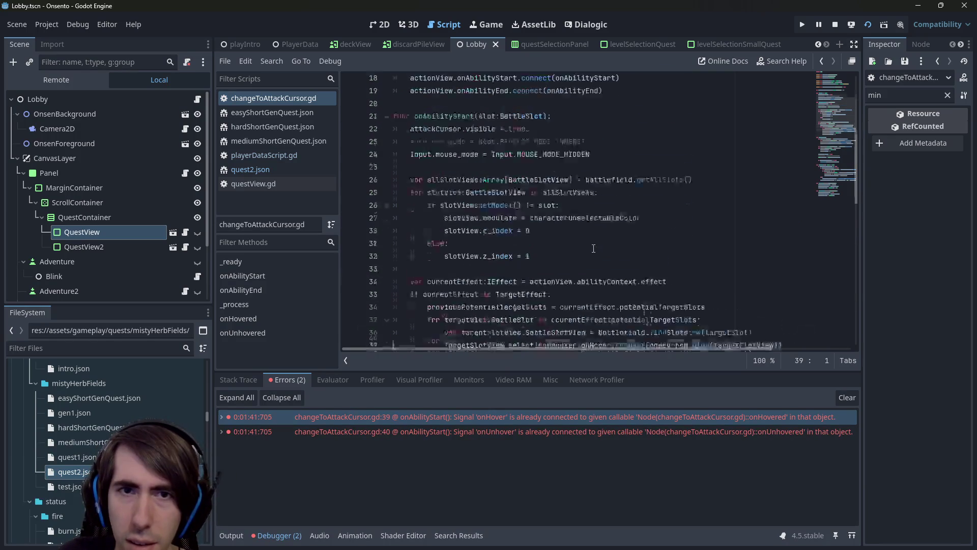
scroll(594, 248, "down", 3)
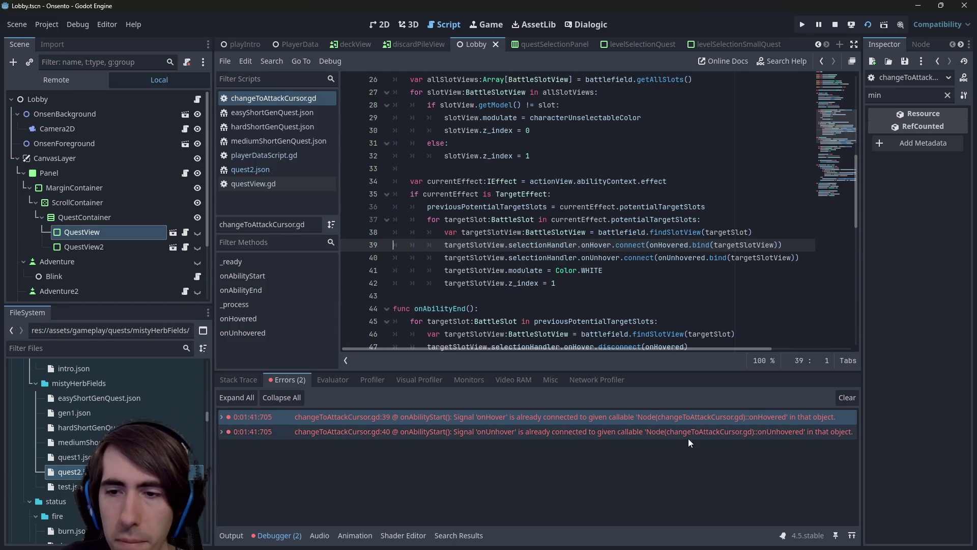
scroll(551, 232, "up", 3)
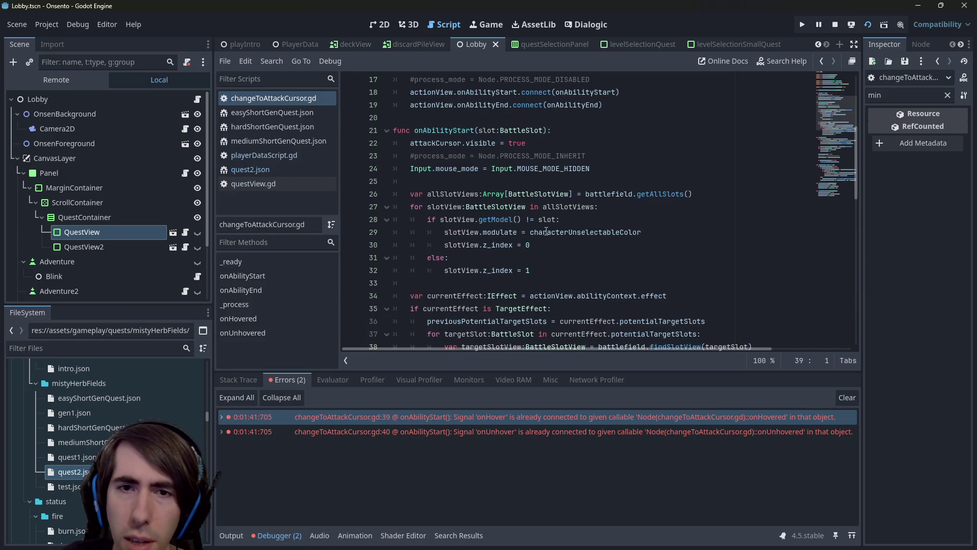
scroll(586, 222, "down", 2)
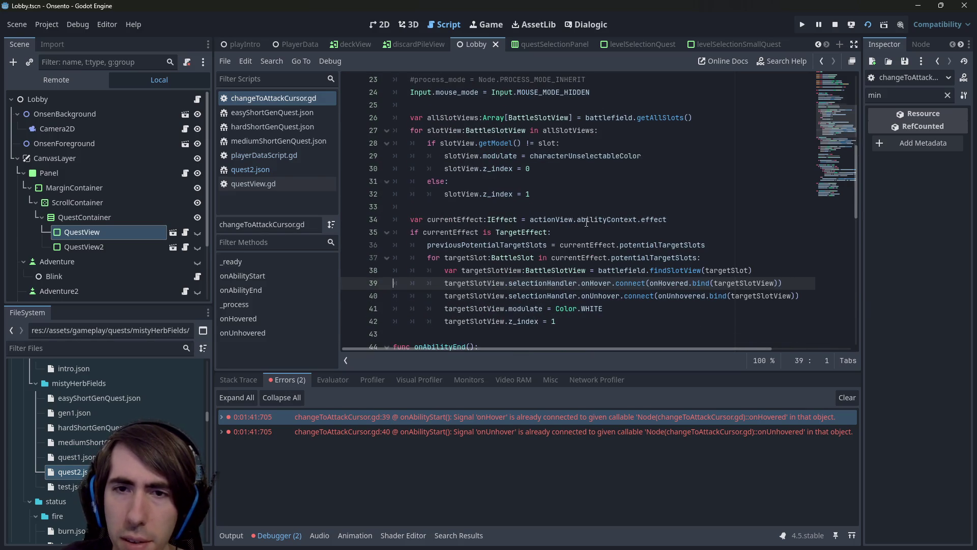
Step: Inspect the onHover/onHovered connect lines and onAbilityStart, then expand the 'already connected' error details
double_click(598, 152)
scroll(603, 179, "down", 3)
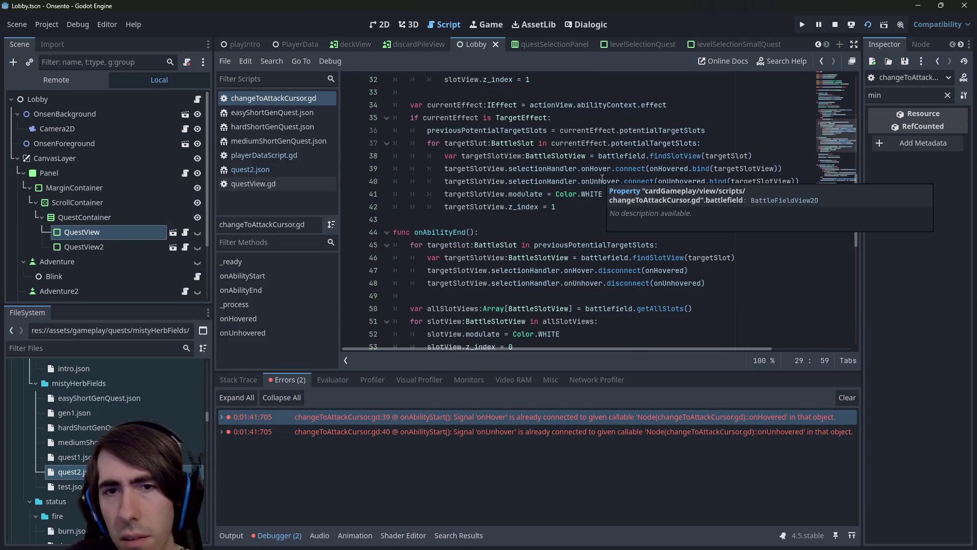
scroll(602, 178, "up", 2)
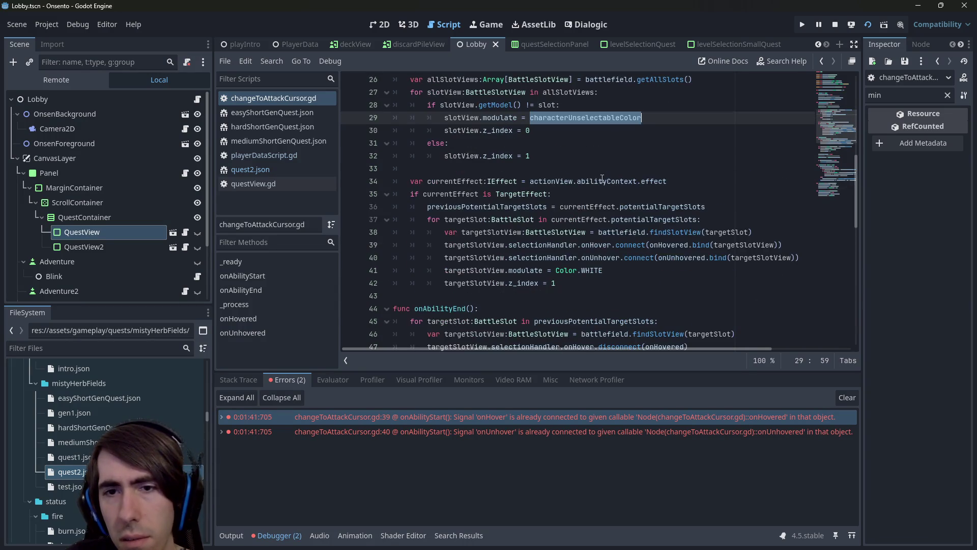
double_click(582, 244)
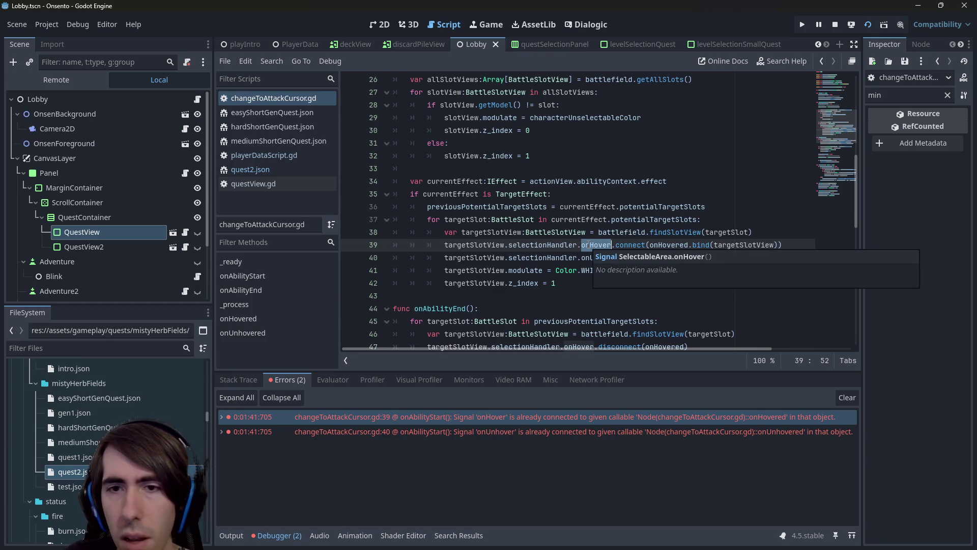
scroll(592, 247, "up", 2)
scroll(592, 245, "down", 2)
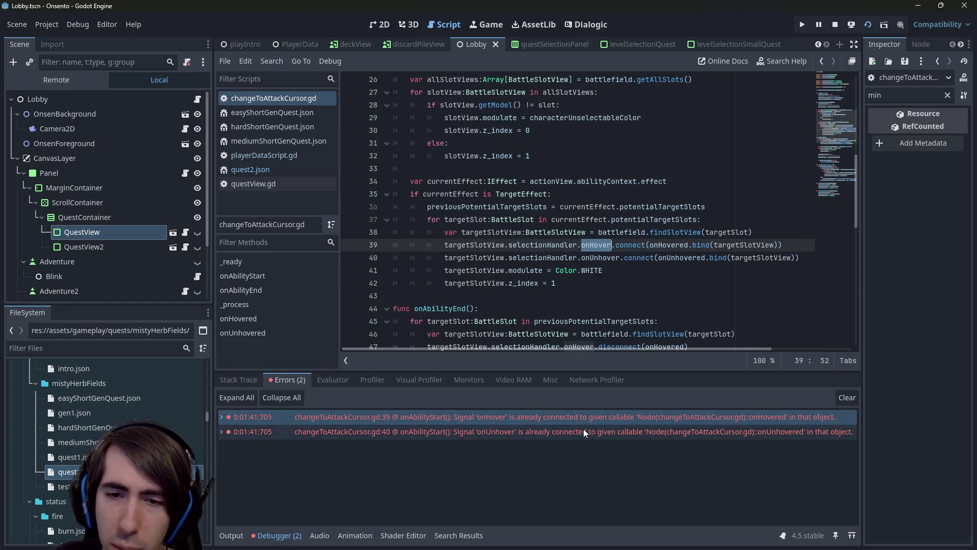
left_click(583, 419)
scroll(623, 285, "up", 1)
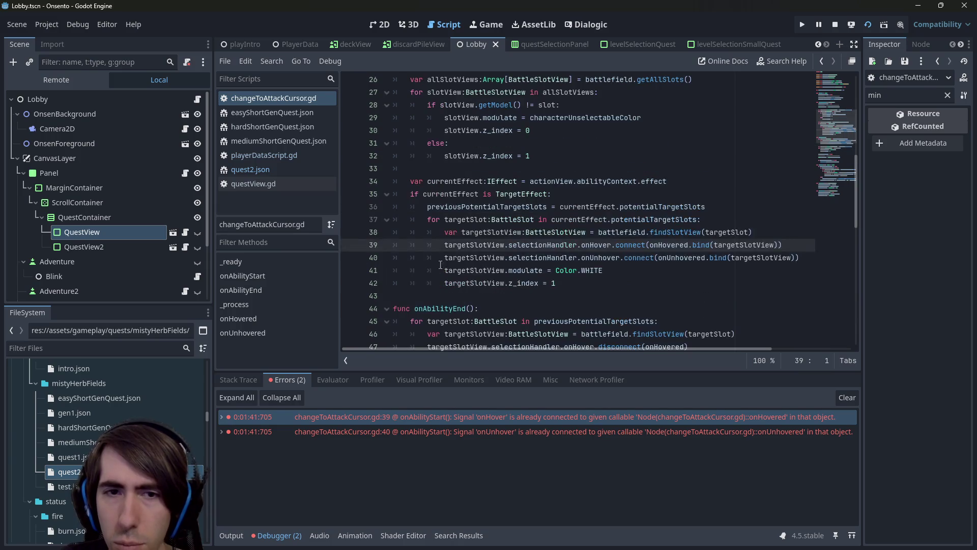
left_click_drag(340, 252, 307, 252)
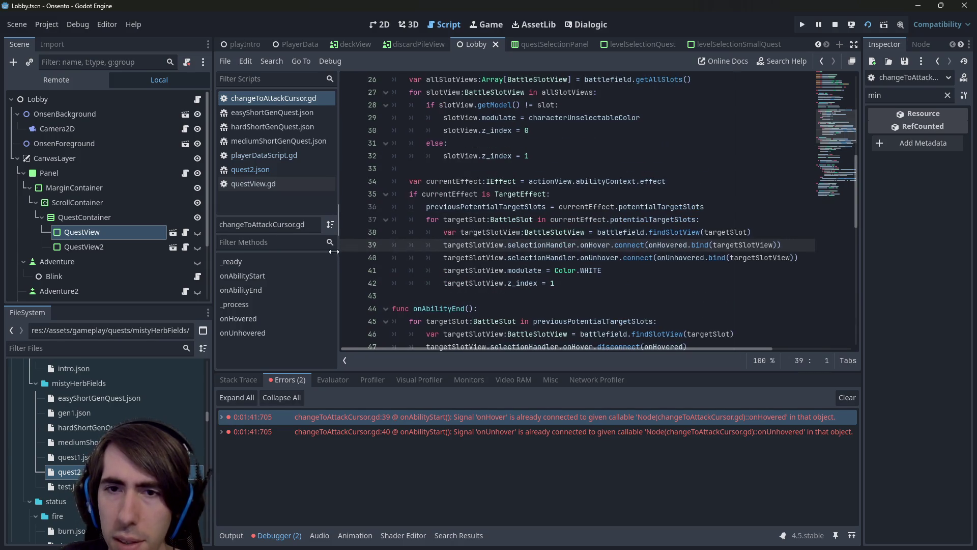
double_click(634, 245)
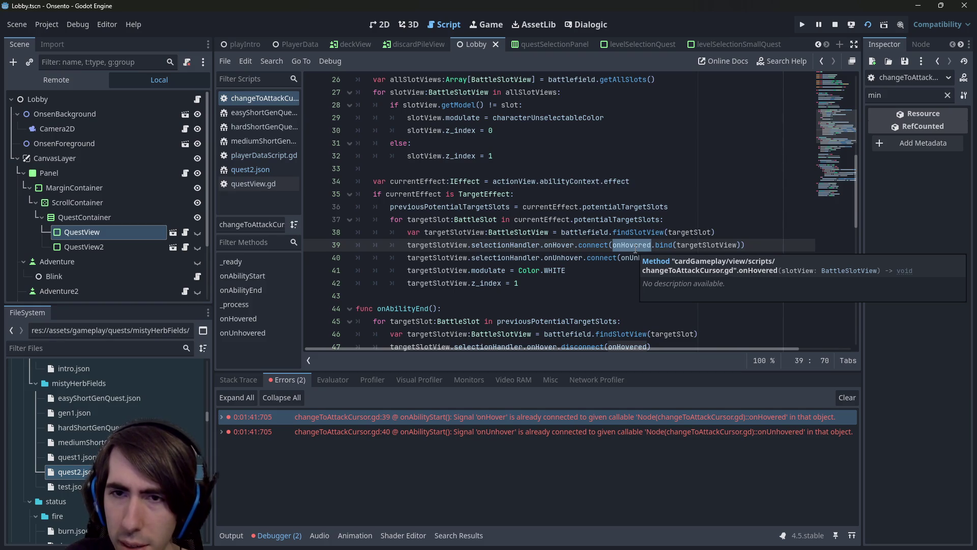
scroll(636, 249, "down", 2)
scroll(635, 249, "up", 2)
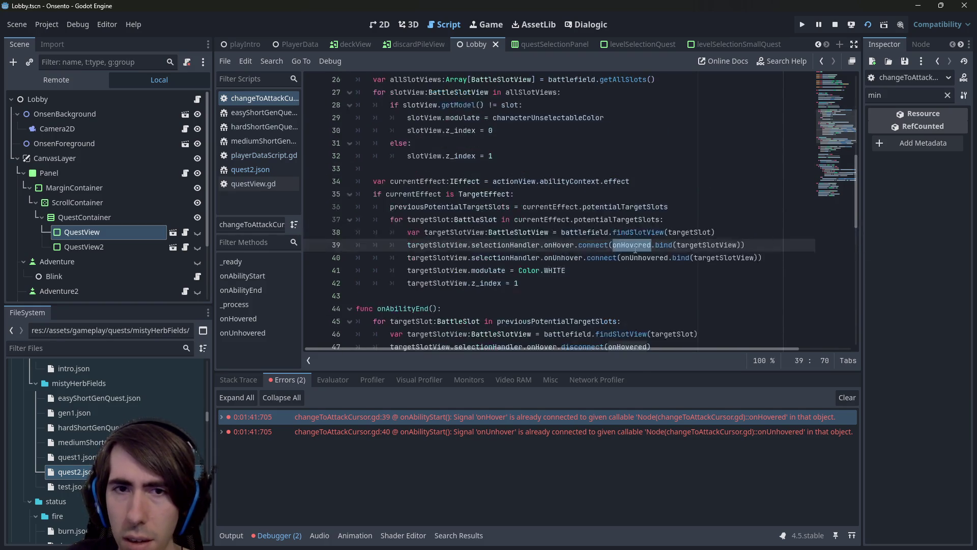
scroll(636, 248, "up", 2)
scroll(635, 249, "down", 2)
left_click(451, 272)
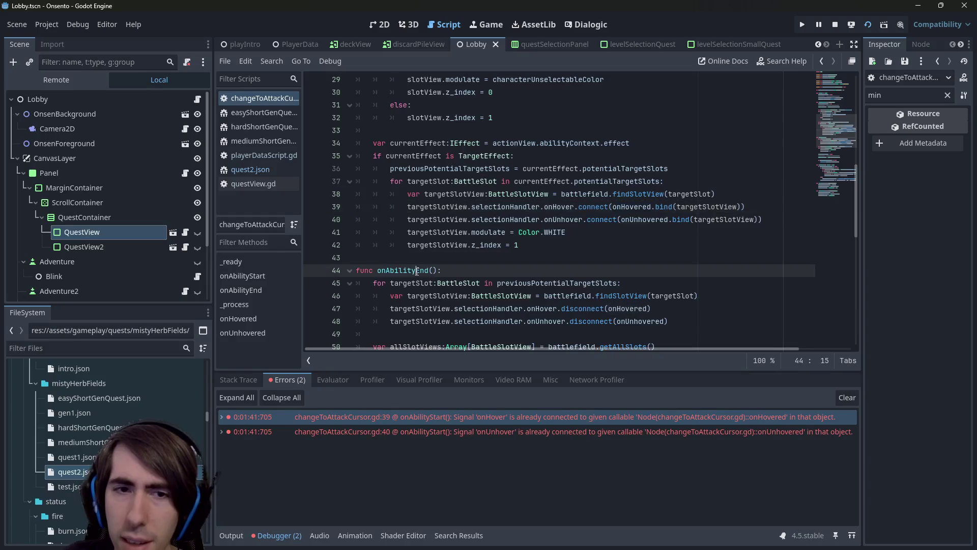
scroll(442, 245, "up", 2)
double_click(408, 92)
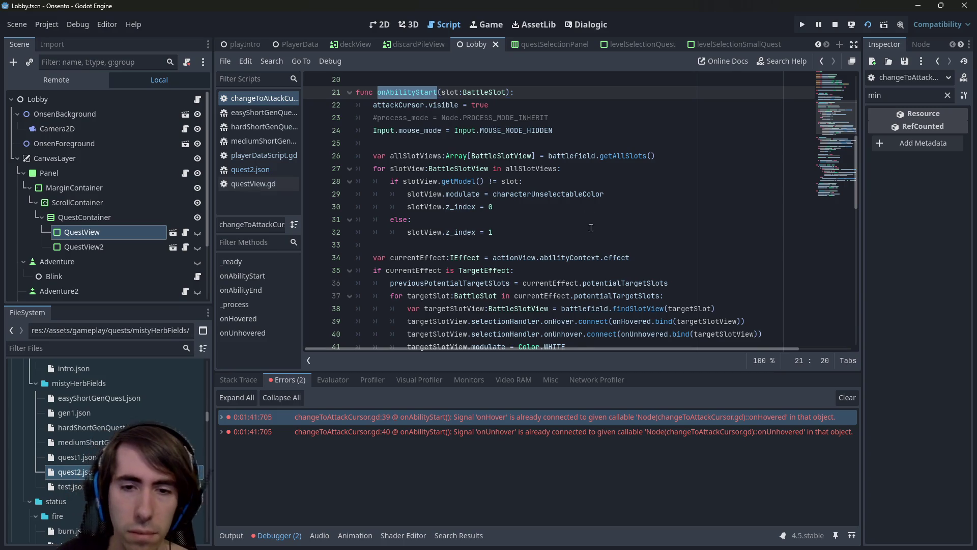
left_click(221, 416)
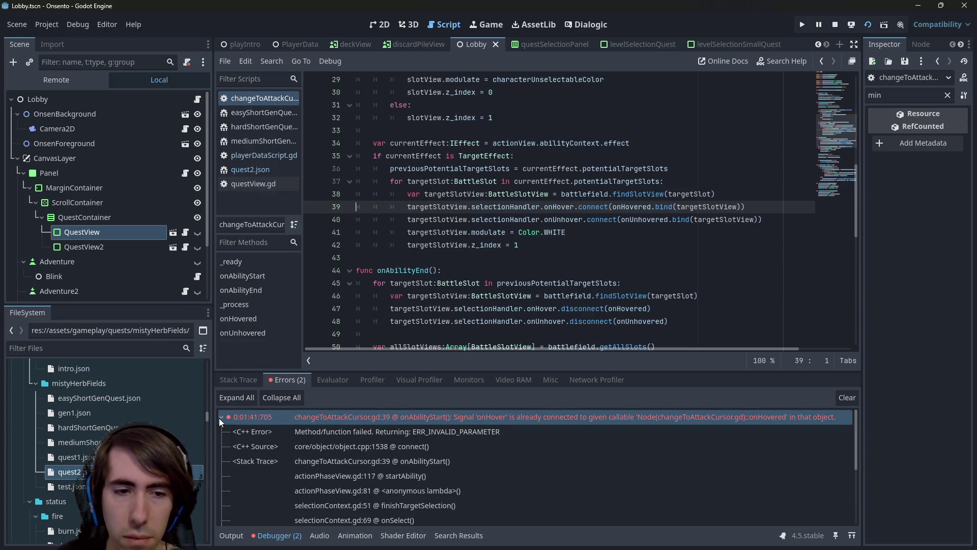
Step: Follow the first error's trace to startAbility at actionPhaseView.gd:117 and search for isPlayingAbility
left_click(407, 463)
left_click(412, 462)
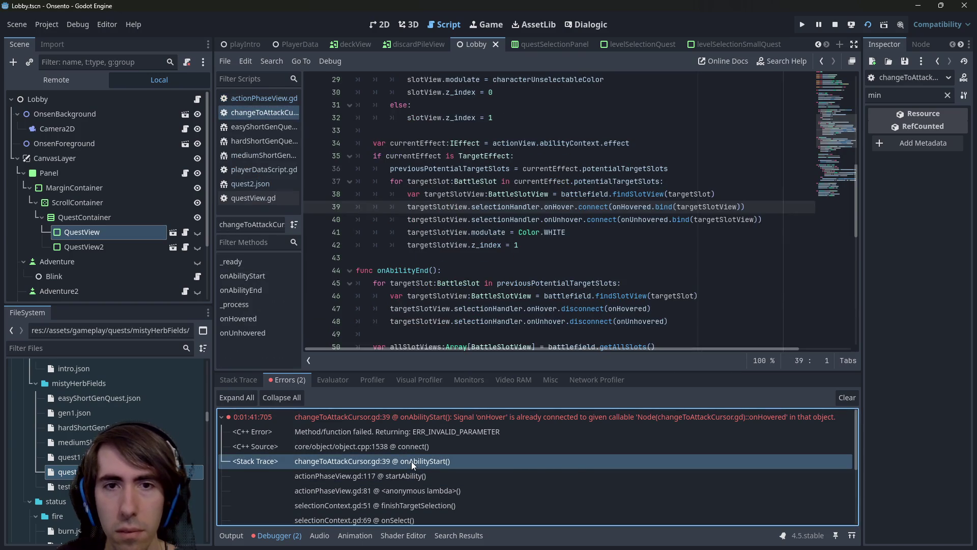
left_click(445, 471)
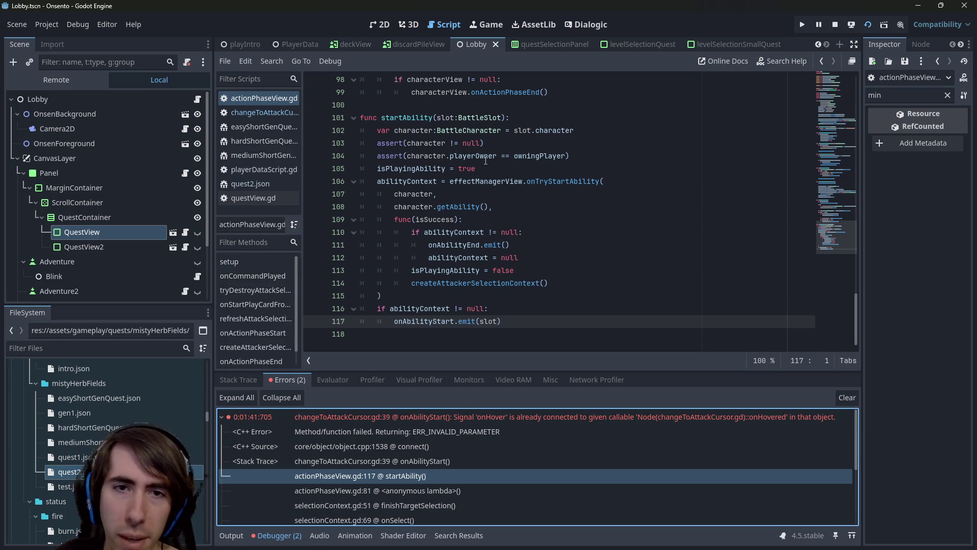
double_click(440, 169)
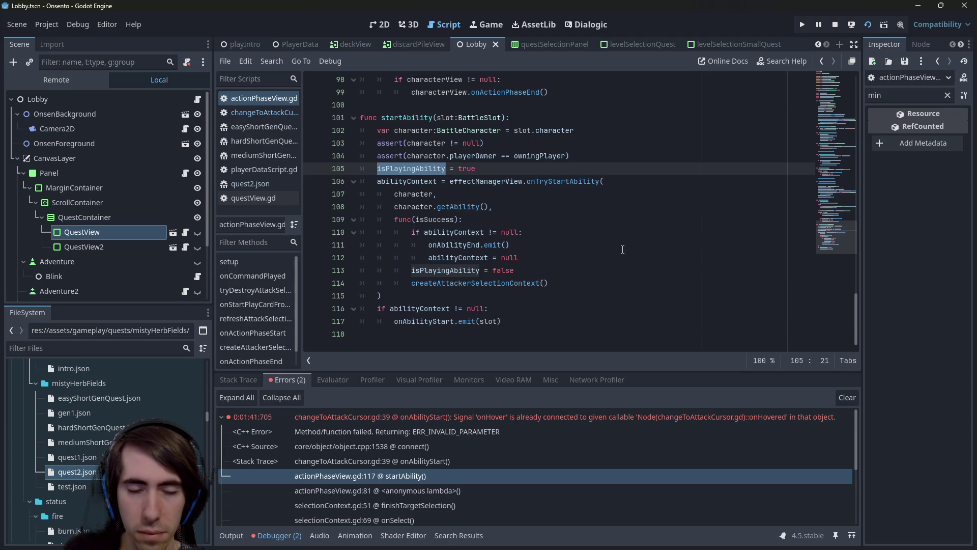
key("ctrl+f")
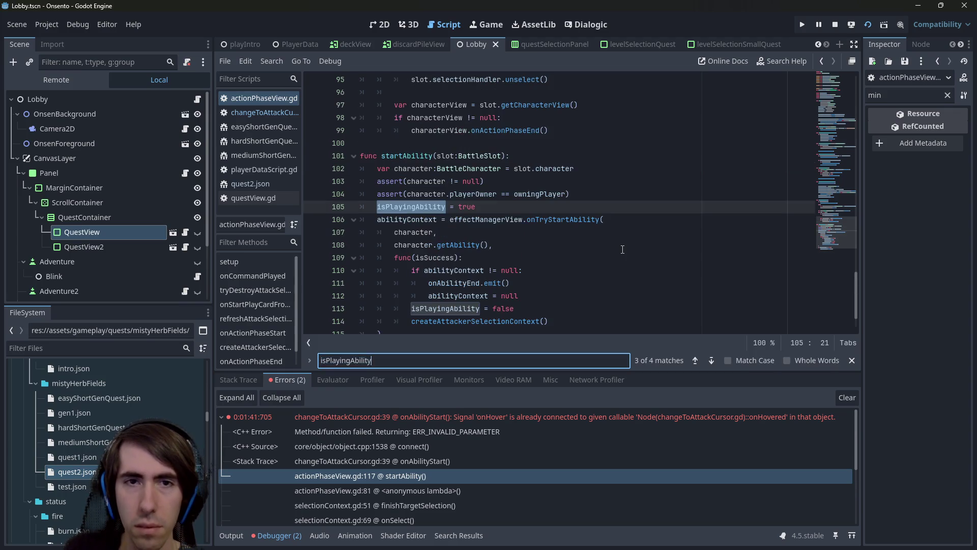
key("Return")
key("Return")
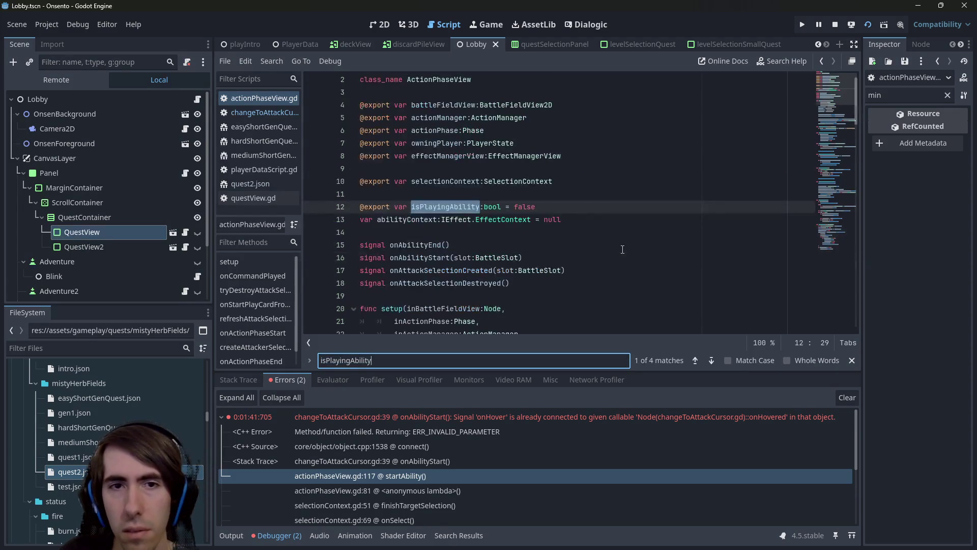
key("Return")
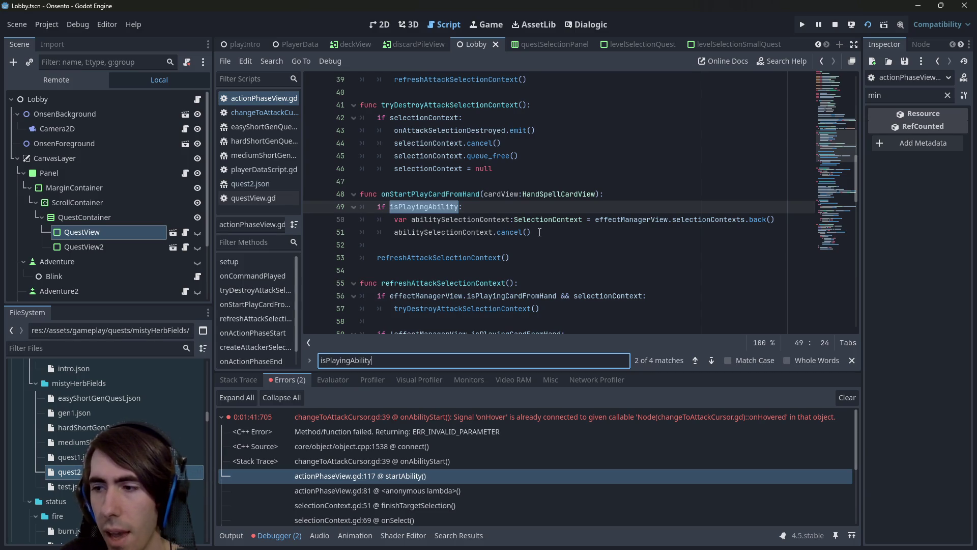
key("Return")
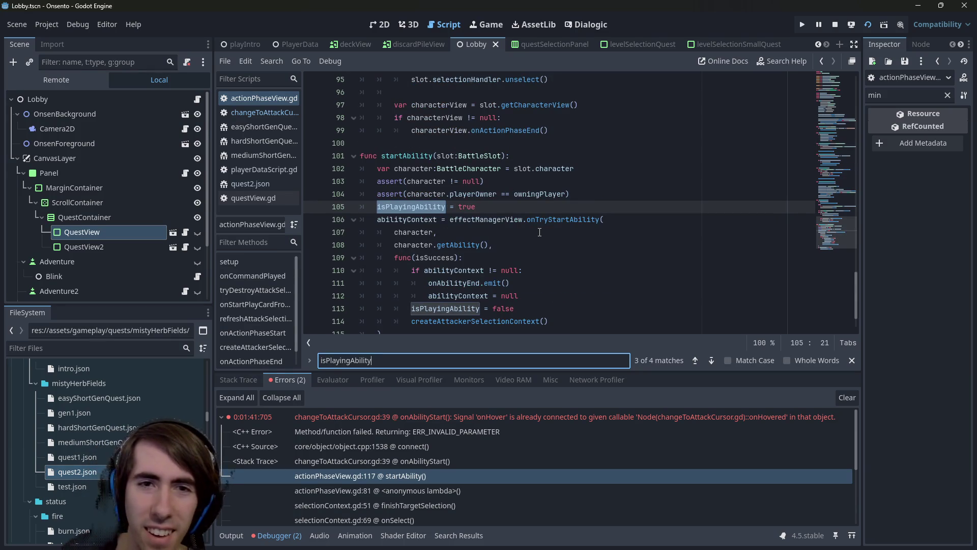
key("Return")
key("Return")
key("Return")
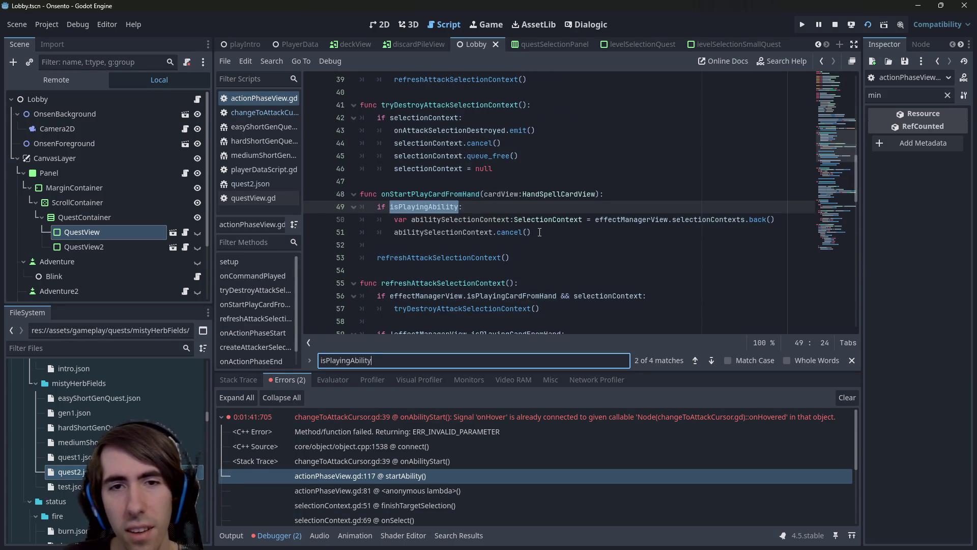
key("Return")
key("Return")
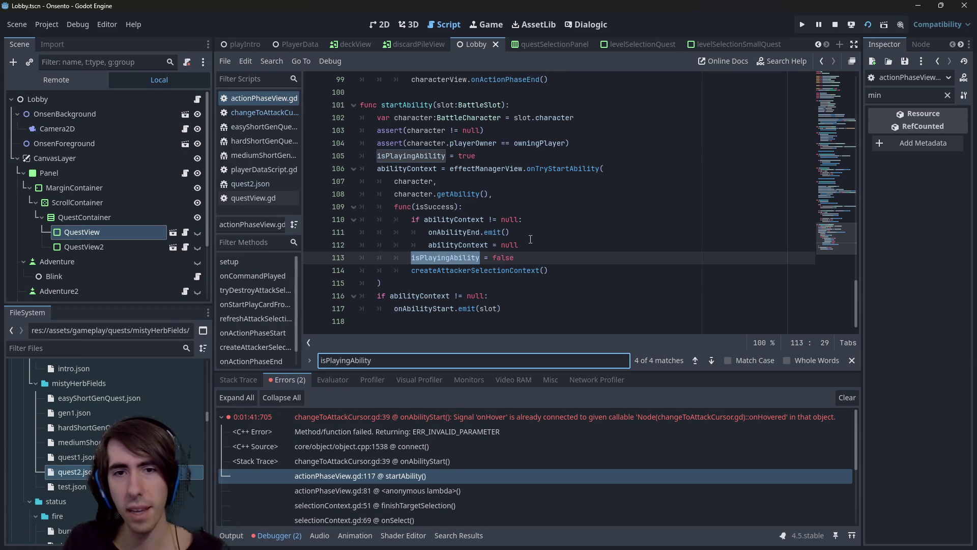
Step: Try moving the isPlayingAbility = false line above the null check, then put it back on line 113
left_click_drag(516, 257, 411, 257)
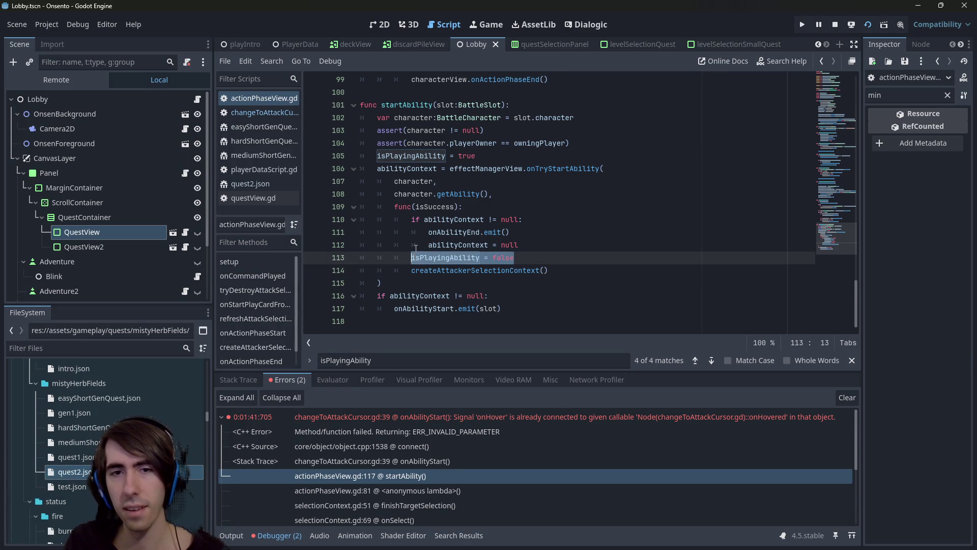
key("alt+Up")
key("alt+Up")
key("alt+Up")
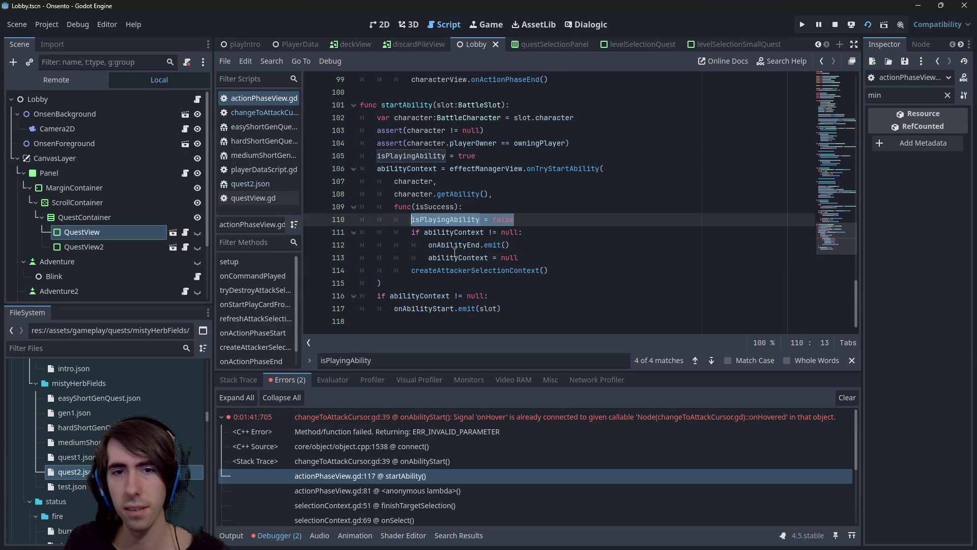
key("alt+Down")
key("alt+Down")
key("alt+Down")
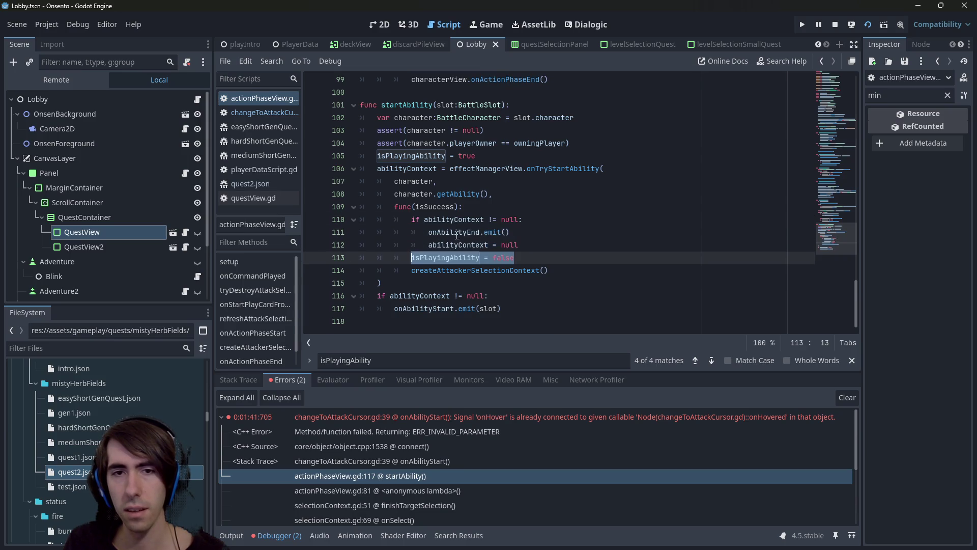
Step: Run a project-wide Find in Files for onAbilityEnd, yielding 21 matches in 7 files
double_click(467, 232)
key("ctrl+shift+f")
key("Return")
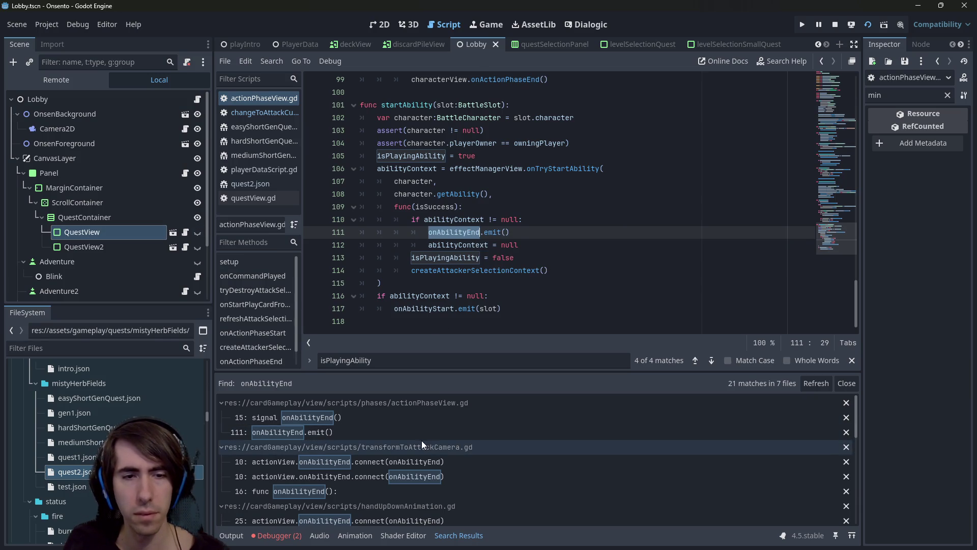
Step: Review onAbilityEnd handlers in transformToAttackCamera, characterAttackPortrait and changeToAttackCursor scripts
left_click(436, 469)
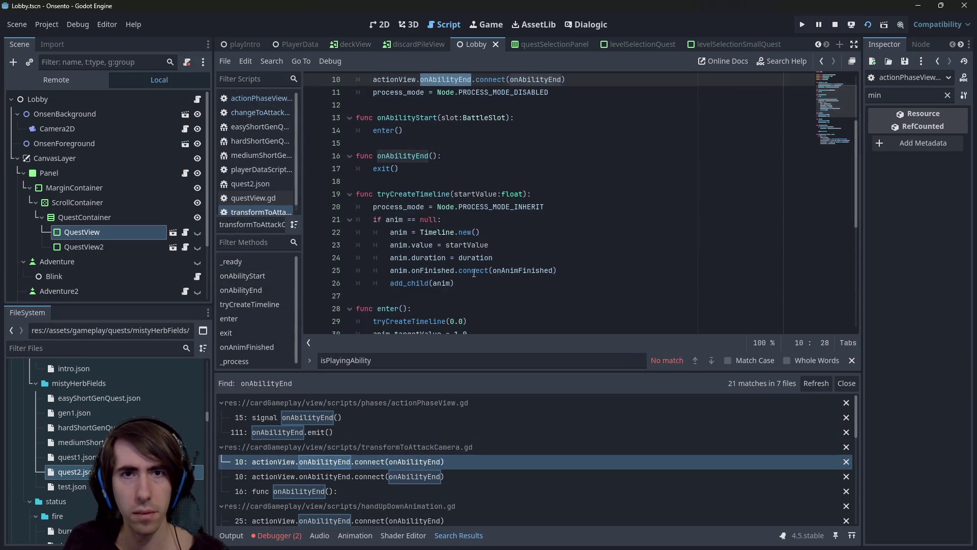
scroll(474, 272, "up", 2)
left_click(539, 201)
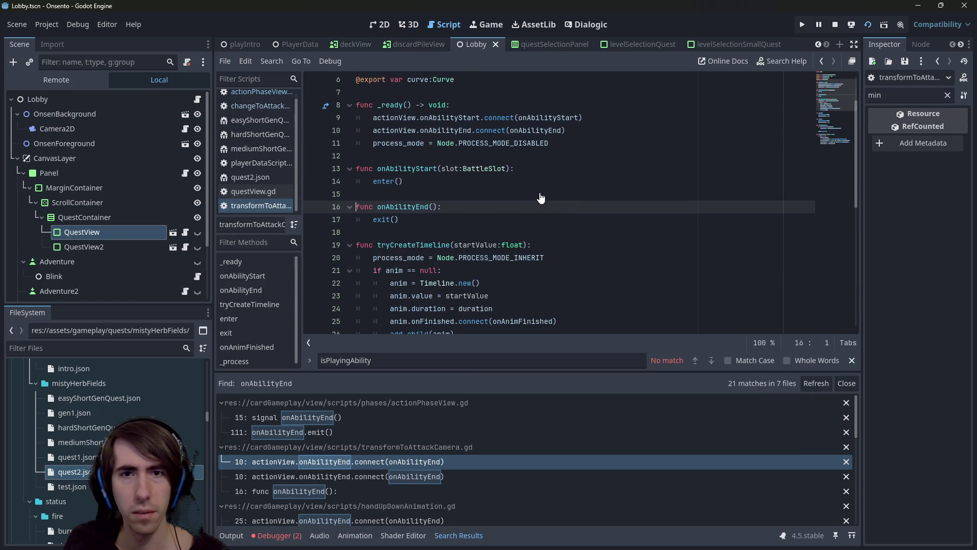
left_click(382, 221, "ctrl")
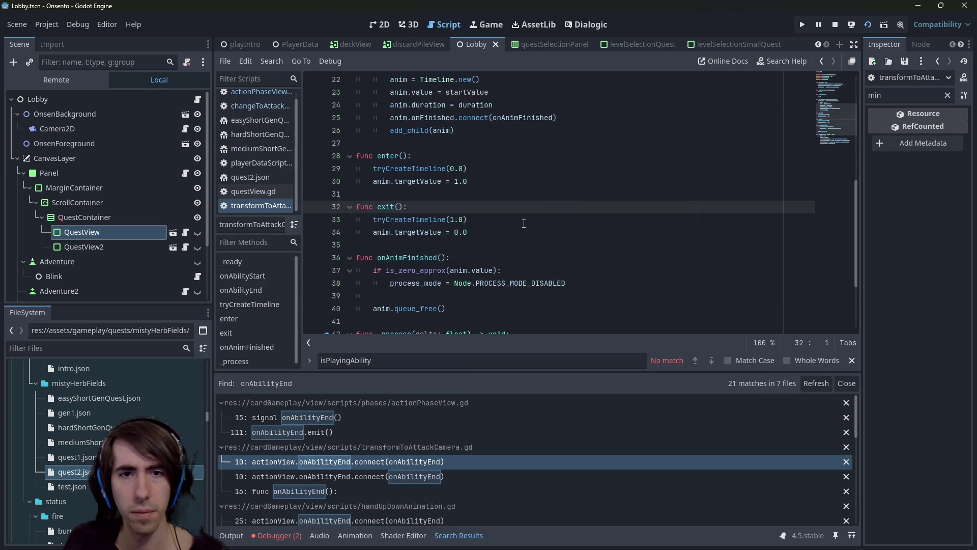
scroll(392, 475, "down", 2)
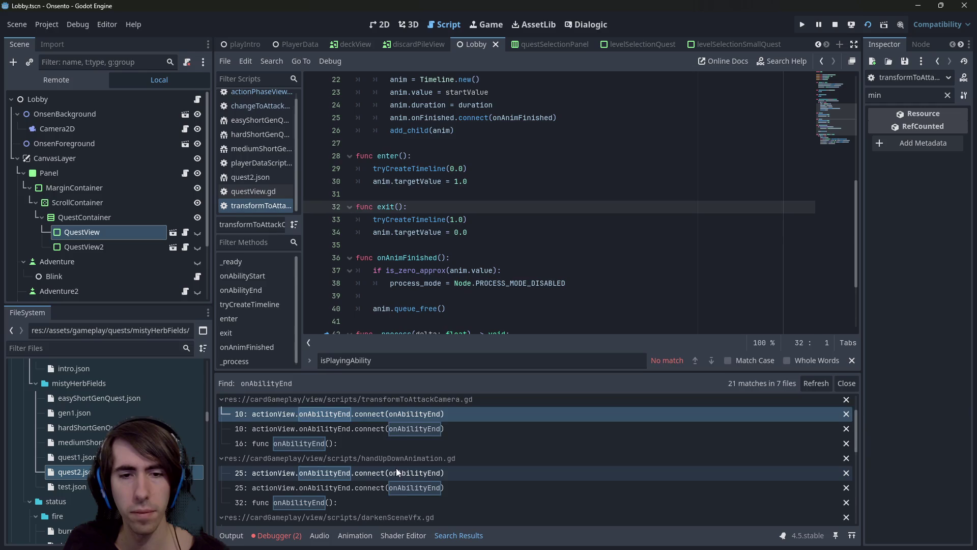
scroll(396, 473, "down", 2)
scroll(406, 469, "down", 2)
scroll(446, 466, "down", 2)
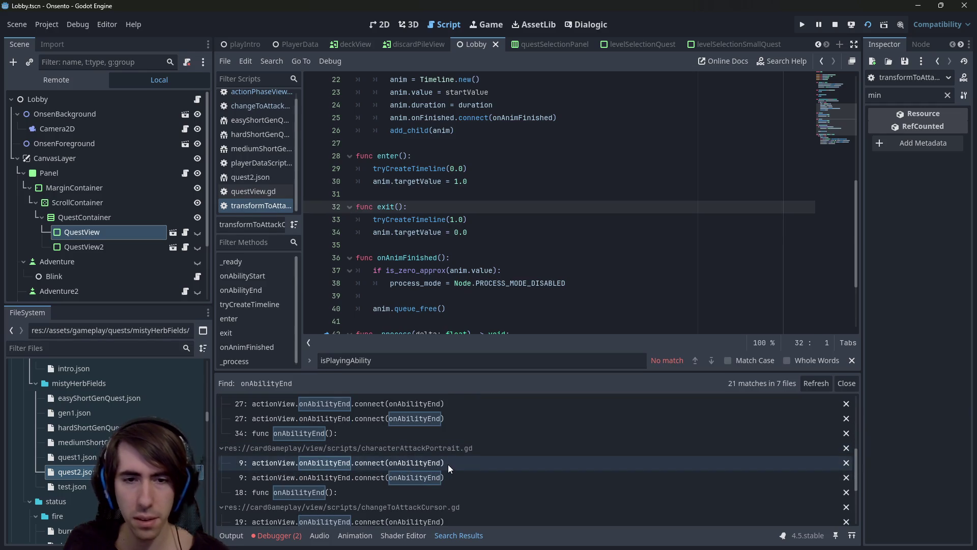
left_click(448, 464)
scroll(456, 264, "down", 5)
scroll(457, 264, "down", 5)
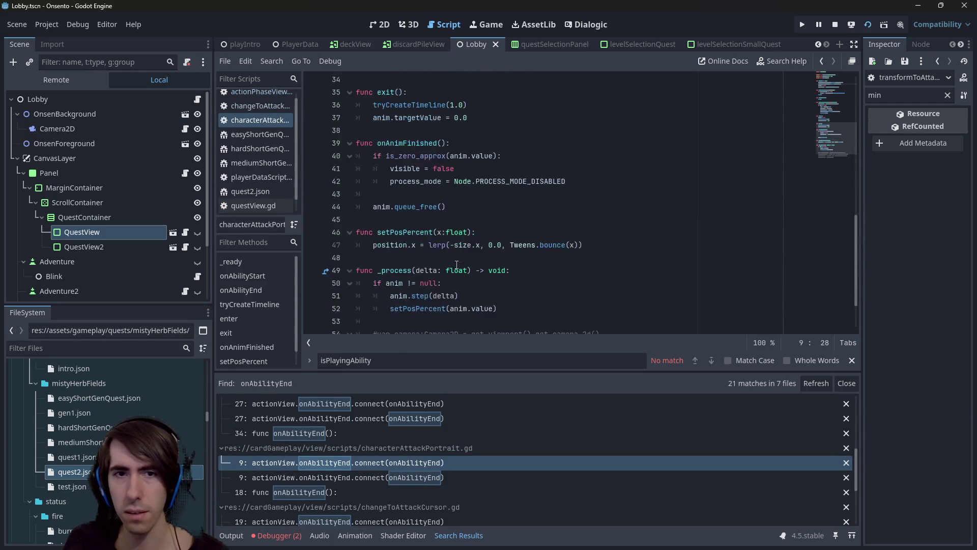
scroll(456, 265, "up", 5)
scroll(456, 264, "up", 5)
scroll(463, 471, "down", 2)
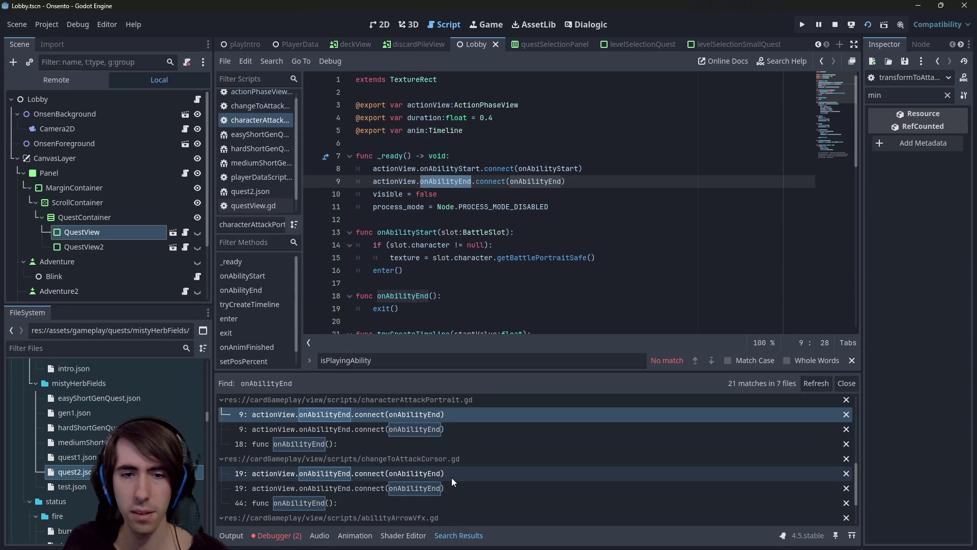
left_click(452, 478)
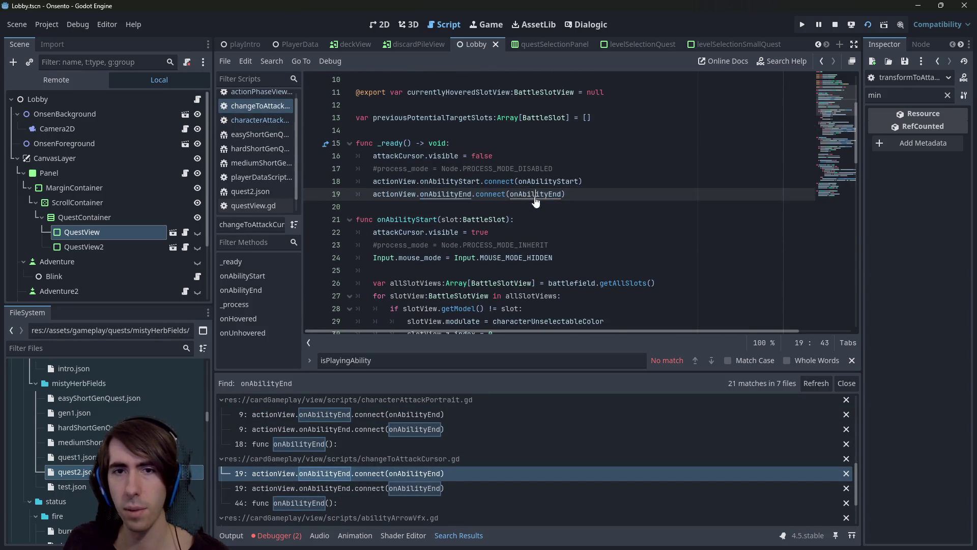
left_click(534, 193, "ctrl")
scroll(523, 219, "down", 2)
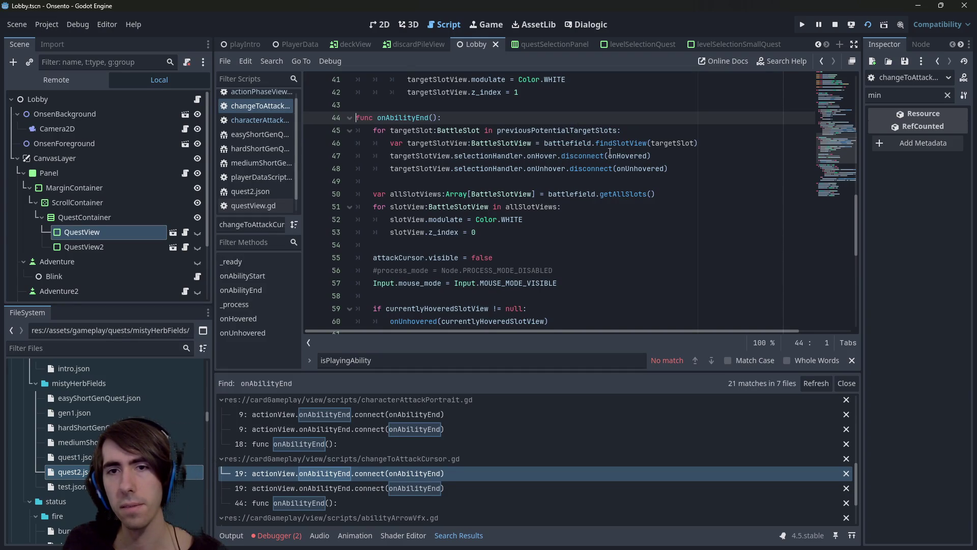
left_click(693, 193)
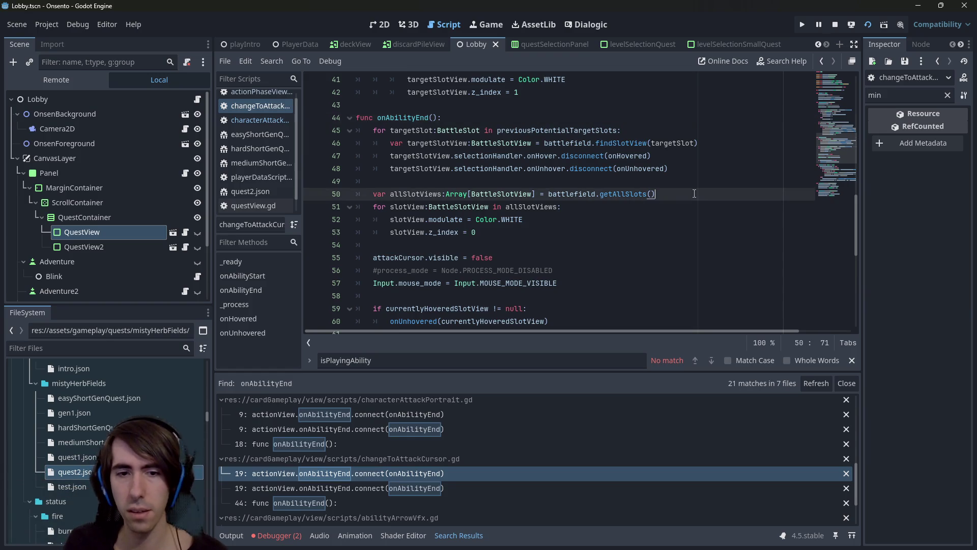
scroll(461, 456, "down", 2)
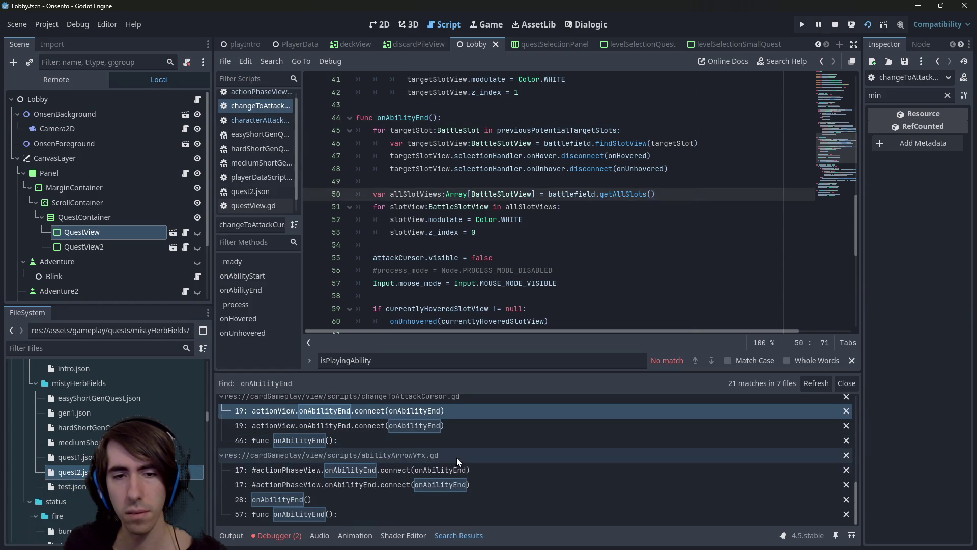
Step: Step back and forth through the viewed scripts, ending at the onAbilityEnd emit in actionPhaseView
key("alt+Left")
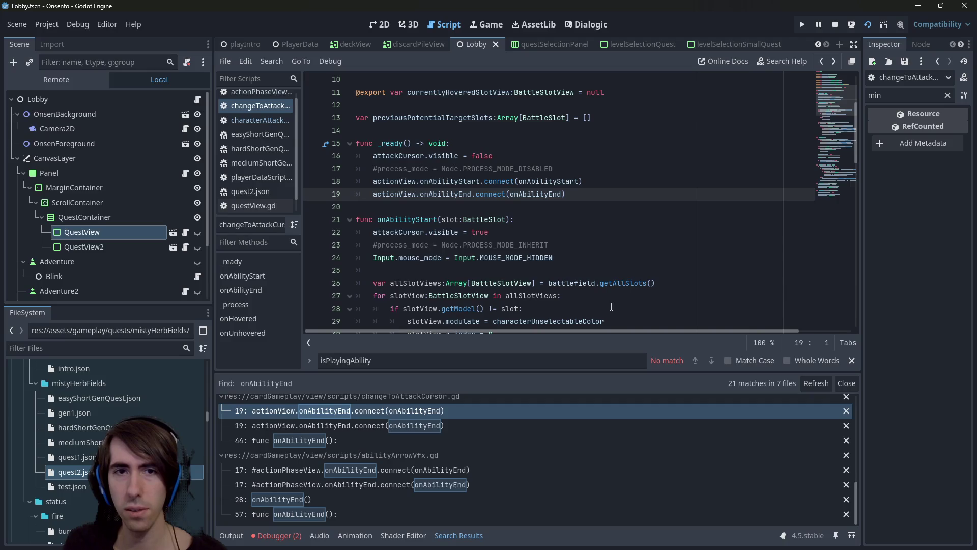
left_click(507, 194)
scroll(552, 261, "down", 5)
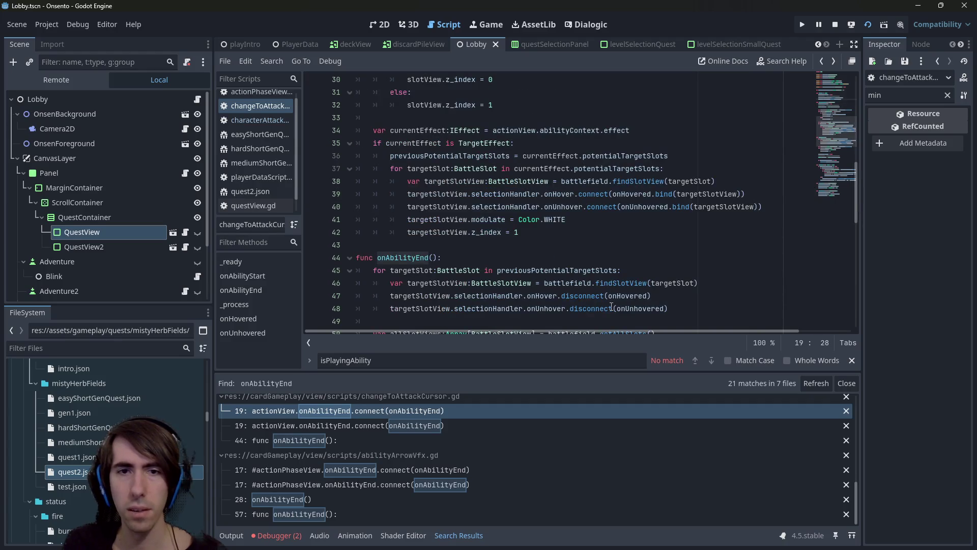
scroll(553, 262, "down", 5)
scroll(552, 262, "down", 5)
scroll(552, 261, "down", 4)
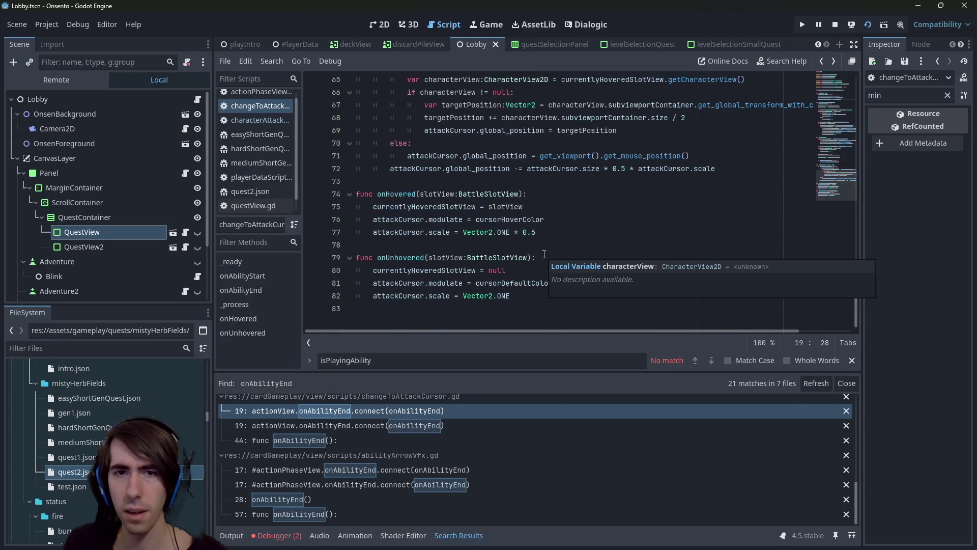
scroll(552, 262, "up", 3)
scroll(534, 229, "up", 1)
left_click(522, 206)
key("alt+Left")
key("alt+Left")
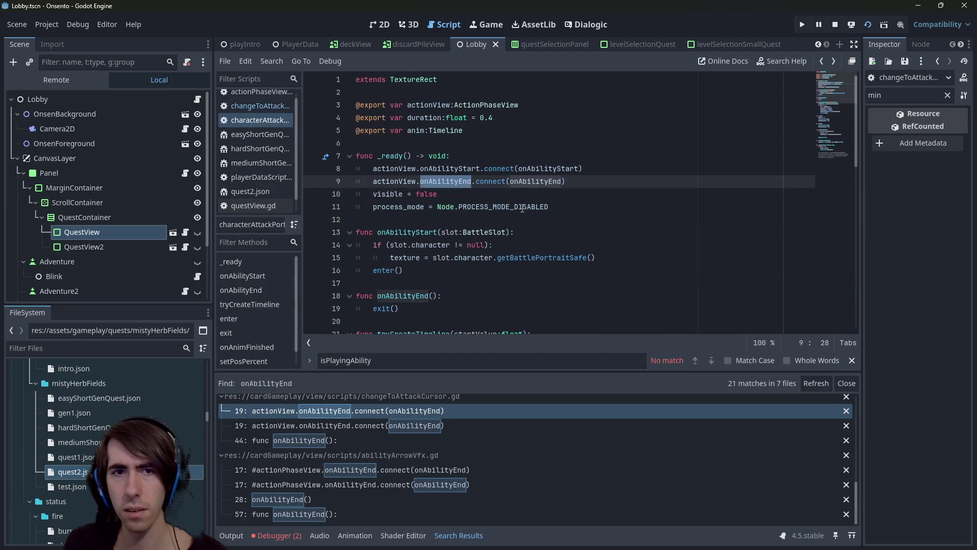
key("alt+Left")
key("alt+Left")
key("alt+Right")
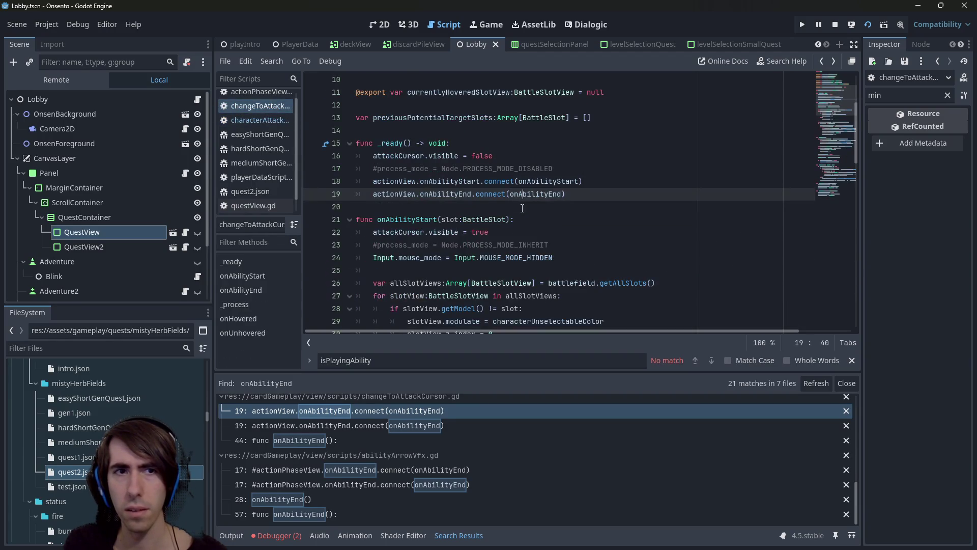
scroll(522, 209, "up", 3)
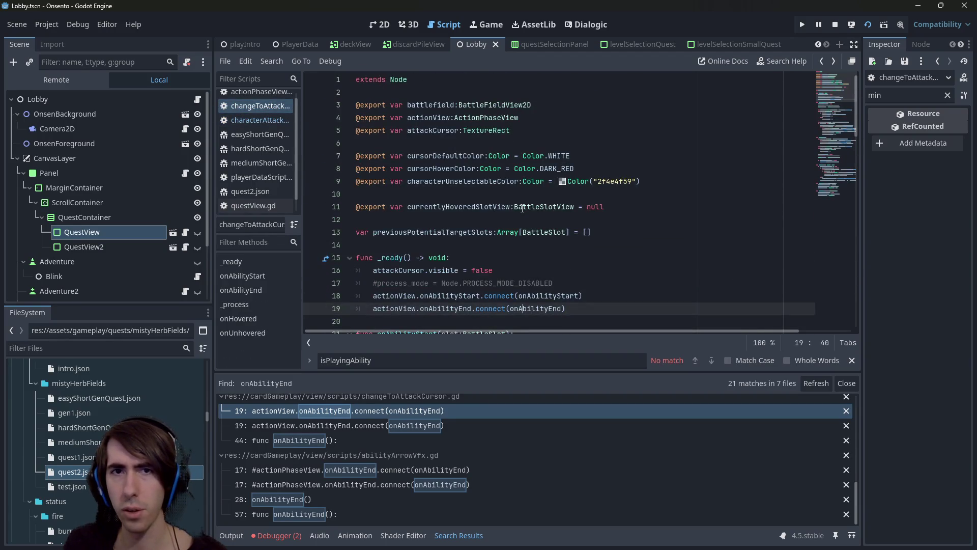
left_click(495, 146)
key("alt+Left")
key("alt+Left")
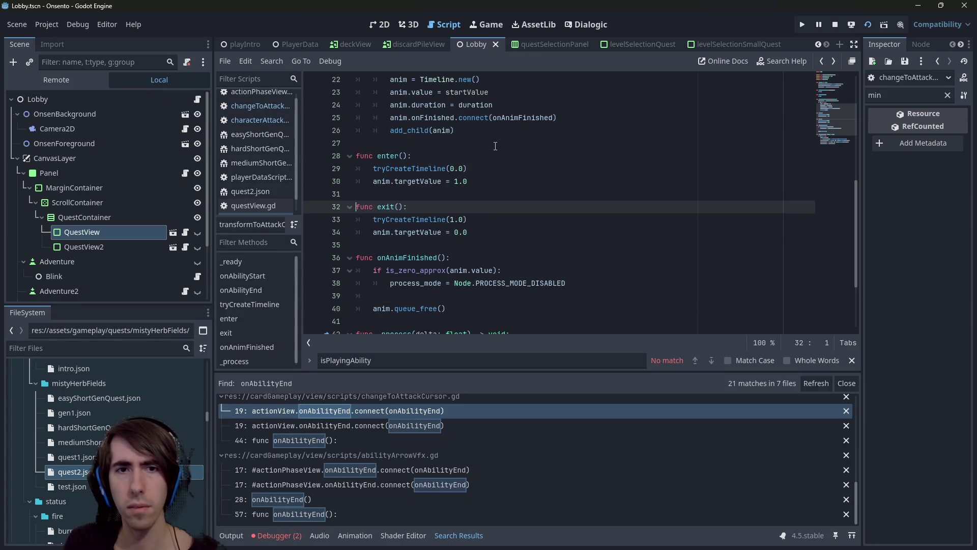
key("alt+Right")
key("alt+Left")
key("alt+Left")
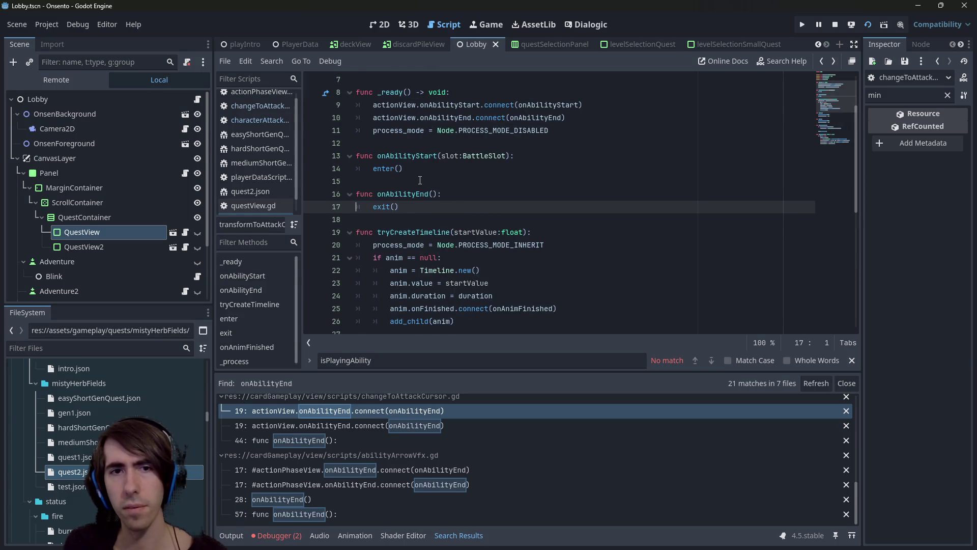
key("alt+Left")
key("alt+Left")
key("alt+Left")
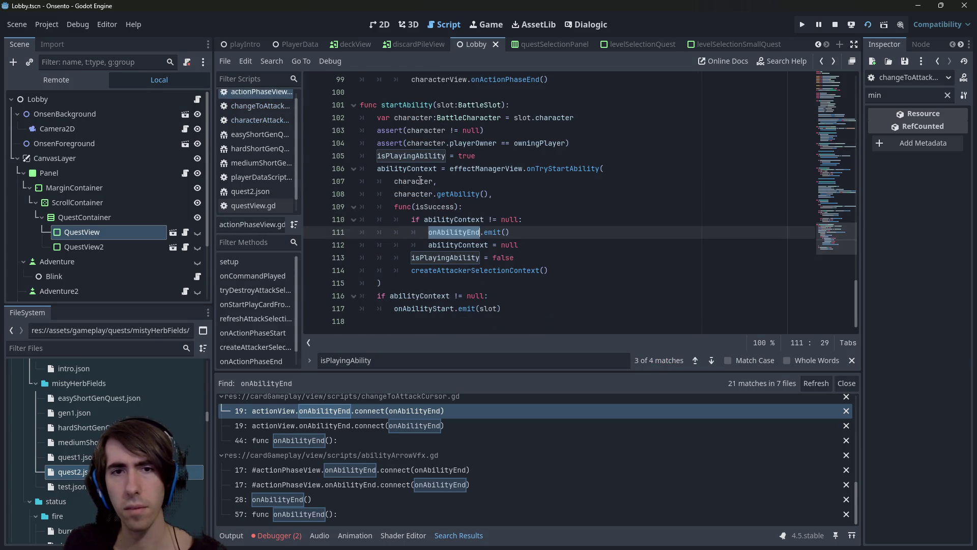
Step: Move the isPlayingAbility = false line up above the abilityContext null check
left_click(522, 258)
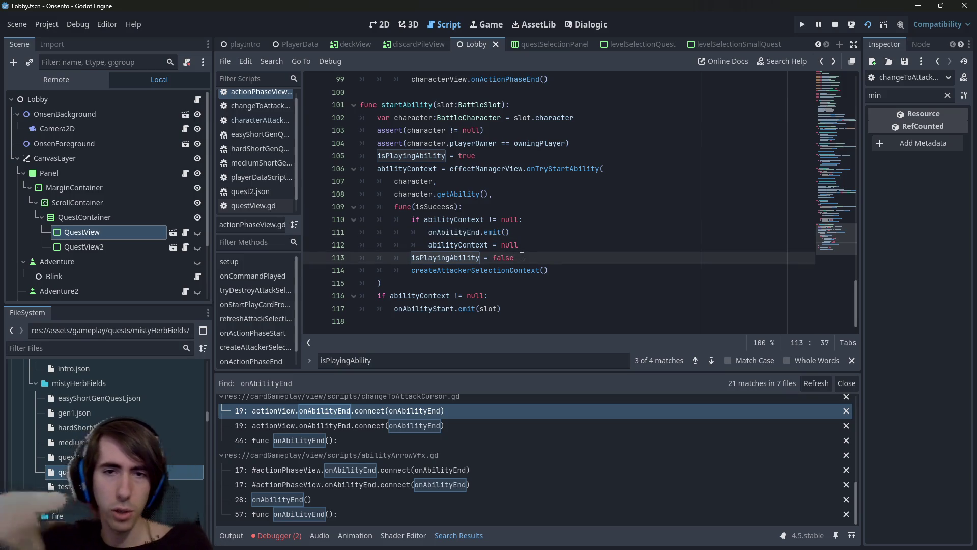
key("alt+Up")
key("alt+Up")
key("alt+Up")
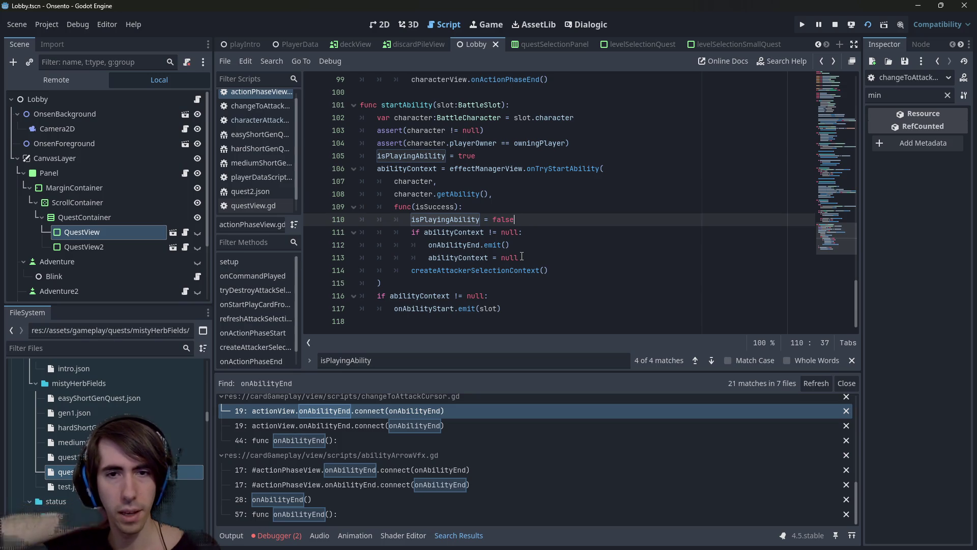
Step: Try pasting isPlayingAbility = true after the final if check, then undo it
left_click_drag(475, 157, 375, 158)
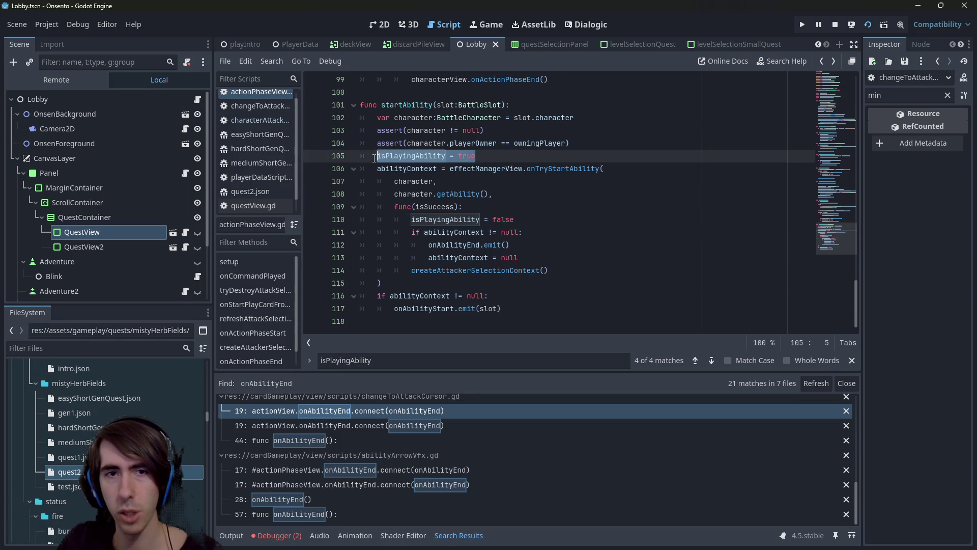
key("ctrl+c")
left_click(493, 294)
key("Return")
key("ctrl+v")
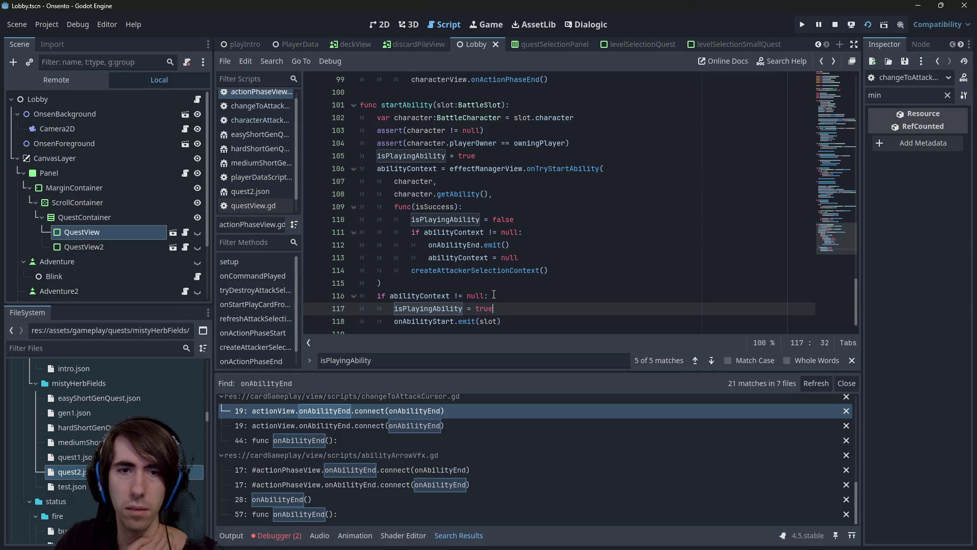
key("ctrl+z")
key("ctrl+z")
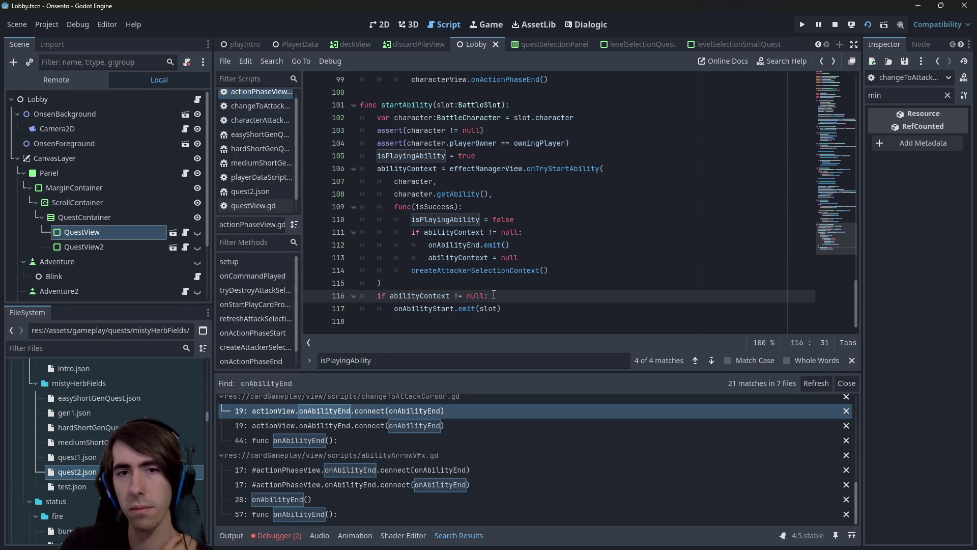
Step: Search actionPhaseView.gd for onAbilityEnd, finding 2 matches
double_click(461, 246)
key("ctrl+f")
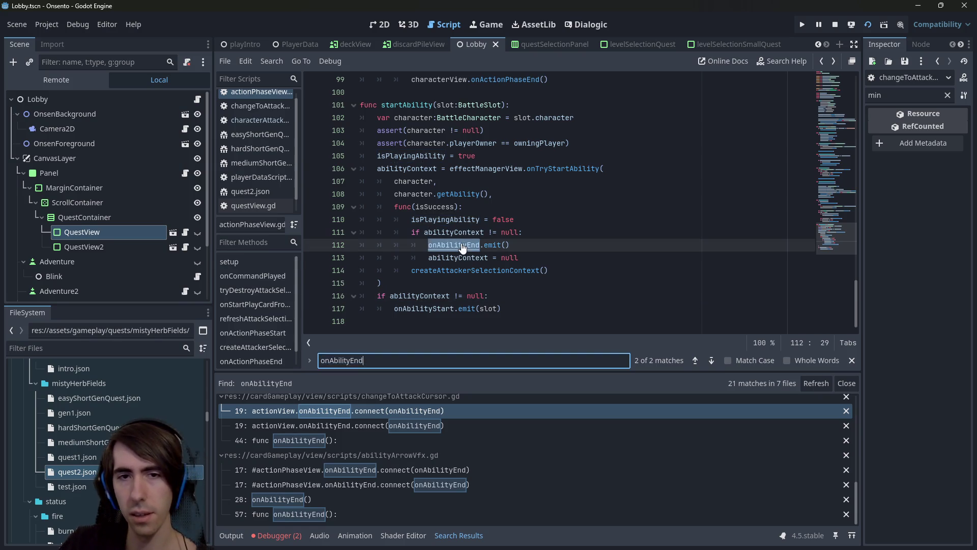
Step: Step through the onAbilityEnd matches and move the isPlayingAbility reset back below abilityContext = null
key("Return")
key("Return")
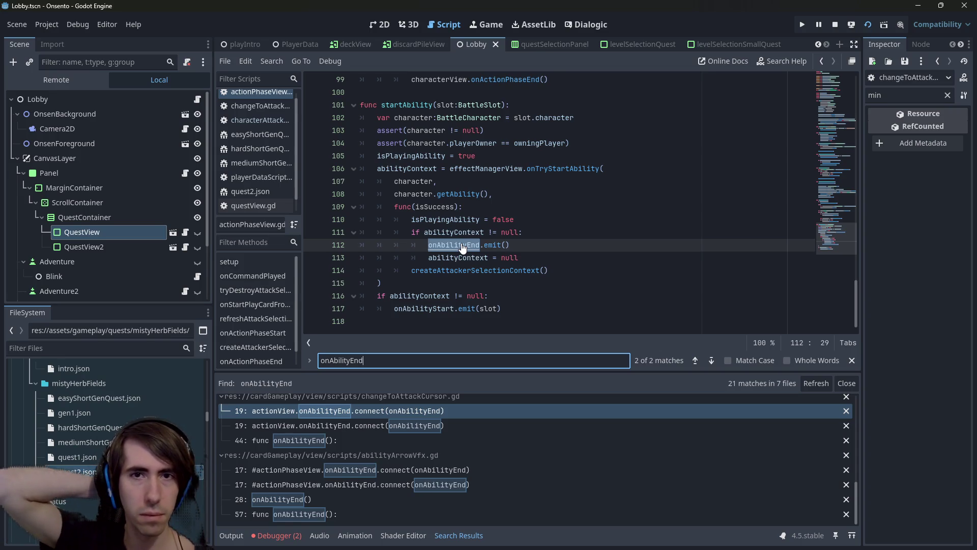
left_click(461, 246)
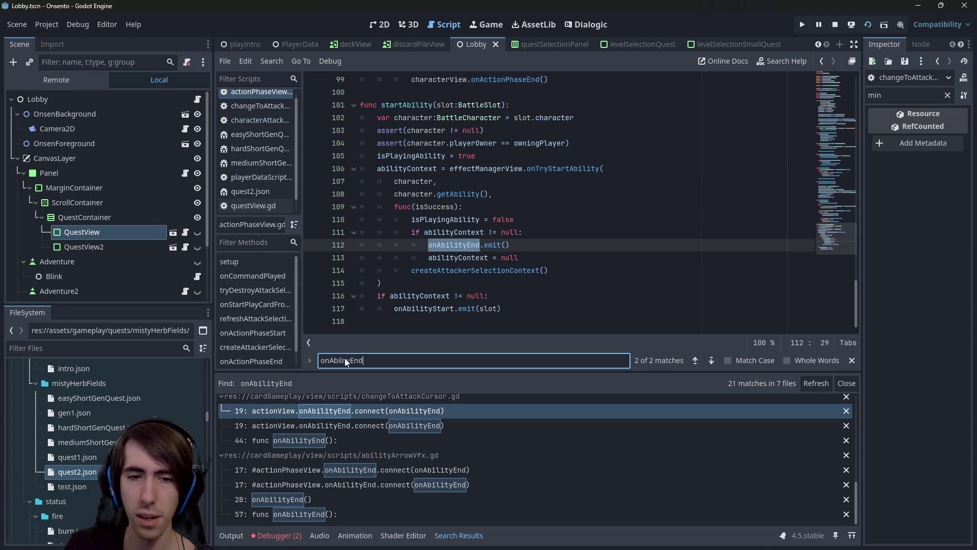
left_click(513, 219)
key("alt+Down")
key("alt+Down")
key("alt+Down")
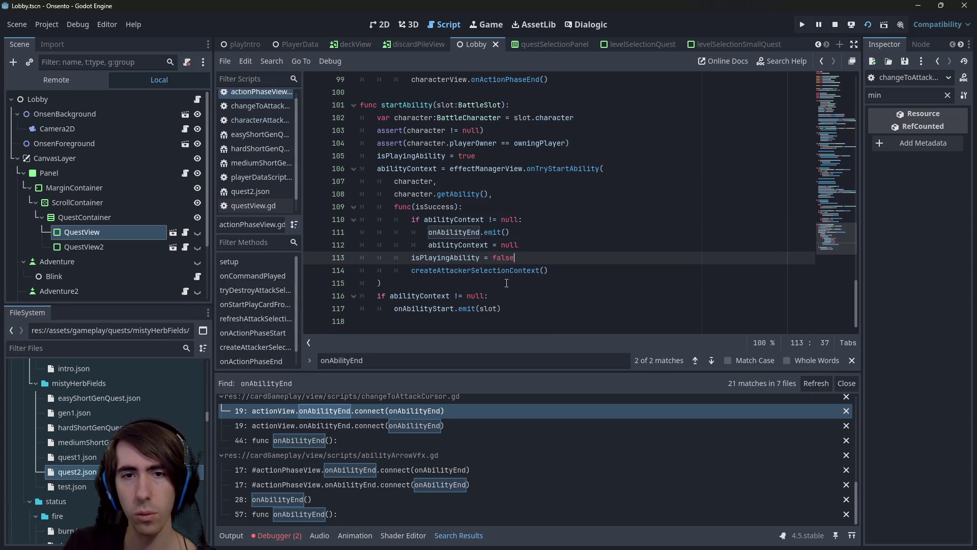
Step: Show the debugger's Errors list and jump to the onHover already-connected trace at line 81
left_click(277, 535)
left_click(399, 472)
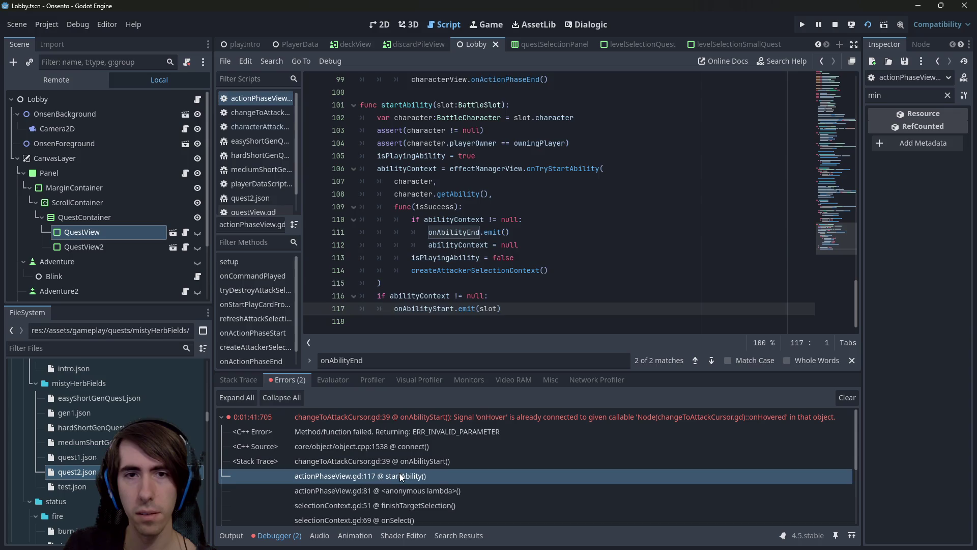
left_click(413, 488)
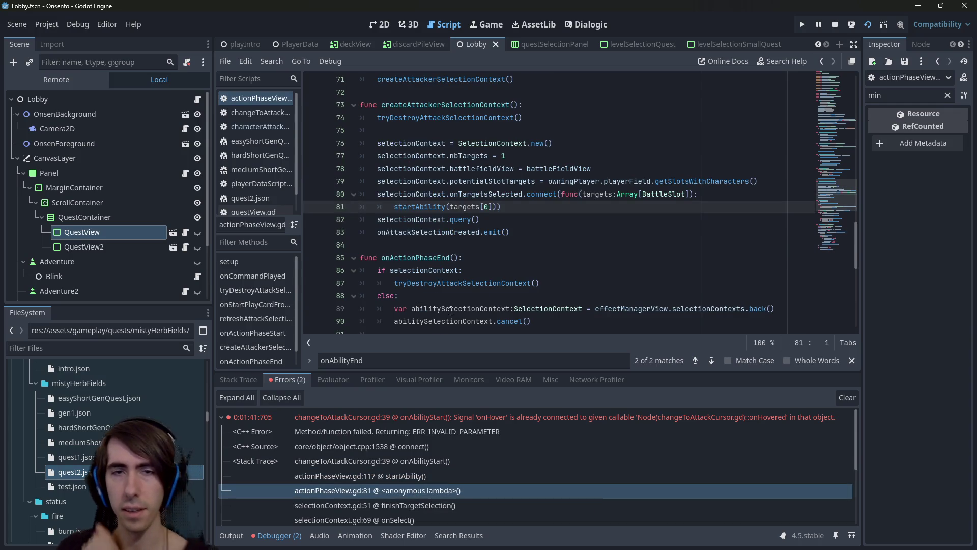
left_click(452, 475)
double_click(471, 271)
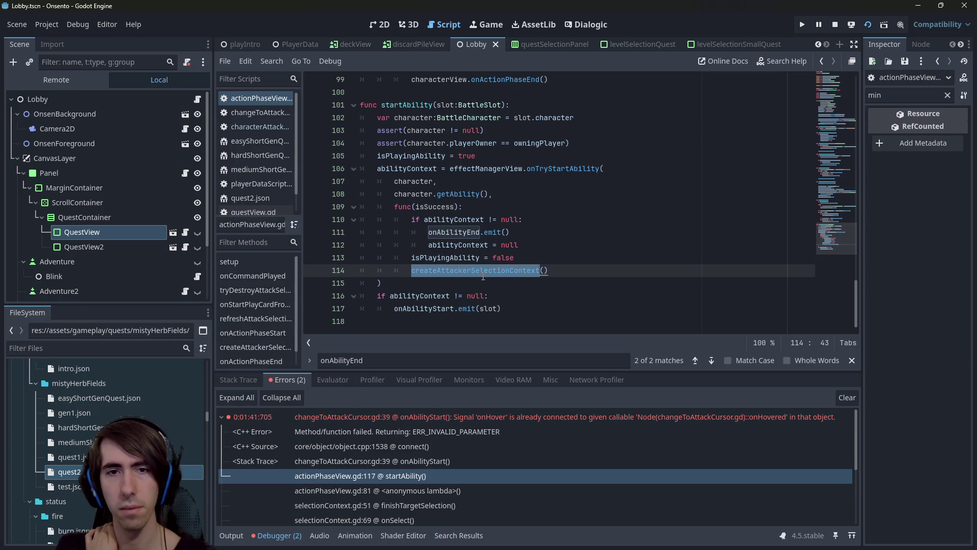
mouse_move(477, 271)
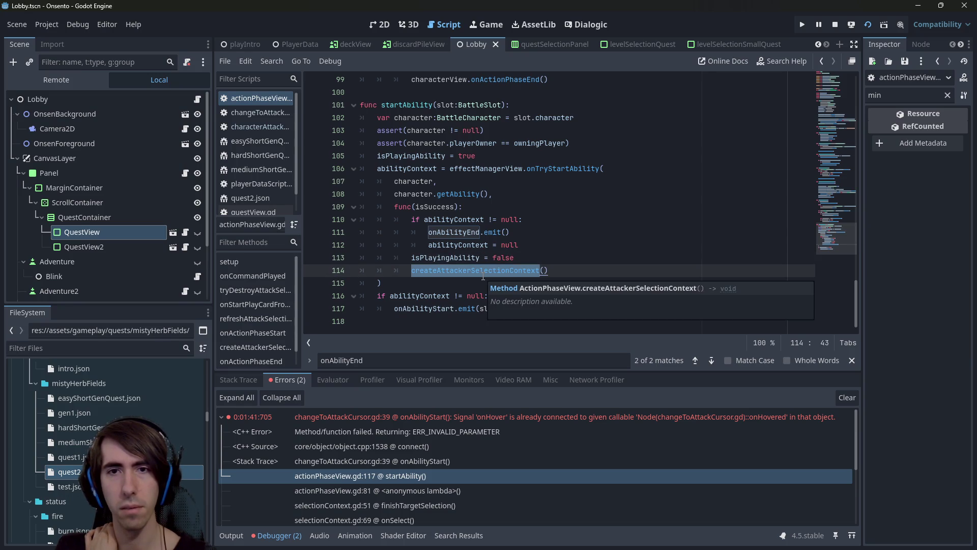
key("ctrl+f")
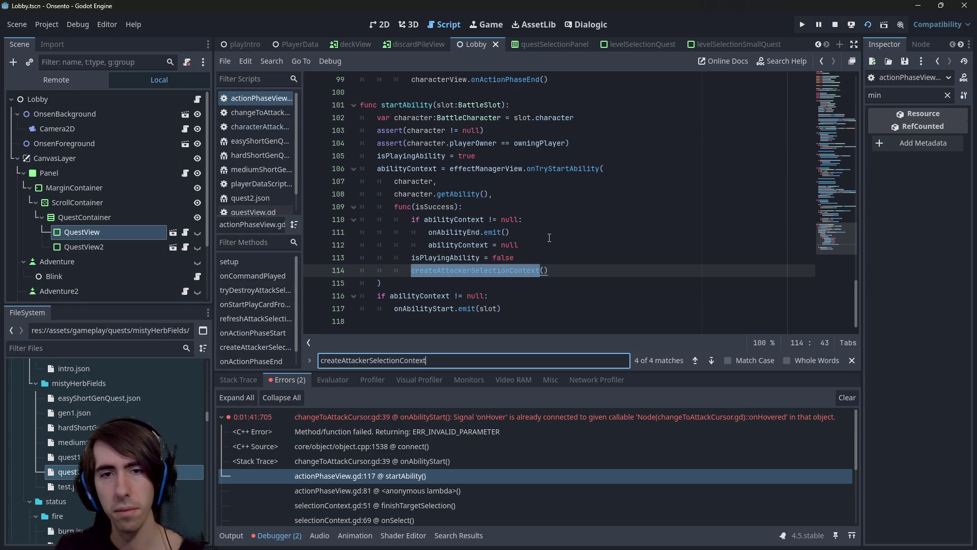
key("Return")
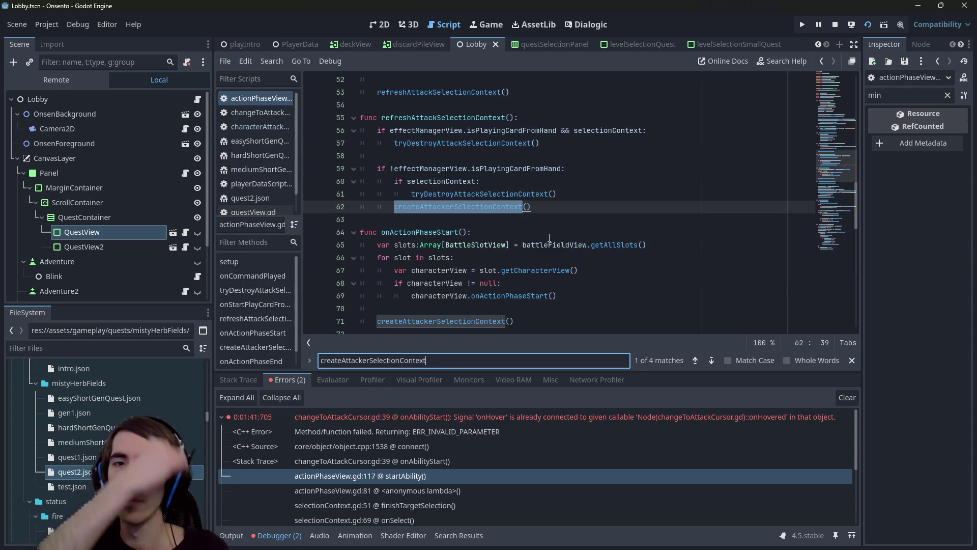
key("Return")
key("Return")
key("Return")
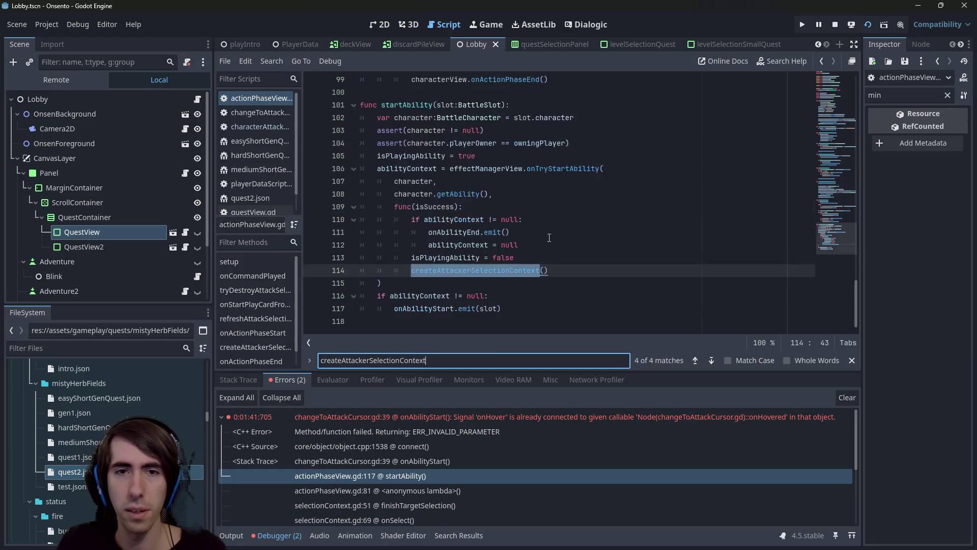
key("Return")
key("Return")
key("Return")
key("Return")
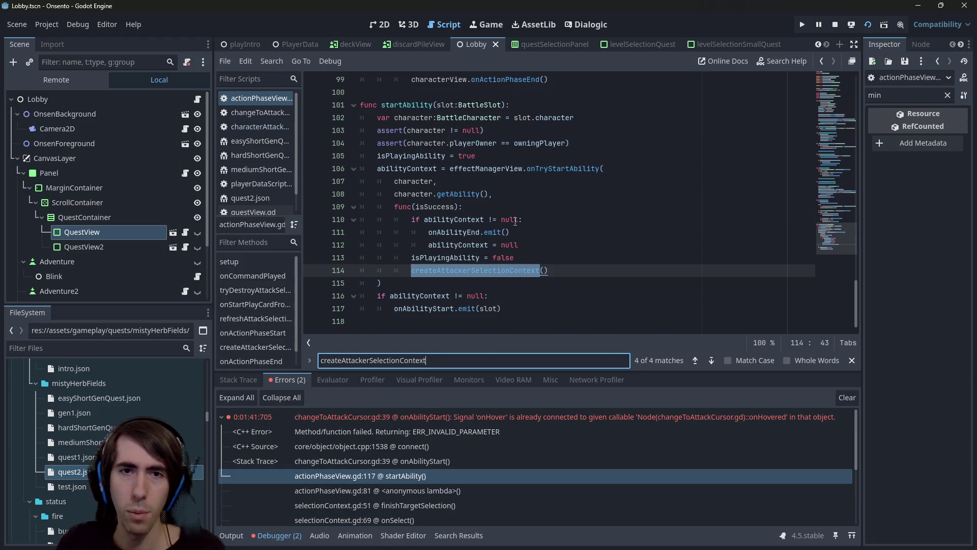
double_click(434, 155)
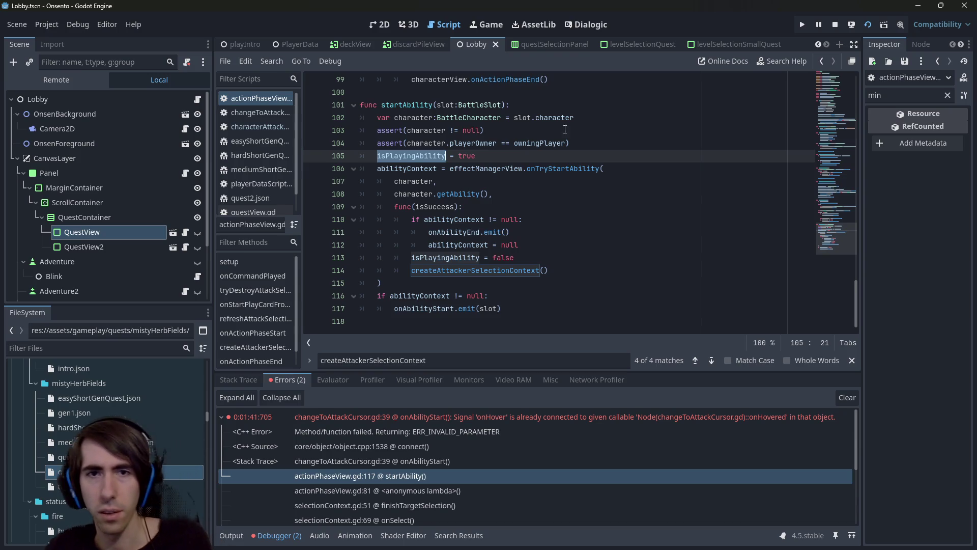
Step: Add 'if isPlayingAbility: return' after the asserts in startAbility, then switch to the running game
left_click(598, 142)
type("\\")
key("Return")
key("Return")
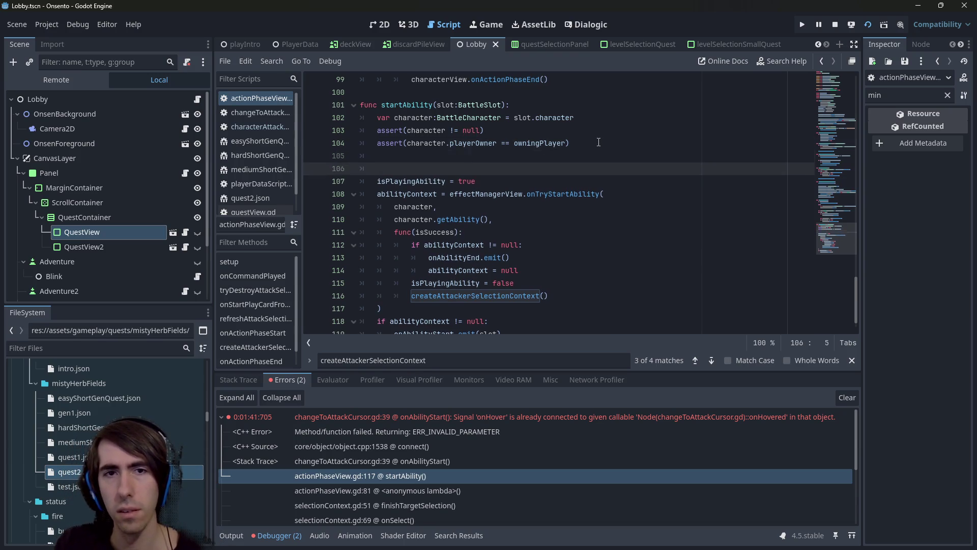
key("Up")
type("if isPlayingAbility")
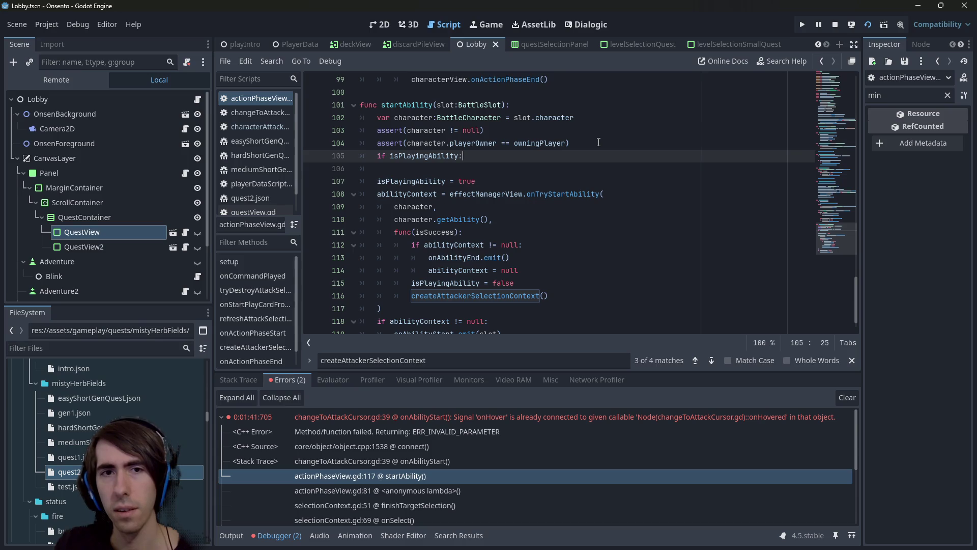
key("Return")
type("return")
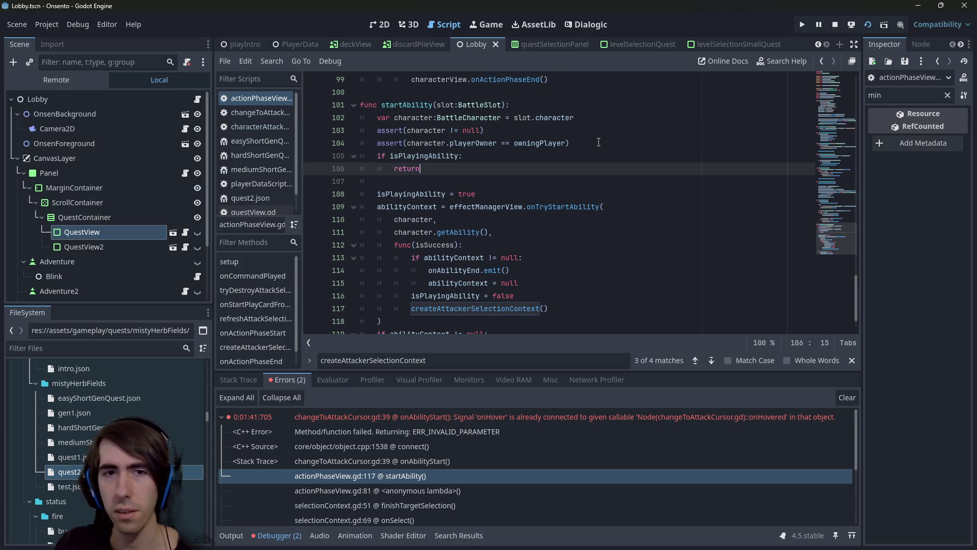
scroll(598, 142, "down", 1)
scroll(605, 183, "up", 1)
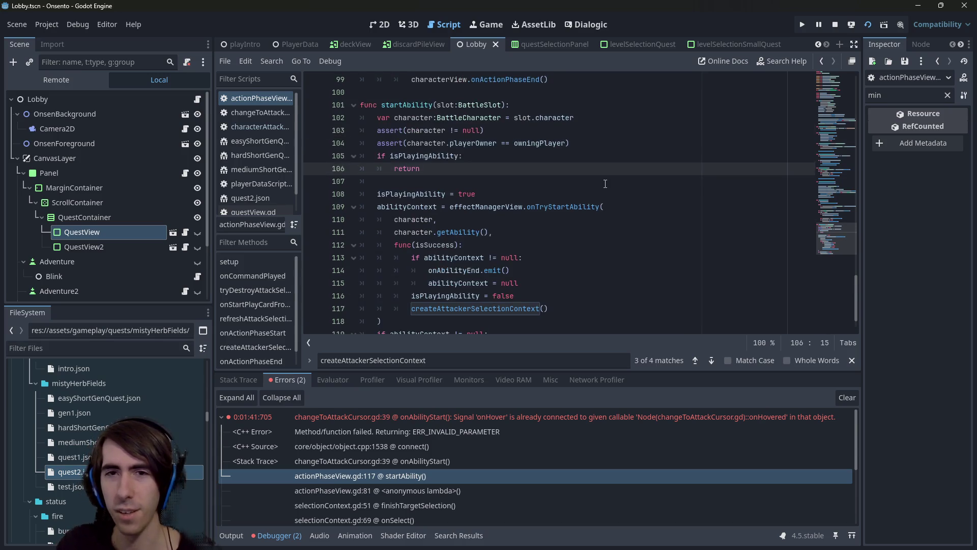
scroll(514, 187, "down", 1)
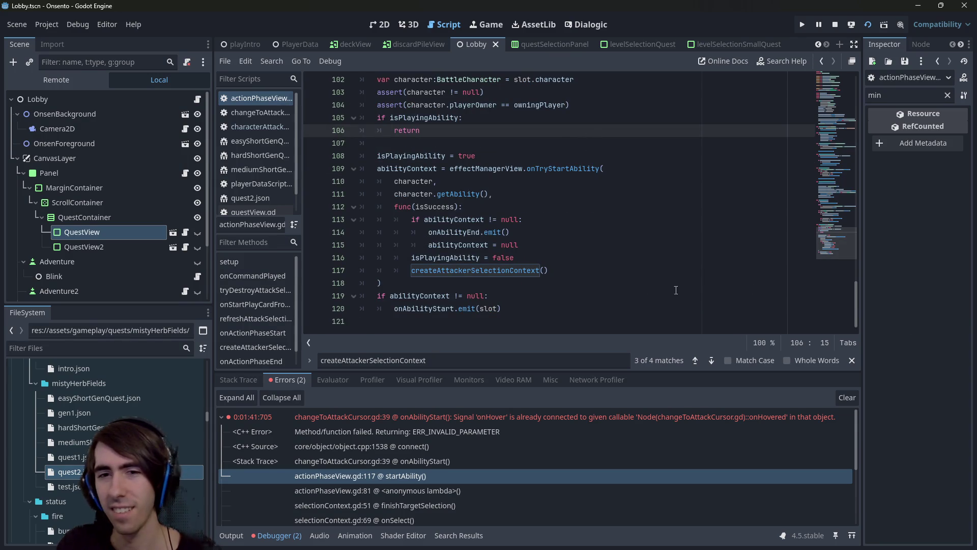
key("alt+Tab")
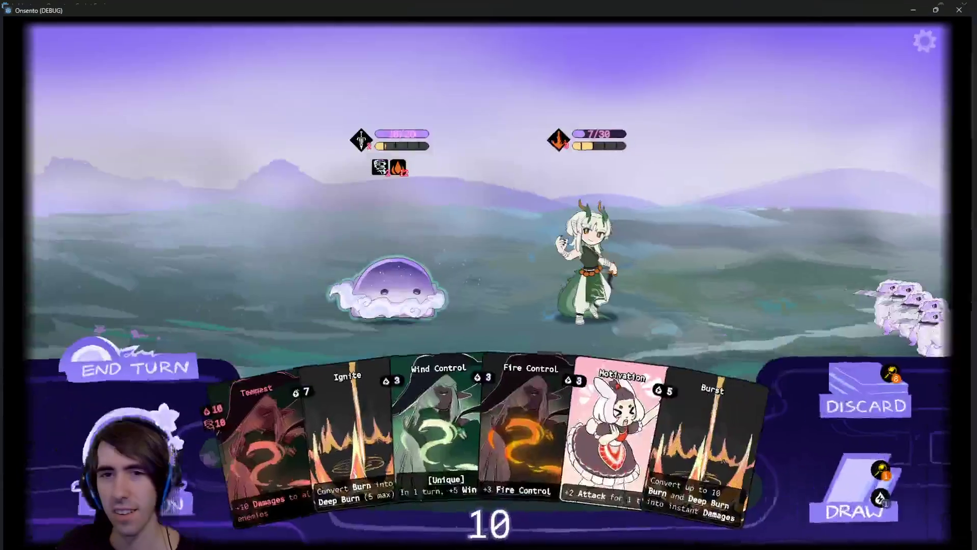
Step: Return to the Onsento battle and act on the slime, revealing its Burn status at 7/30 HP
key("alt+Tab")
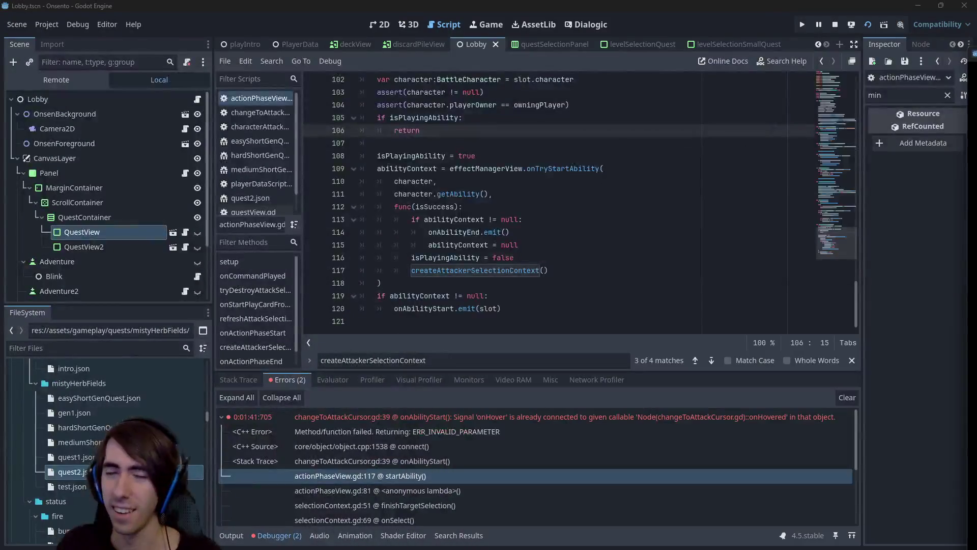
key("alt+Tab")
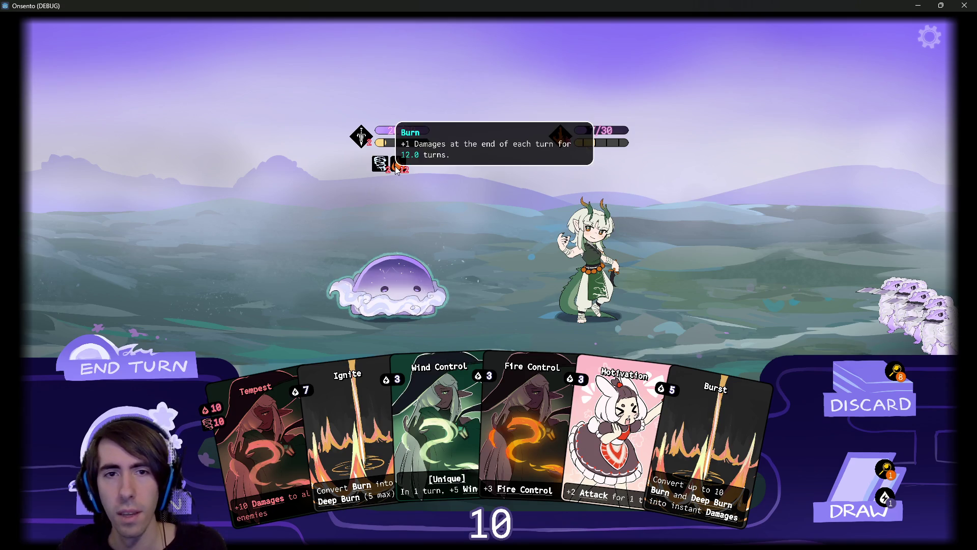
left_click(126, 367)
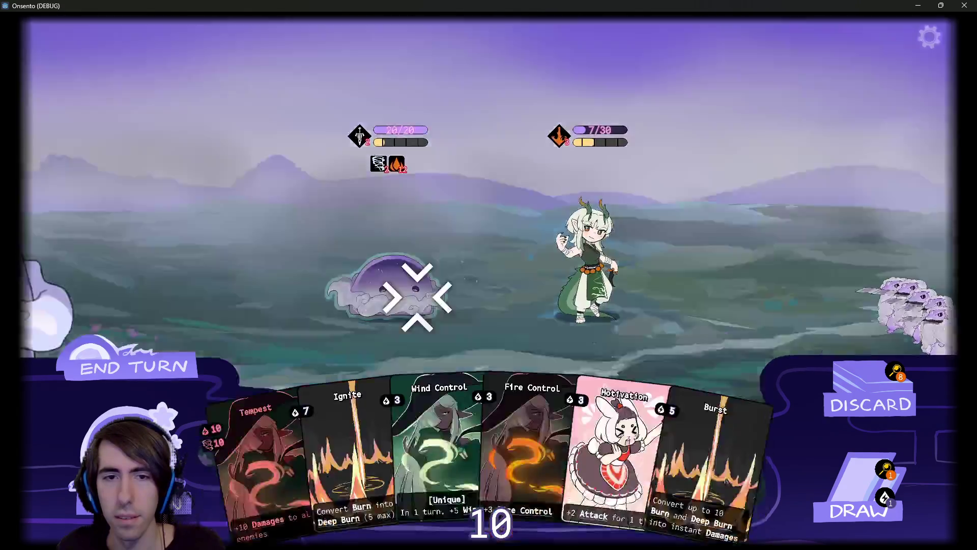
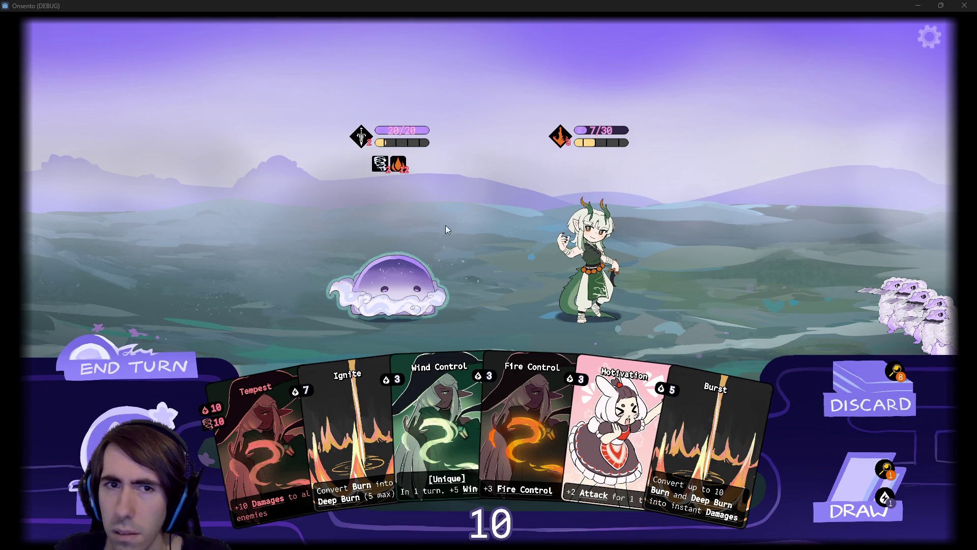
Step: Restart the current battle from Settings, deploy the purple jelly and play Motivation on the hooded ally
left_click(929, 39)
left_click(798, 98)
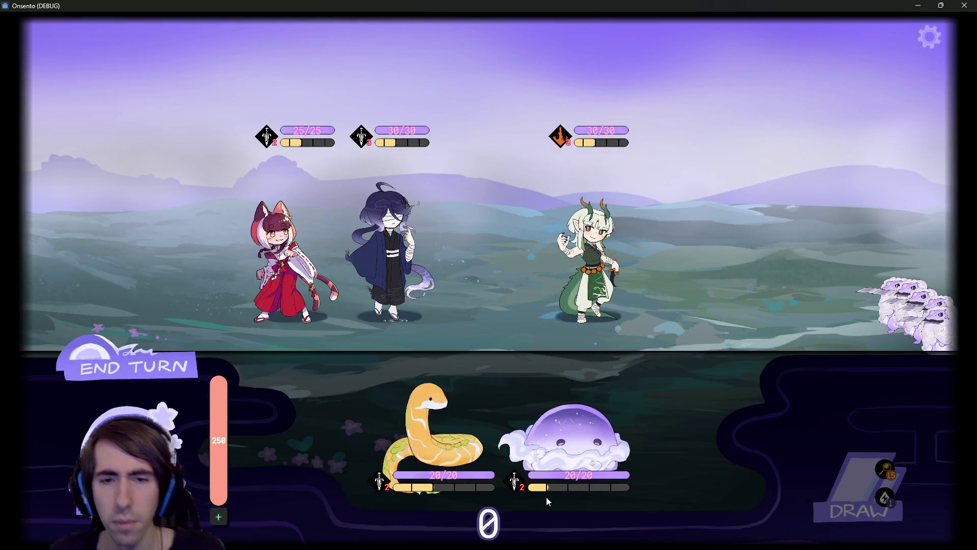
left_click(547, 500)
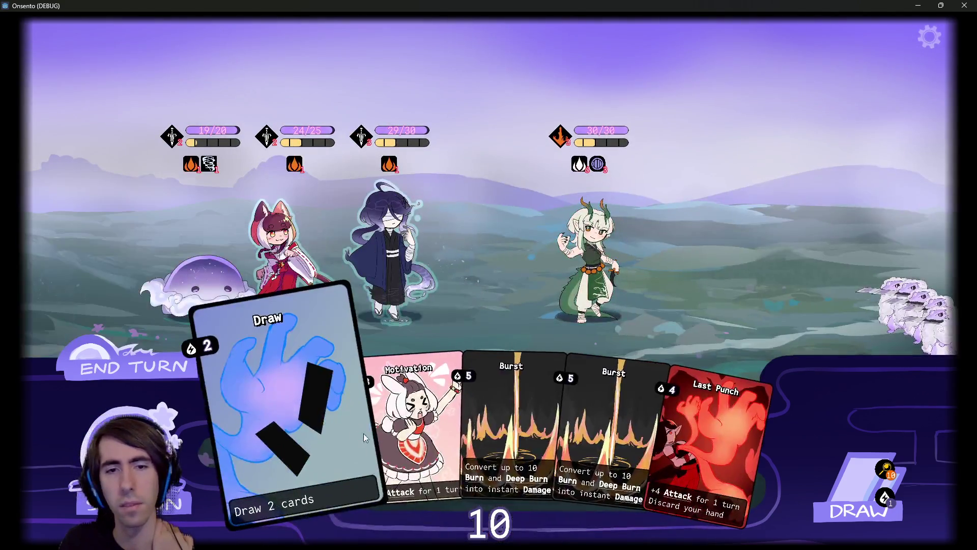
left_click_drag(385, 496, 305, 252)
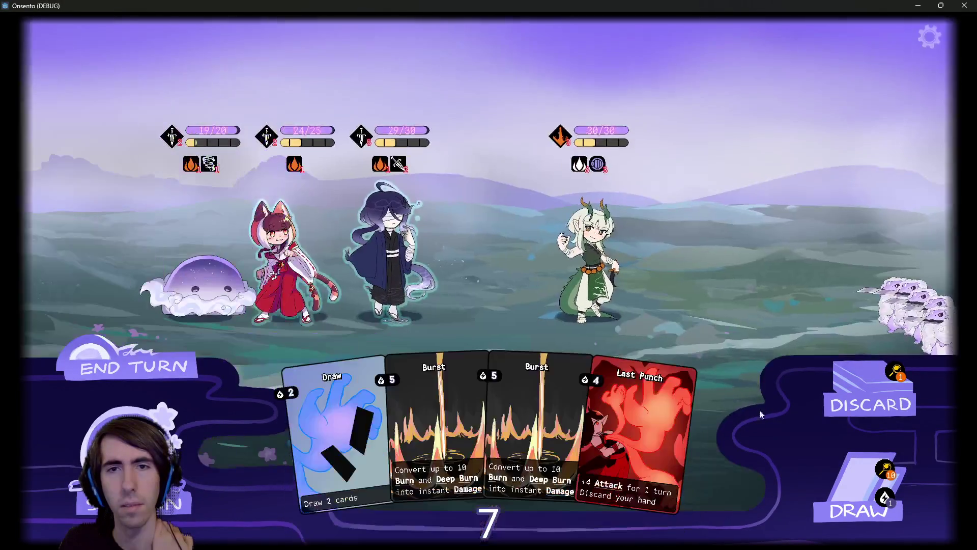
Step: Draw and play the Draw and Wind Control cards on the ally, then end the turn
left_click(848, 488)
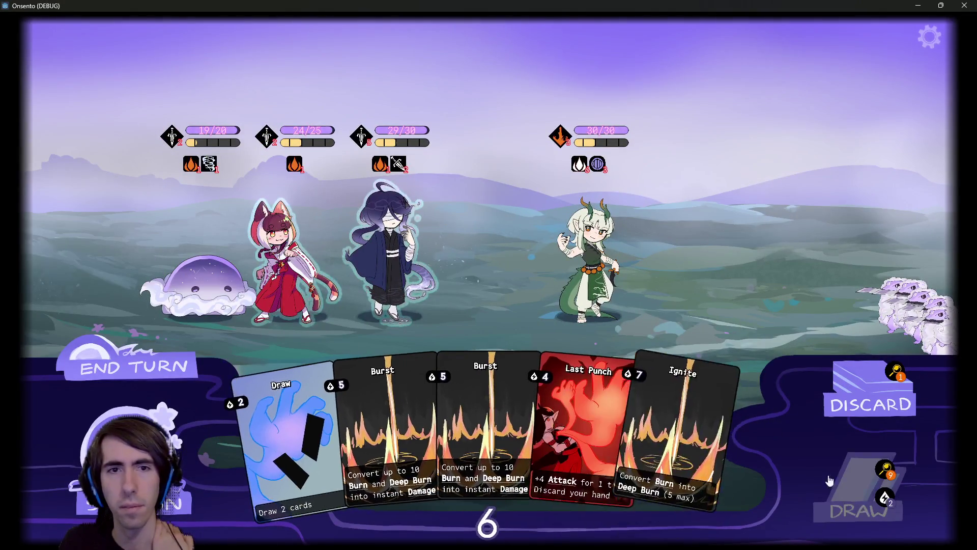
left_click_drag(286, 444, 376, 329)
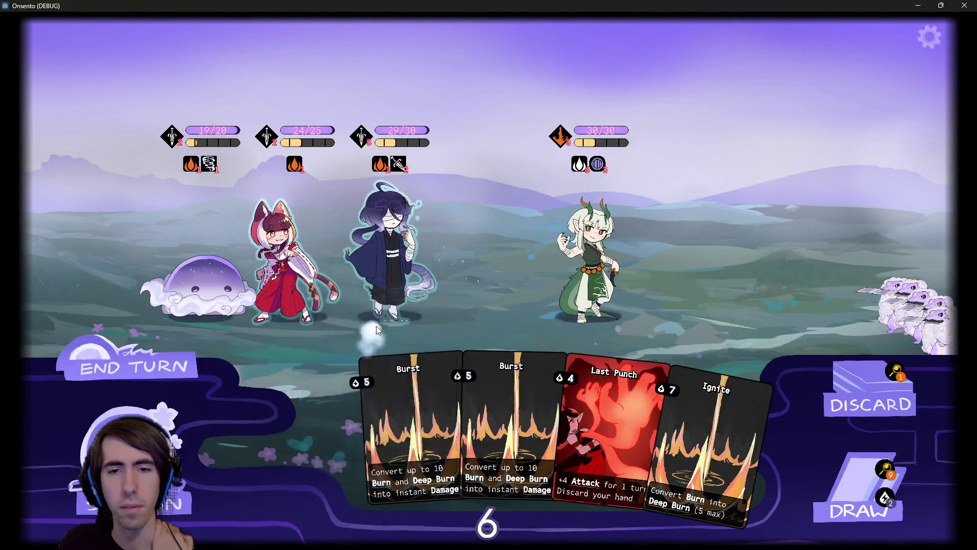
left_click_drag(634, 413, 385, 269)
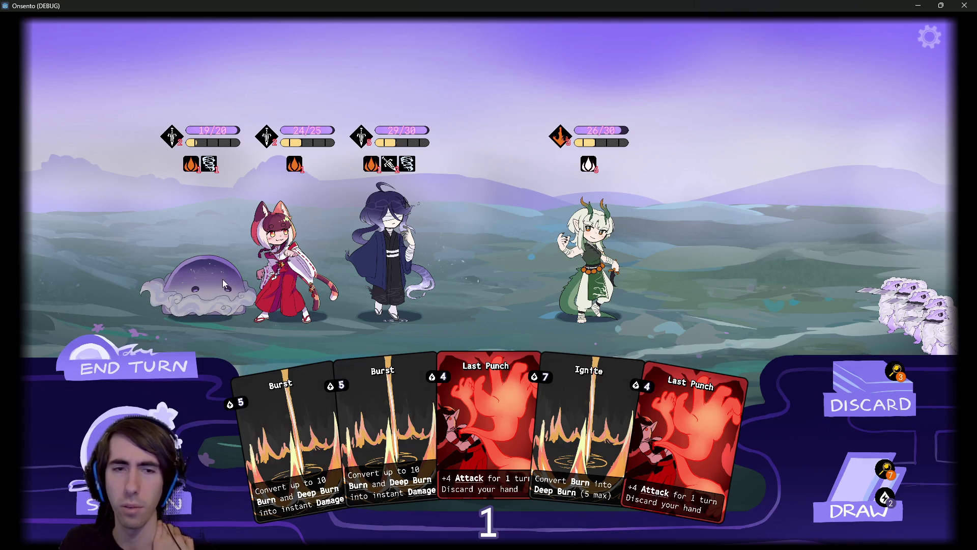
left_click(152, 361)
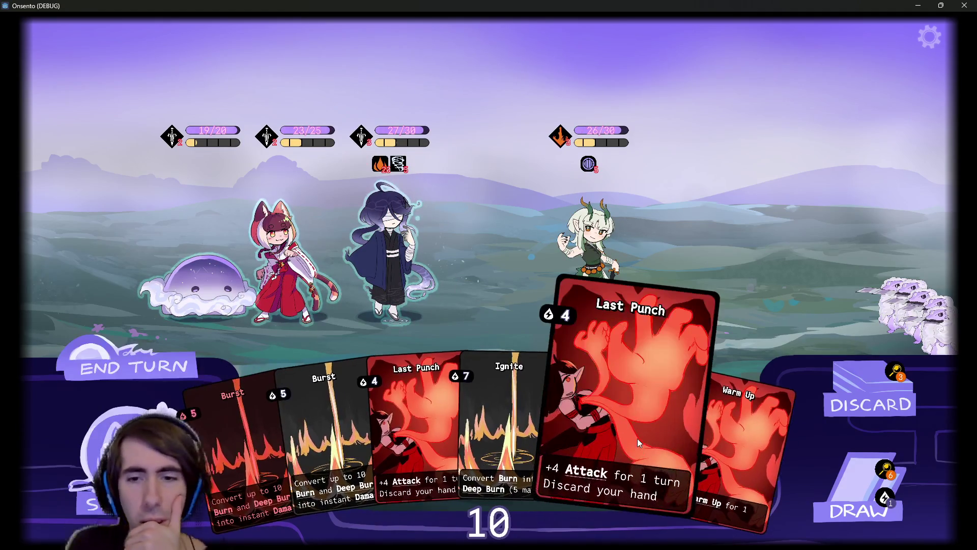
Step: Next turn, play Fire Control on the dark-haired character, draw again and review the remaining draw pile
left_click(858, 484)
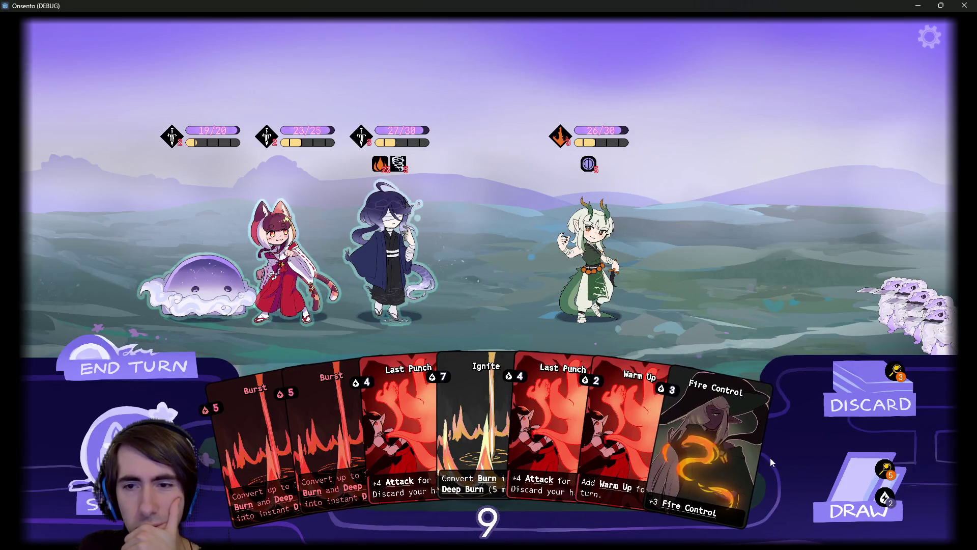
left_click_drag(770, 458, 423, 258)
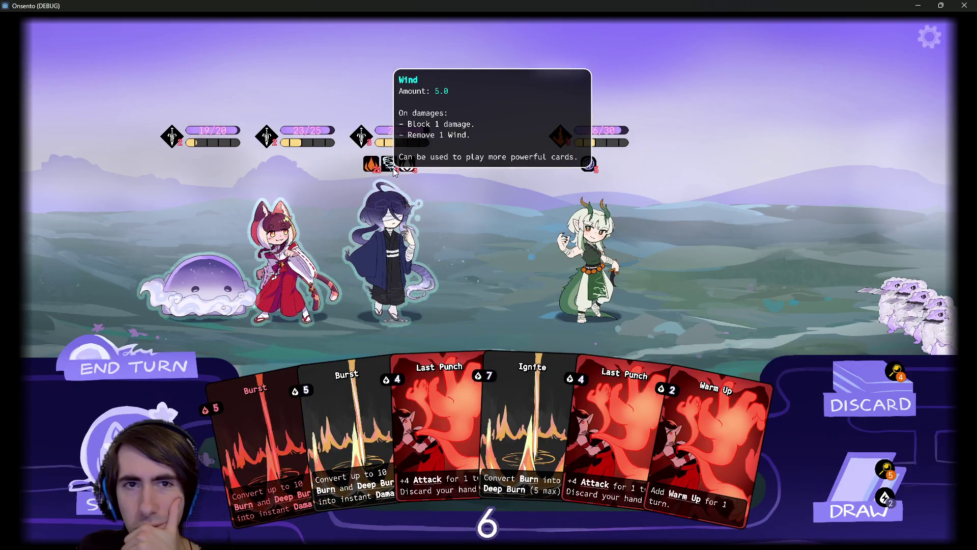
left_click(859, 489)
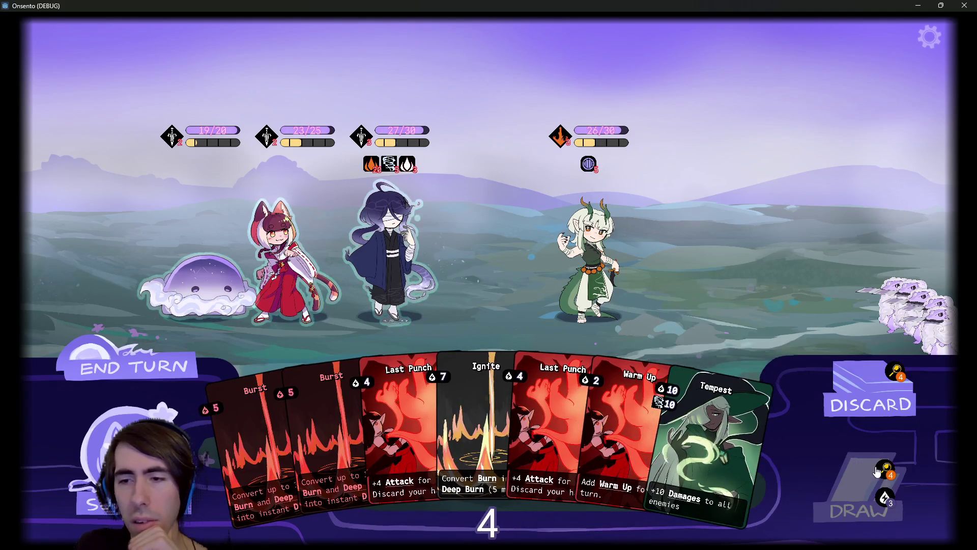
right_click(878, 467)
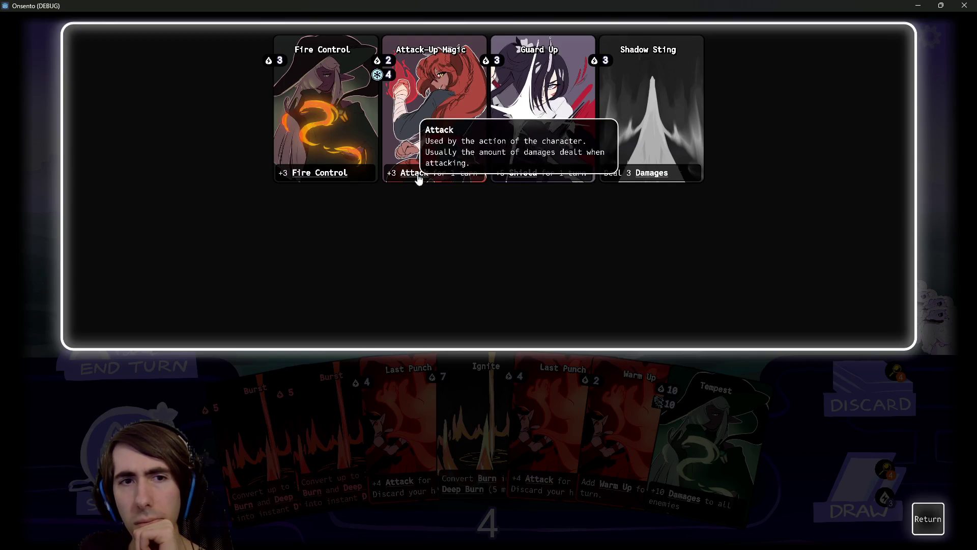
left_click(933, 519)
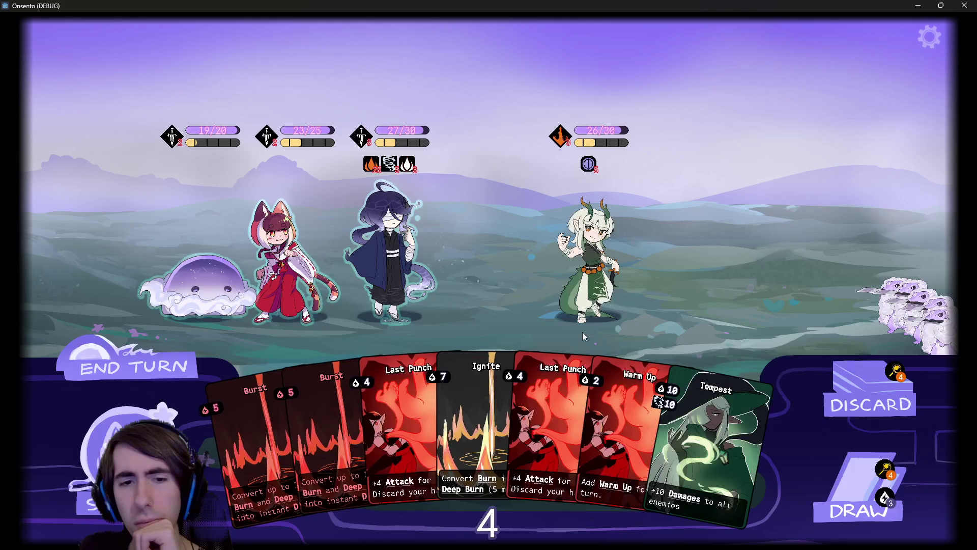
Step: Close the game window and start a project file search in Godot
left_click(916, 6)
left_click(42, 346)
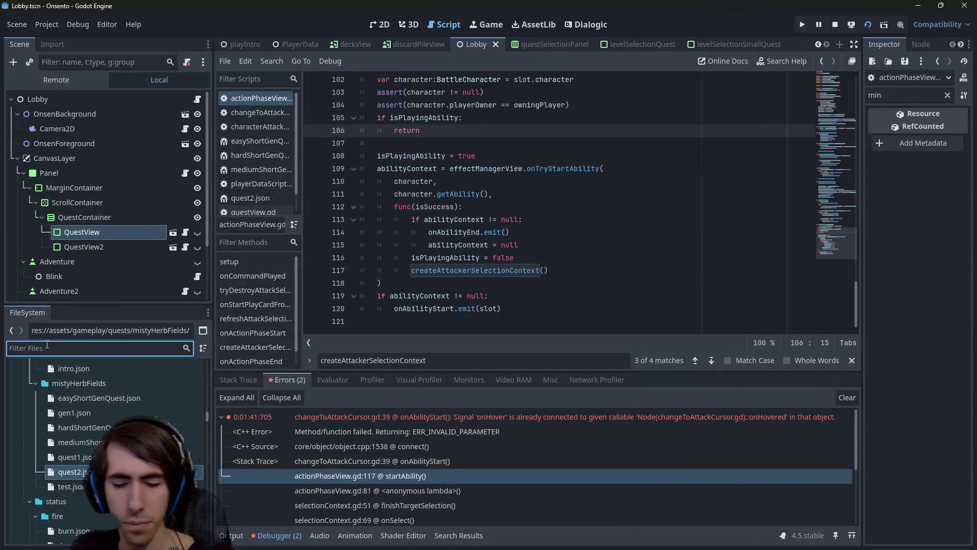
Step: Open miniboss1.json via quick open to review the lineup, then run the project with F5
key("shift+alt+o")
type("miniboss")
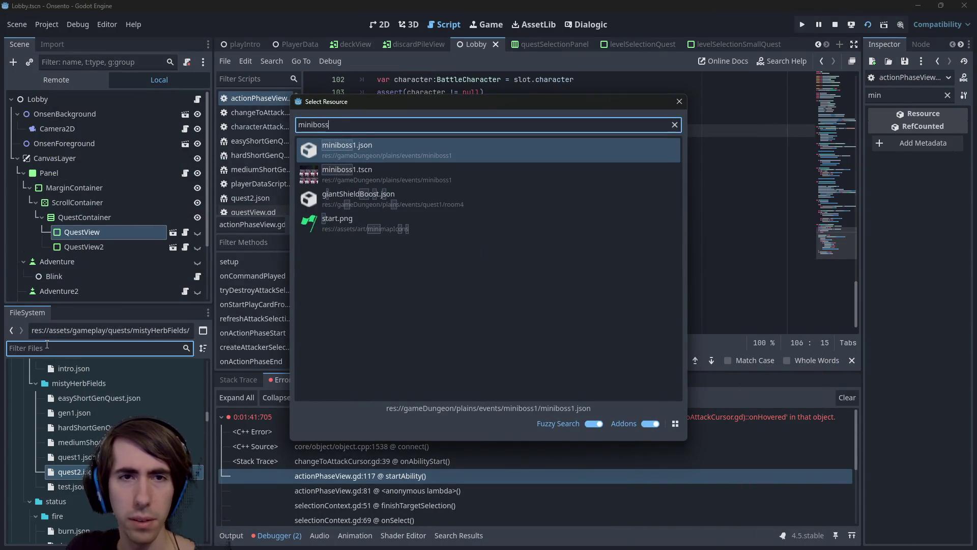
key("Return")
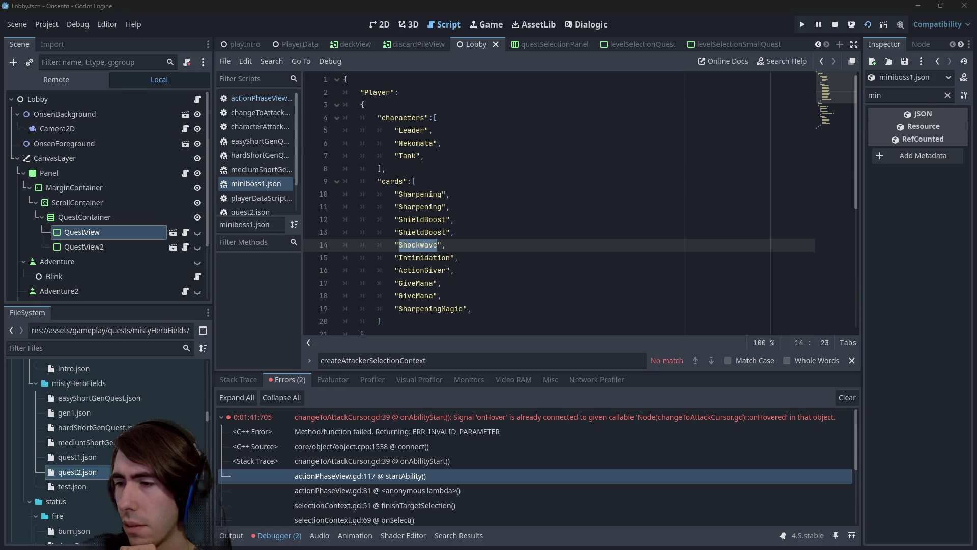
key("F5")
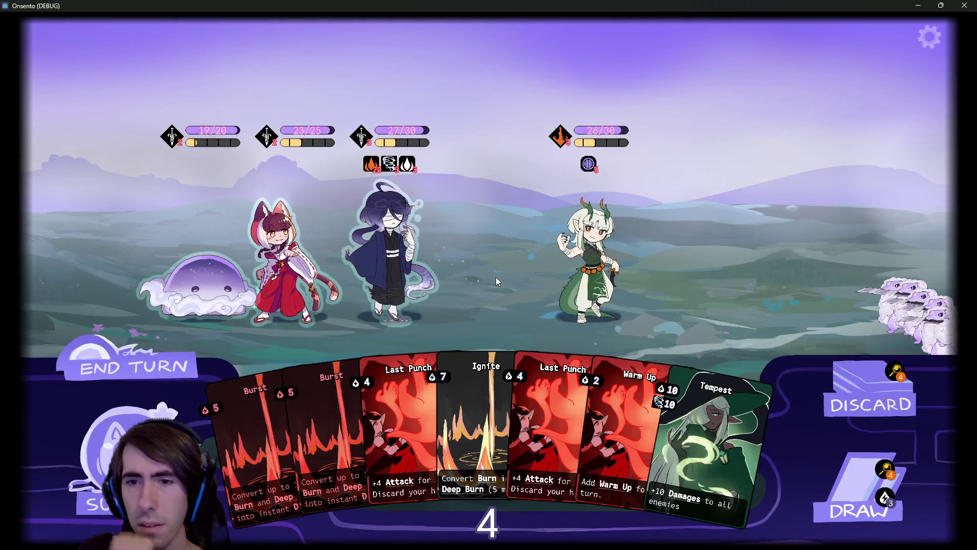
Step: Use the slime's and fox girl's actions, play Warm Up on the dark-haired character and trigger the allies' abilities
left_click(176, 398)
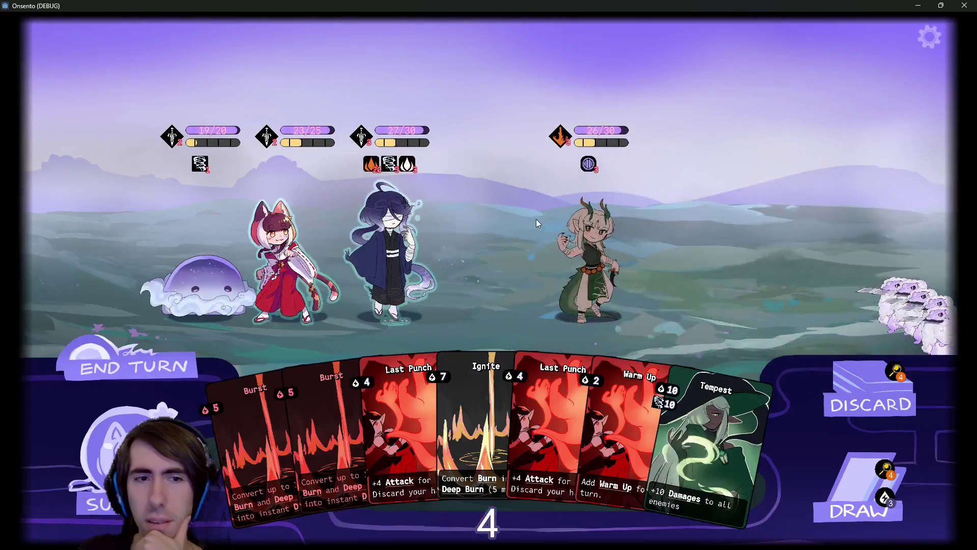
left_click(176, 399)
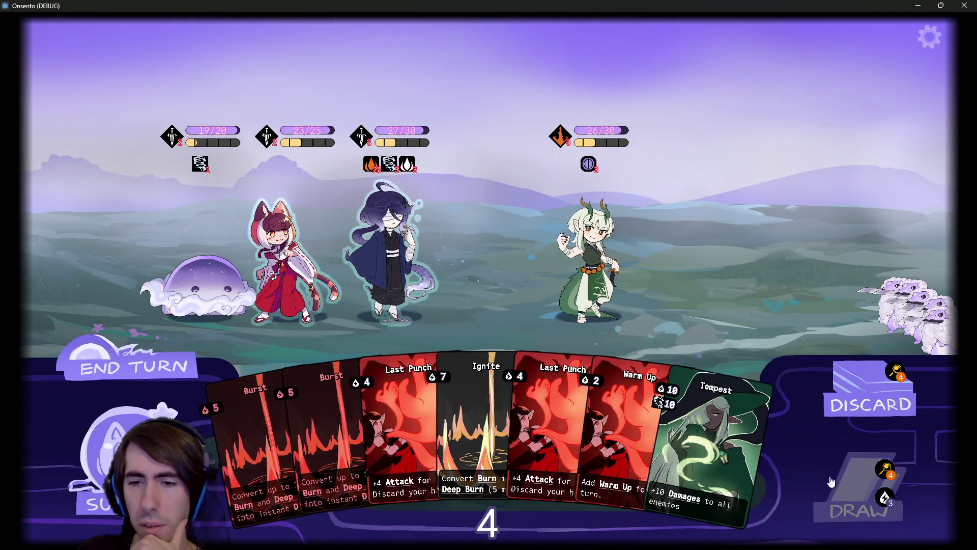
left_click_drag(610, 453, 419, 199)
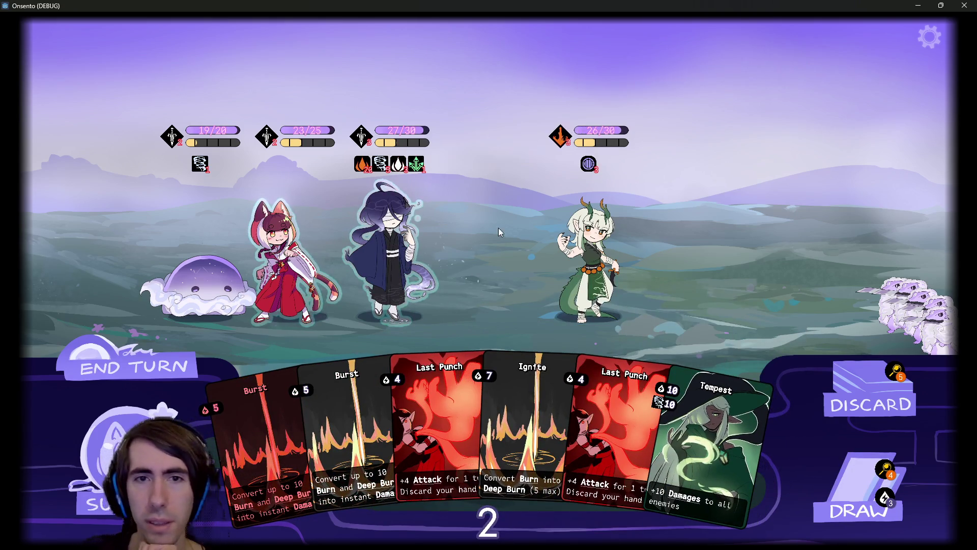
left_click(403, 240)
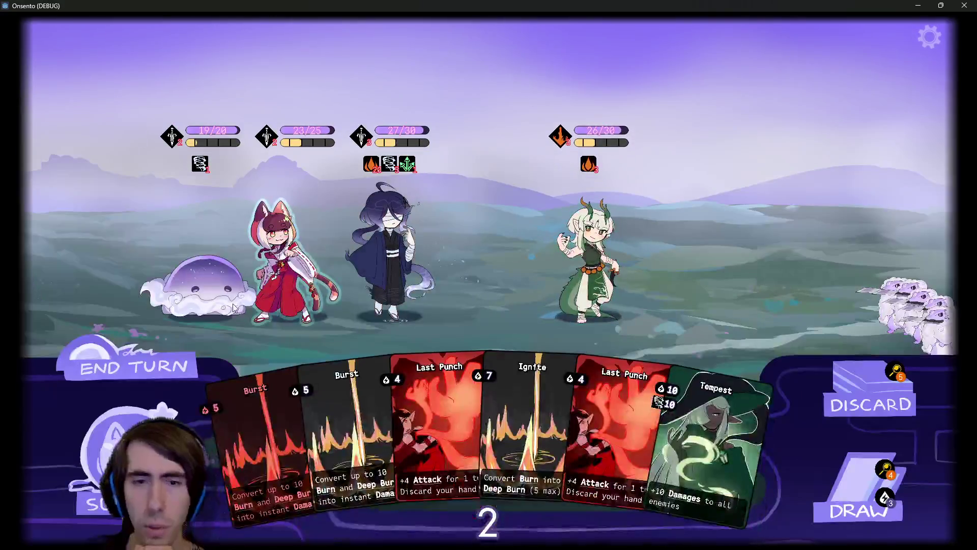
left_click(275, 263)
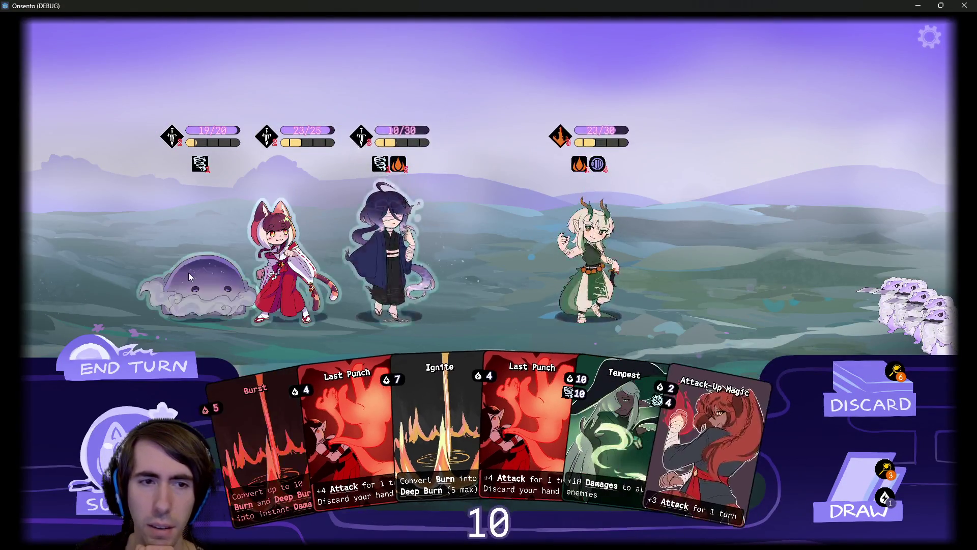
left_click(188, 273)
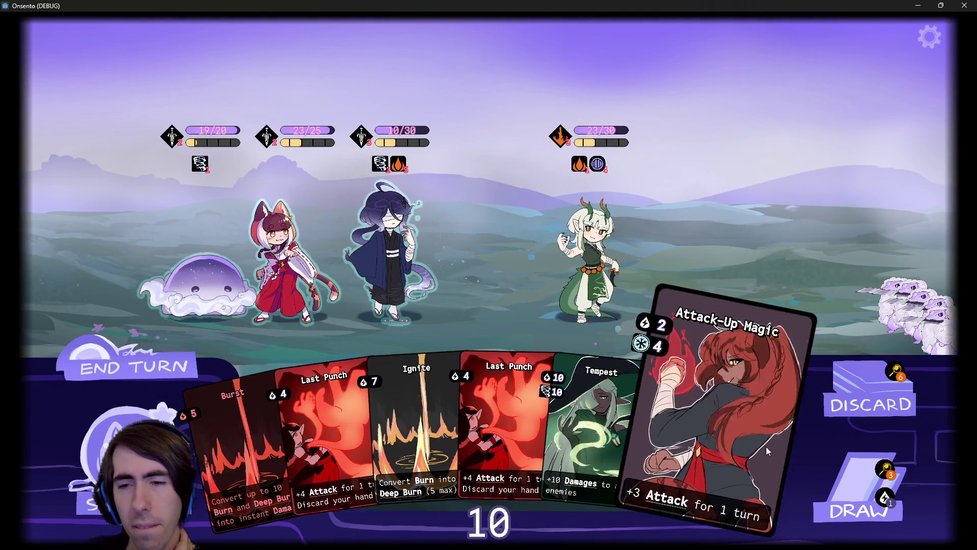
mouse_move(260, 443)
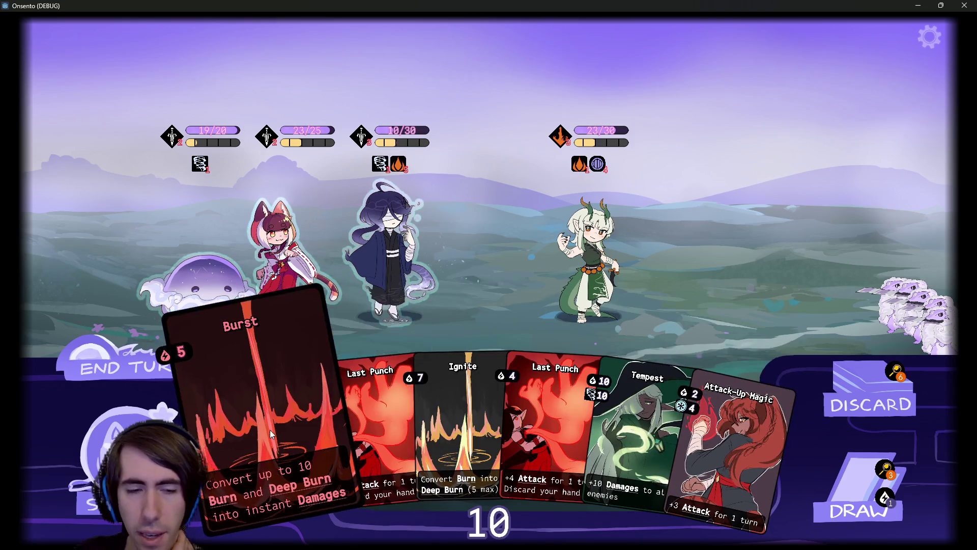
Step: Draw and play Fire Control and Guard Up on the blue character, have it attack, then end the turn
left_click(846, 496)
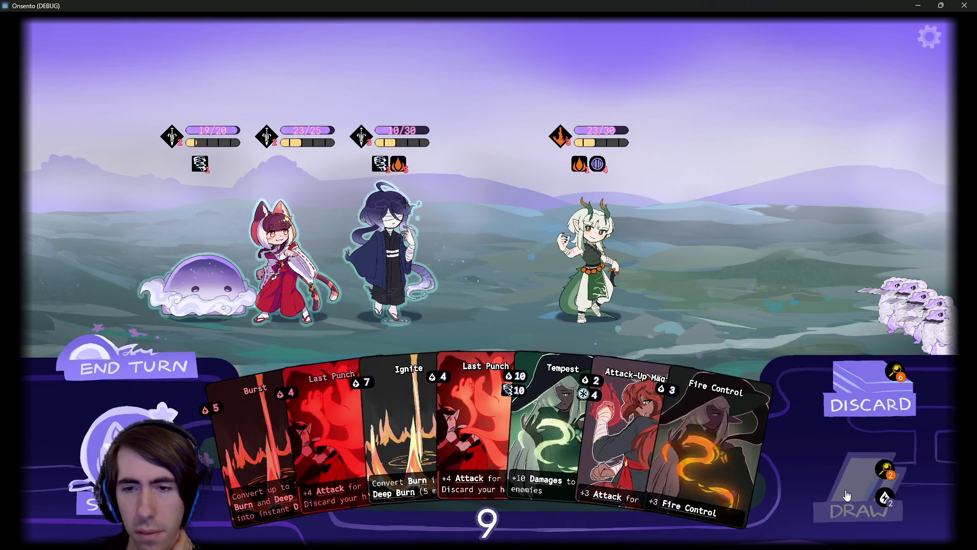
left_click(763, 458)
left_click(844, 489)
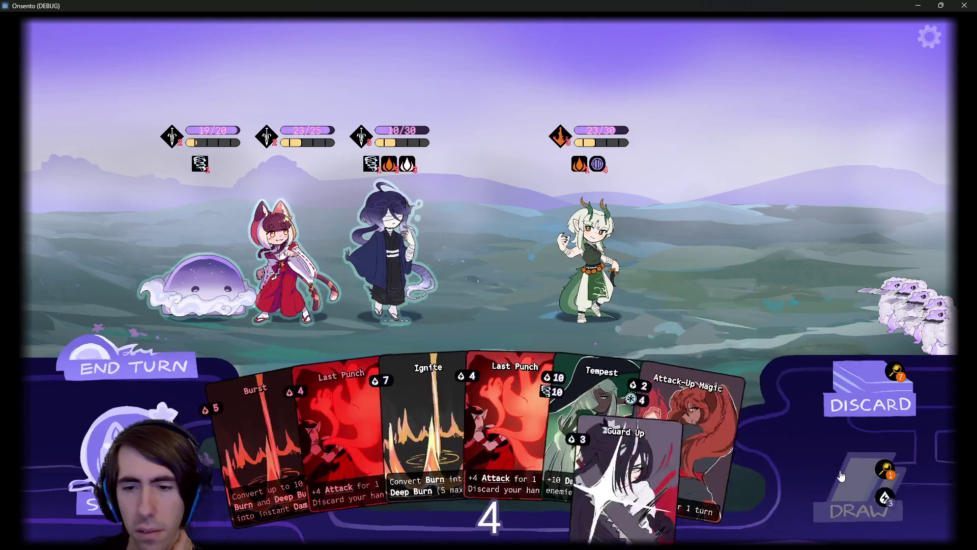
left_click(720, 436)
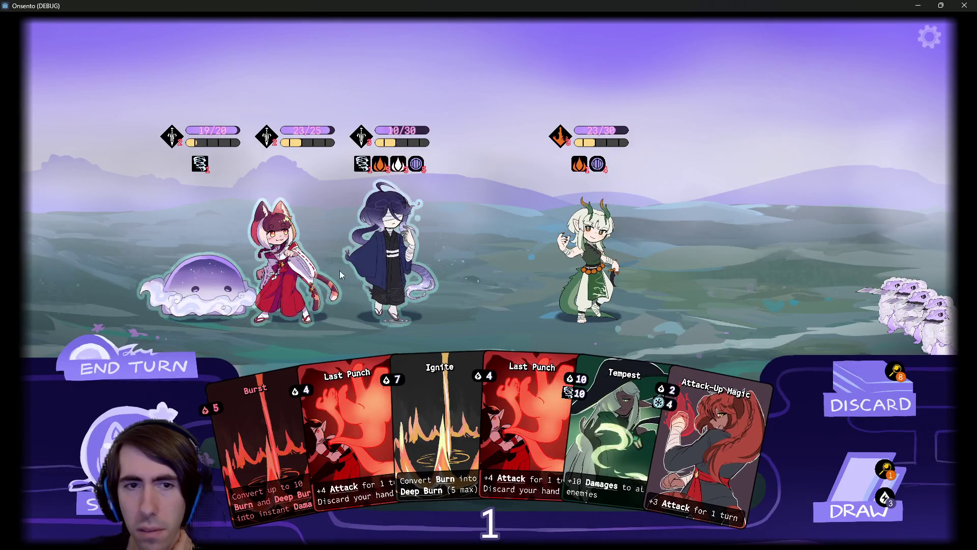
left_click(340, 270)
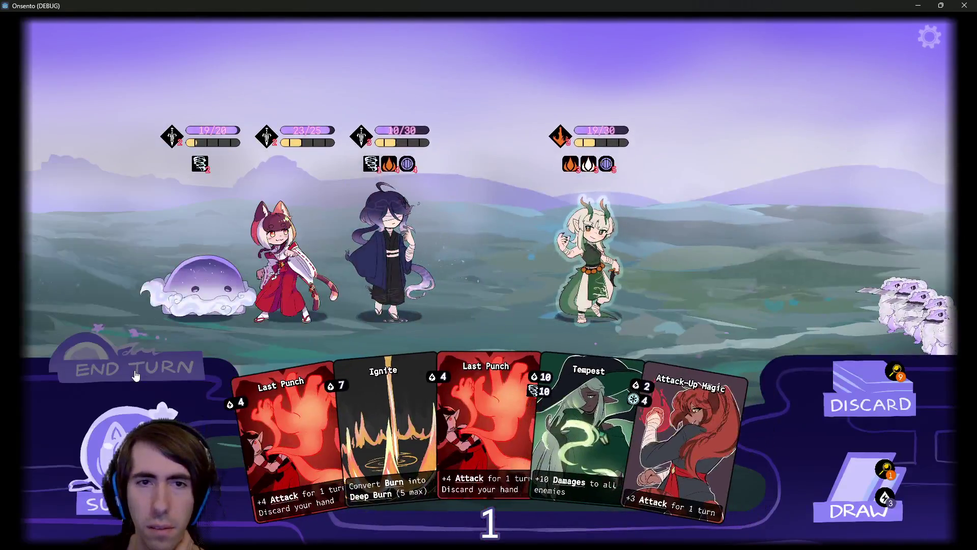
left_click(134, 374)
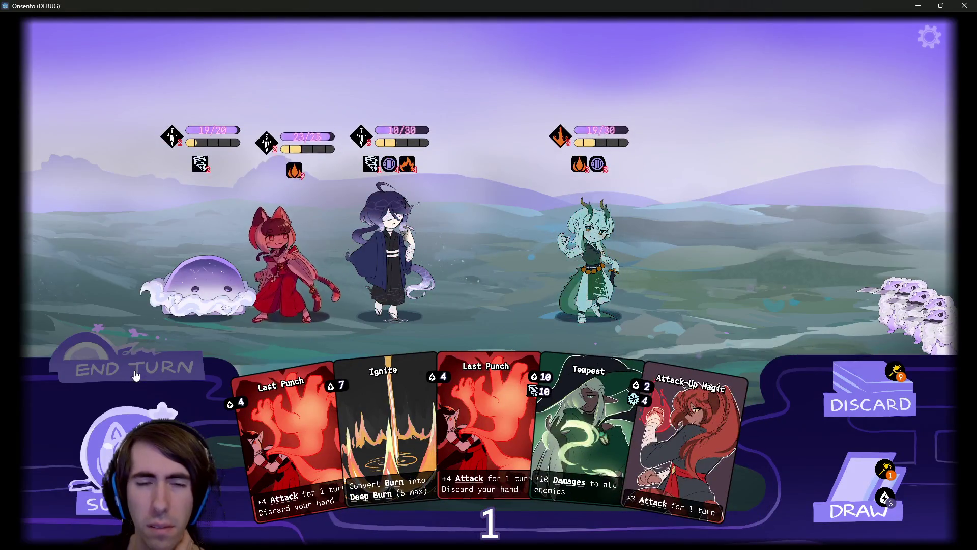
Step: Play Shadow Sting on the enemy and Wind Control, then end the turn
left_click(717, 400)
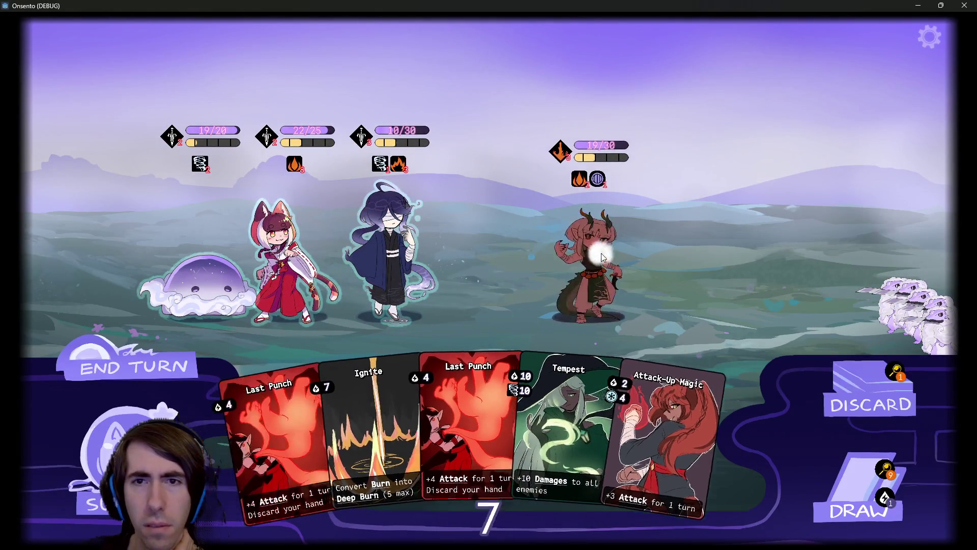
left_click(847, 490)
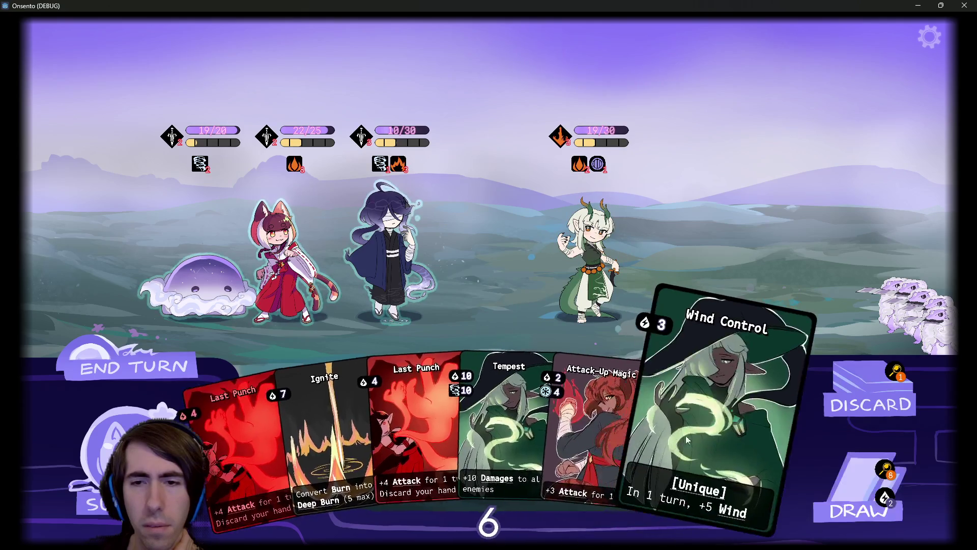
left_click(686, 435)
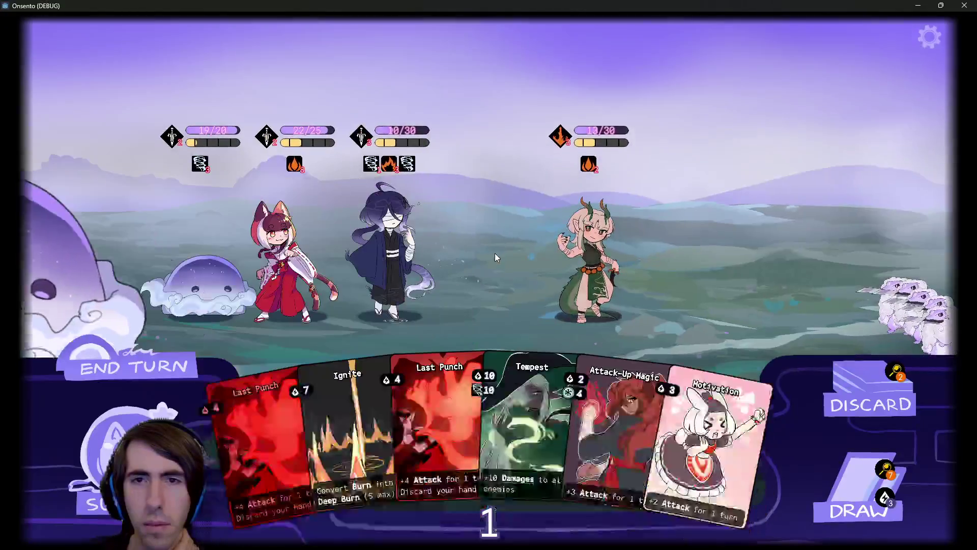
left_click(171, 371)
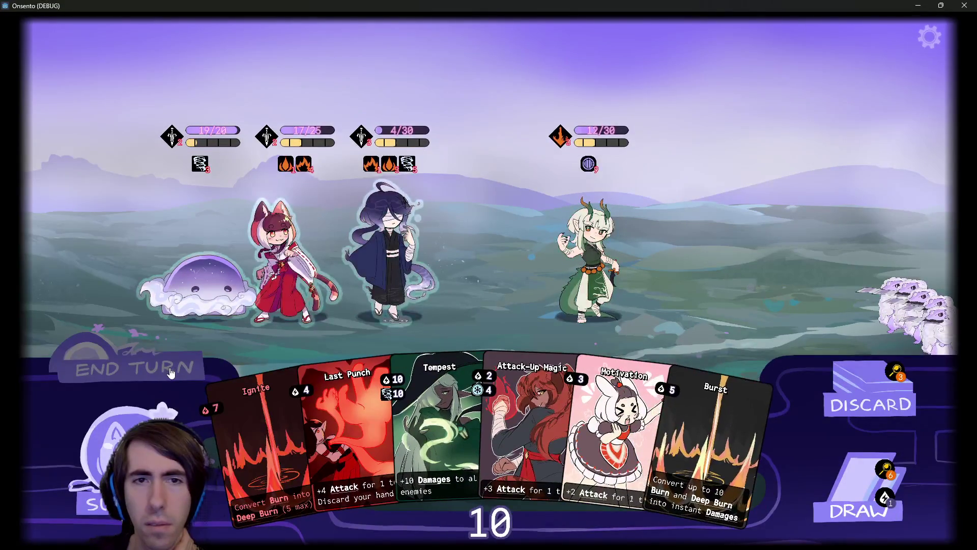
Step: Play the Draw card, try Guard Up on an ally and draw several more cards from the pile
left_click(882, 485)
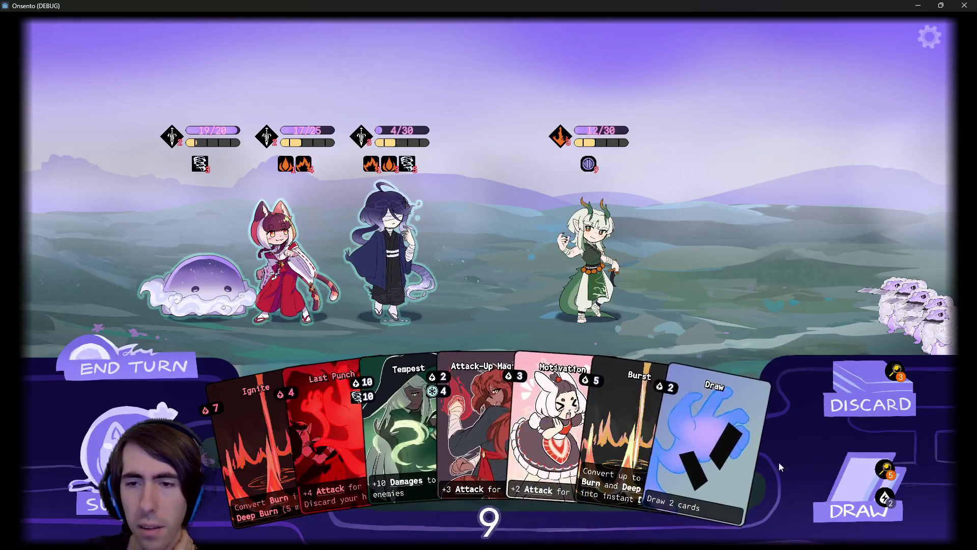
left_click_drag(734, 457, 685, 355)
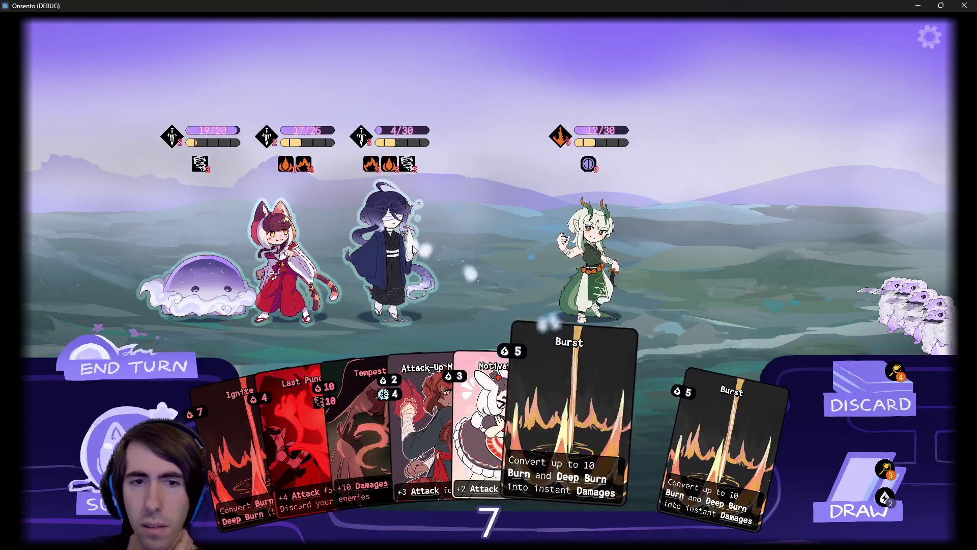
left_click_drag(656, 397, 527, 344)
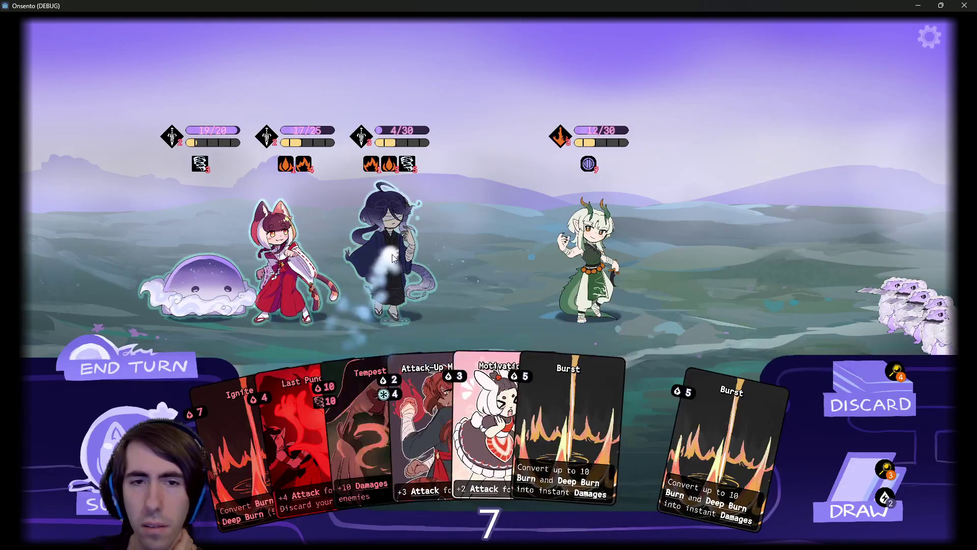
left_click(832, 488)
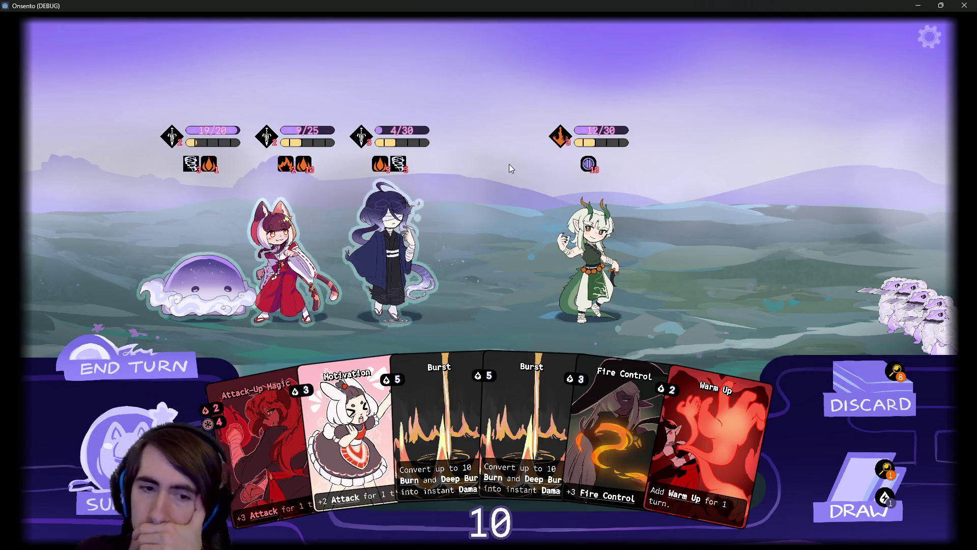
left_click(847, 462)
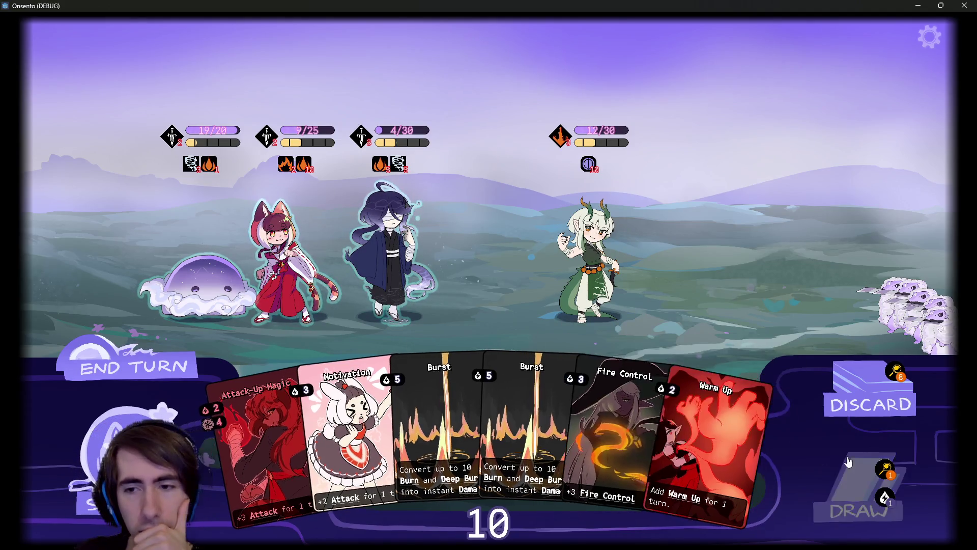
left_click(847, 462)
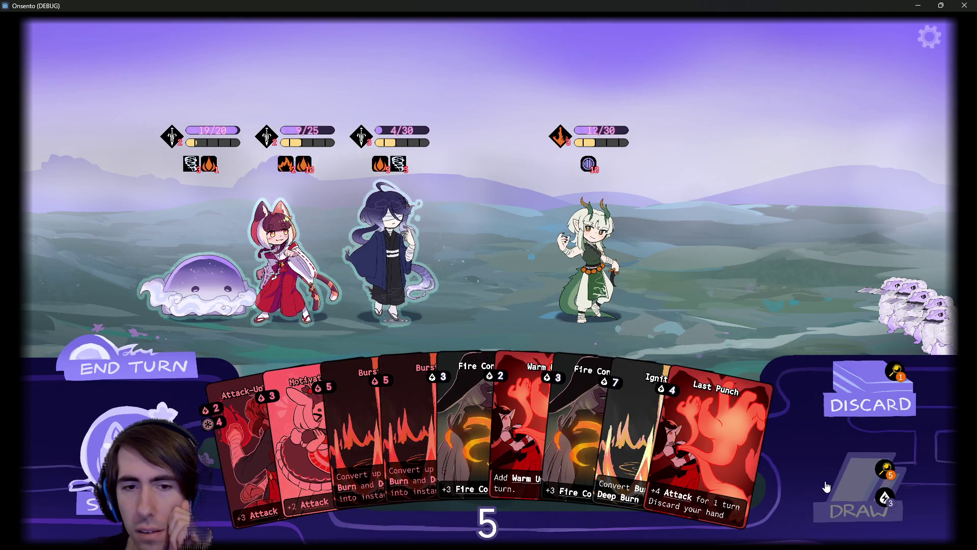
left_click(826, 486)
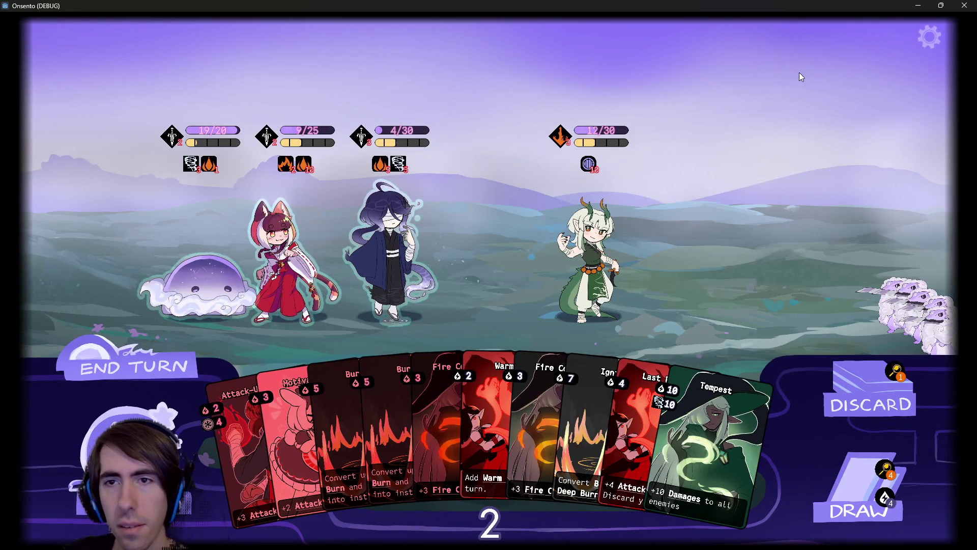
Step: Capture a screenshot of the whole game window, then try to end the turn
key("super+shift+s")
left_click_drag(54, 29, 944, 535)
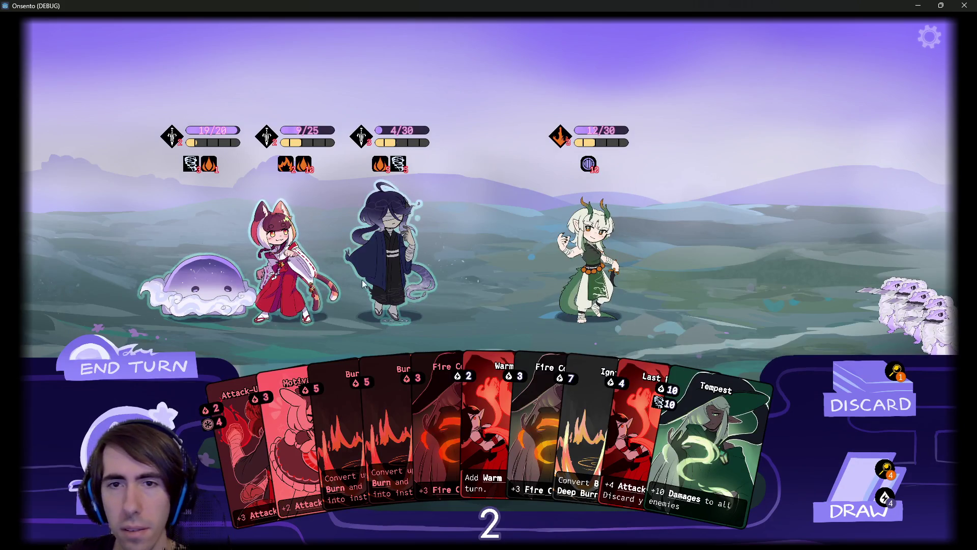
left_click(134, 362)
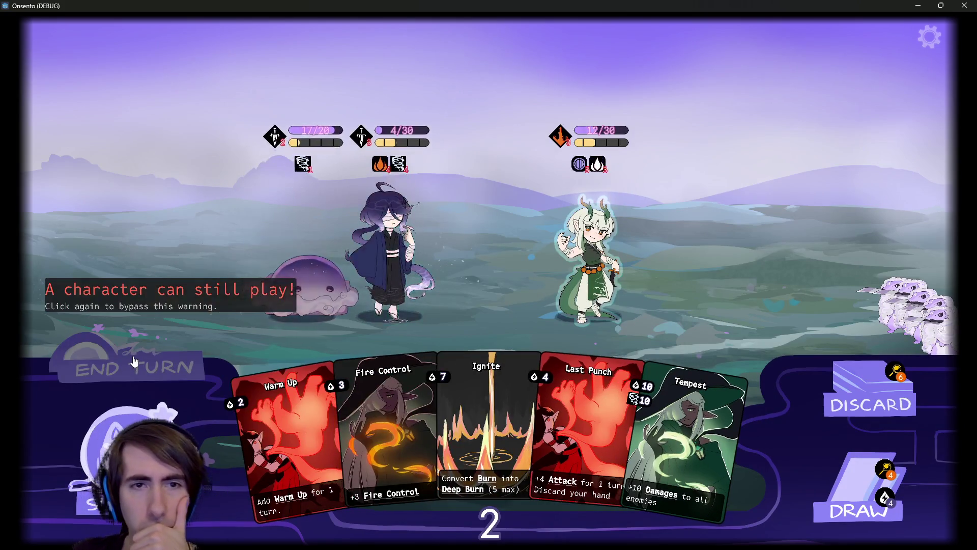
Step: End the turn past the warning, draw and play Guard Up to shield the dark-haired ally, and end the turn again
left_click(134, 362)
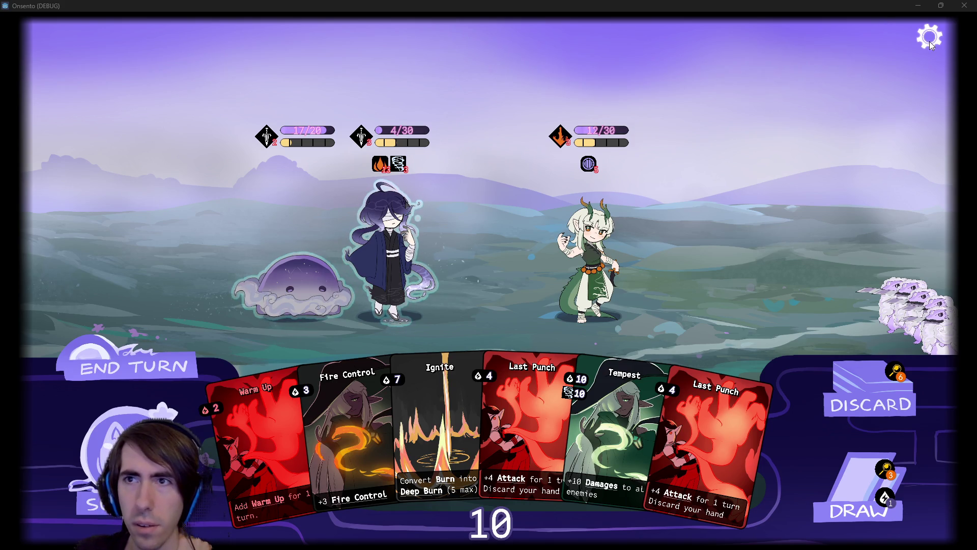
left_click(156, 358)
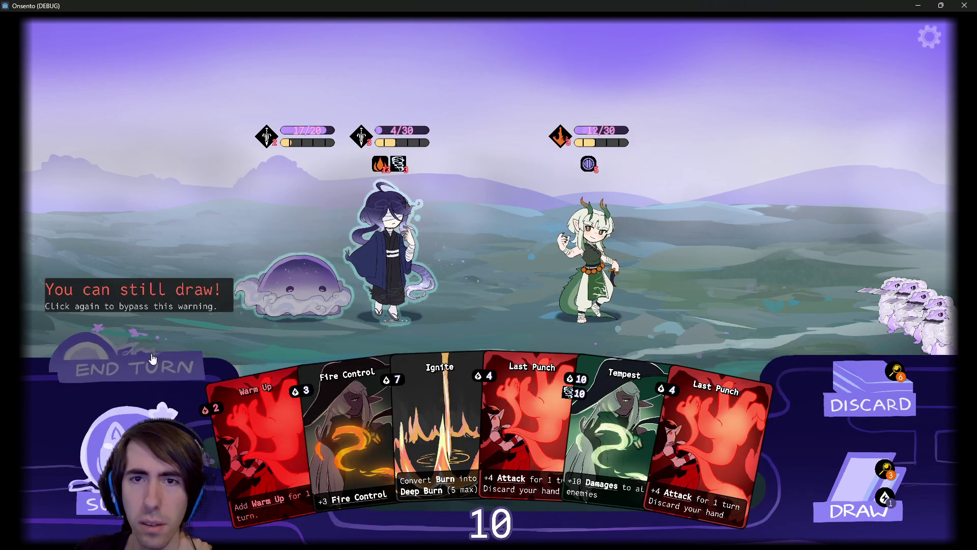
left_click(818, 462)
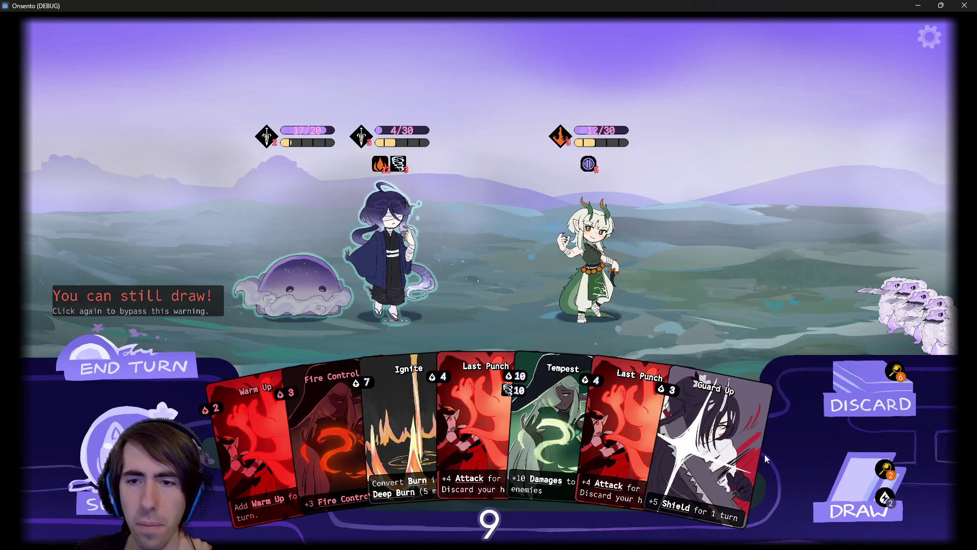
left_click_drag(766, 458, 390, 252)
left_click(142, 367)
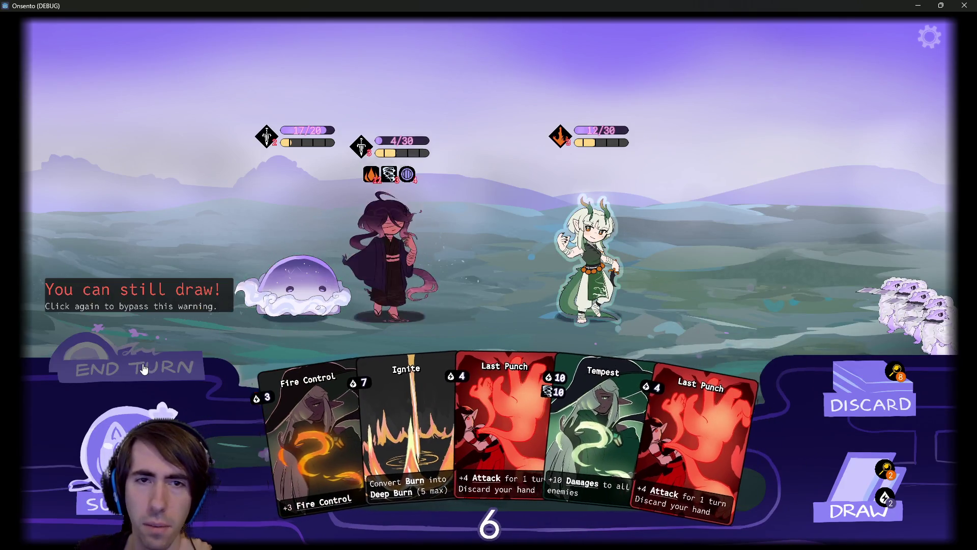
left_click(143, 367)
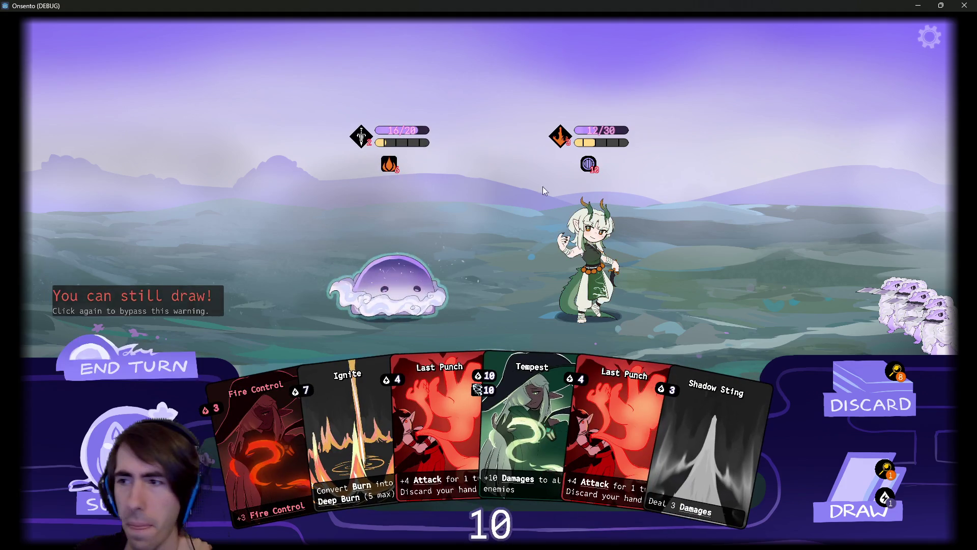
Step: Quit the game via the pause menu and open Project > Project Settings in Godot
left_click(930, 41)
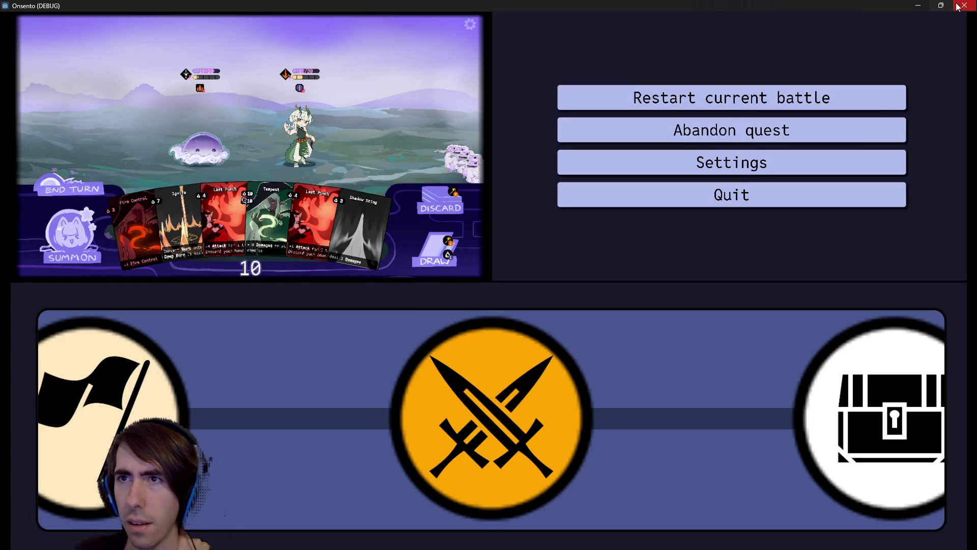
left_click(959, 7)
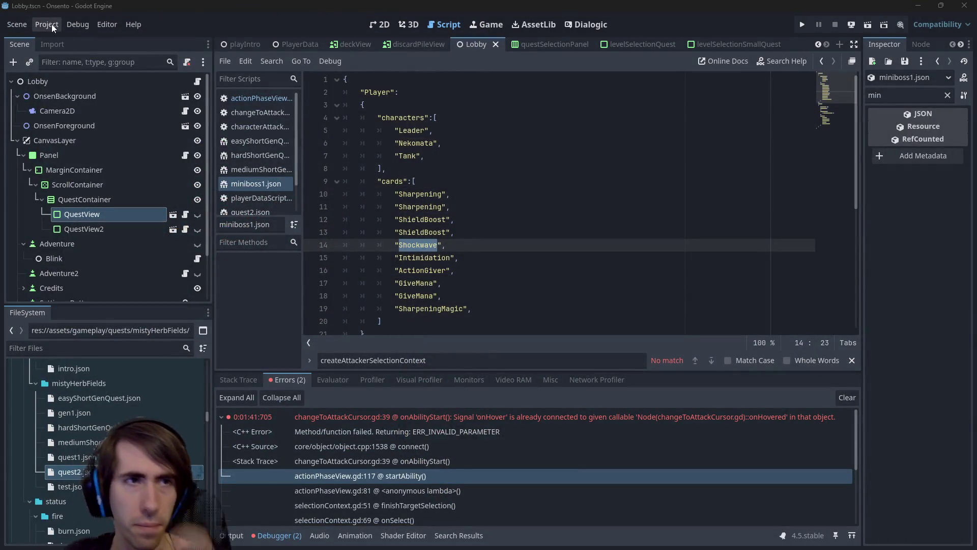
left_click(52, 23)
left_click(58, 41)
scroll(163, 329, "down", 5)
scroll(178, 307, "down", 5)
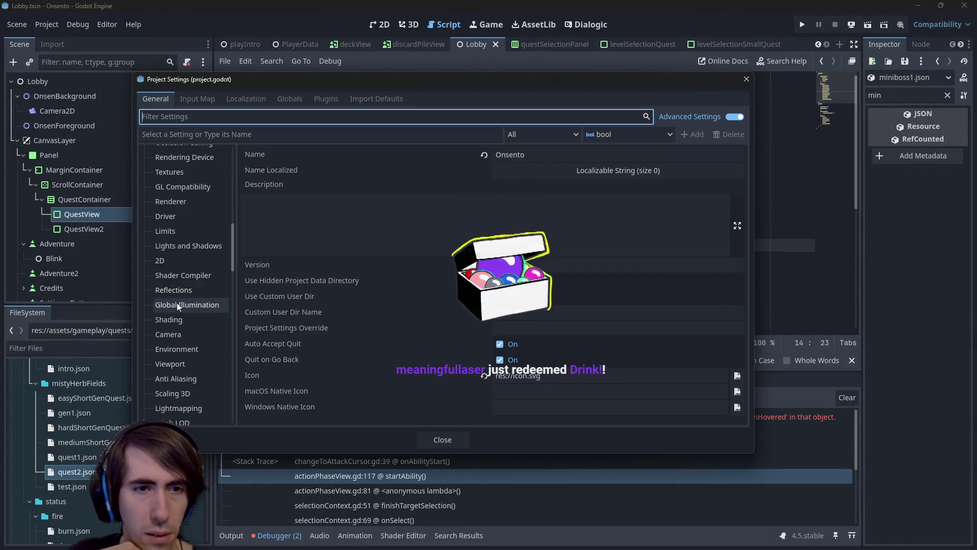
Step: Enable Show Logs under Onsento > Debug in Project Settings, close it and run the game with F5
left_click_drag(232, 256, 234, 427)
left_click(182, 266)
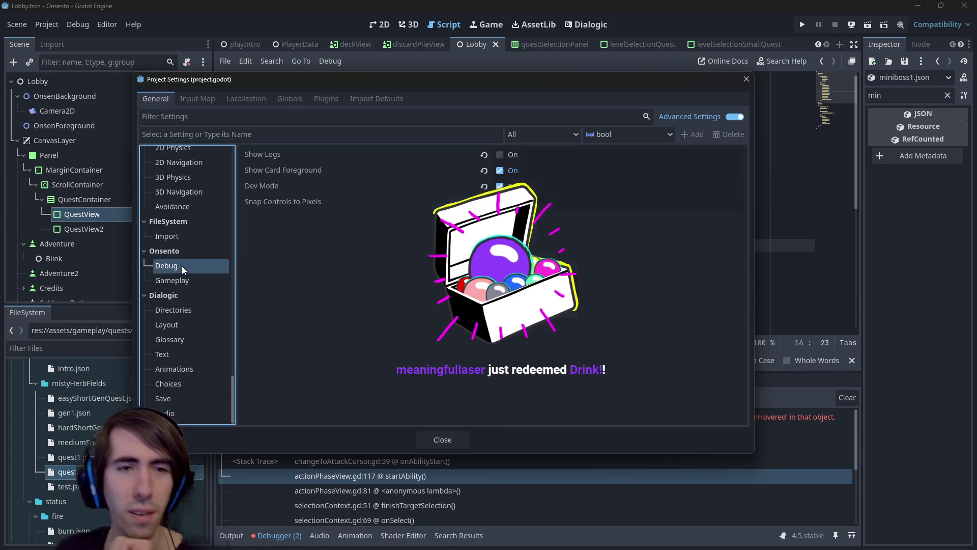
left_click(501, 155)
left_click(442, 439)
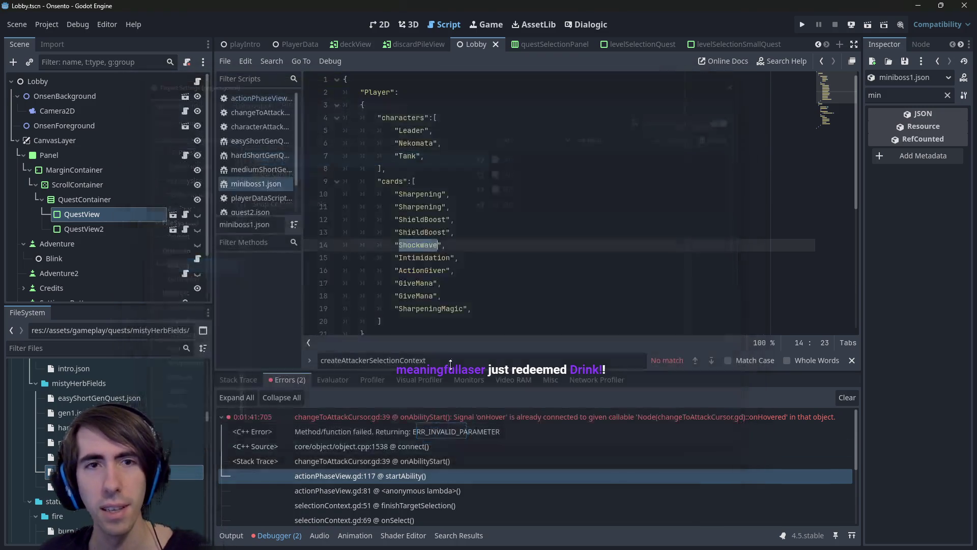
key("F5")
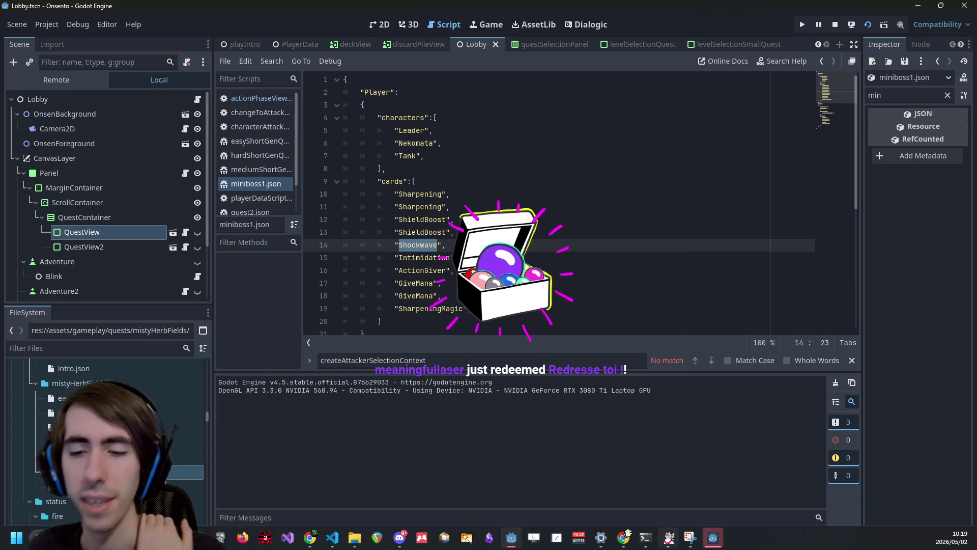
left_click(710, 539)
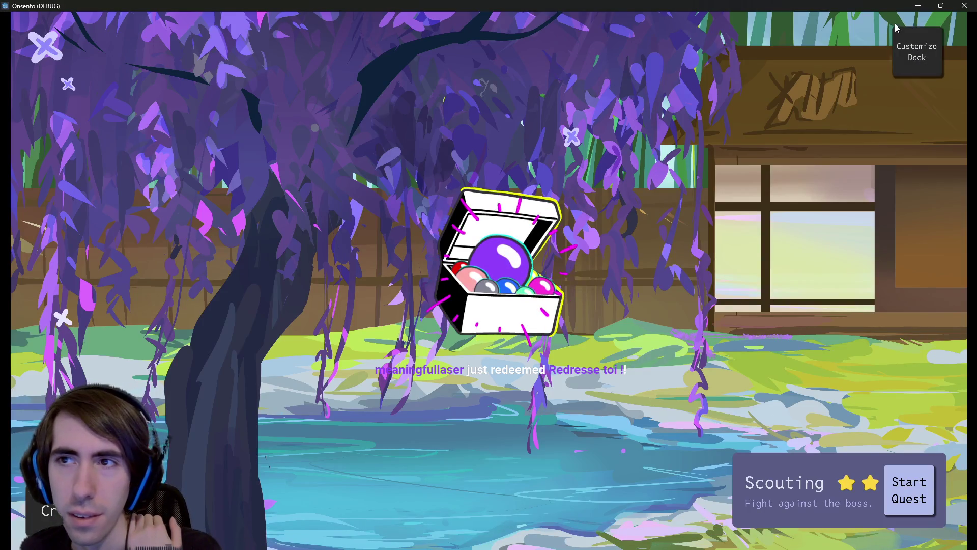
Step: Close and rerun the game, then open Customize Deck from the lobby
left_click(964, 6)
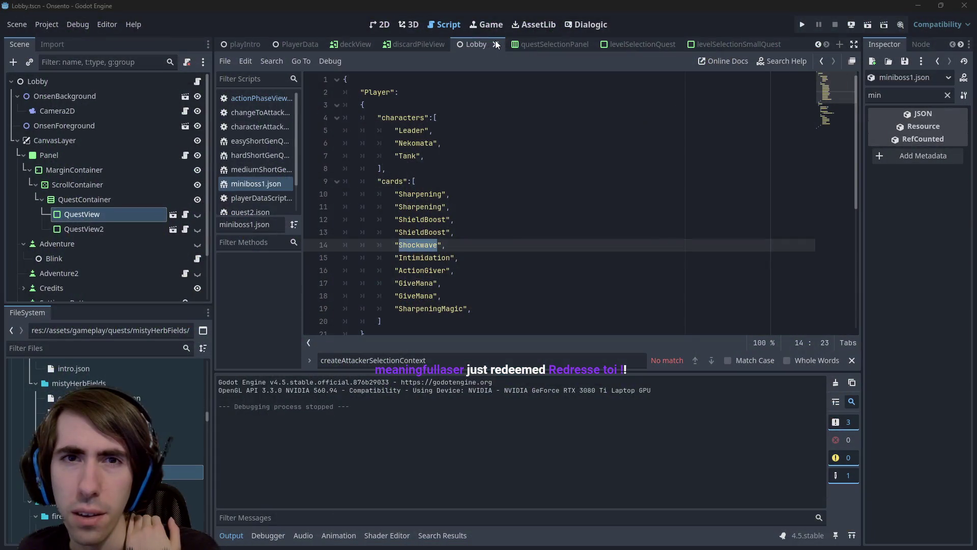
left_click(867, 25)
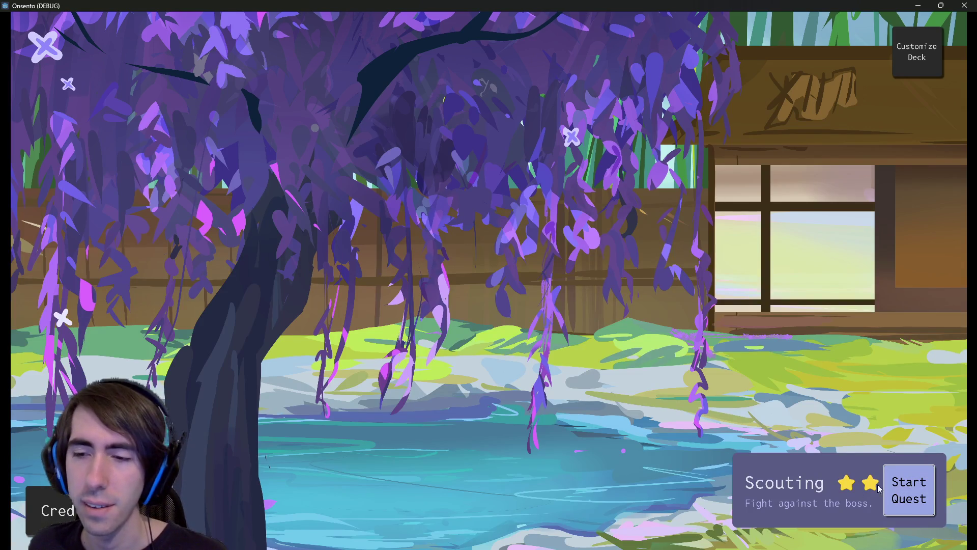
left_click(898, 509)
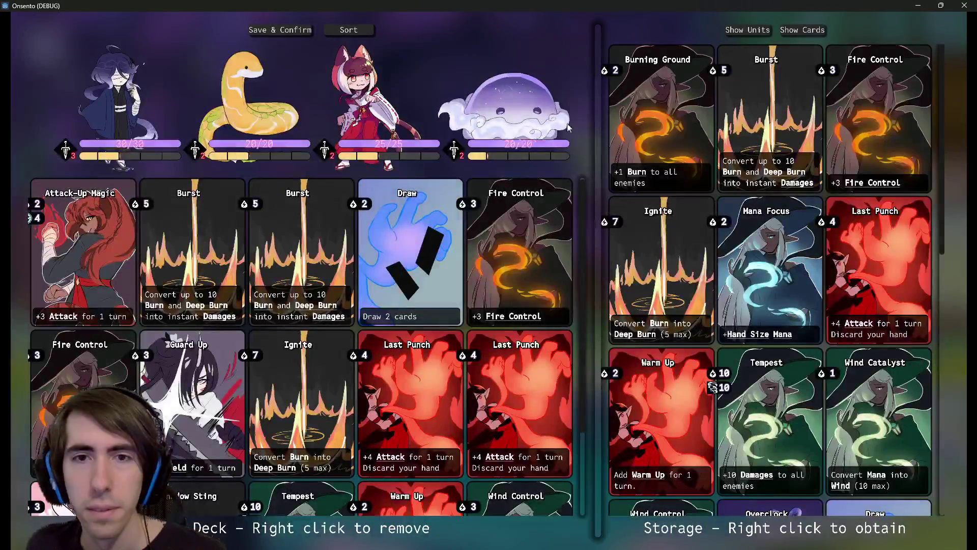
Step: Remove every card from the deck, fill it with Guard Up copies from storage and save the deck
right_click(138, 267)
right_click(138, 267)
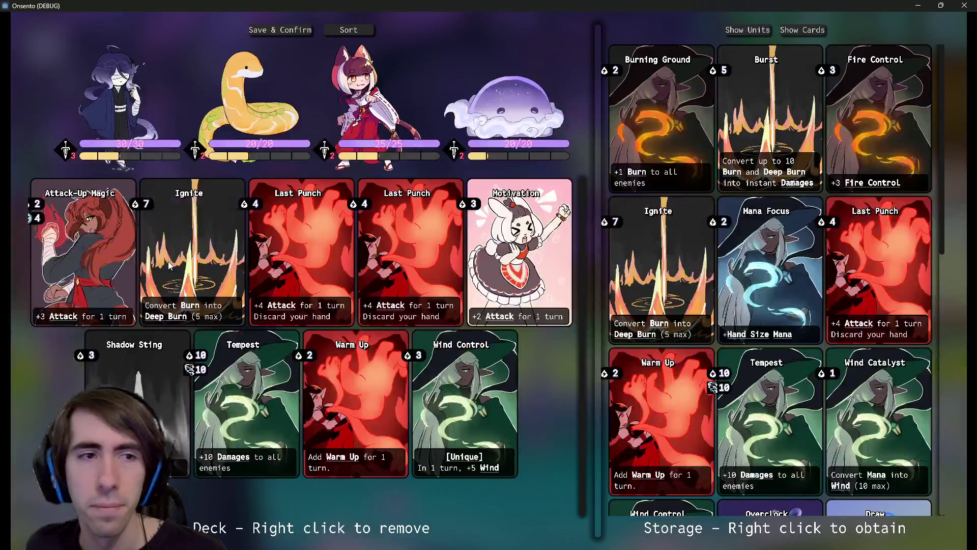
right_click(138, 267)
right_click(137, 268)
right_click(137, 269)
mouse_move(605, 71)
right_click(136, 269)
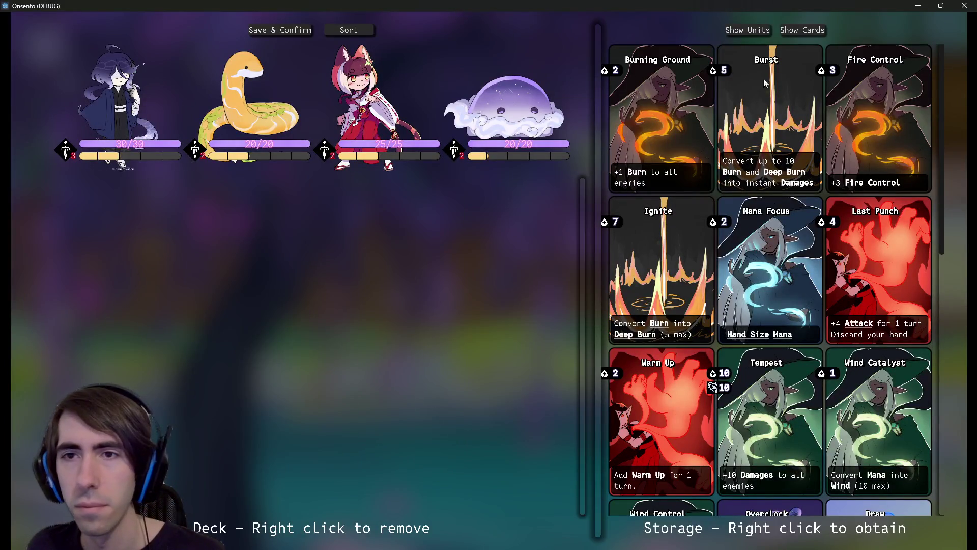
scroll(733, 351, "down", 3)
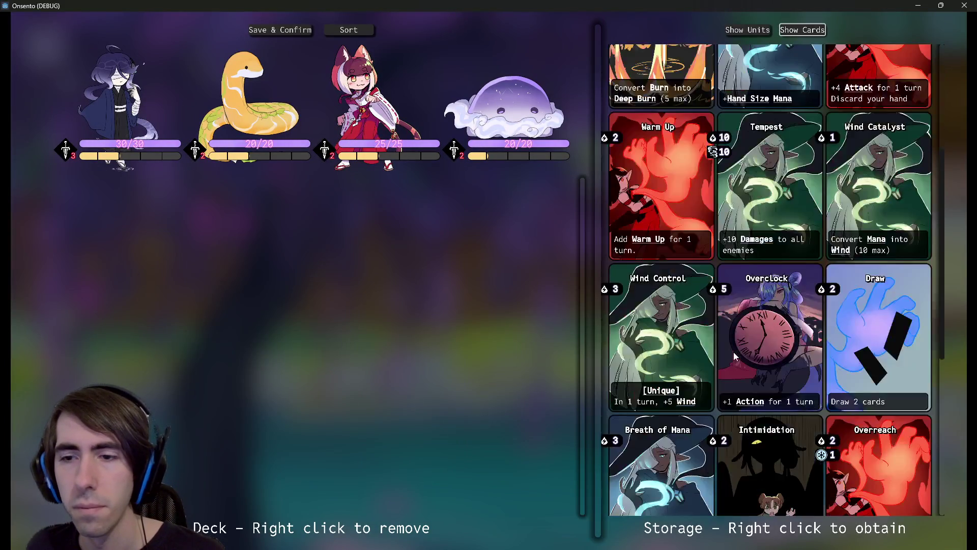
scroll(734, 352, "down", 3)
scroll(734, 349, "down", 1)
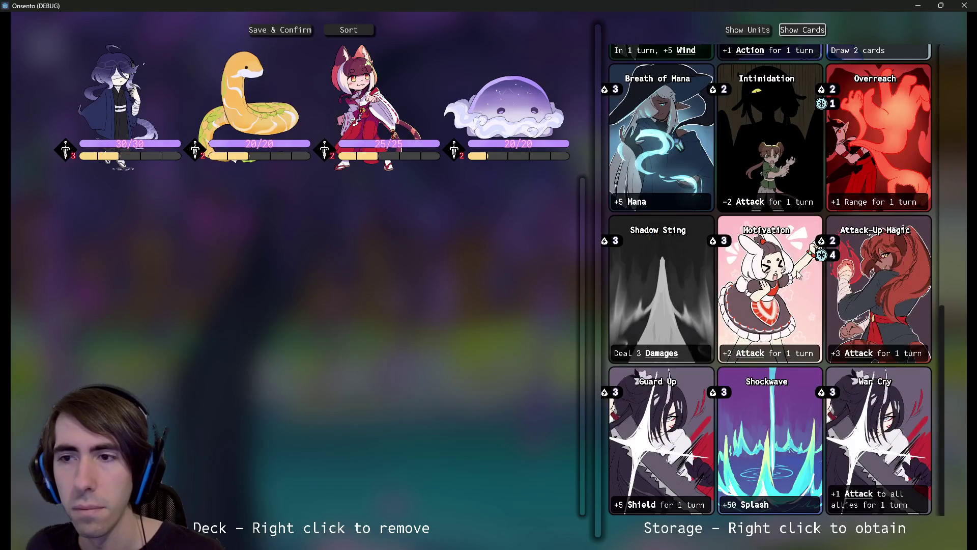
right_click(649, 413)
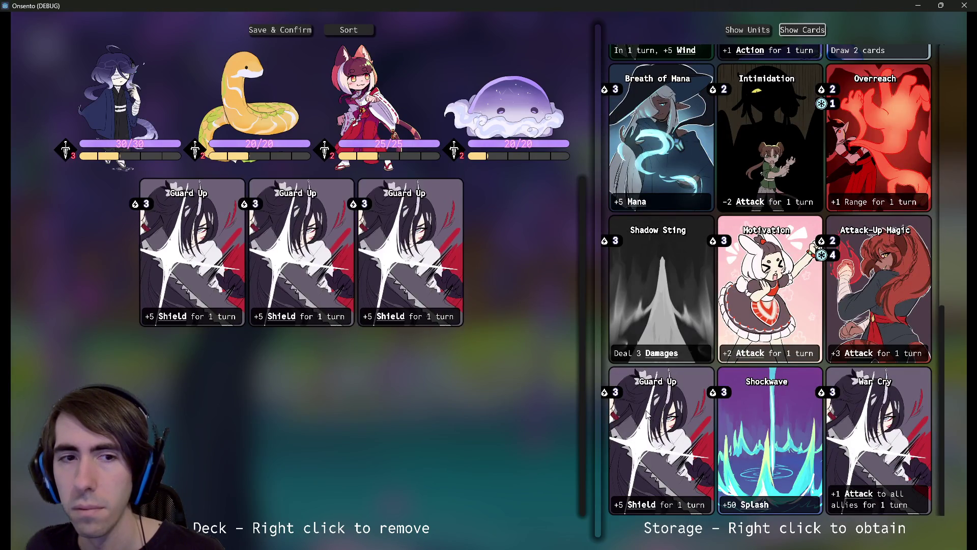
right_click(649, 413)
right_click(647, 416)
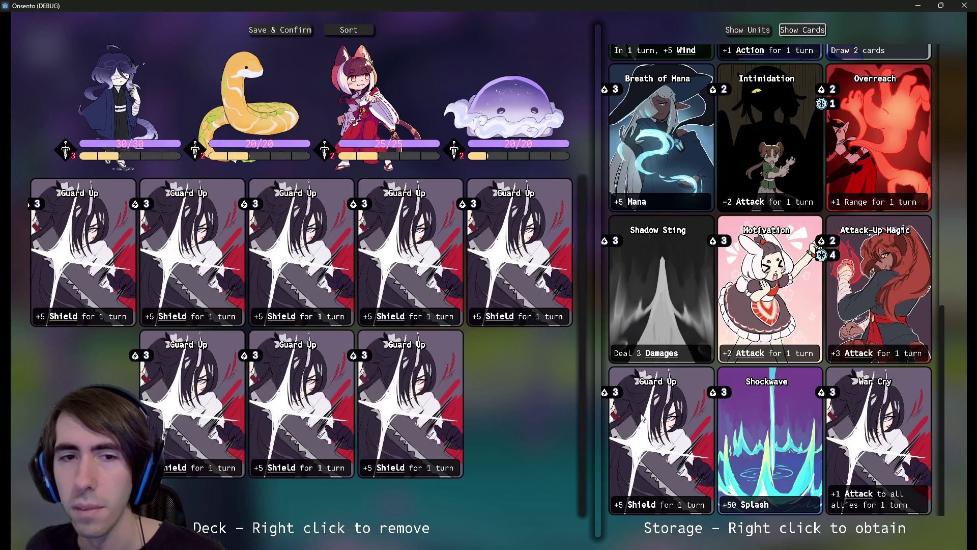
right_click(647, 415)
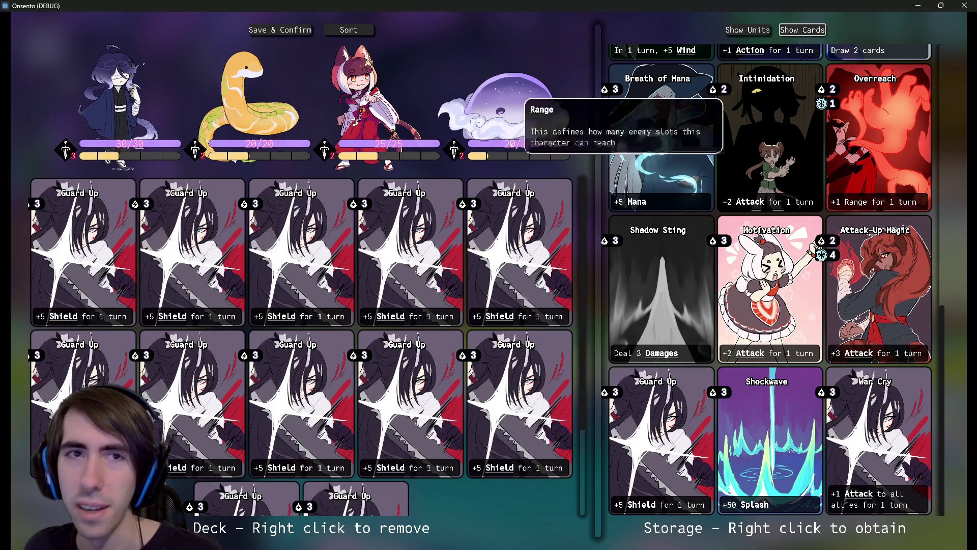
left_click(295, 32)
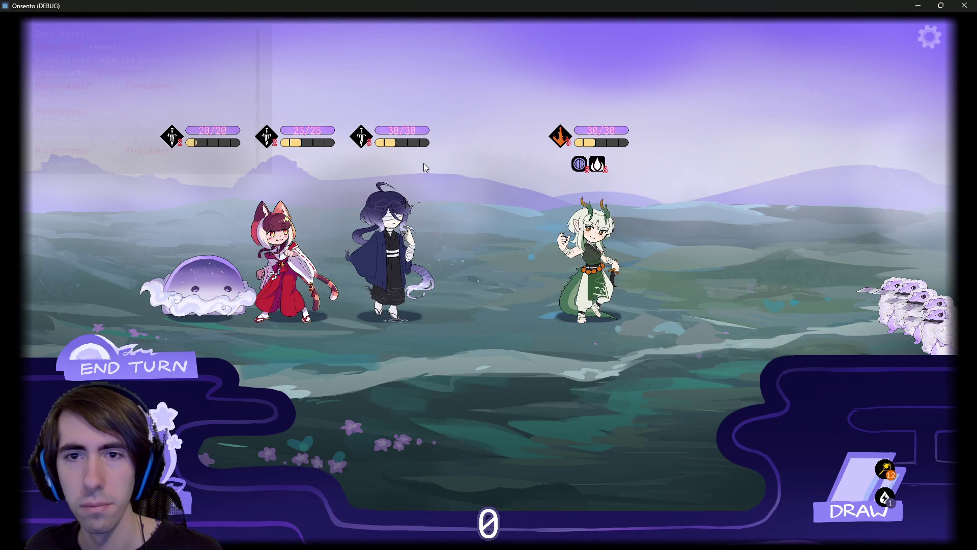
mouse_move(367, 443)
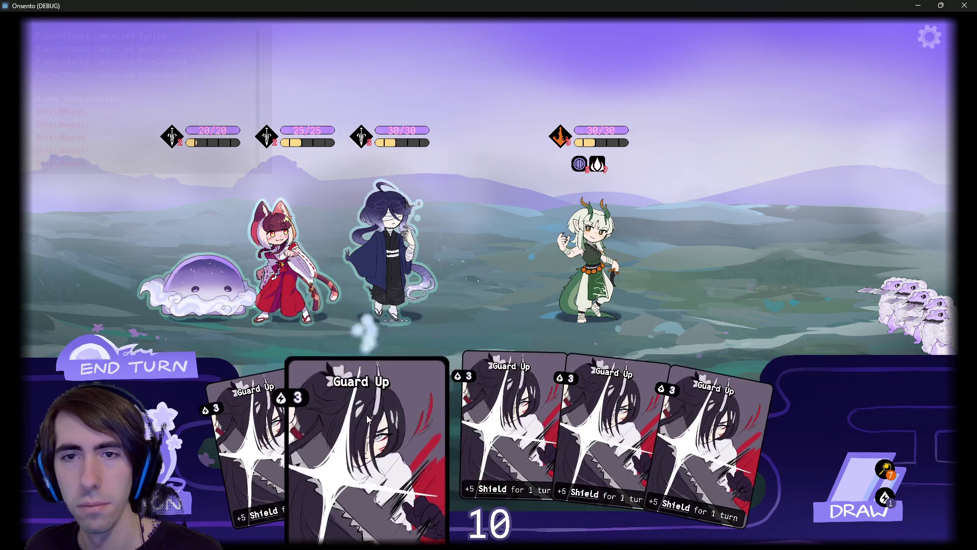
Step: Try ending the turn, shield the middle character and fox girl with Guard Up, then end the turn past the warning
left_click(132, 367)
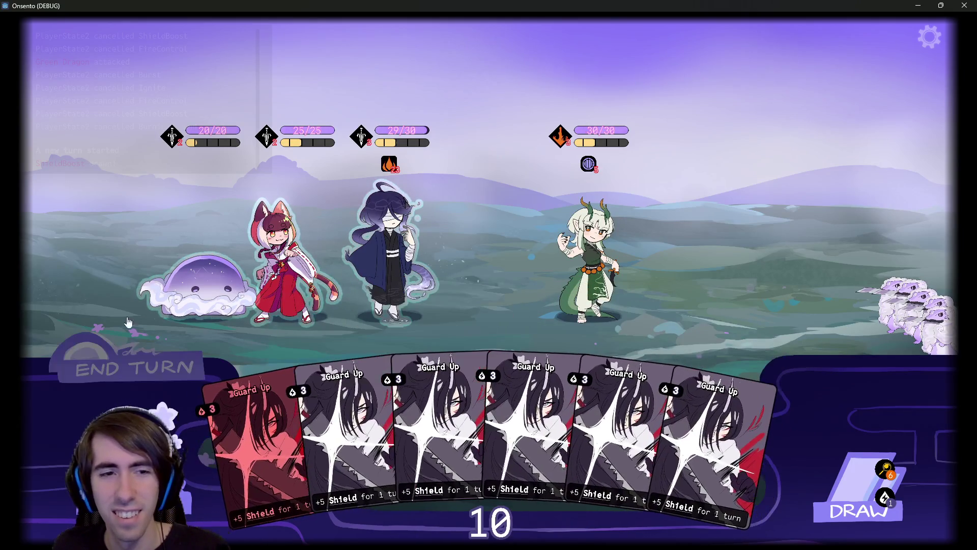
left_click(92, 349)
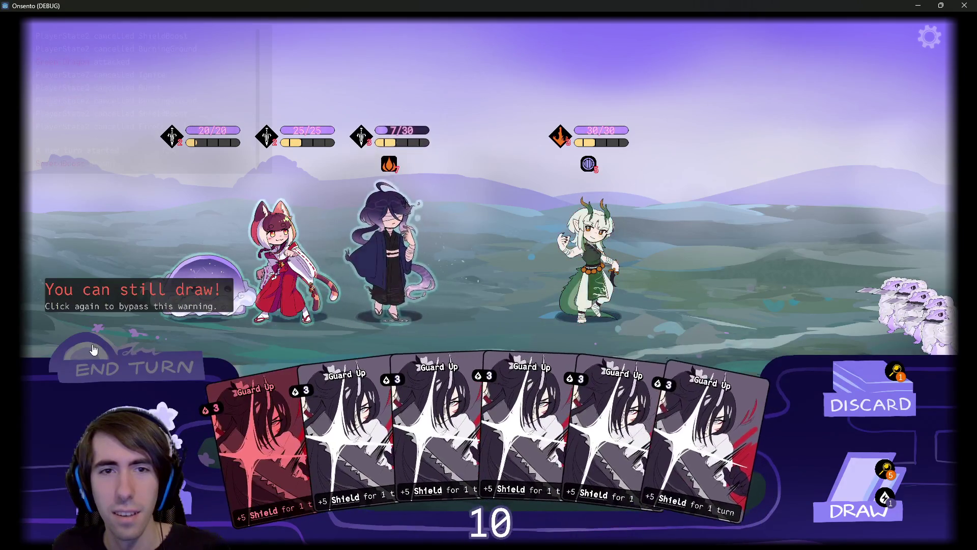
left_click(510, 405)
left_click_drag(508, 404, 406, 264)
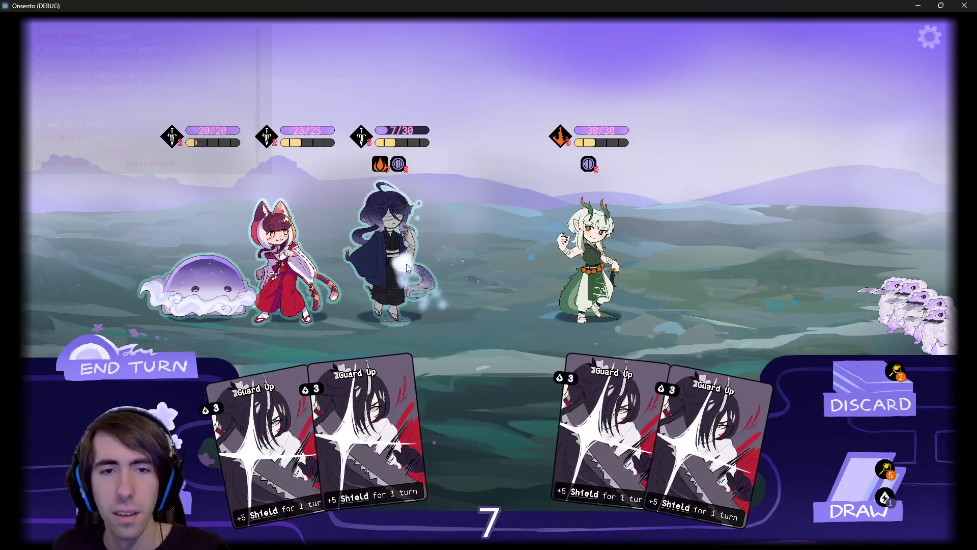
left_click_drag(442, 317, 294, 260)
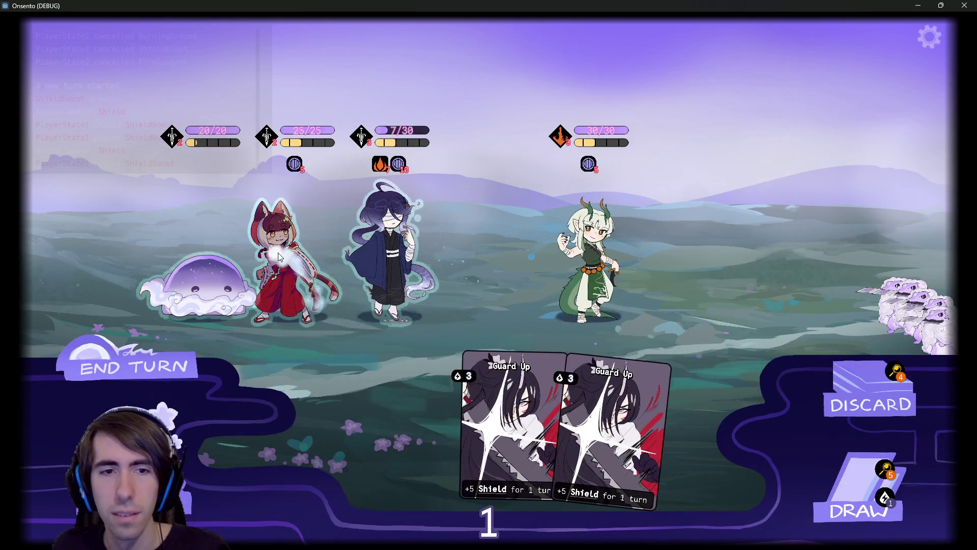
left_click(851, 511)
left_click(127, 368)
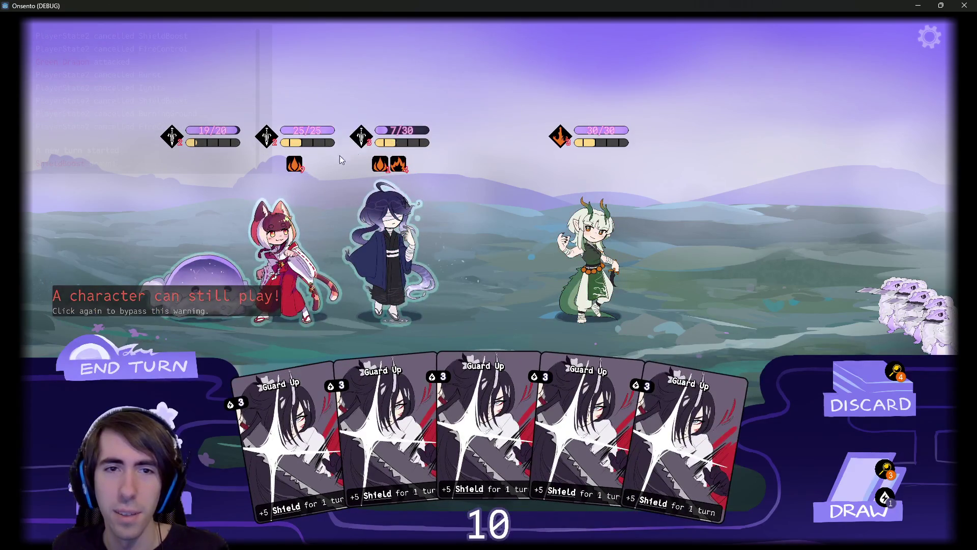
Step: Shield two party members with Guard Up and end the turn despite the draw warning
left_click(376, 365)
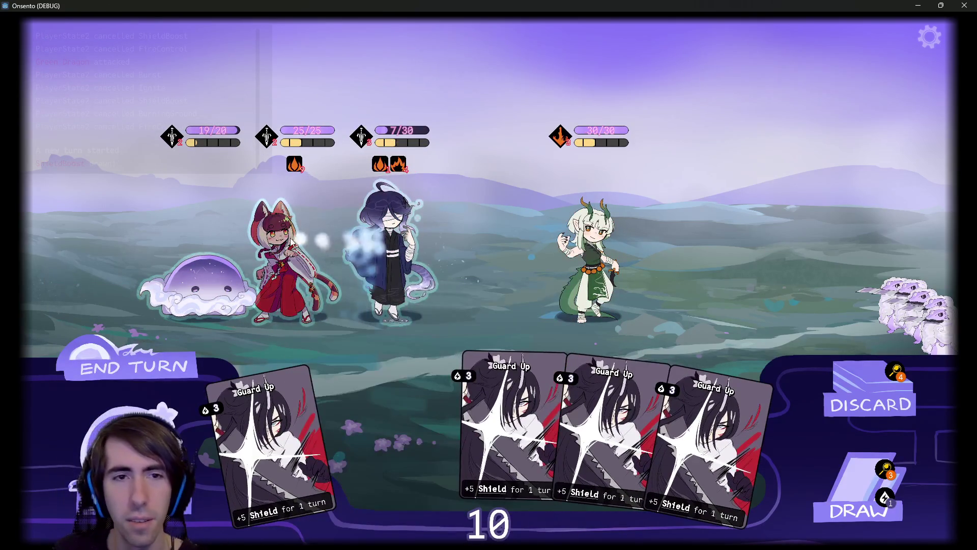
left_click(413, 397)
left_click(824, 484)
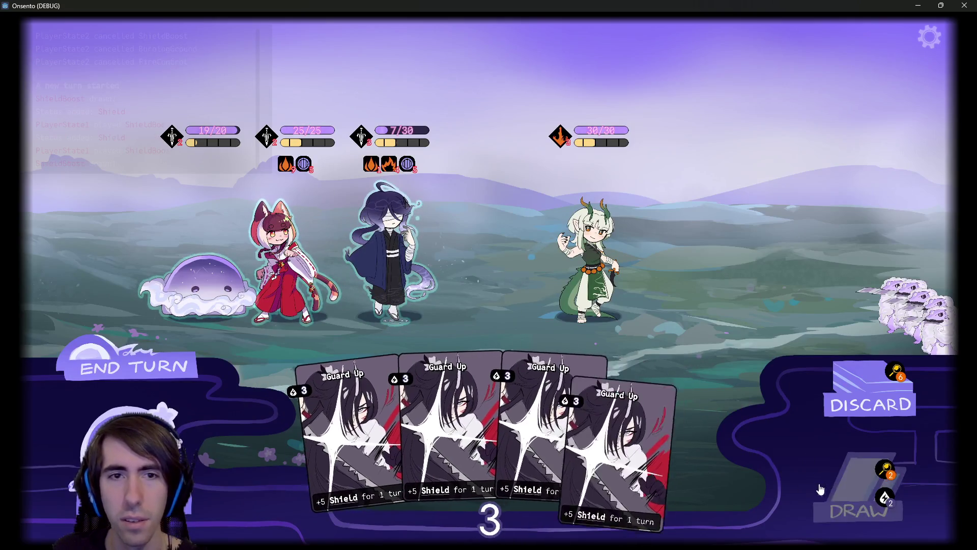
left_click(113, 367)
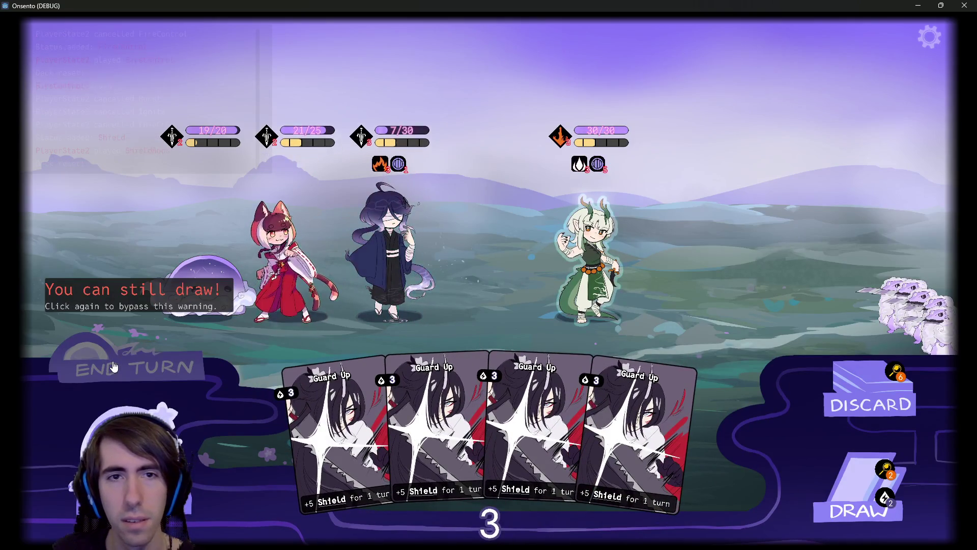
Step: Play Guard Up on the fox girl and dark-haired girl over two more turns, then bring up the pause menu
left_click(351, 364)
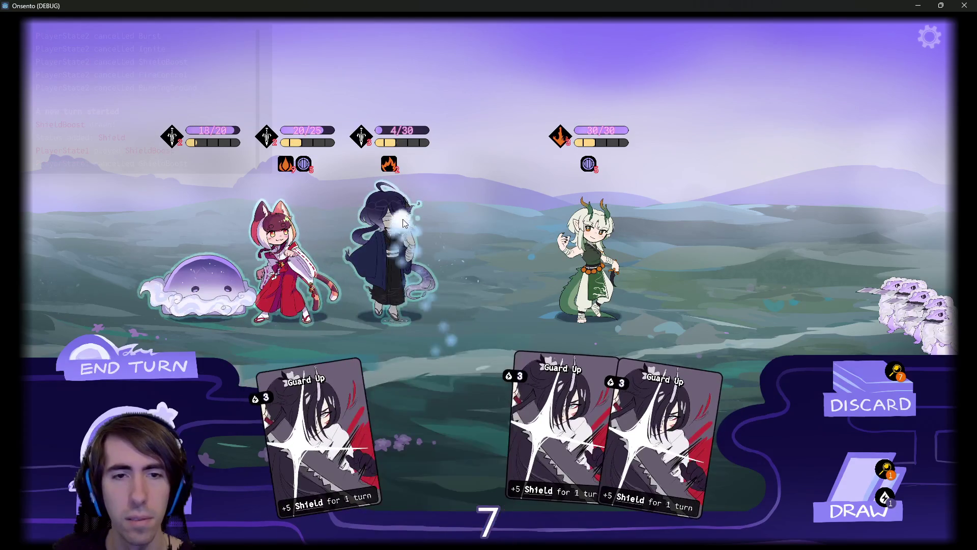
left_click_drag(452, 397, 402, 219)
left_click(140, 368)
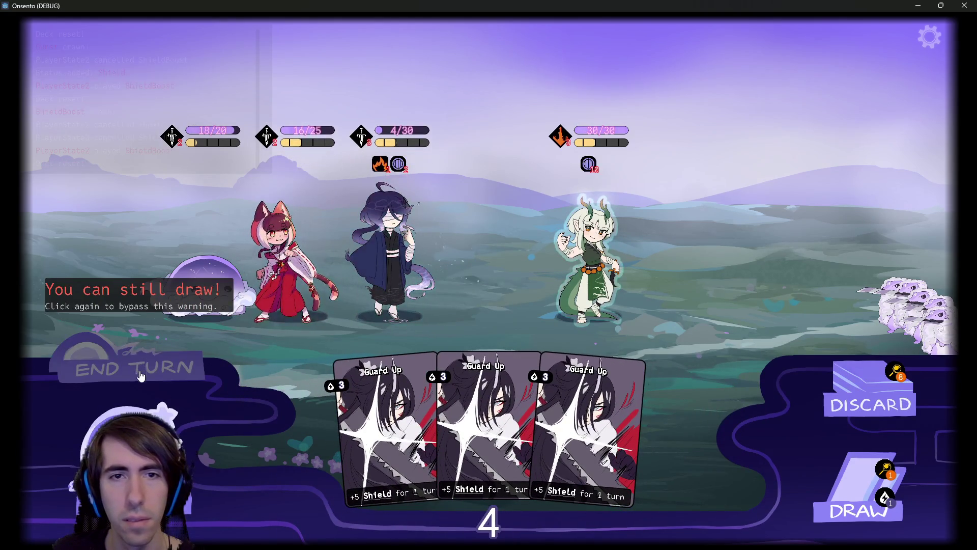
left_click_drag(336, 413, 290, 252)
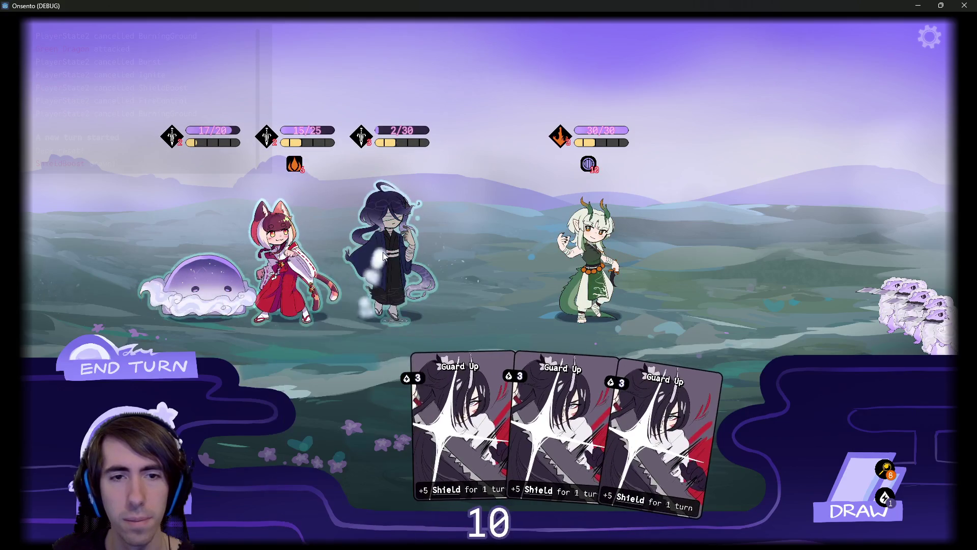
left_click_drag(428, 413, 390, 252)
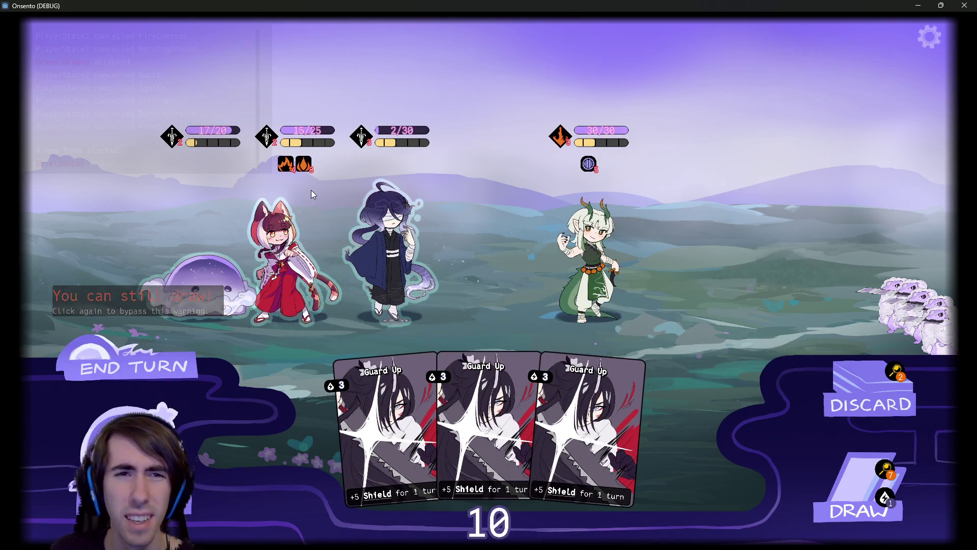
left_click(924, 38)
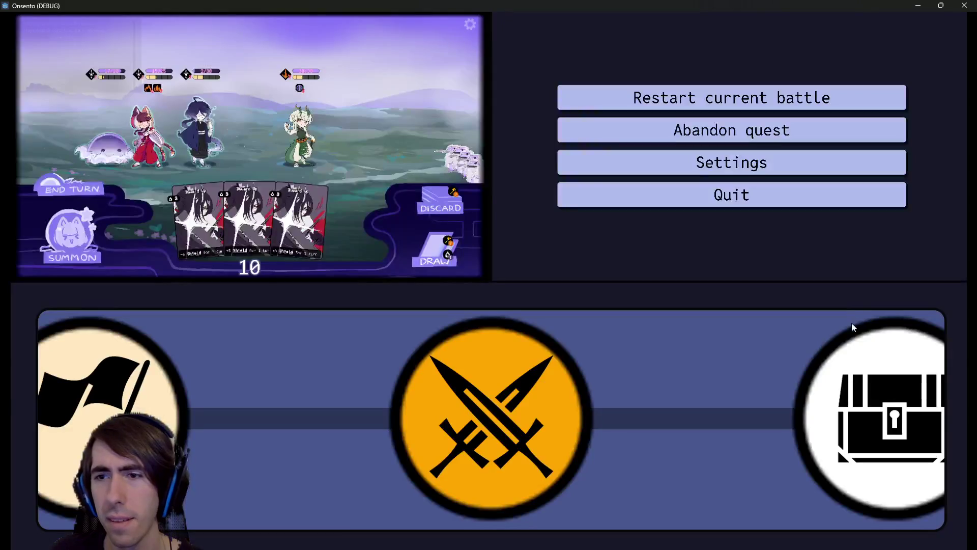
Step: Restart the battle and deploy the dark-haired girl, fox girl and slime onto the field, then end deployment
left_click(761, 98)
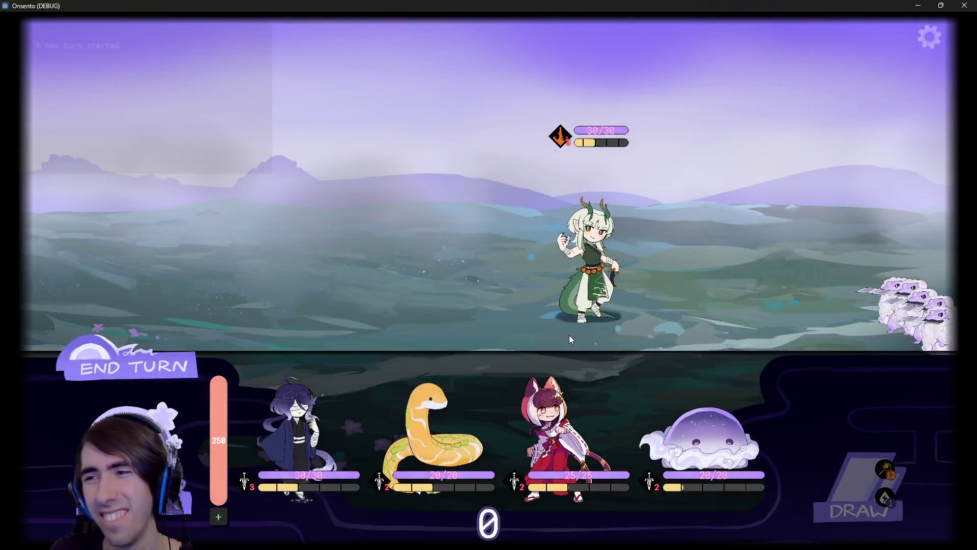
left_click_drag(299, 436, 359, 260)
left_click_drag(497, 435, 301, 246)
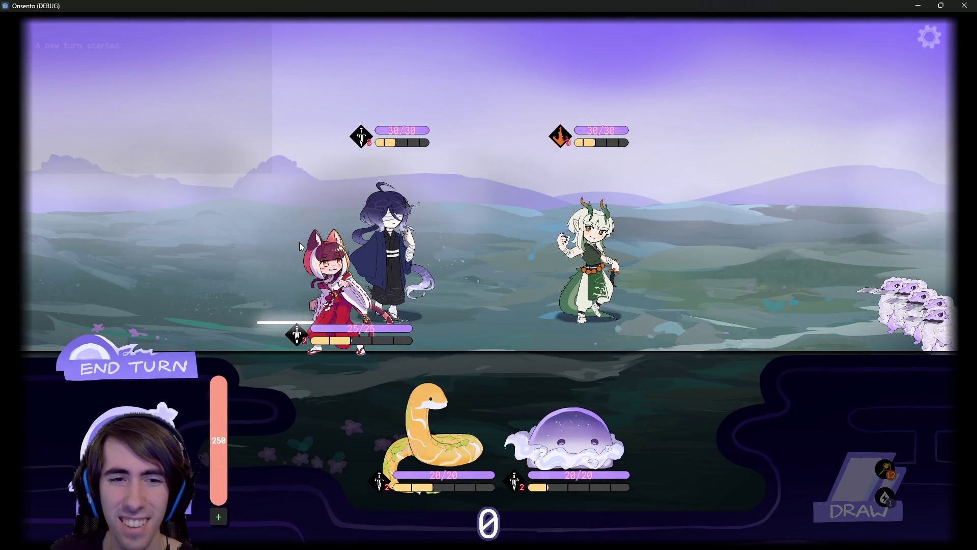
left_click_drag(565, 435, 214, 229)
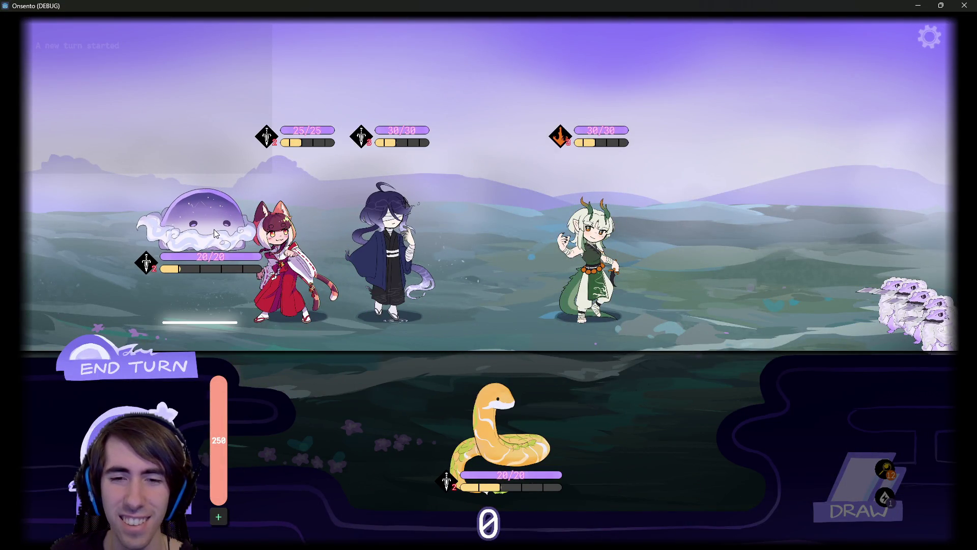
left_click(174, 366)
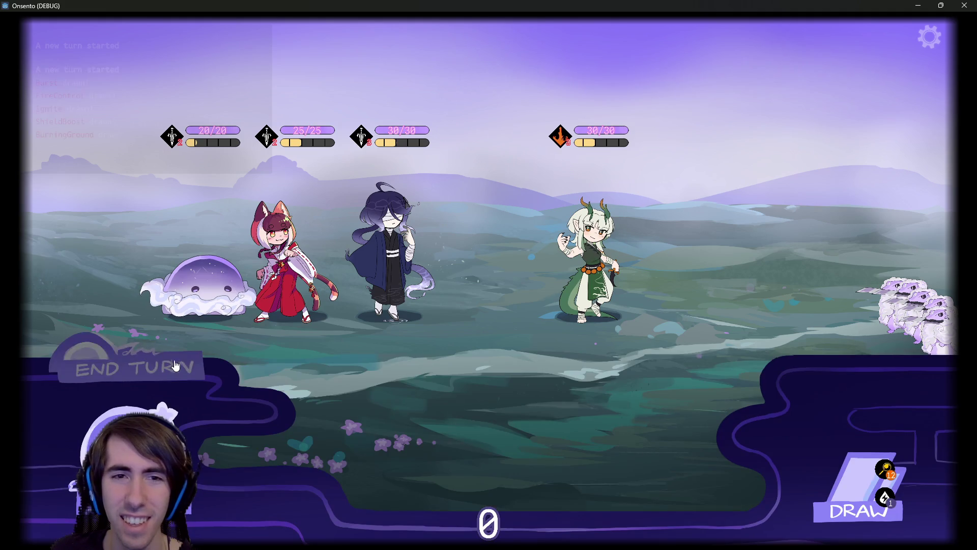
Step: Shield the fox girl with Guard Up and end the turn past the draw warning
left_click_drag(432, 428, 293, 269)
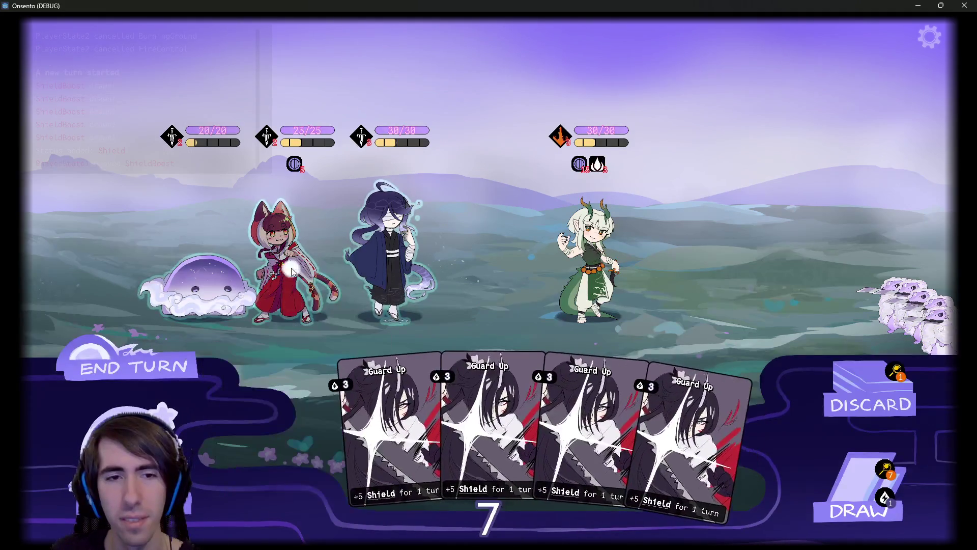
left_click(141, 365)
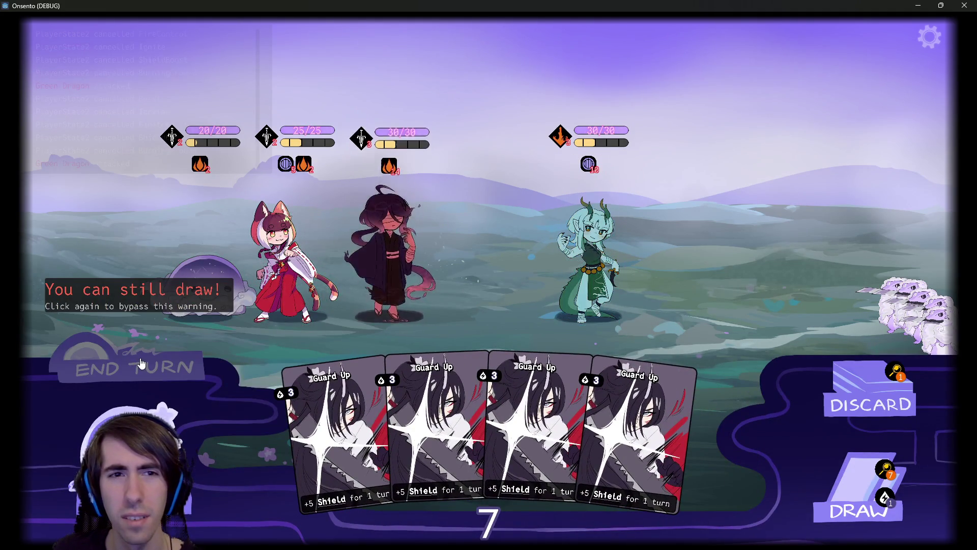
left_click(142, 365)
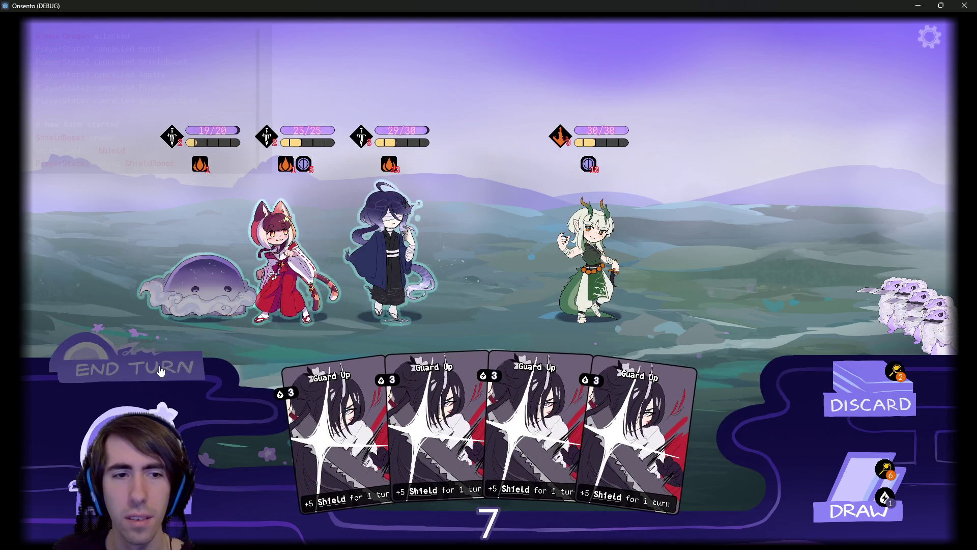
left_click(161, 371)
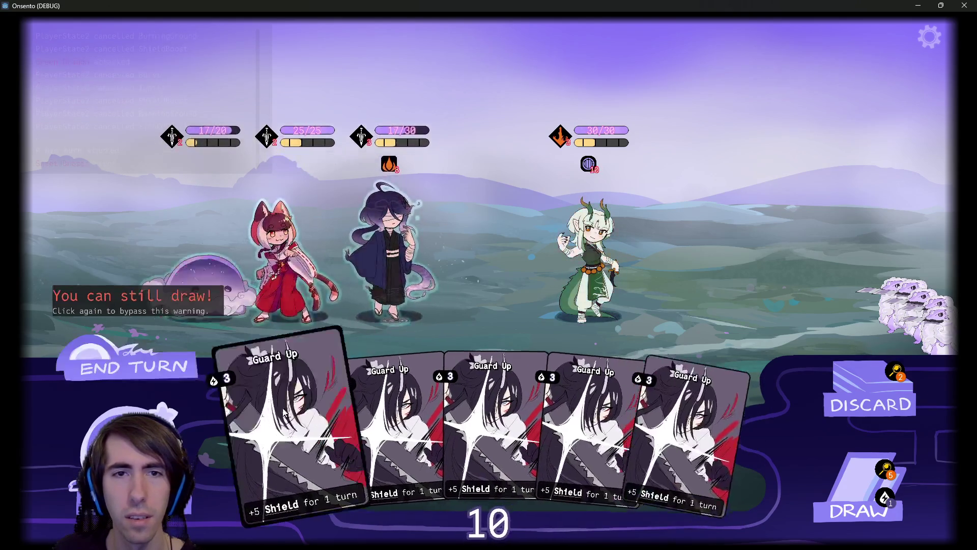
Step: Play Guard Up on the fox girl and end the turn for two more rounds
left_click_drag(284, 413, 286, 252)
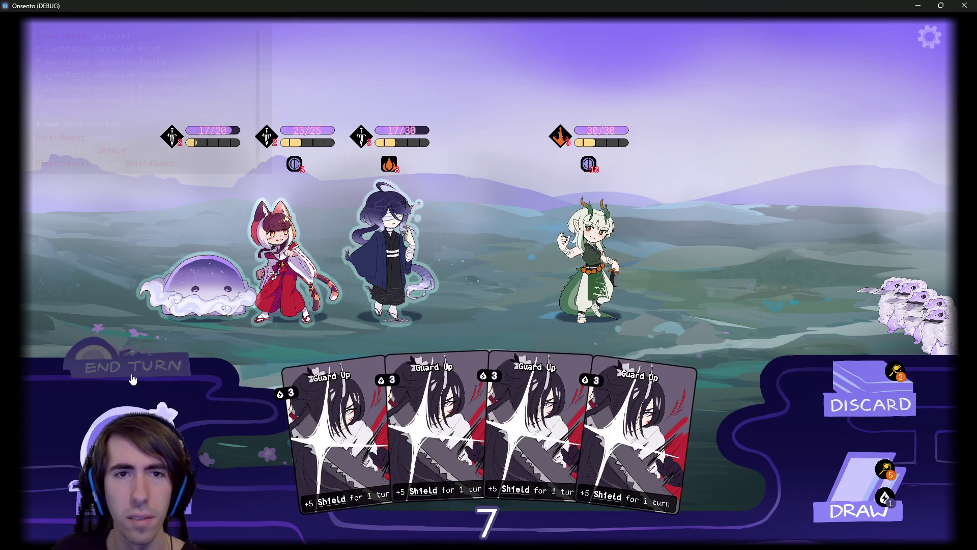
left_click(131, 379)
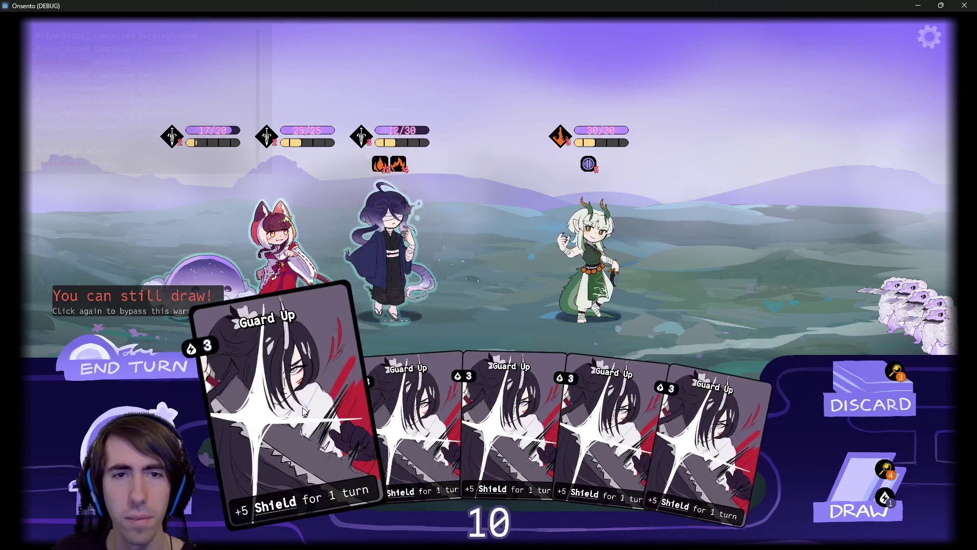
left_click_drag(303, 412, 287, 252)
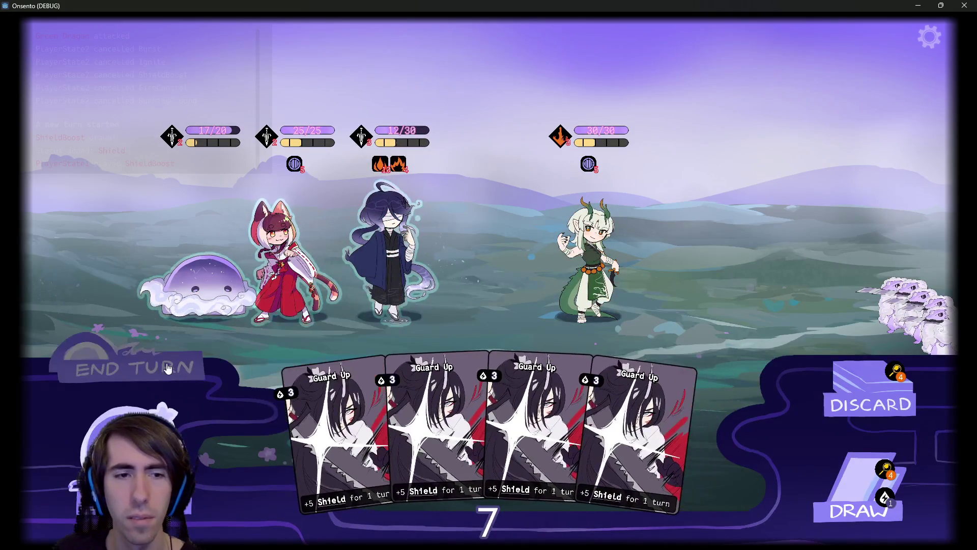
left_click(167, 368)
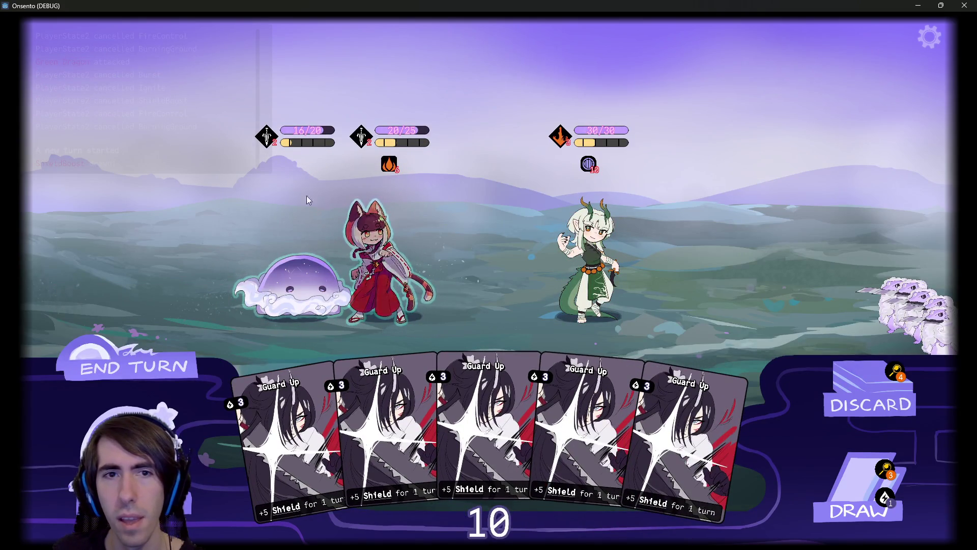
scroll(198, 119, "up", 2)
scroll(199, 119, "up", 2)
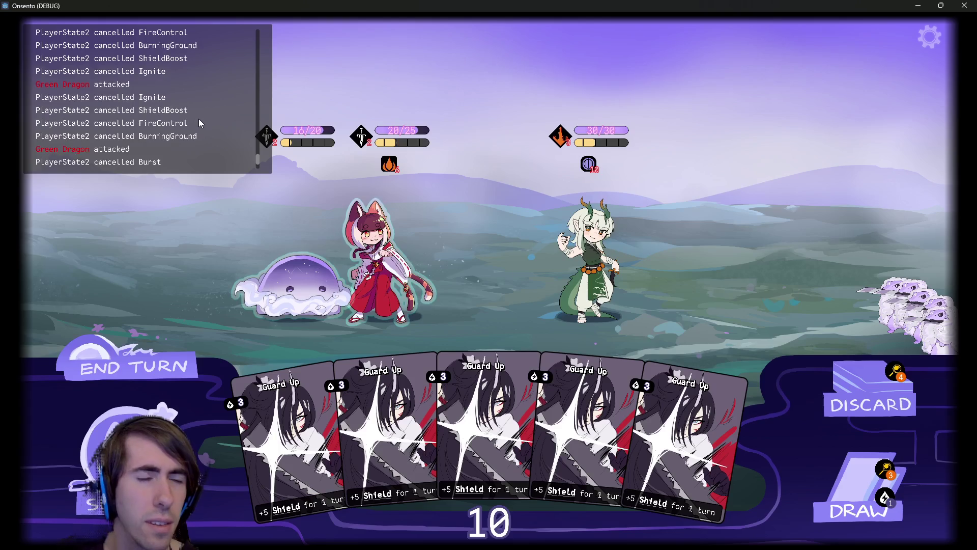
scroll(185, 105, "down", 1)
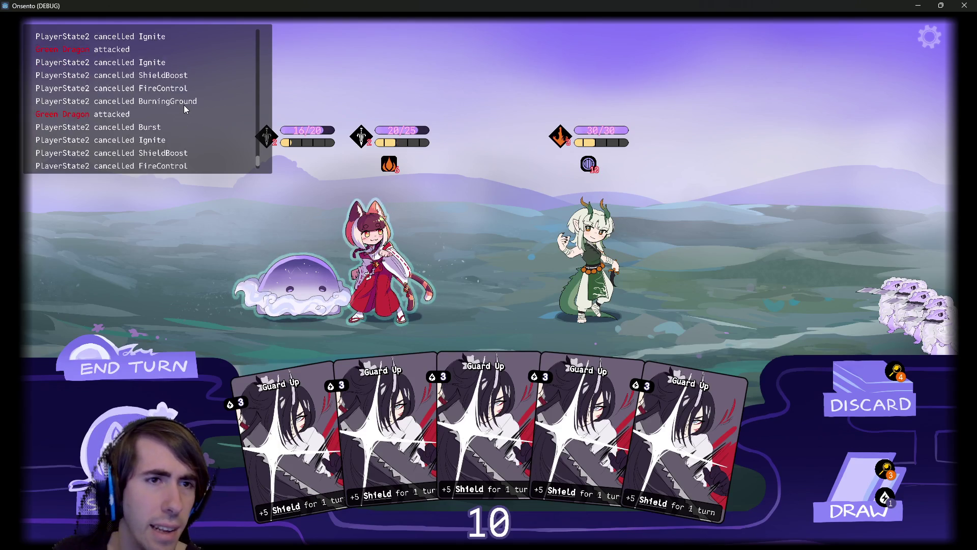
scroll(184, 105, "up", 2)
scroll(183, 106, "down", 2)
scroll(180, 108, "down", 1)
scroll(179, 108, "up", 4)
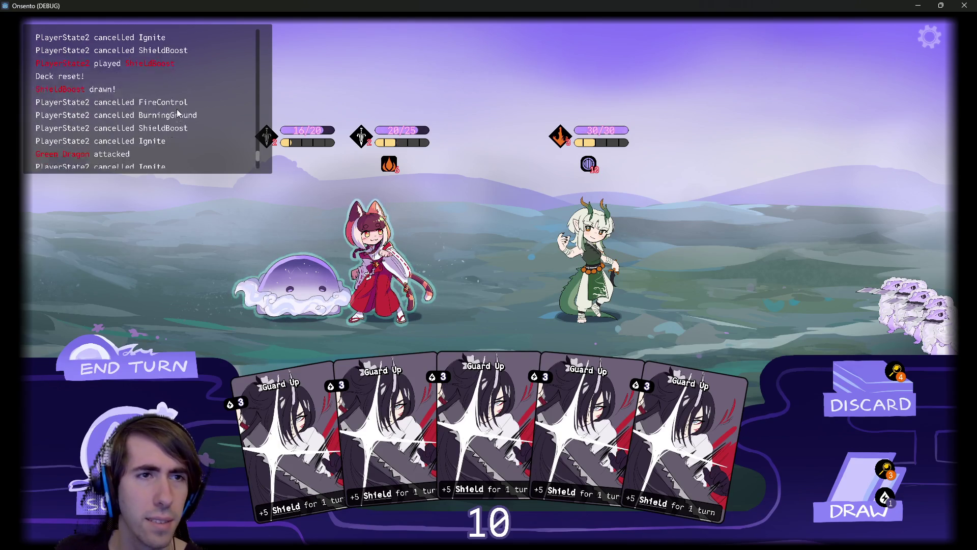
scroll(172, 114, "up", 2)
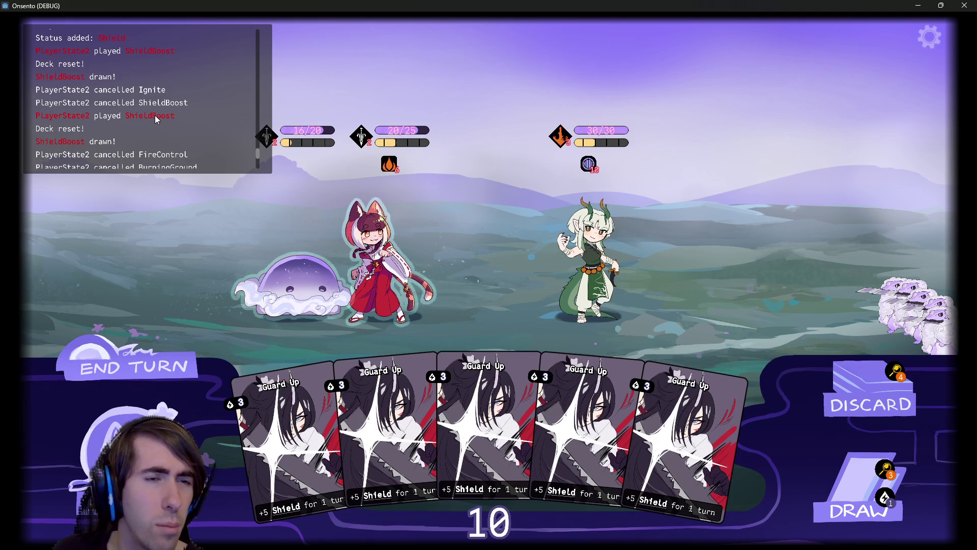
scroll(155, 116, "down", 2)
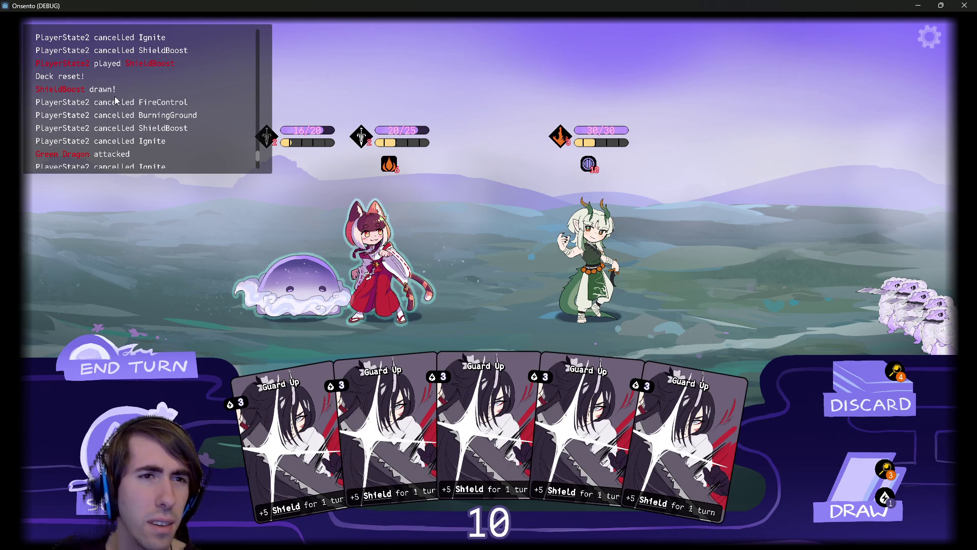
scroll(115, 99, "up", 2)
scroll(152, 133, "up", 1)
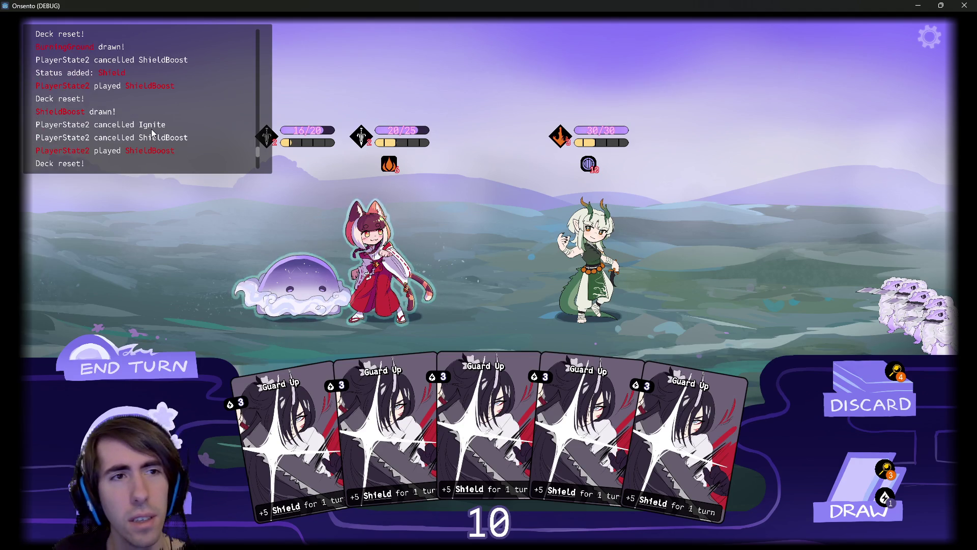
scroll(152, 133, "up", 1)
scroll(152, 133, "up", 2)
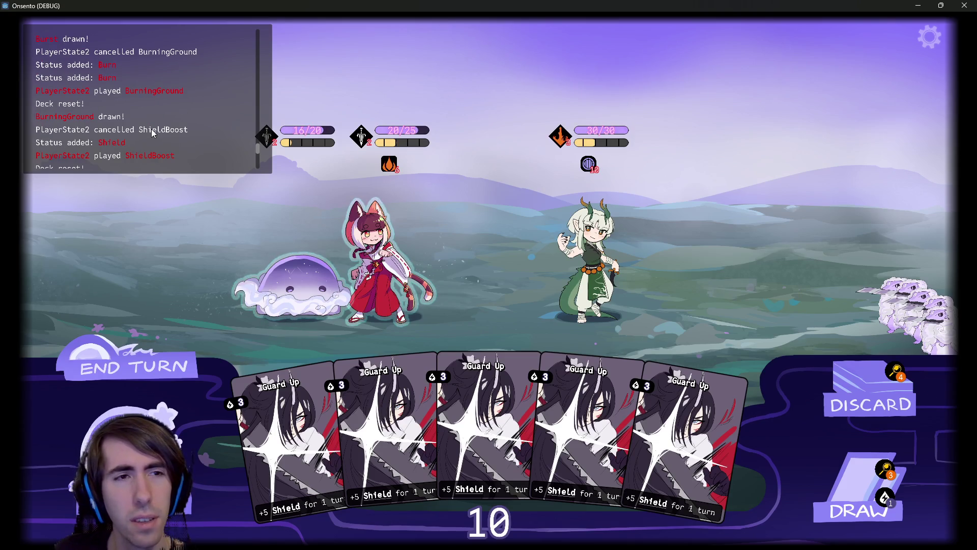
scroll(152, 130, "up", 1)
scroll(152, 129, "up", 1)
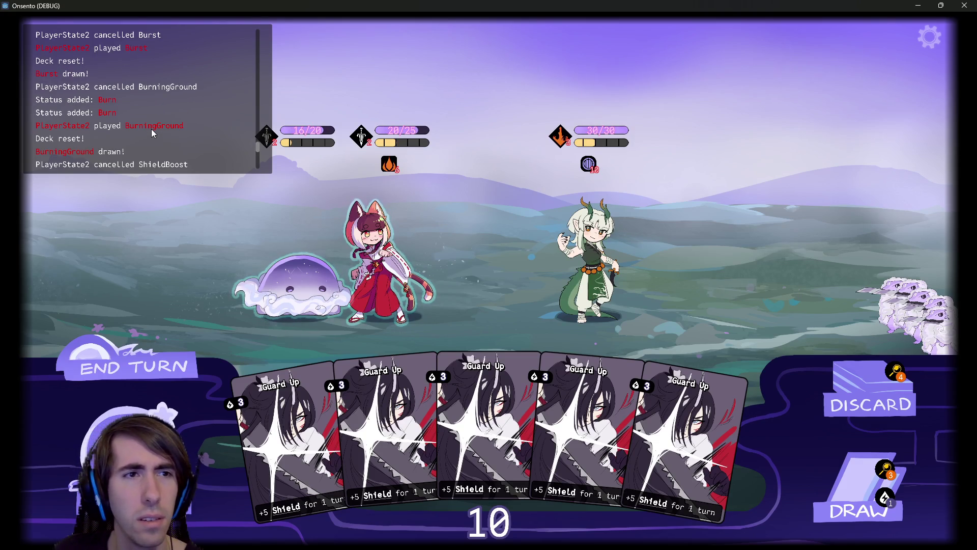
scroll(169, 97, "up", 2)
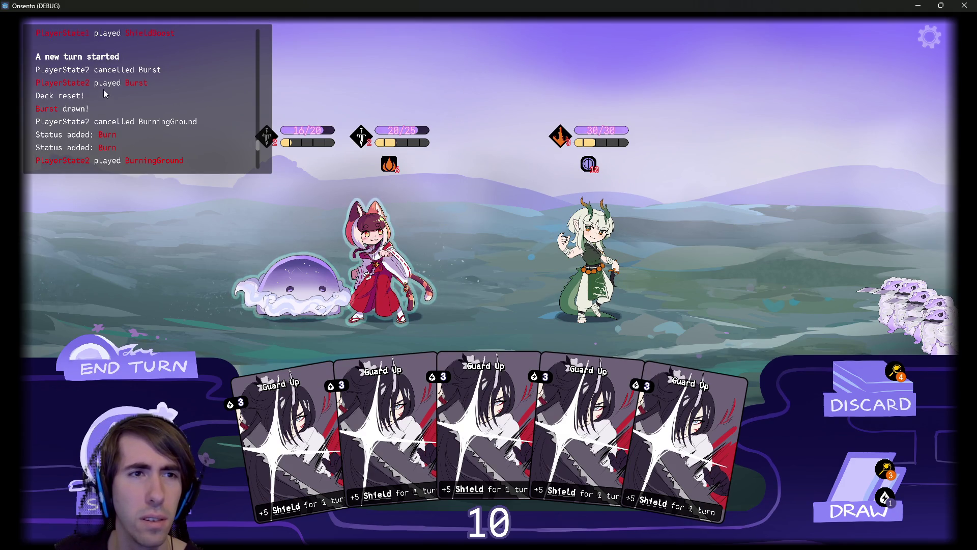
scroll(128, 89, "up", 1)
scroll(130, 92, "down", 1)
scroll(132, 93, "down", 1)
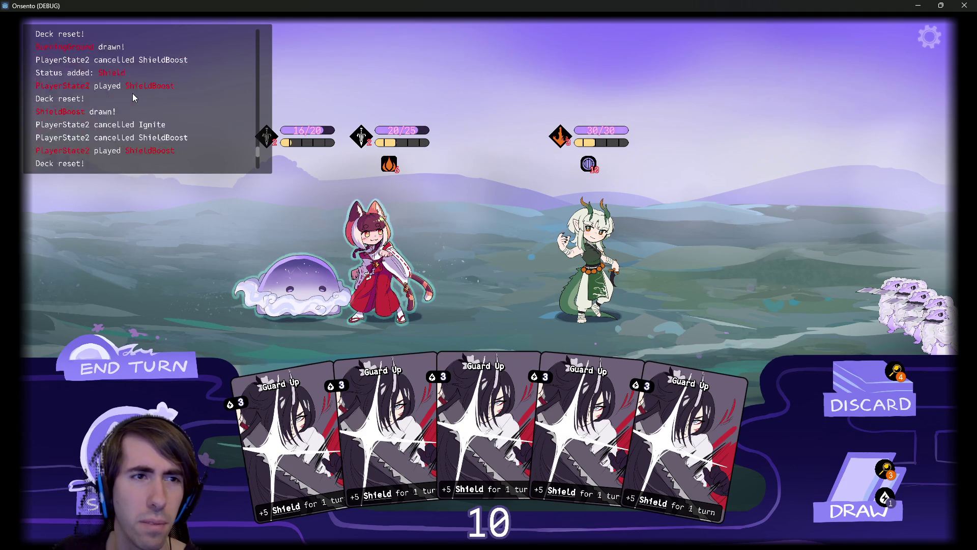
scroll(133, 94, "down", 2)
scroll(132, 93, "down", 2)
scroll(132, 93, "down", 1)
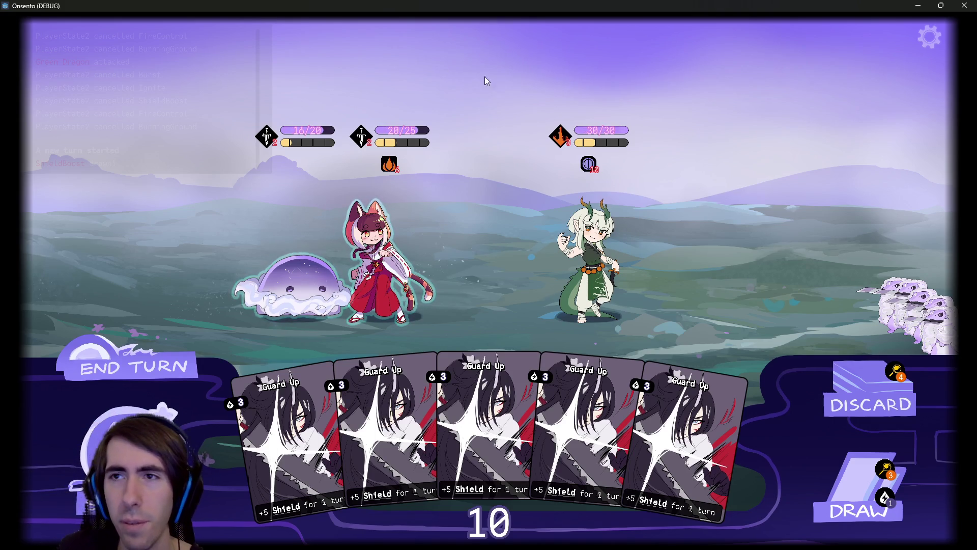
Step: Close the running Onsento game window to return to the Godot editor
left_click(964, 5)
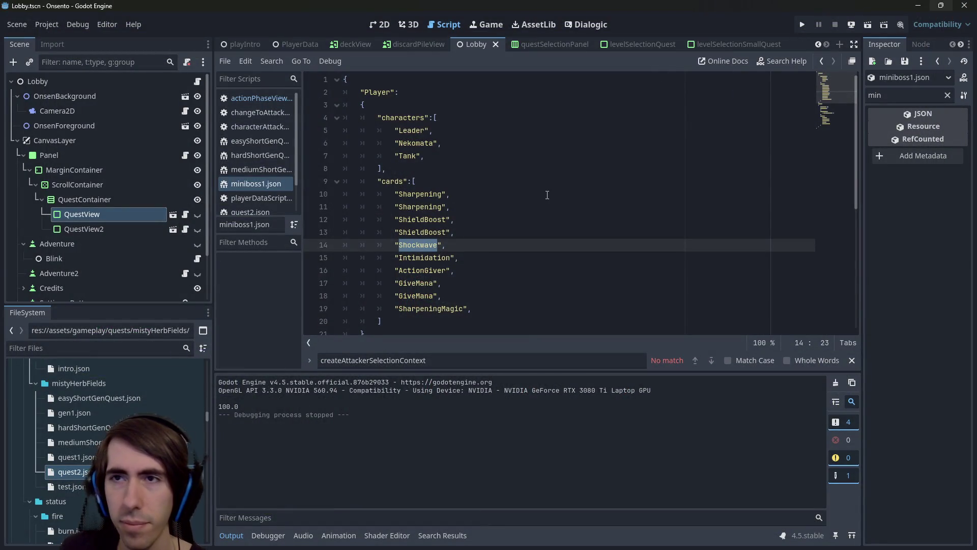
Step: Run the project and enter Customize Deck from the lobby
left_click(868, 23)
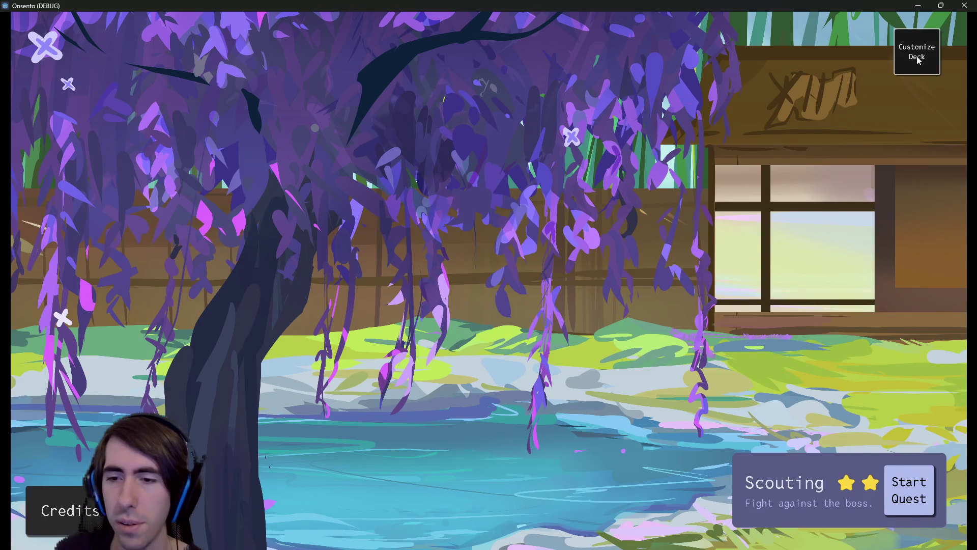
left_click(918, 60)
Step: Remove all the Guard Up cards so the deck is empty
right_click(273, 283)
right_click(264, 266)
right_click(193, 264)
right_click(192, 263)
right_click(192, 263)
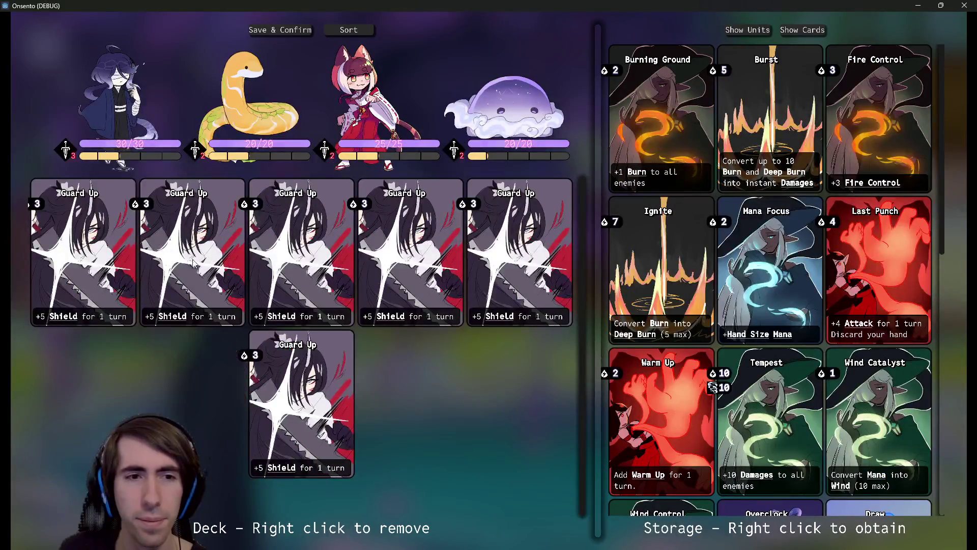
right_click(190, 262)
right_click(189, 262)
right_click(305, 263)
right_click(306, 263)
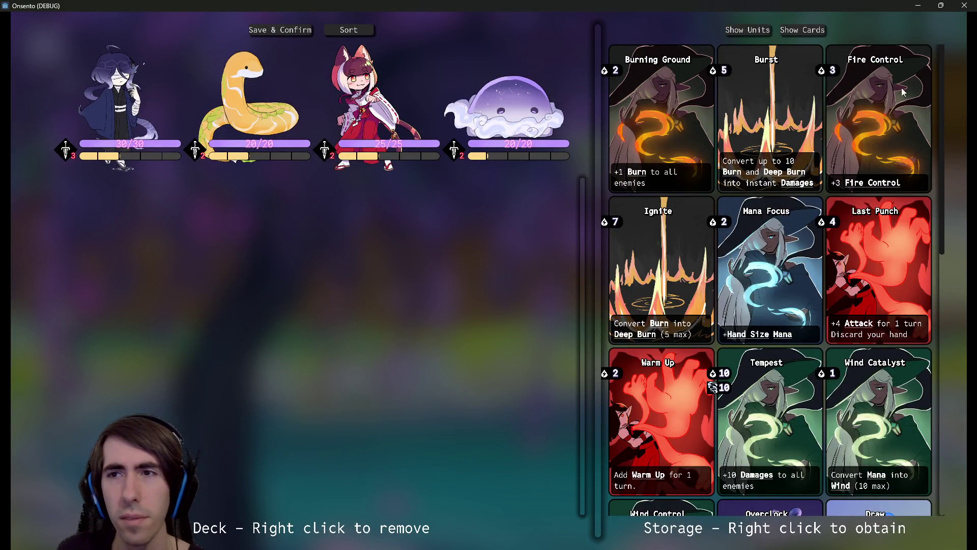
Step: Fill the deck with three Fire Control, an Ignite and a Burst, taking back Burning Ground and an extra Fire Control
right_click(870, 117)
right_click(870, 117)
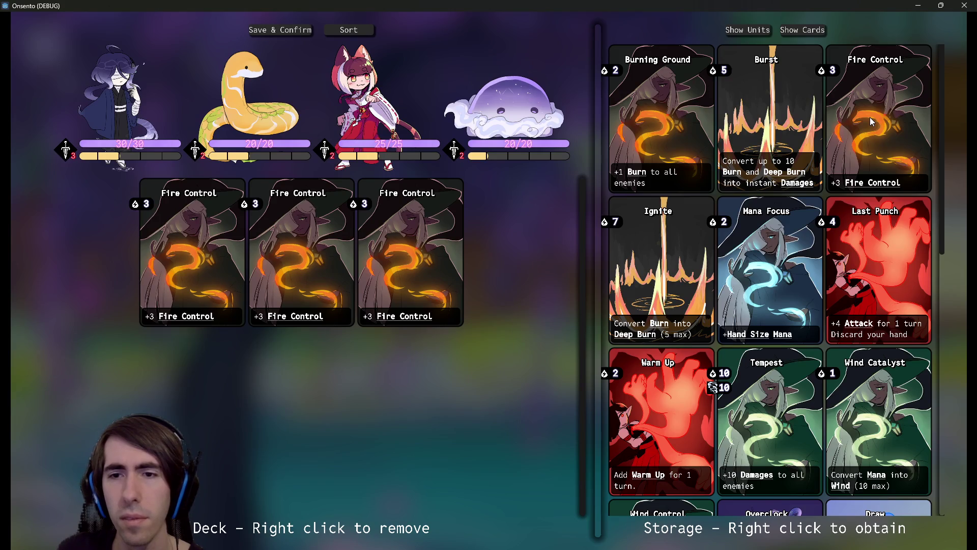
right_click(657, 259)
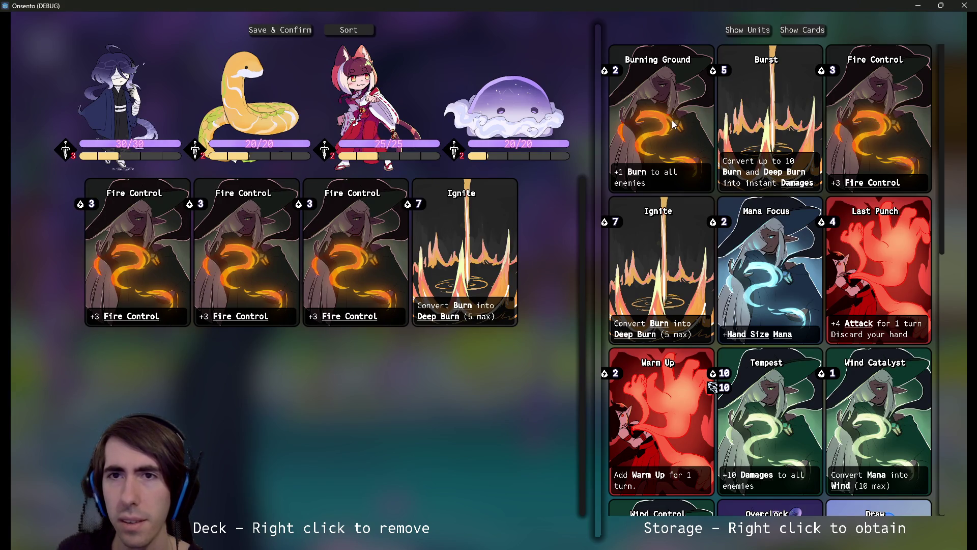
right_click(672, 119)
right_click(524, 252)
scroll(814, 313, "down", 3)
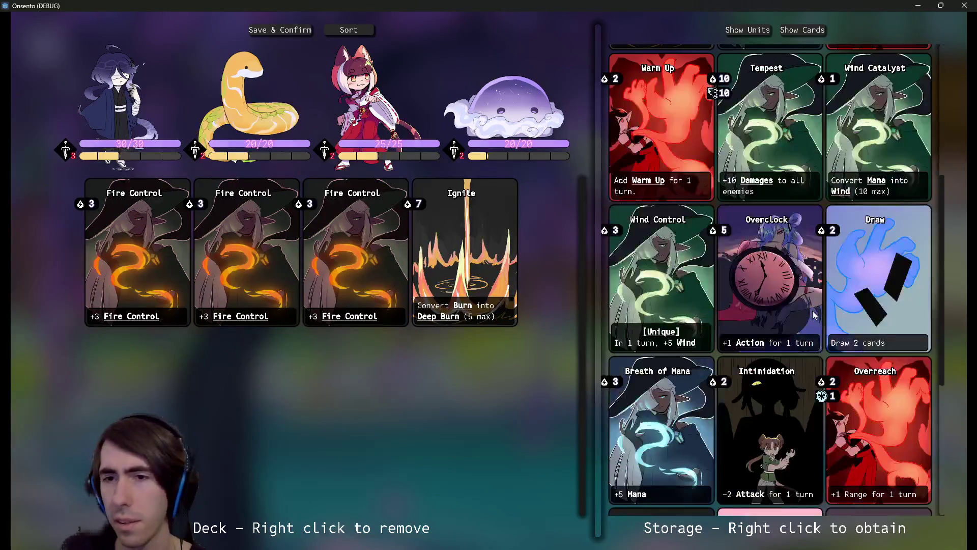
scroll(812, 314, "down", 3)
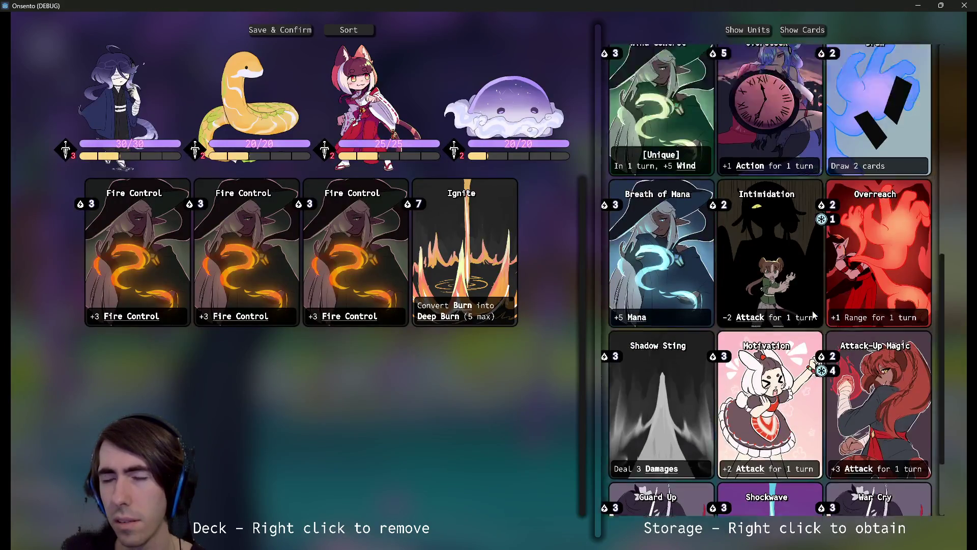
scroll(813, 313, "up", 6)
scroll(813, 314, "down", 5)
scroll(809, 319, "down", 1)
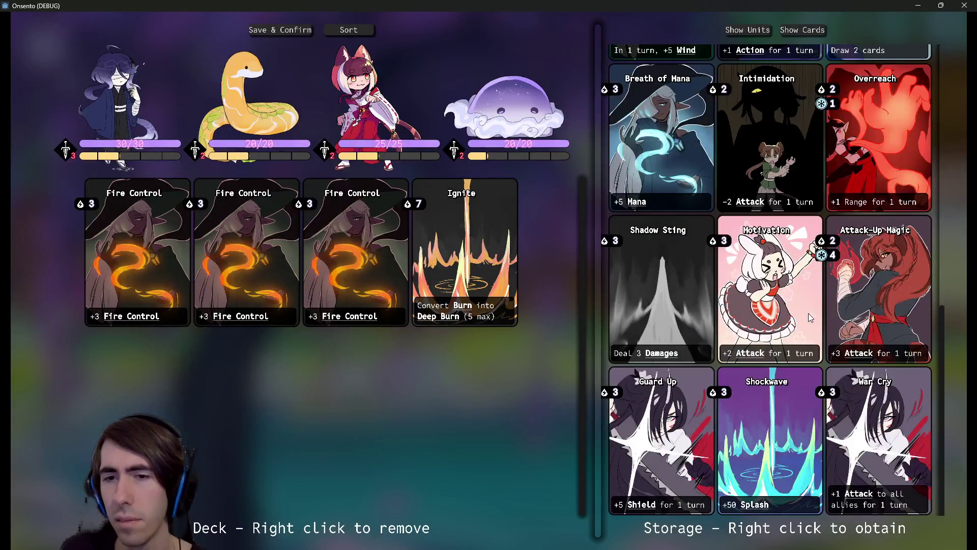
scroll(810, 318, "up", 2)
scroll(810, 319, "up", 3)
scroll(810, 318, "up", 3)
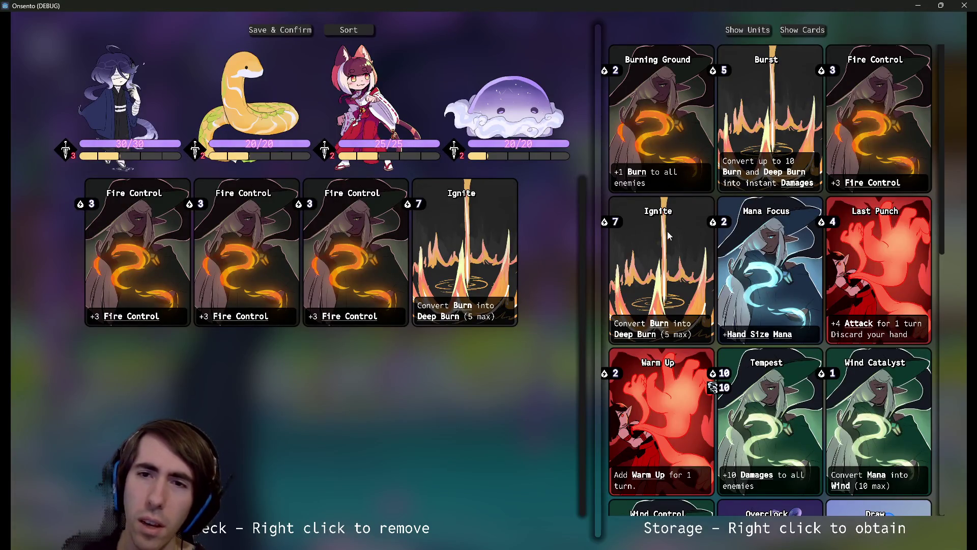
right_click(794, 123)
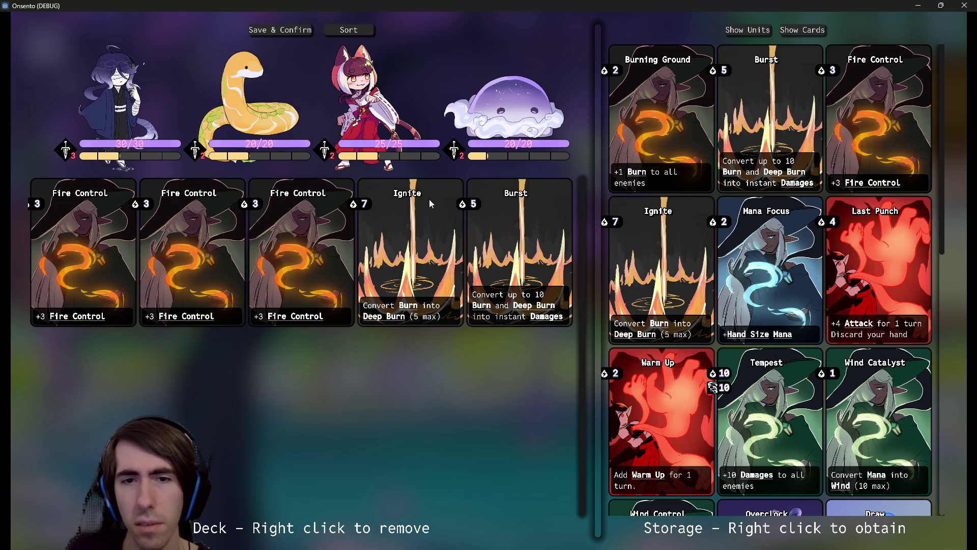
right_click(861, 128)
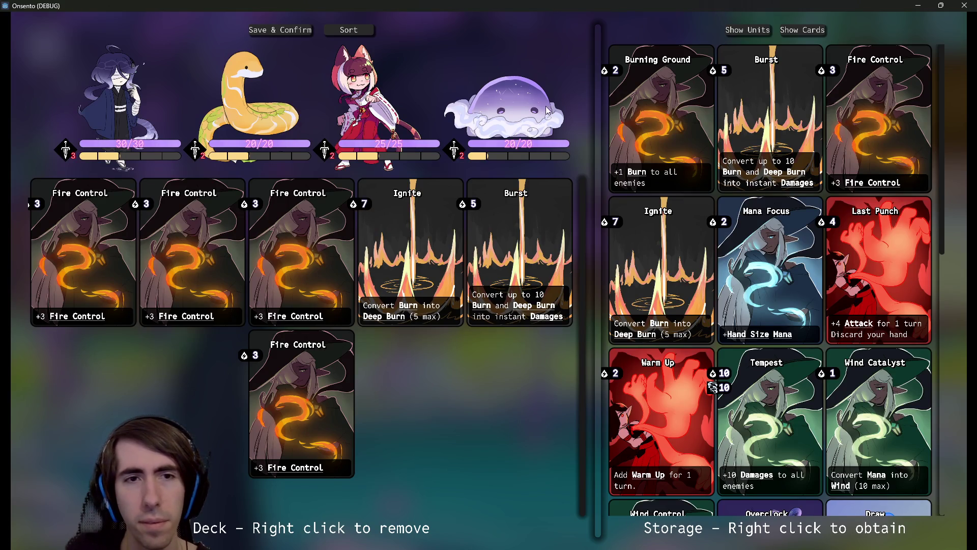
right_click(280, 365)
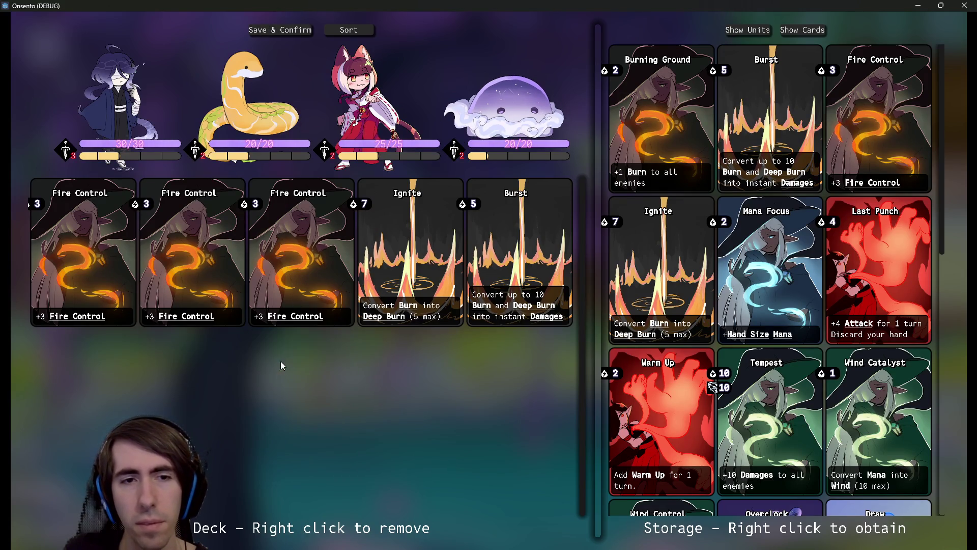
Step: Leave deck customization for the lobby and close the game window
left_click(286, 32)
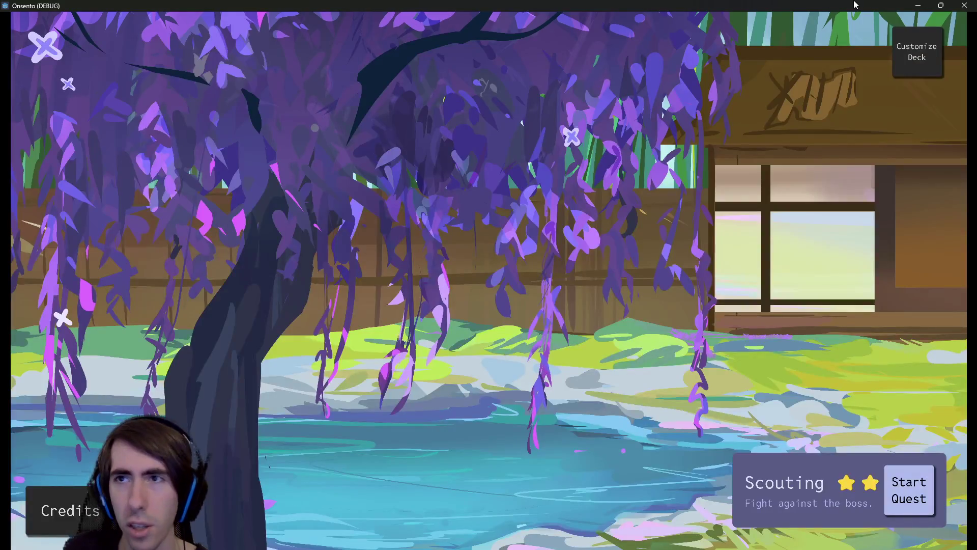
left_click(967, 5)
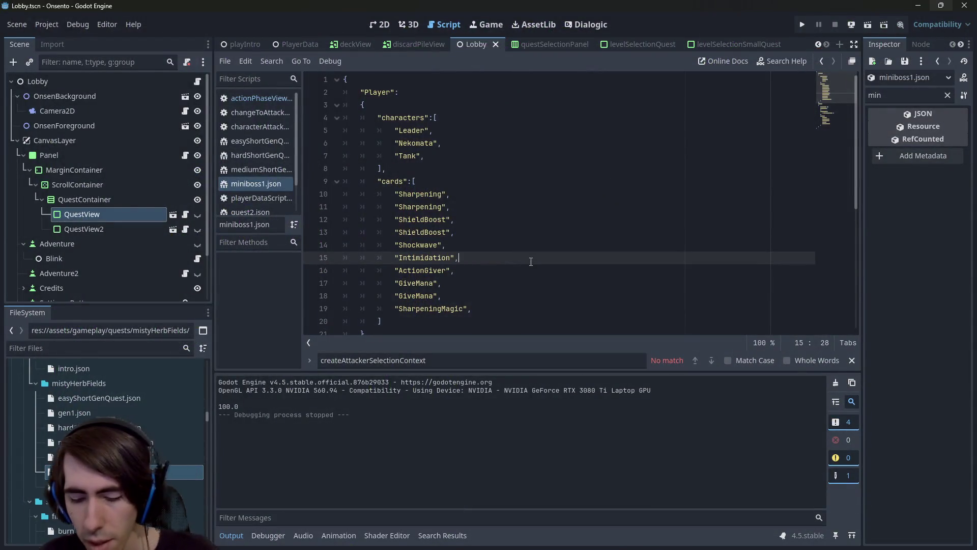
Step: Quick-open miniboss1.json via the file search
key("shift+alt+o")
type("tu")
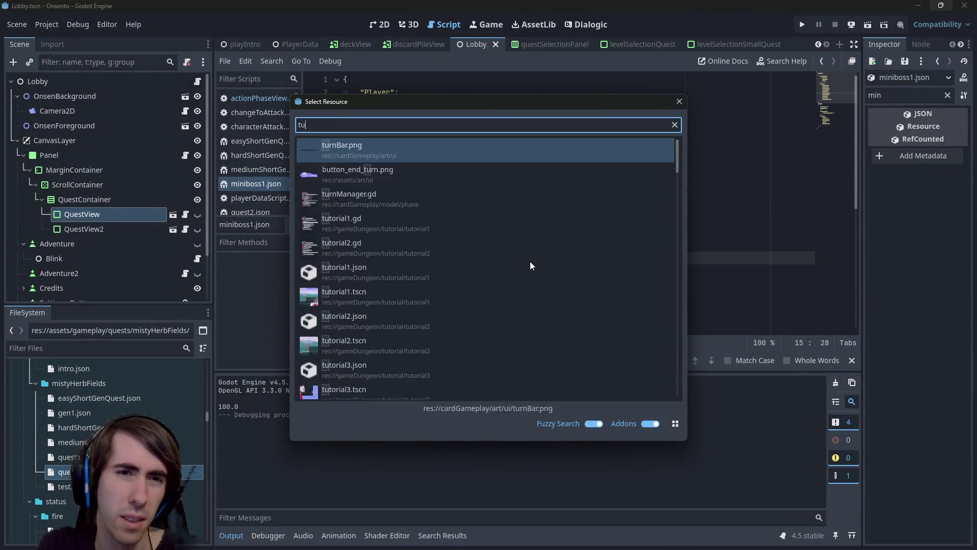
type("tori")
key("ctrl+BackSpace")
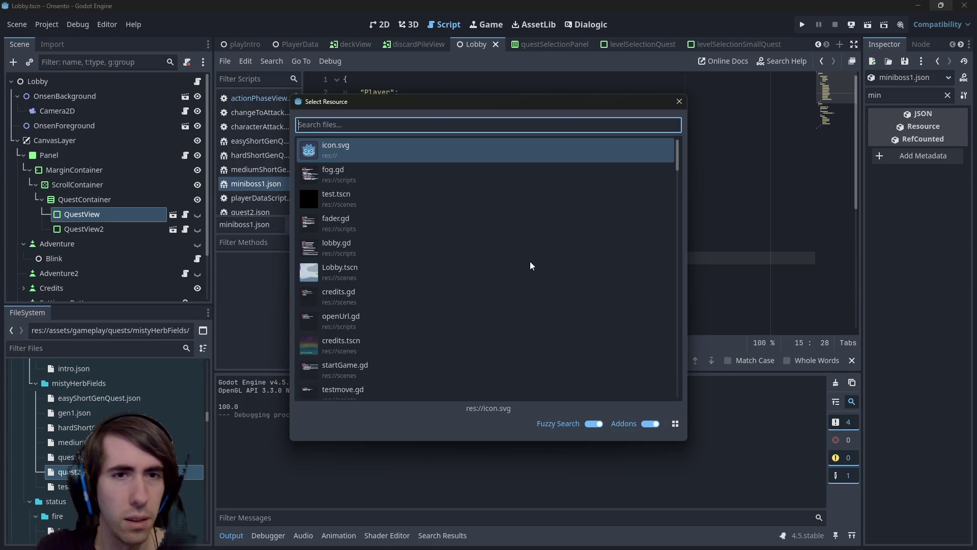
type("miniboss")
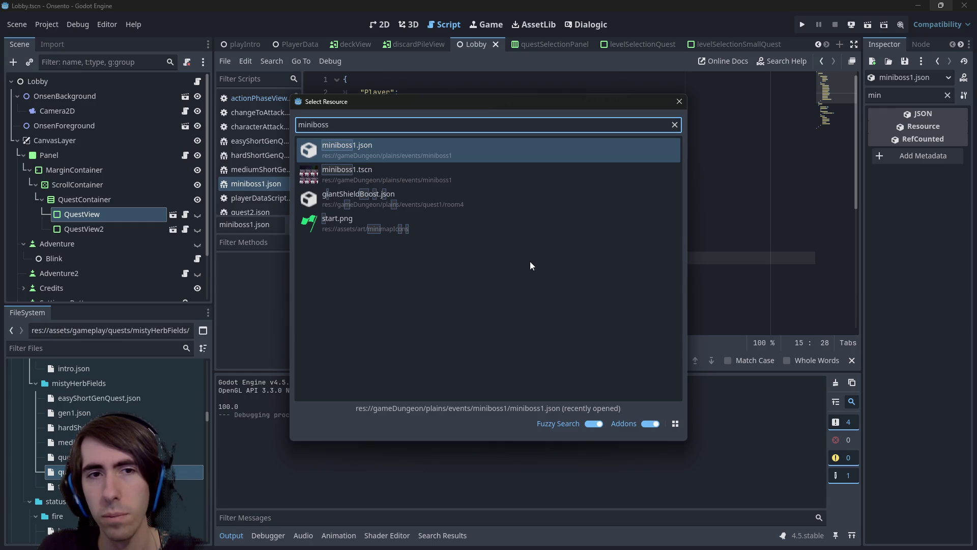
key("Return")
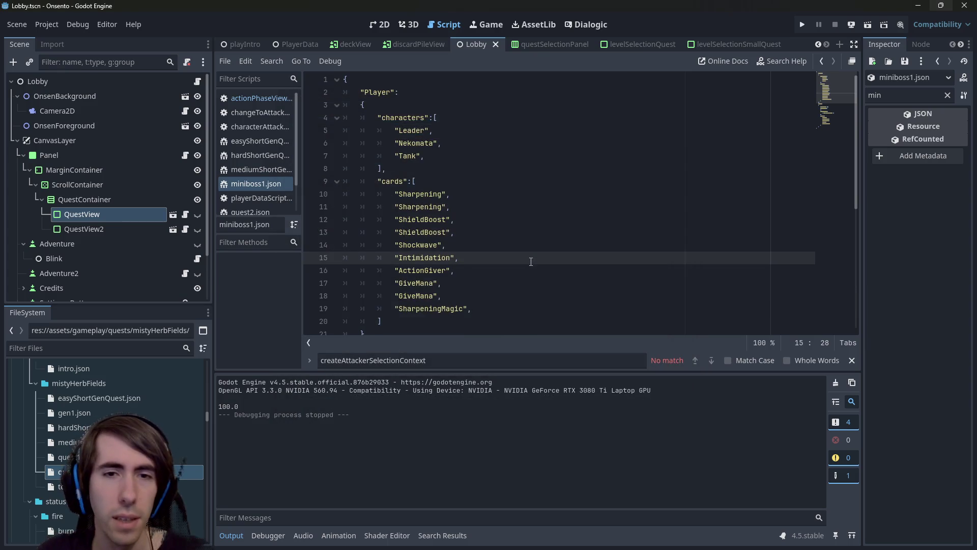
scroll(531, 261, "down", 2)
scroll(530, 262, "down", 2)
scroll(531, 262, "down", 3)
scroll(531, 261, "up", 1)
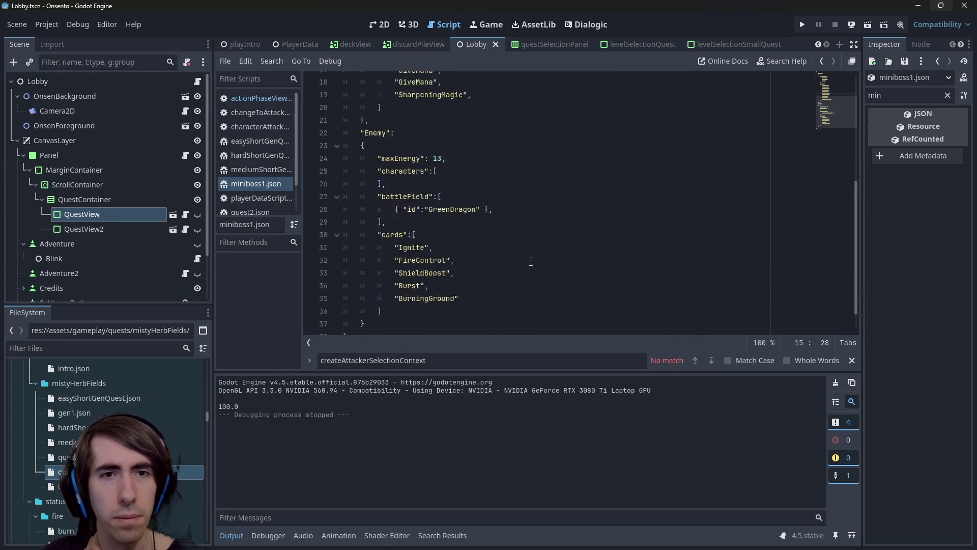
scroll(531, 261, "up", 3)
Step: Duplicate the GreenDragon battleField entry on line 28, set enemy maxEnergy to 0 and save
left_click(530, 258)
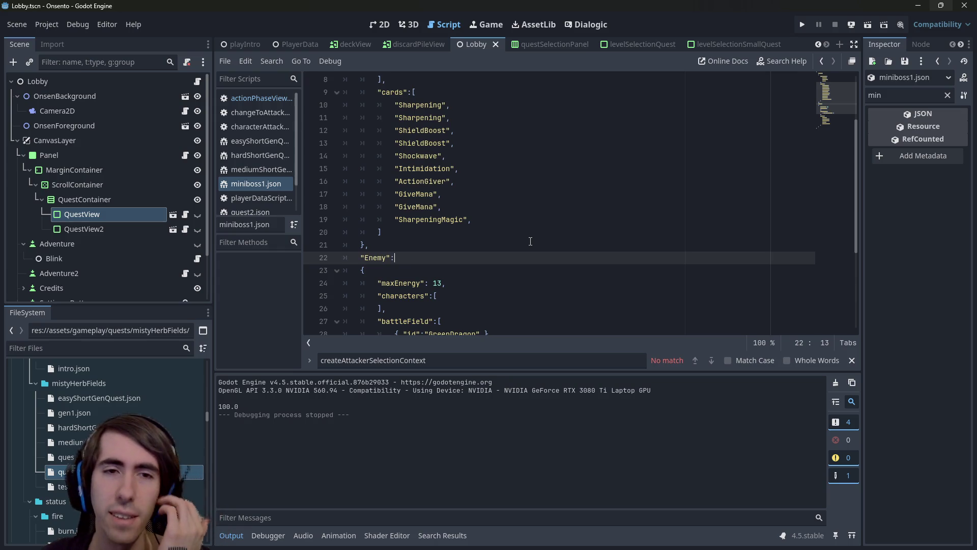
scroll(531, 233, "up", 3)
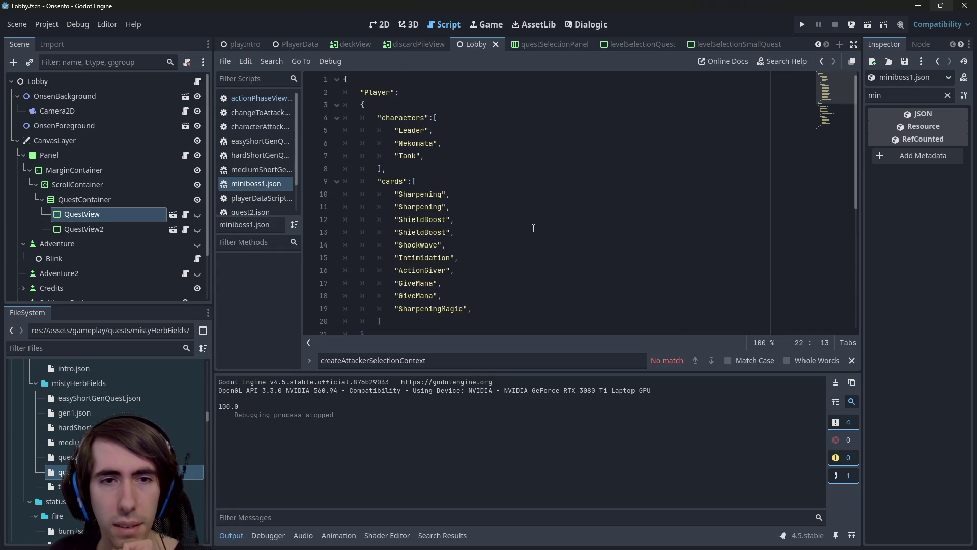
left_click(533, 228)
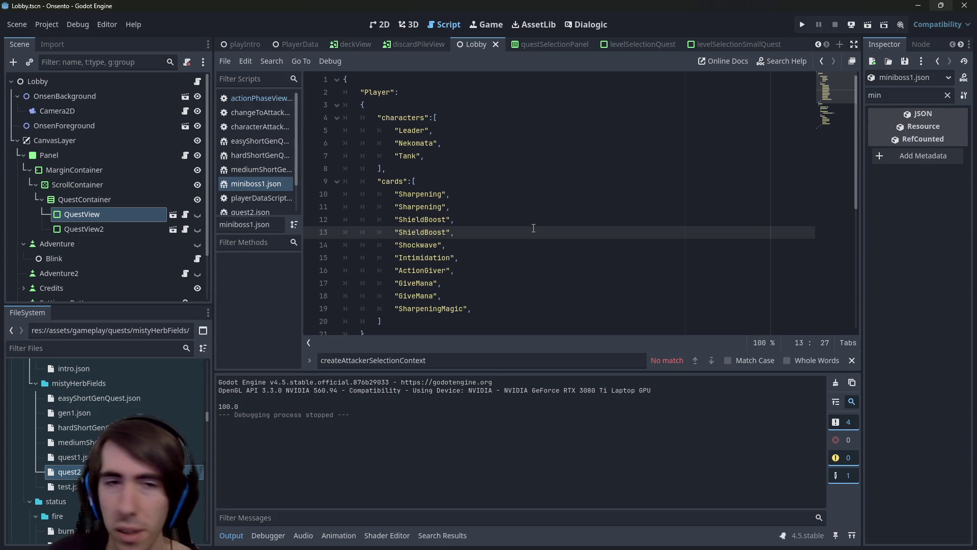
scroll(497, 211, "down", 5)
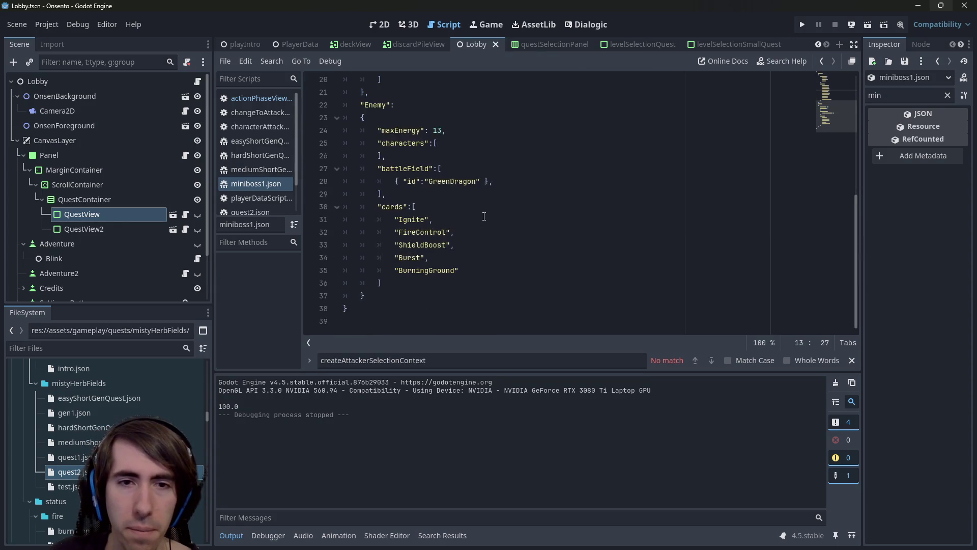
left_click(473, 188)
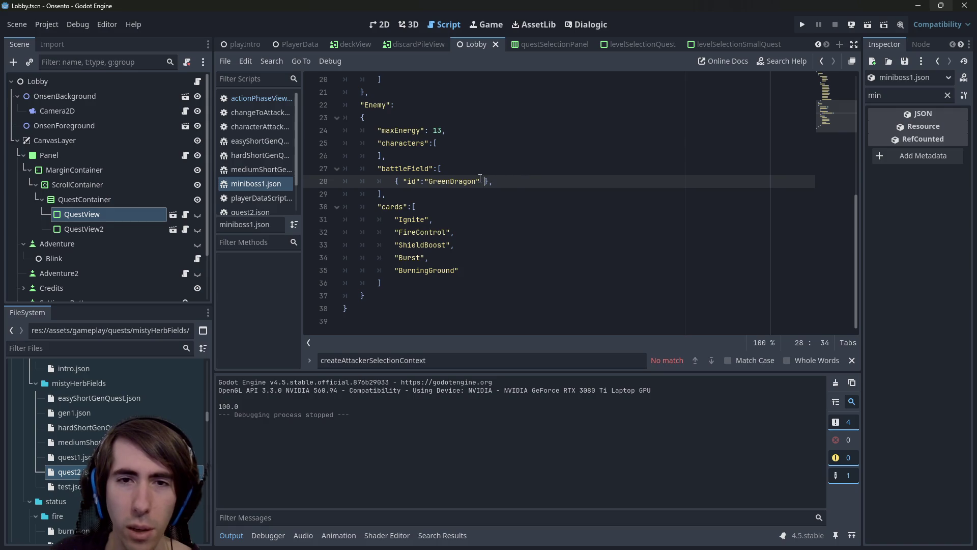
left_click_drag(481, 181, 417, 183)
key("Right")
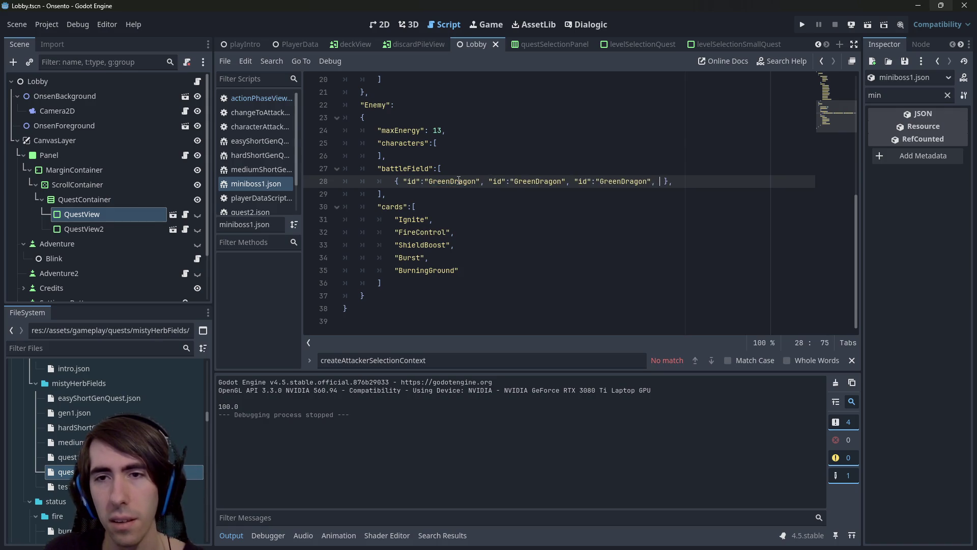
key("ctrl+s")
scroll(456, 182, "up", 1)
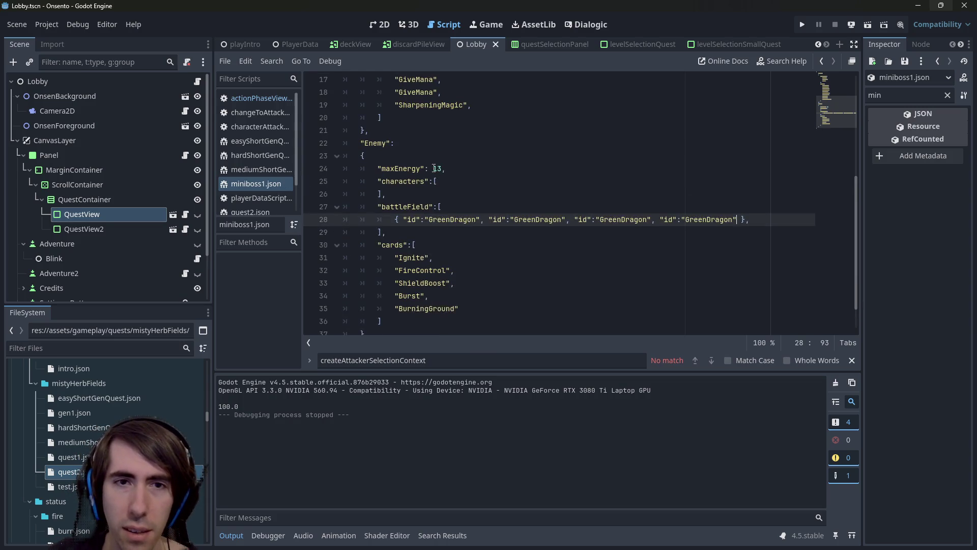
double_click(433, 168)
type("0")
key("ctrl+s")
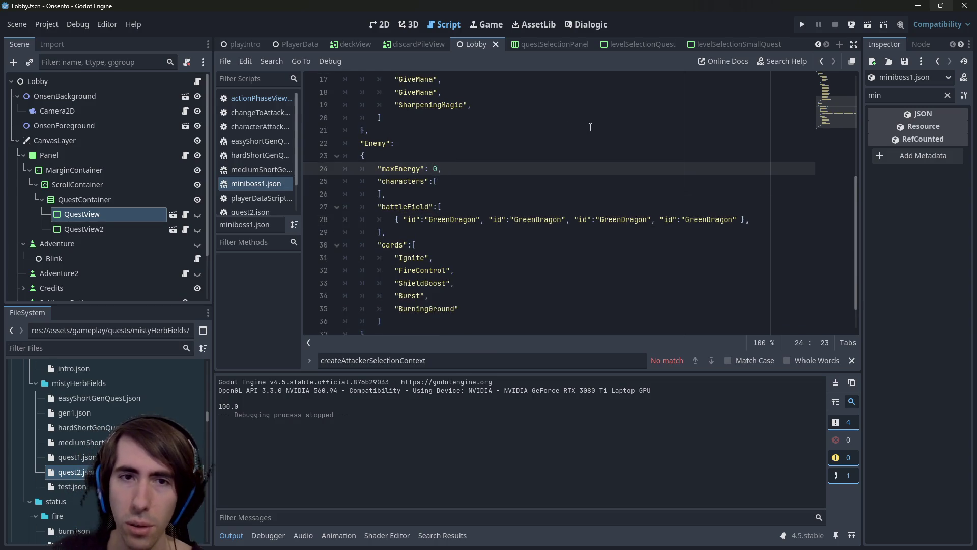
left_click(516, 183)
Step: Reopen miniboss1 from quick search and run the current scene
key("shift+alt+o")
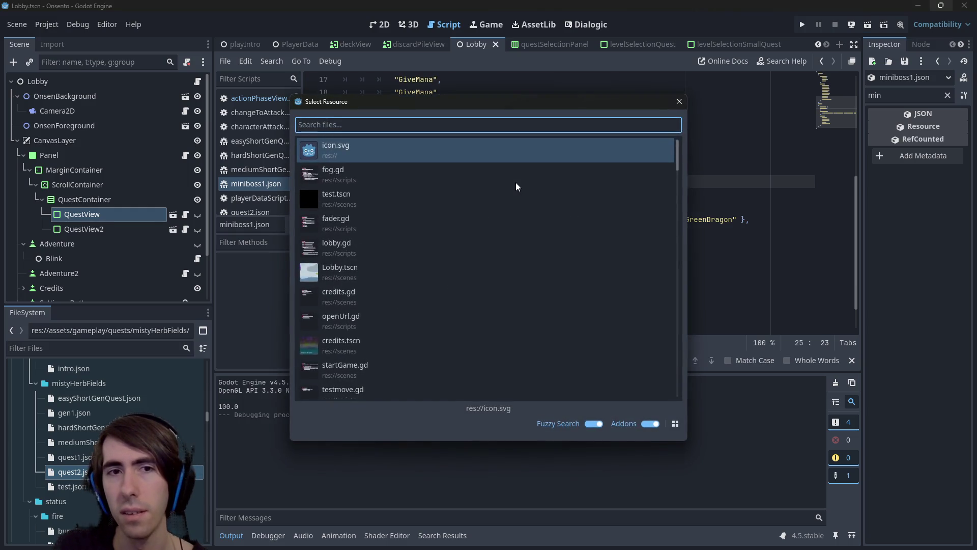
type("miniboss")
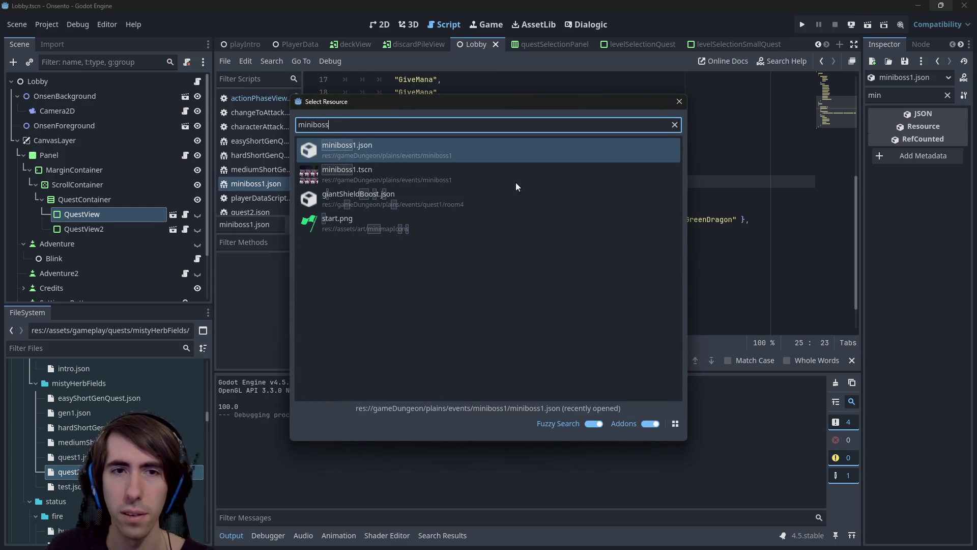
key("Return")
left_click(863, 23)
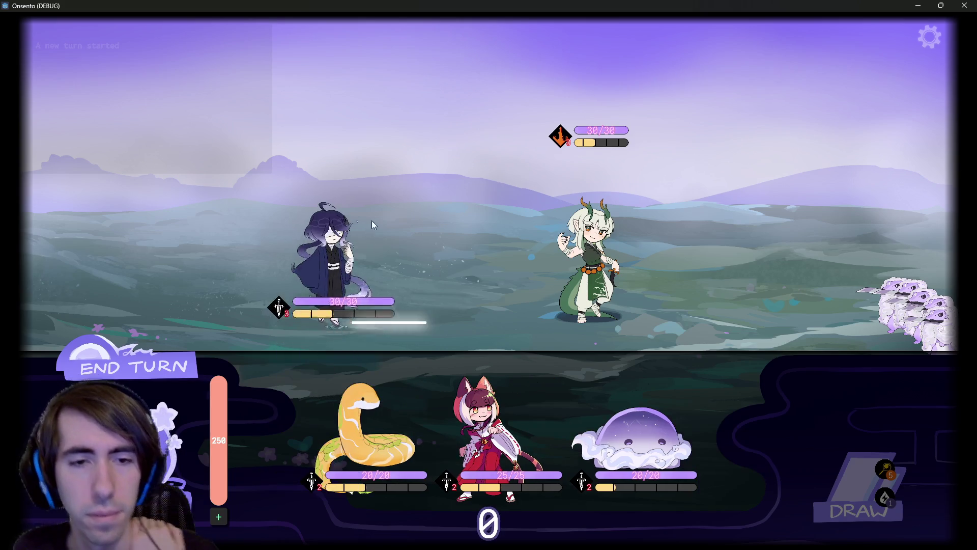
Step: Deploy the cat girl and purple jelly onto the battlefield, recall the jelly, then close the game
left_click(489, 435)
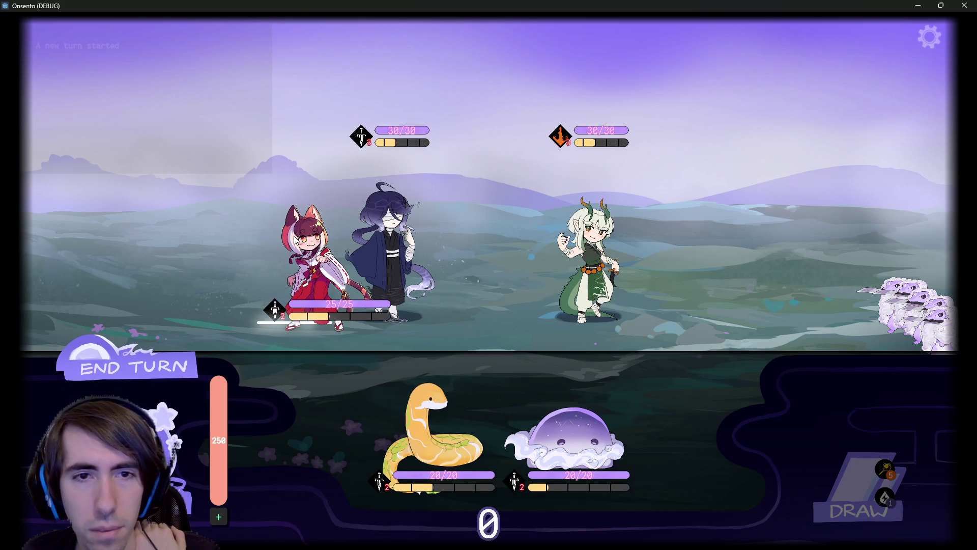
left_click_drag(565, 439, 197, 244)
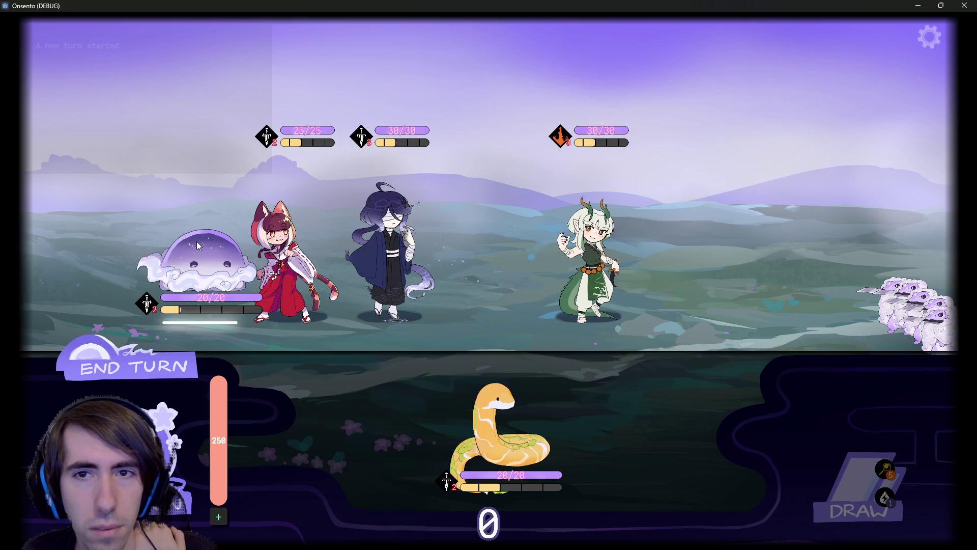
left_click(197, 245)
left_click(963, 6)
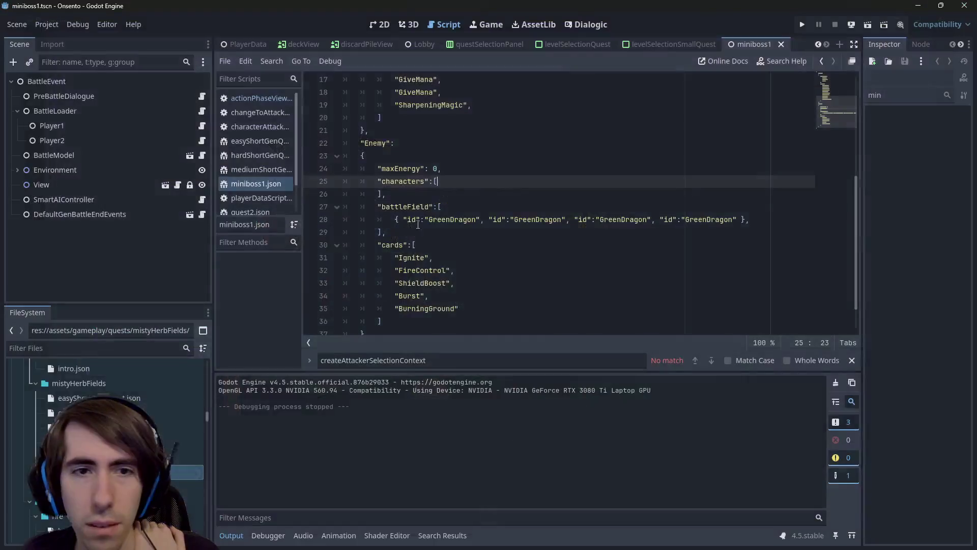
Step: Rerun the miniboss scene from the editor and close it again
left_click(466, 236)
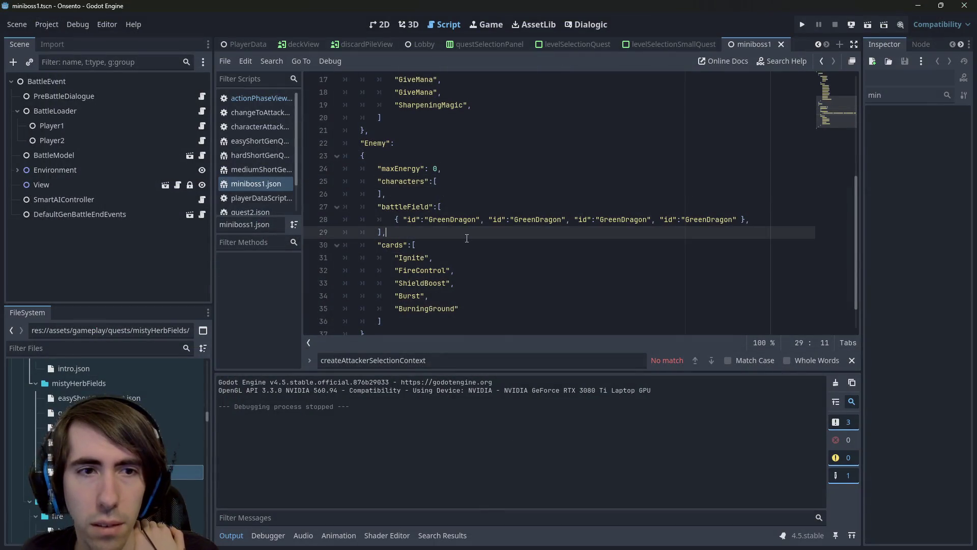
left_click(867, 24)
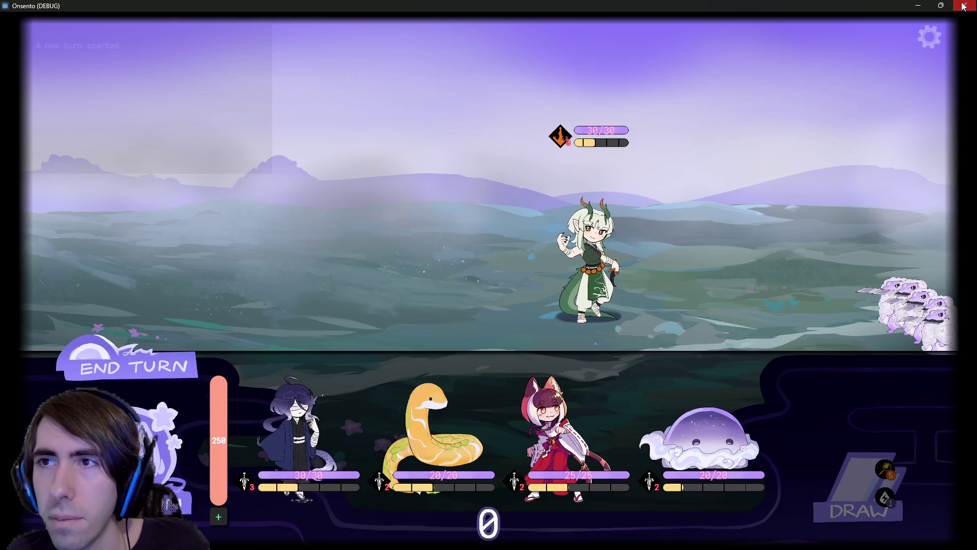
left_click(962, 5)
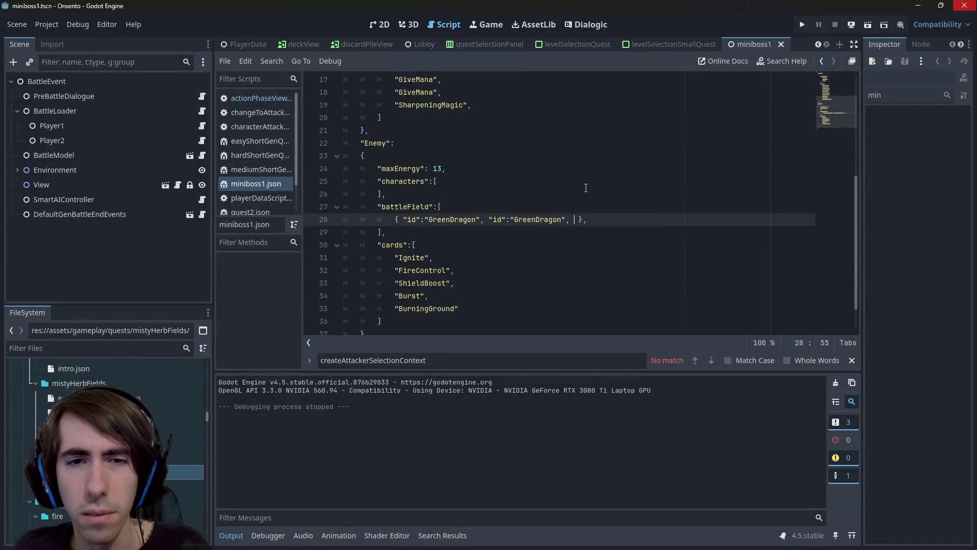
Step: Copy the GreenDragon entry on line 28 and paste it onto new lines to list four dragons
left_click_drag(503, 221, 305, 219)
key("ctrl+c")
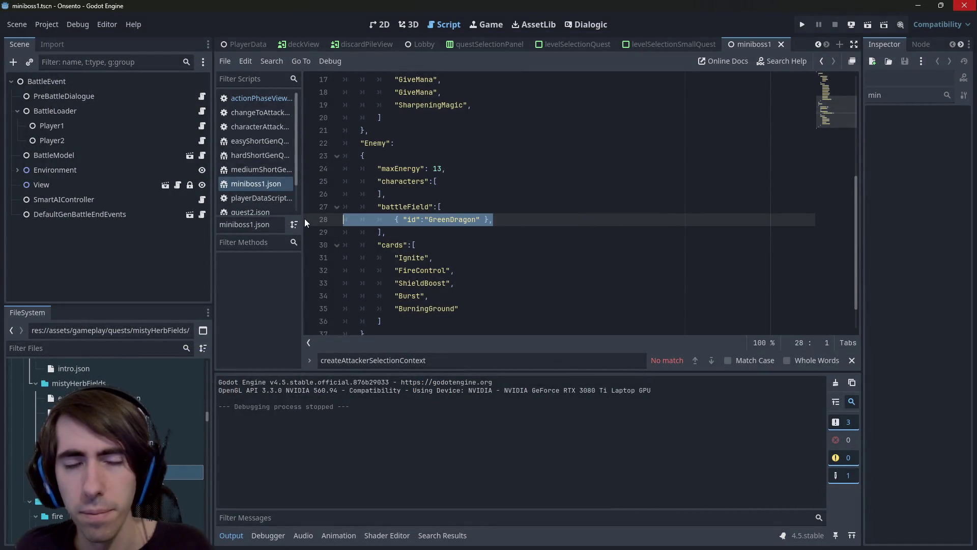
key("End")
key("Return")
key("ctrl+v")
key("Return")
key("ctrl+v")
key("Return")
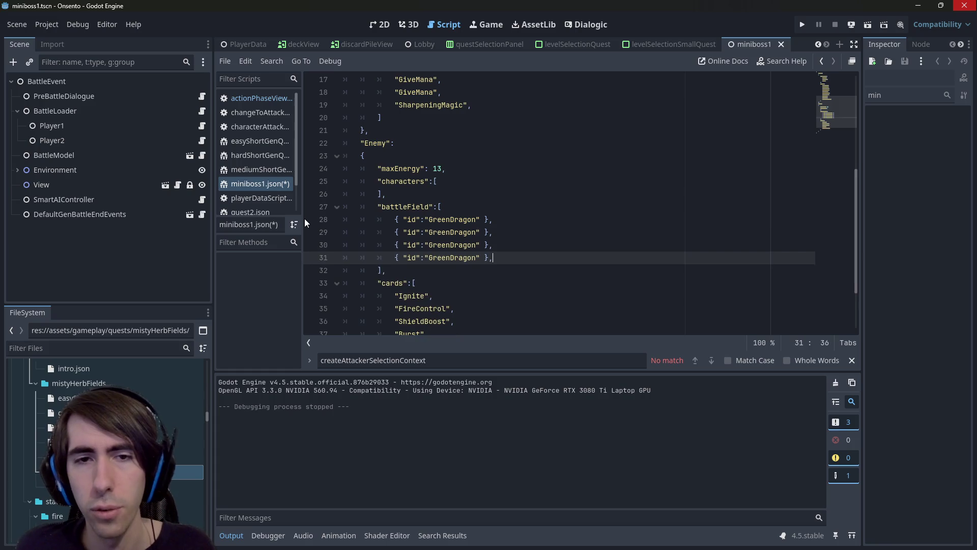
Step: Reset enemy maxEnergy from 13 to 0, save miniboss1.json and launch the scene
double_click(440, 169)
type("0")
key("ctrl+s")
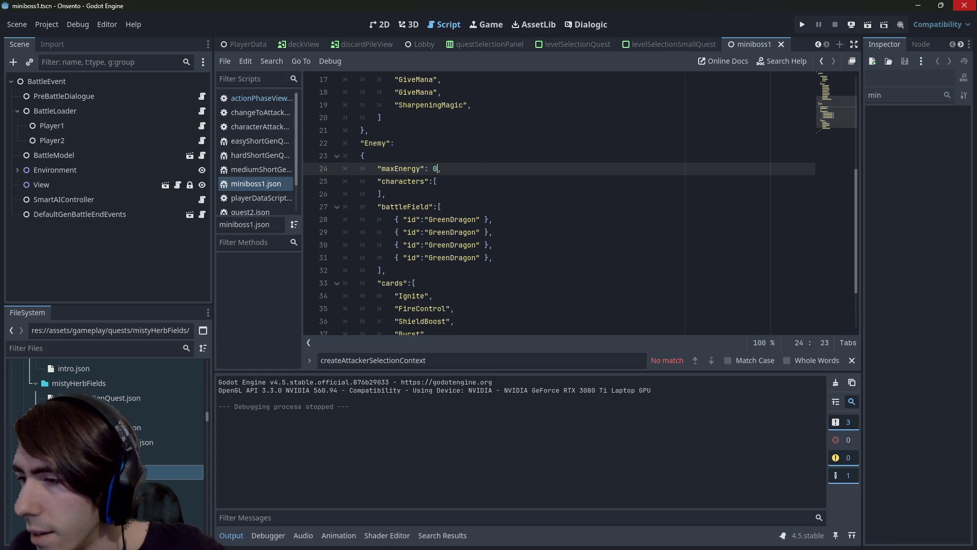
left_click(867, 26)
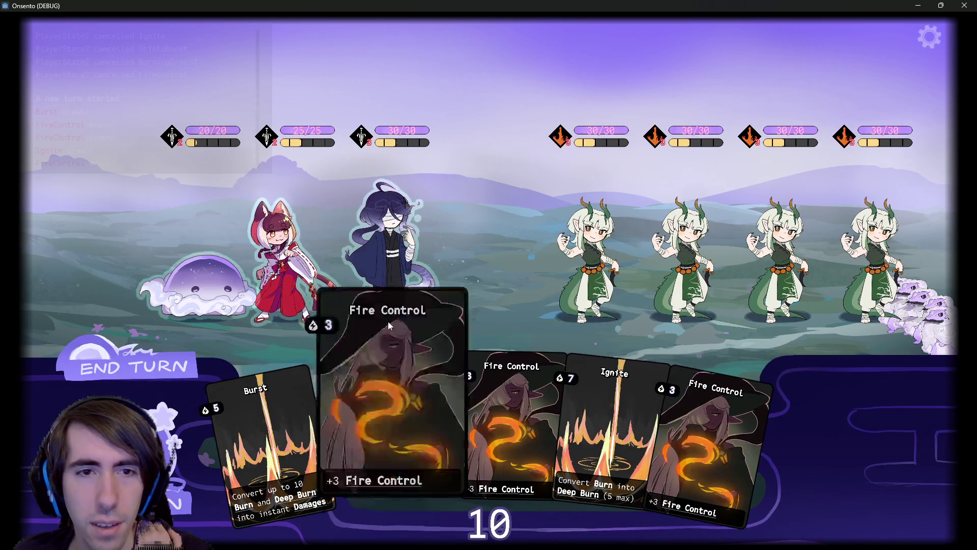
Step: Play three Fire Control cards on the dark-haired ally, draw a card and end the turn
left_click_drag(389, 326, 395, 252)
left_click_drag(439, 328, 412, 260)
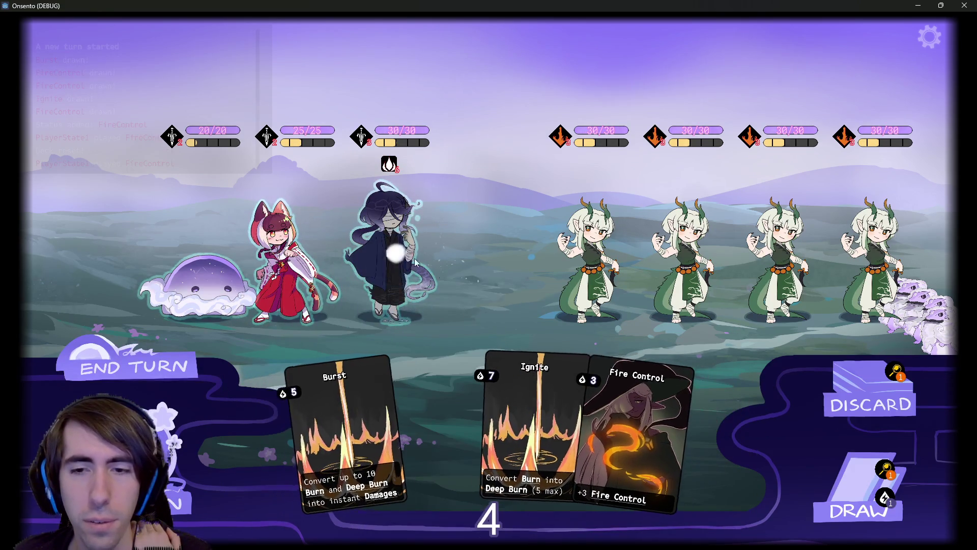
left_click_drag(637, 428, 393, 252)
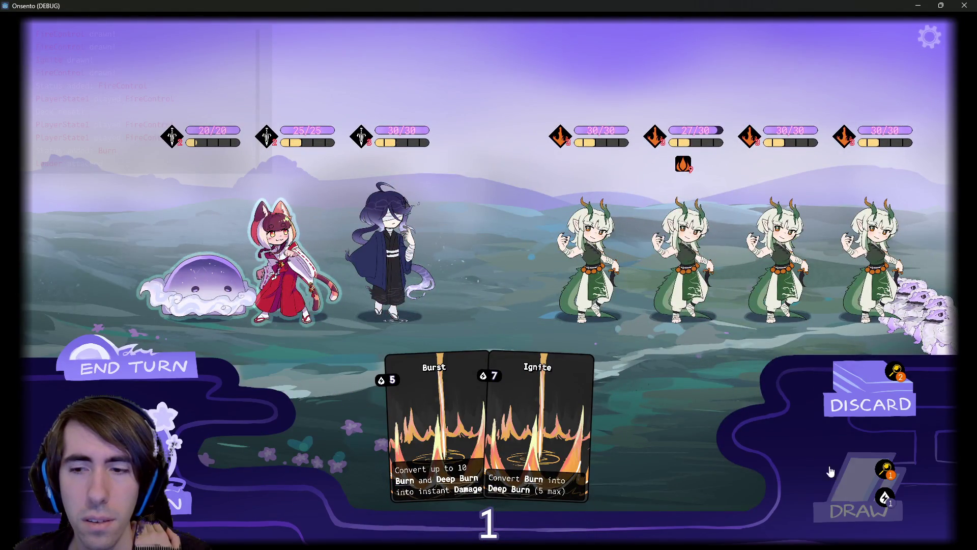
left_click(845, 506)
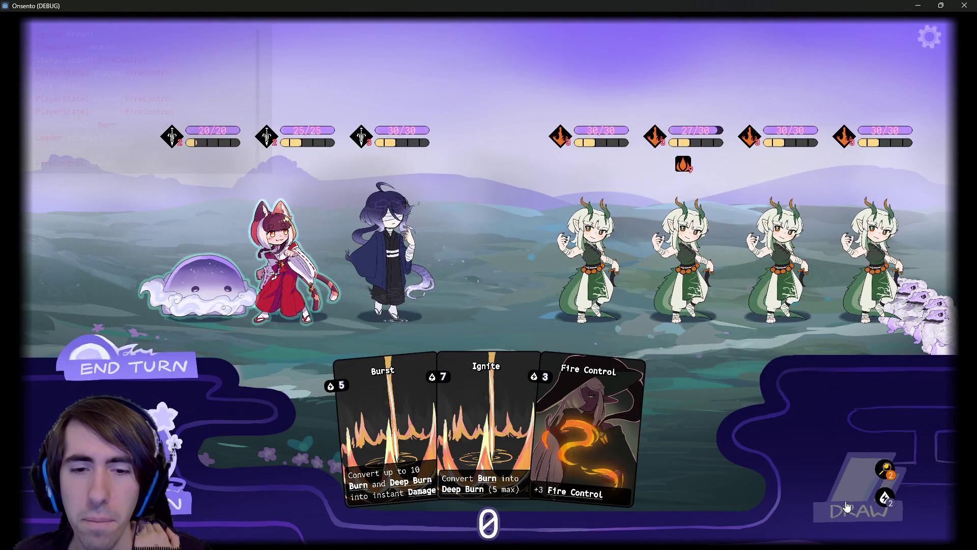
left_click(134, 365)
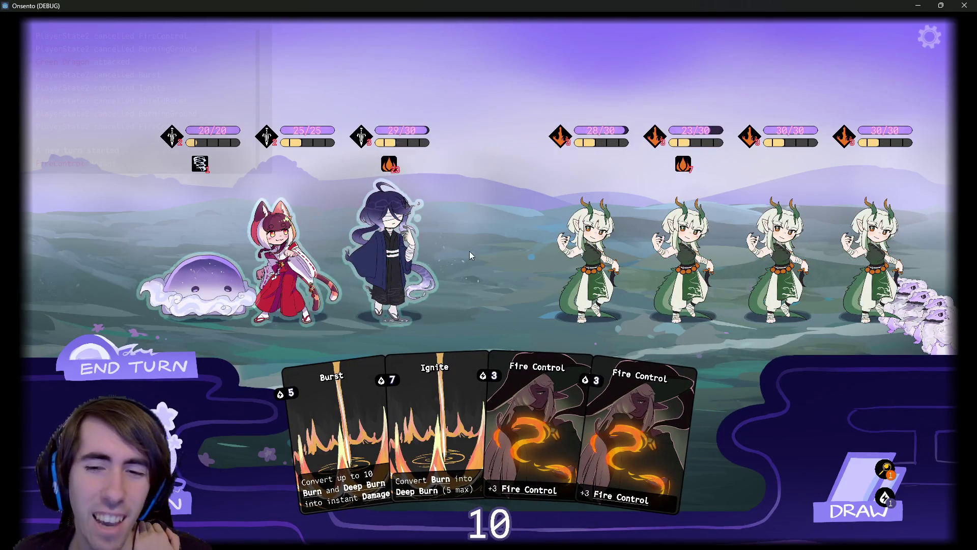
Step: Play more Fire Control cards, try Ignite on the second dragon, and end the turn
left_click(534, 397)
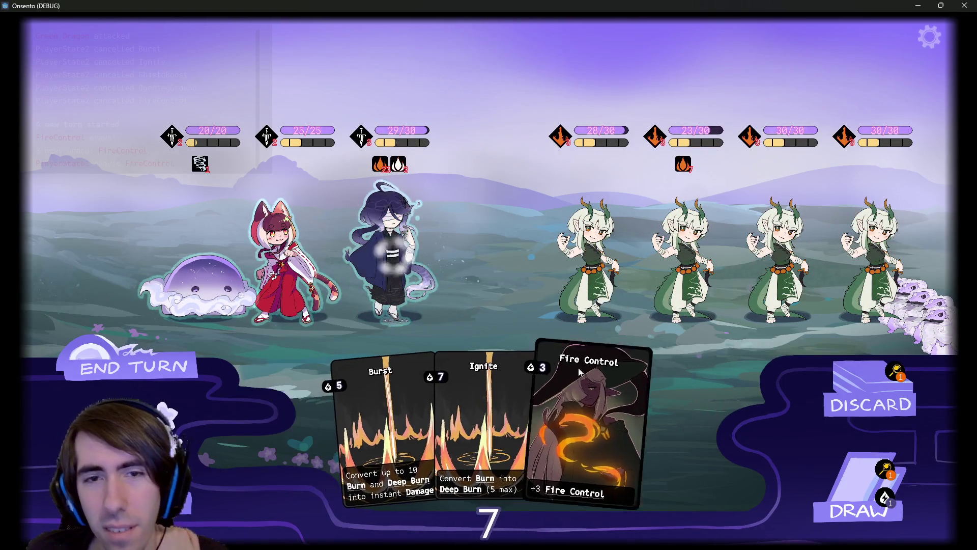
left_click(580, 371)
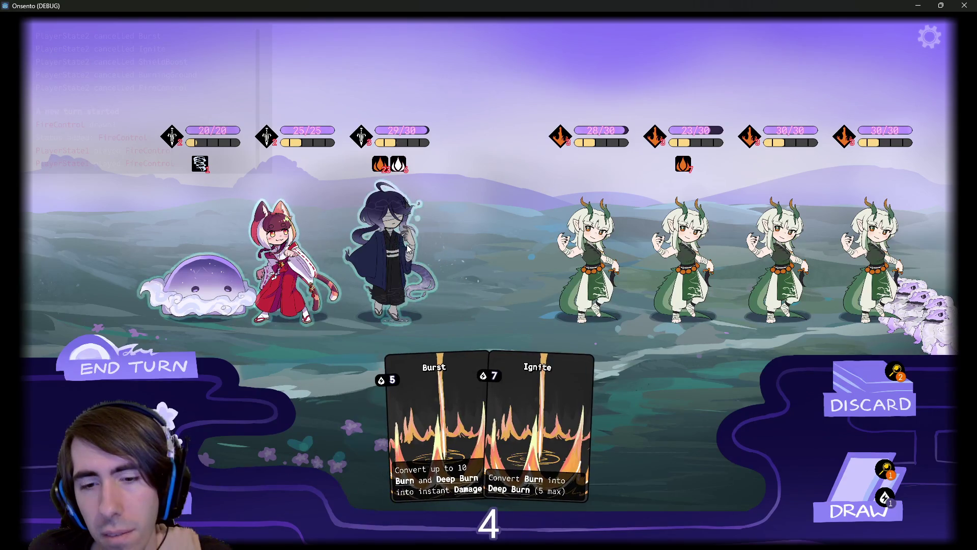
left_click(859, 496)
left_click(603, 367)
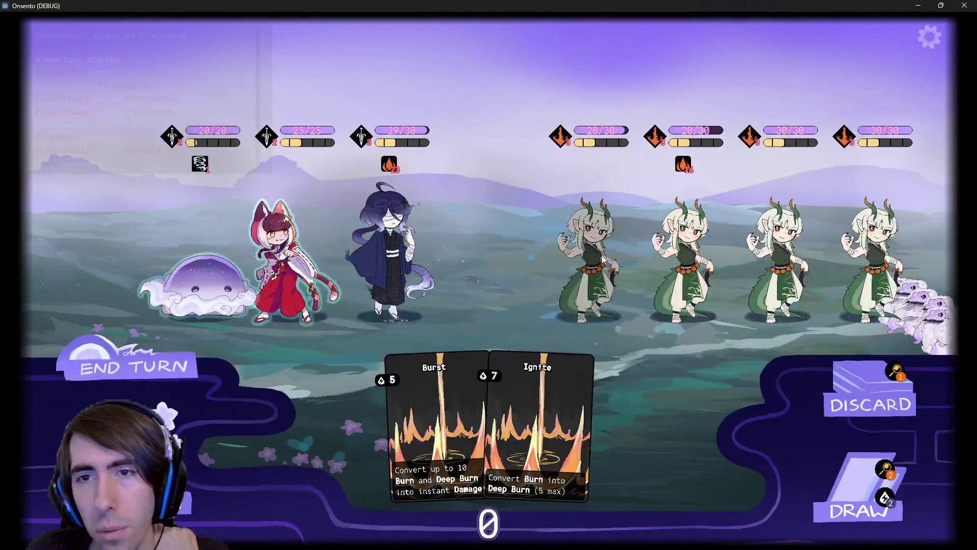
mouse_move(538, 428)
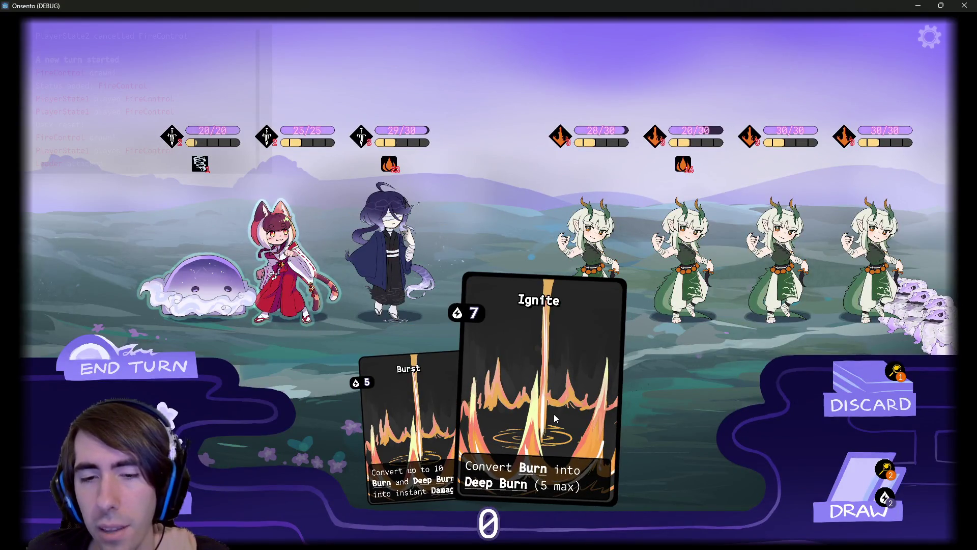
left_click_drag(555, 417, 683, 253)
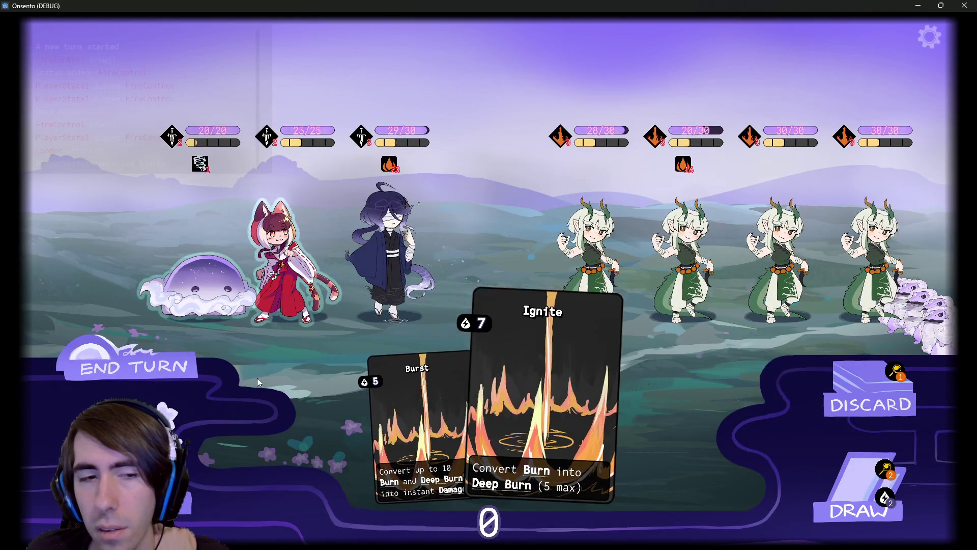
left_click(153, 367)
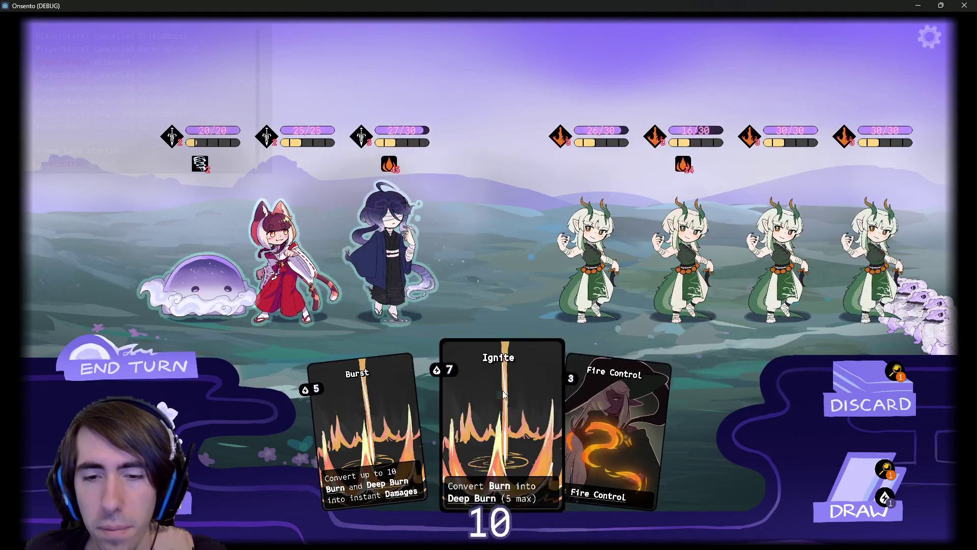
Step: Cast Ignite on the second dragon, play Fire Control and end the turn
left_click(504, 394)
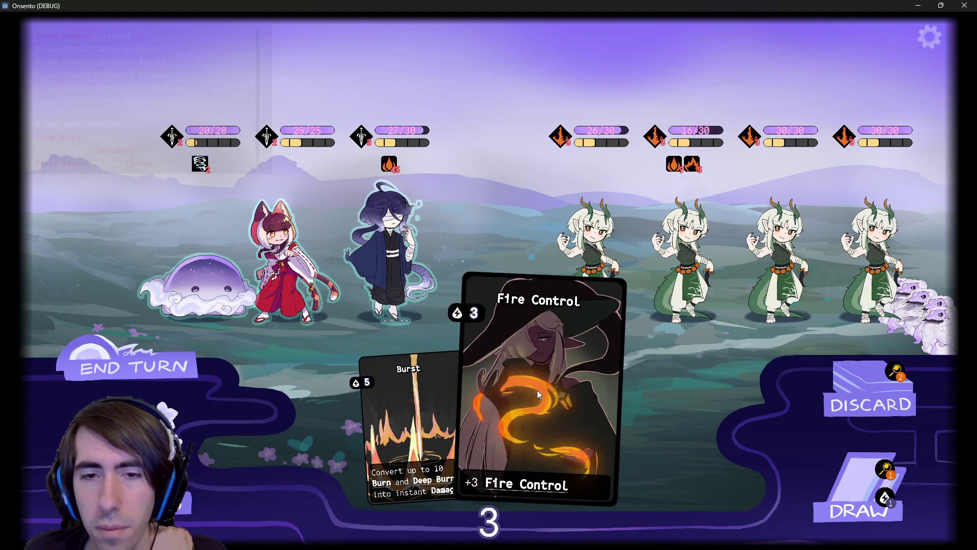
left_click(537, 391)
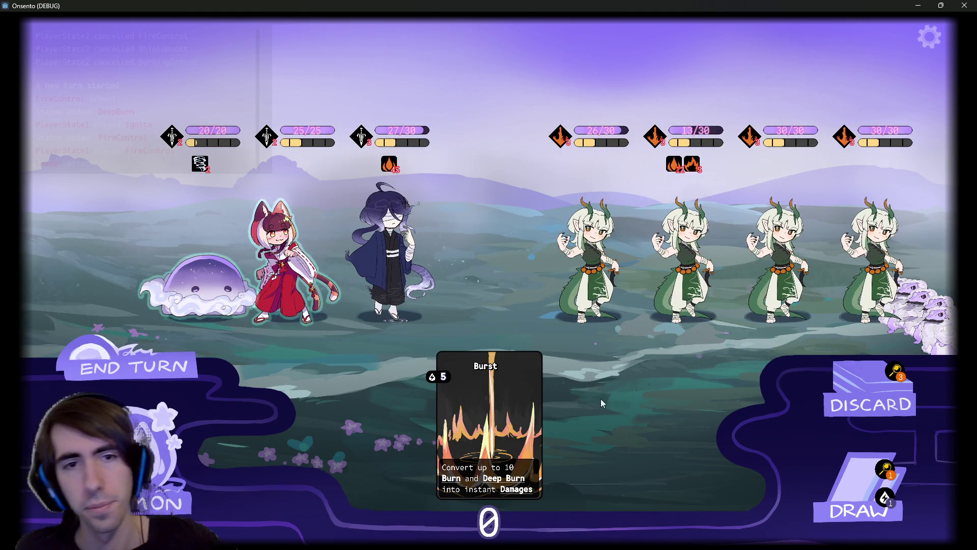
left_click(161, 359)
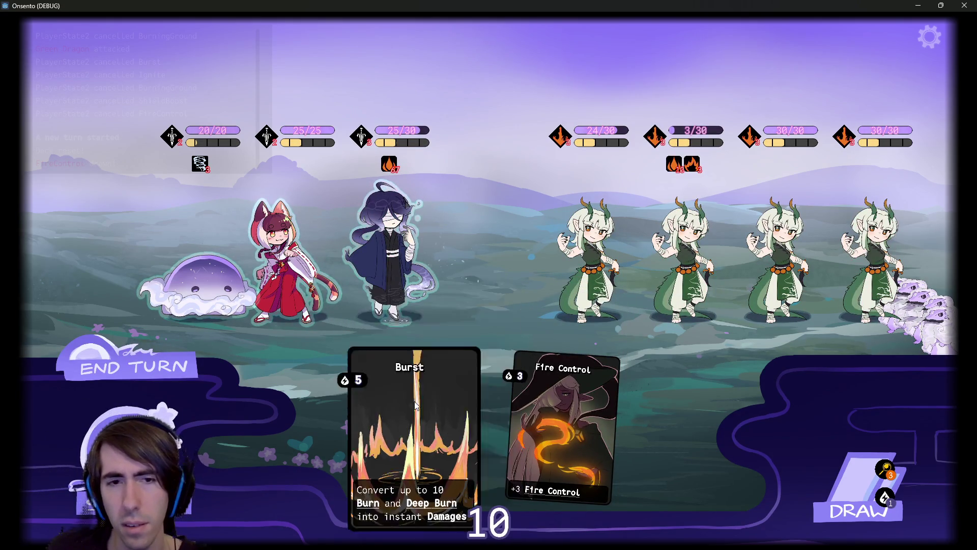
Step: Pick up Burst and aim it at the second dragon, cancel the targeting, then start a screen capture
left_click(506, 360)
left_click(506, 360)
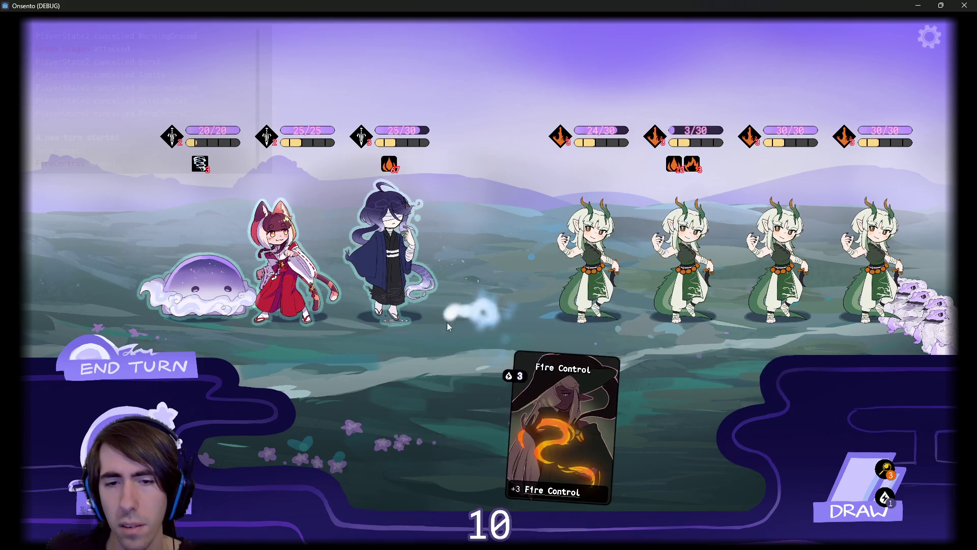
left_click(430, 354)
left_click(433, 353)
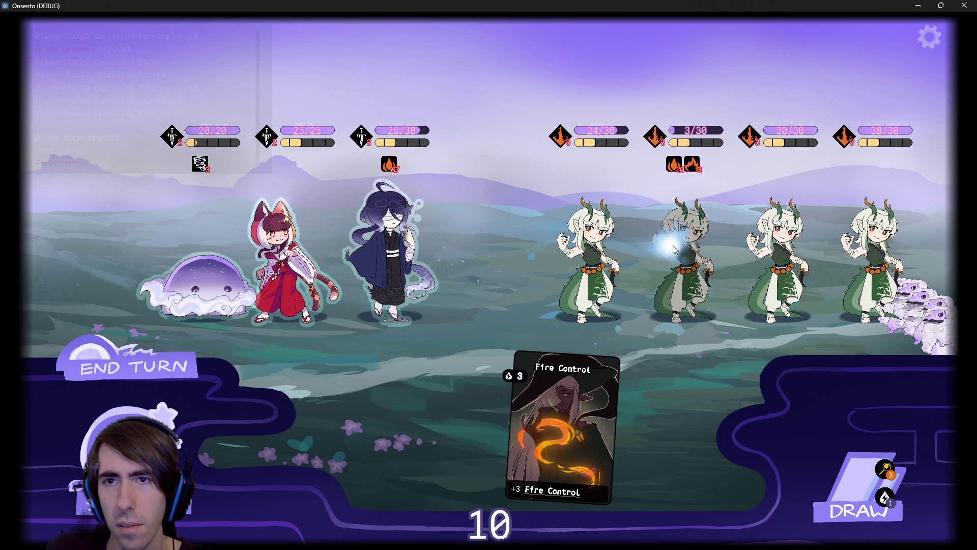
right_click(672, 251)
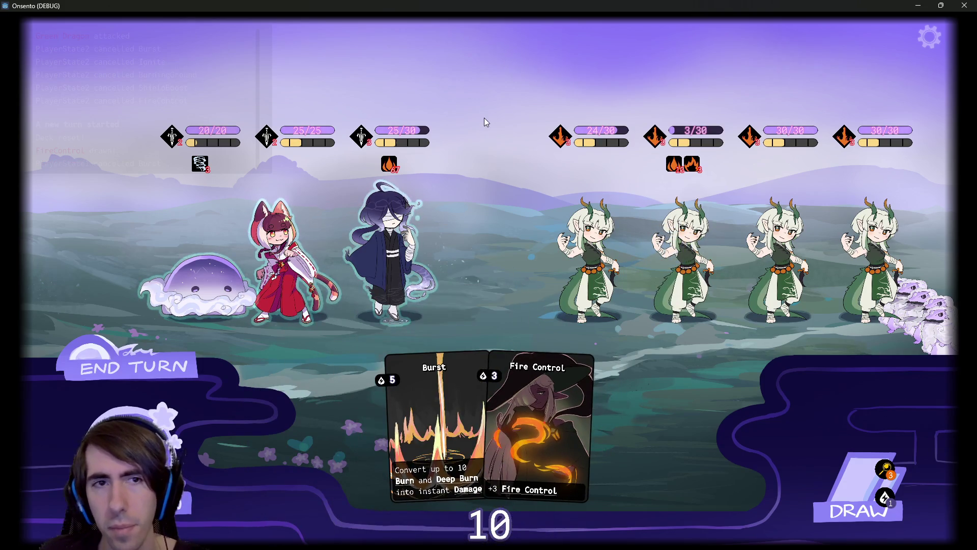
key("super+shift+s")
Step: Snip the game area, then finish the burned second dragon with Burst
left_click_drag(31, 32, 682, 406)
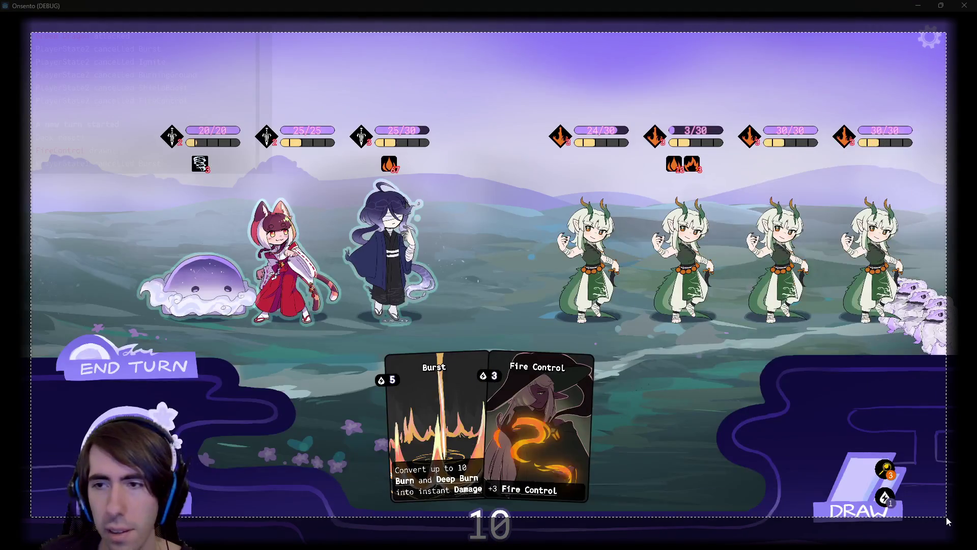
left_click_drag(489, 354, 683, 244)
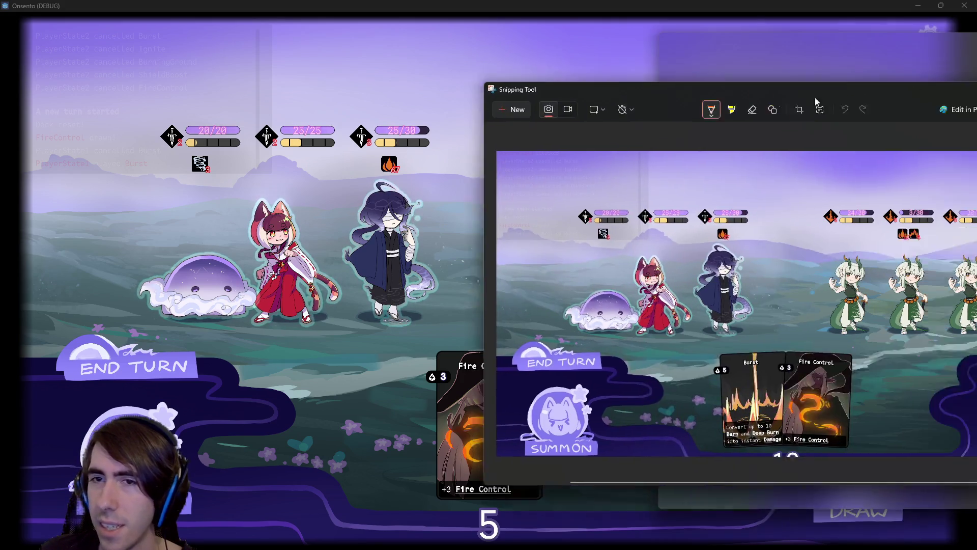
Step: Move the snip preview window aside and close it with Alt+F4
mouse_move(913, 91)
left_mouse_down()
mouse_move(583, 124)
mouse_move(574, 98)
left_mouse_up()
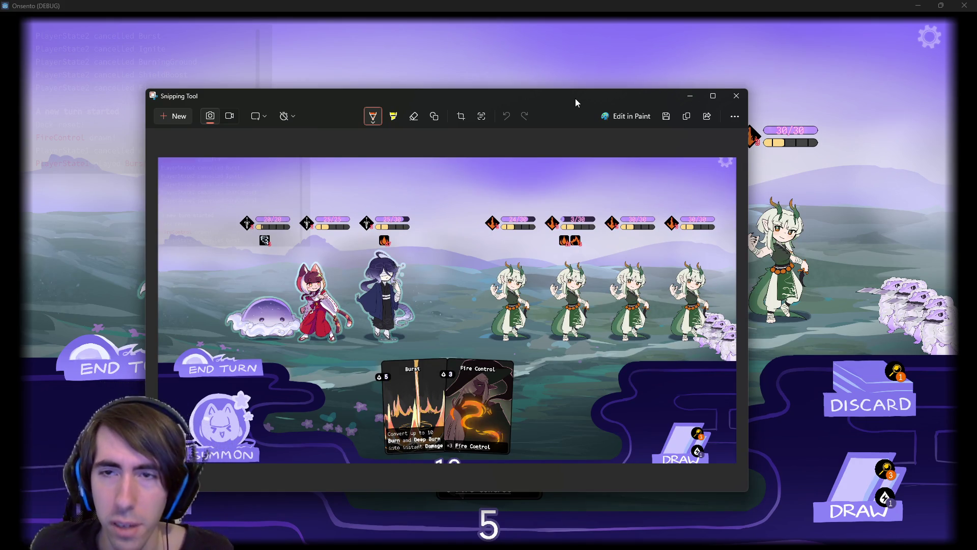
mouse_move(575, 99)
left_mouse_down()
mouse_move(394, 162)
mouse_move(375, 145)
mouse_move(611, 91)
left_mouse_up()
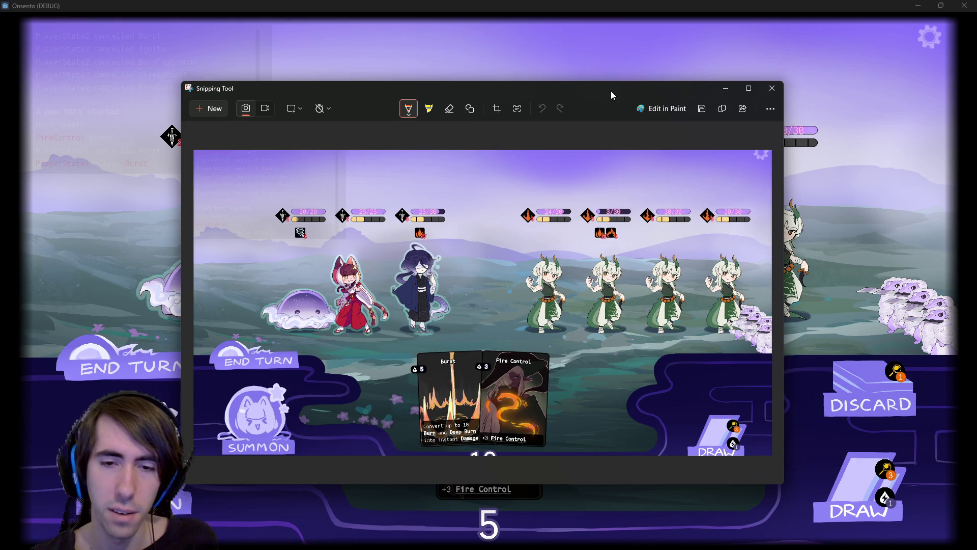
mouse_move(611, 91)
left_mouse_down()
mouse_move(406, 155)
mouse_move(589, 160)
mouse_move(615, 90)
left_mouse_up()
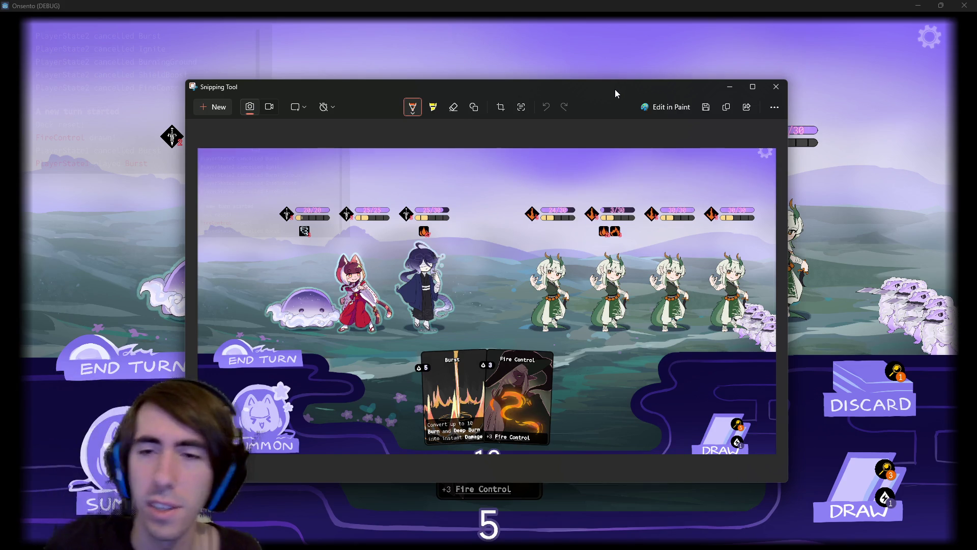
key("alt+F4")
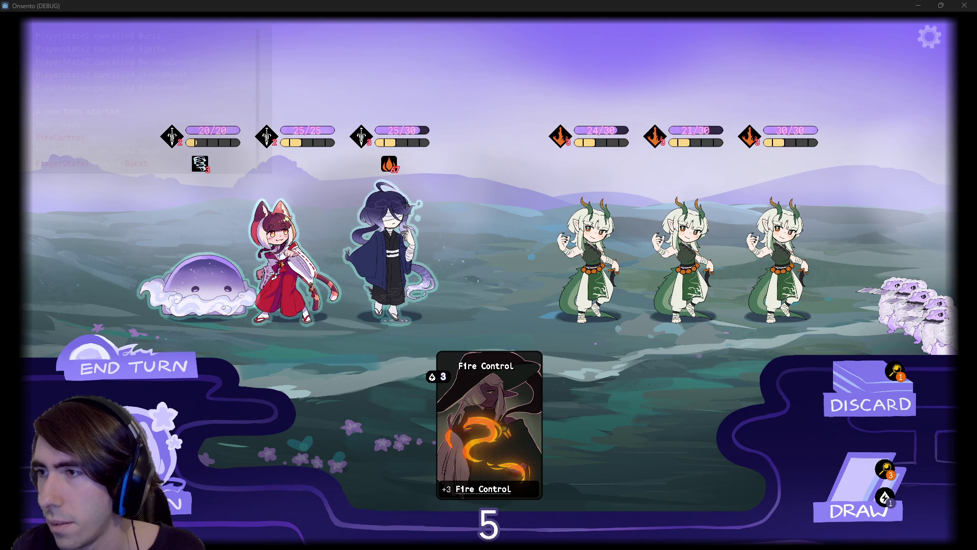
Step: Capture a Win+Shift+S snip of the whole battle area, then bring the Godot editor forward
key("super+shift+s")
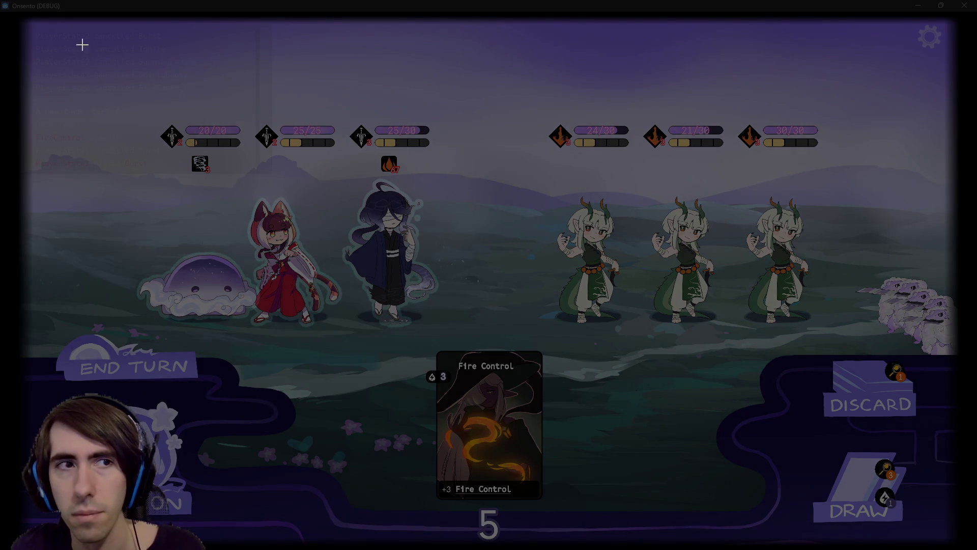
left_click_drag(36, 31, 941, 525)
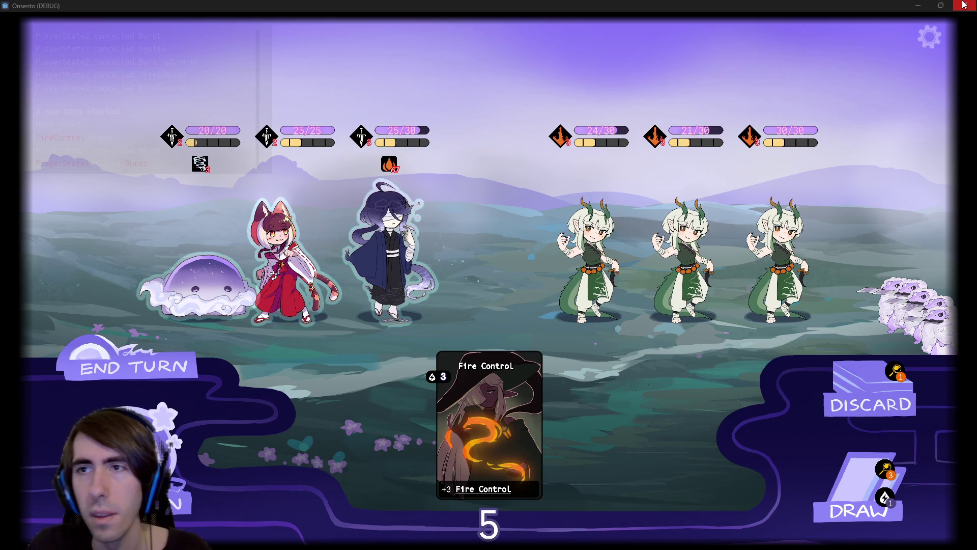
left_click(917, 6)
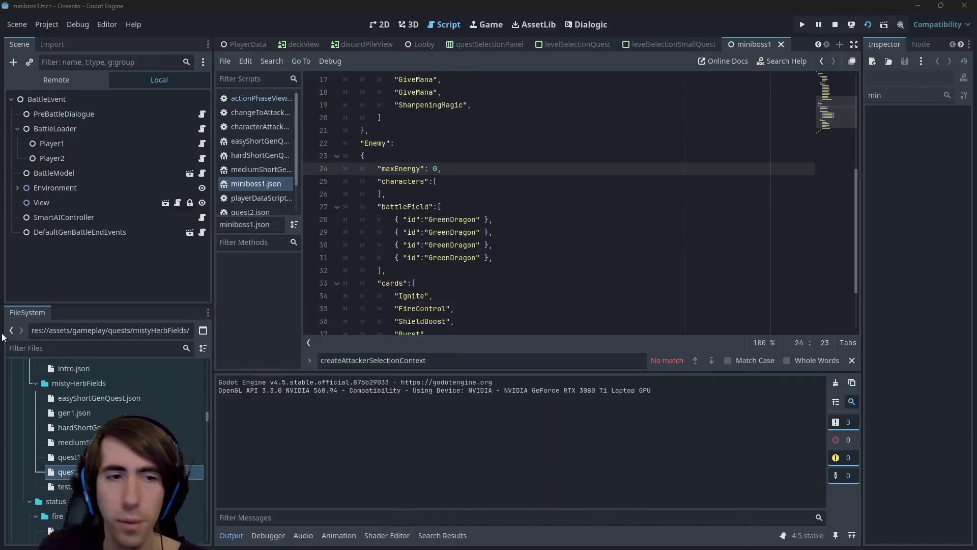
Step: Filter files for 'ignite', open cards/fire/ignite.json and select its modifyBurnStatus block (lines 51–58)
left_click(114, 351)
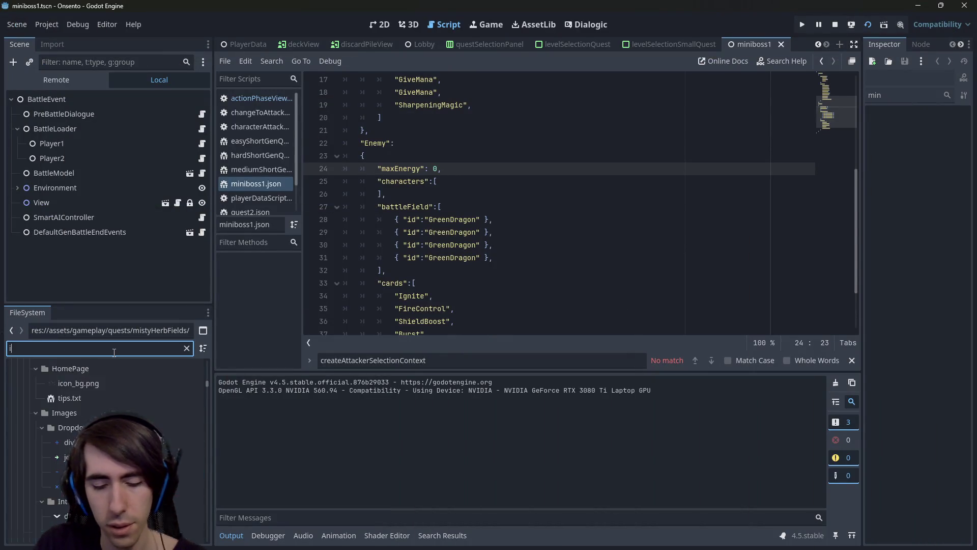
type("ignite")
left_click(122, 499)
double_click(122, 500)
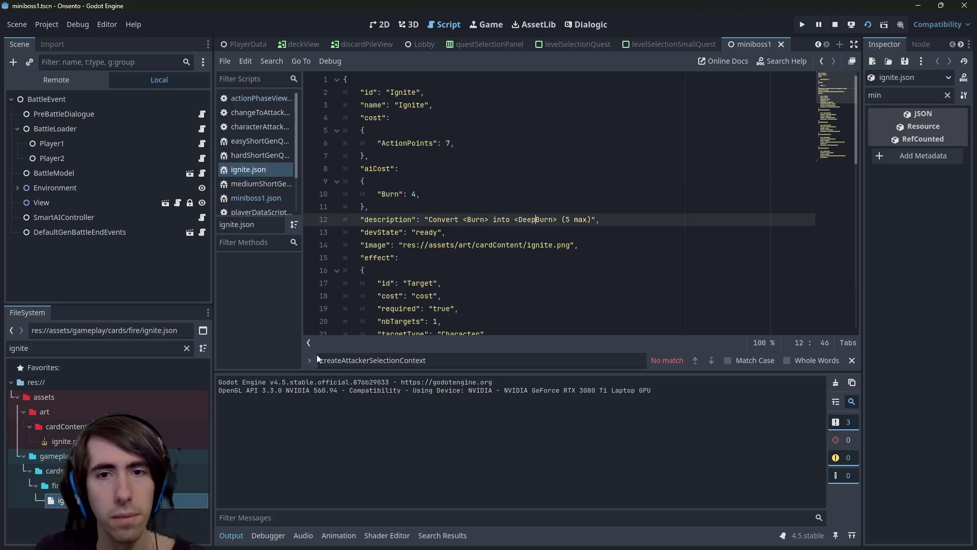
scroll(521, 221, "down", 5)
scroll(520, 222, "down", 2)
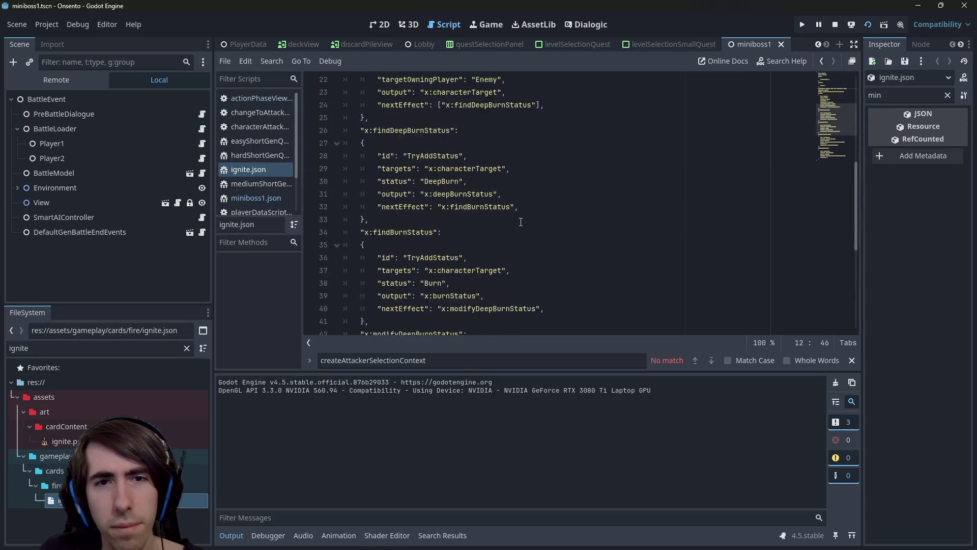
left_click_drag(543, 215, 344, 155)
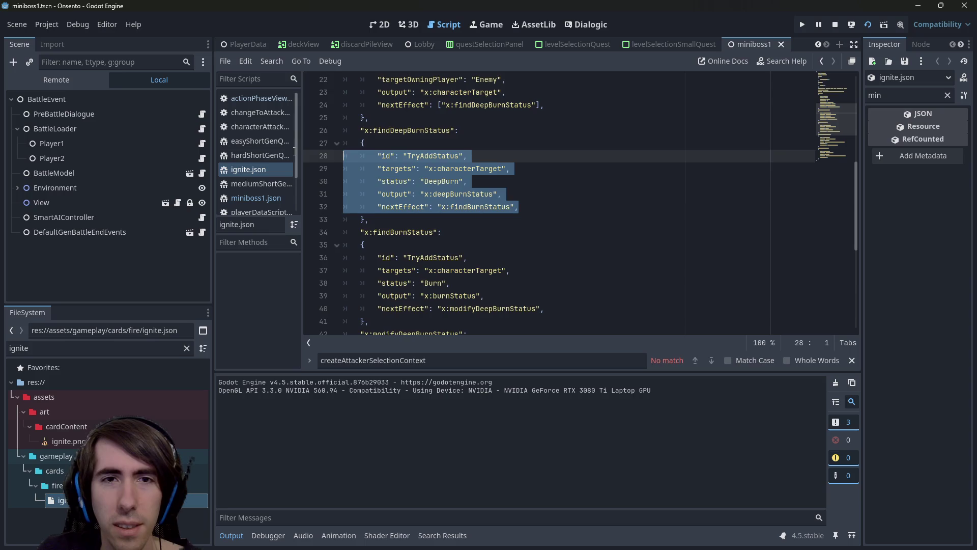
scroll(447, 191, "up", 2)
scroll(448, 191, "up", 2)
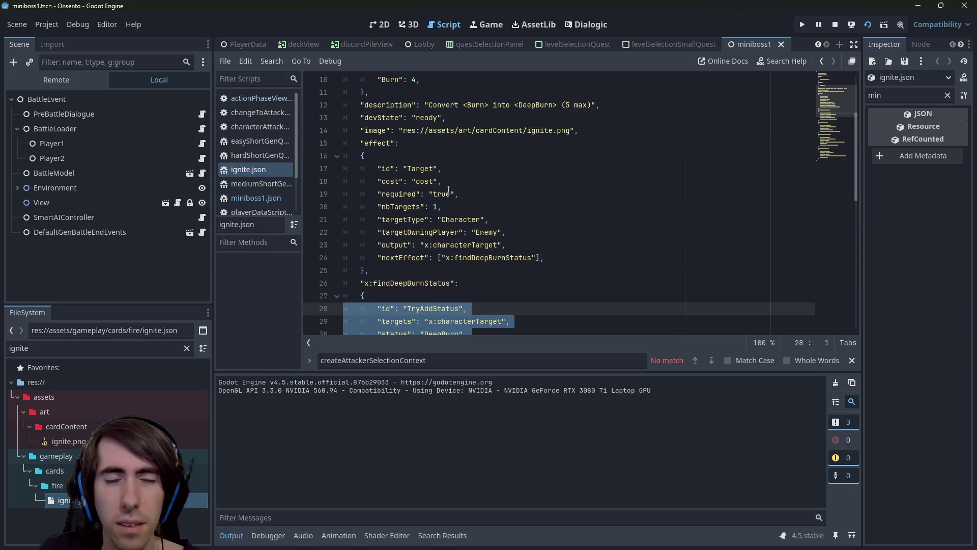
scroll(448, 188, "down", 3)
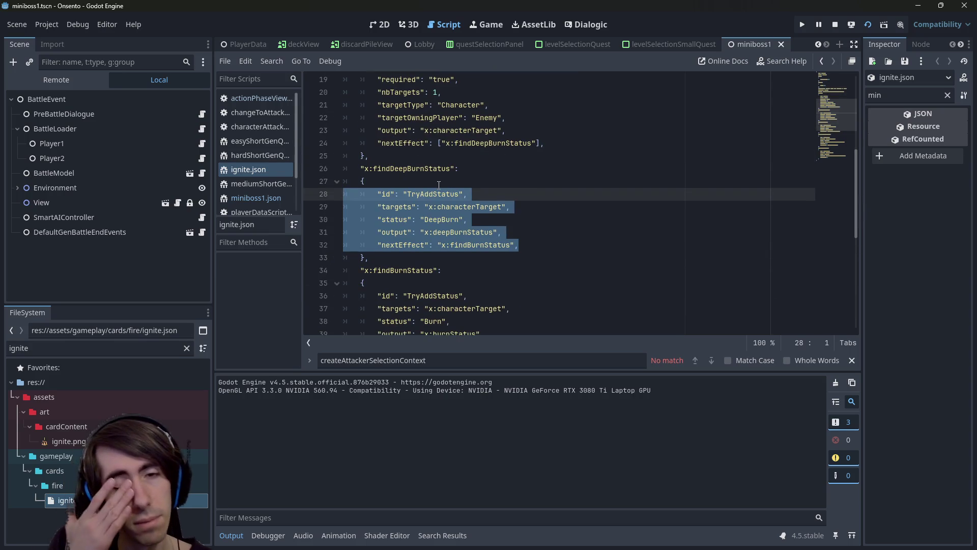
scroll(458, 203, "down", 3)
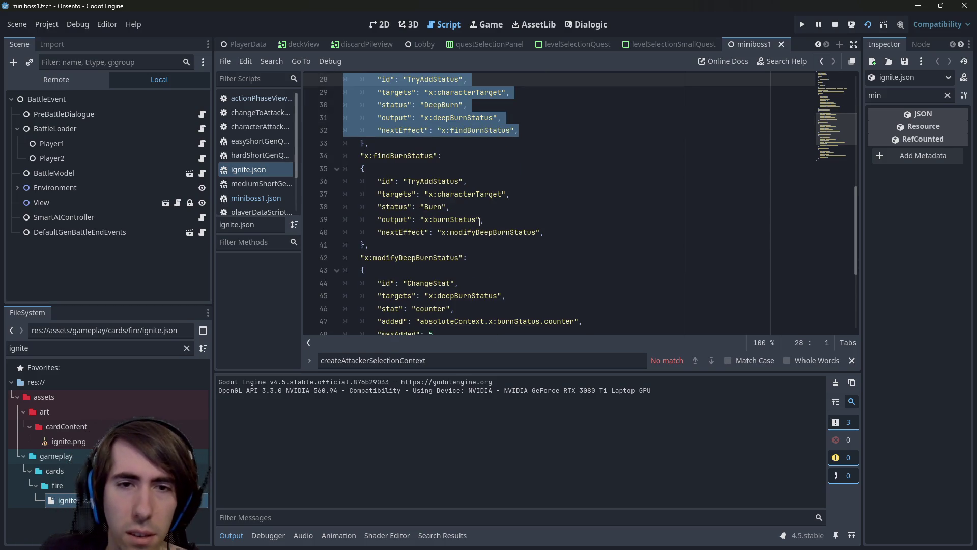
scroll(450, 229, "down", 1)
scroll(449, 229, "down", 1)
scroll(450, 229, "down", 2)
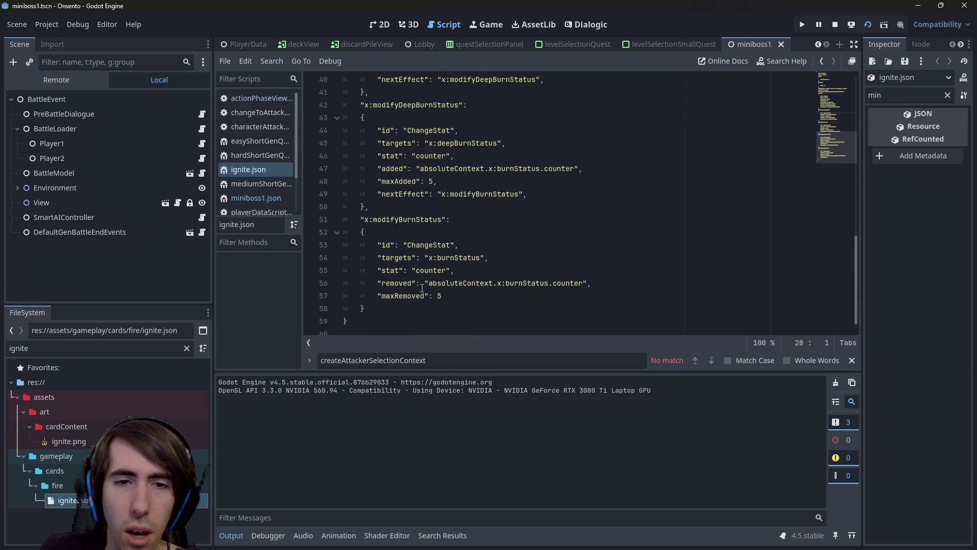
left_click_drag(413, 309, 320, 220)
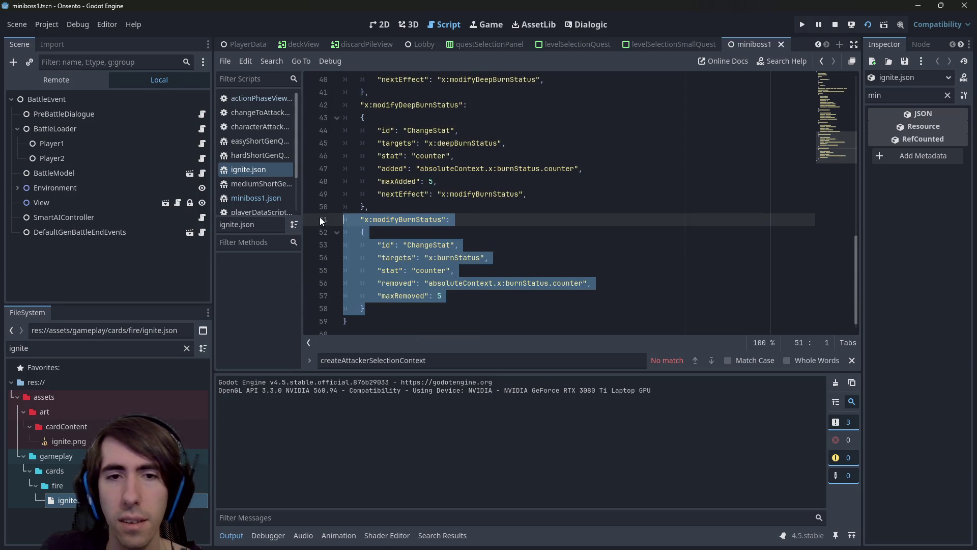
scroll(543, 192, "up", 1)
scroll(543, 193, "up", 9)
scroll(542, 193, "up", 1)
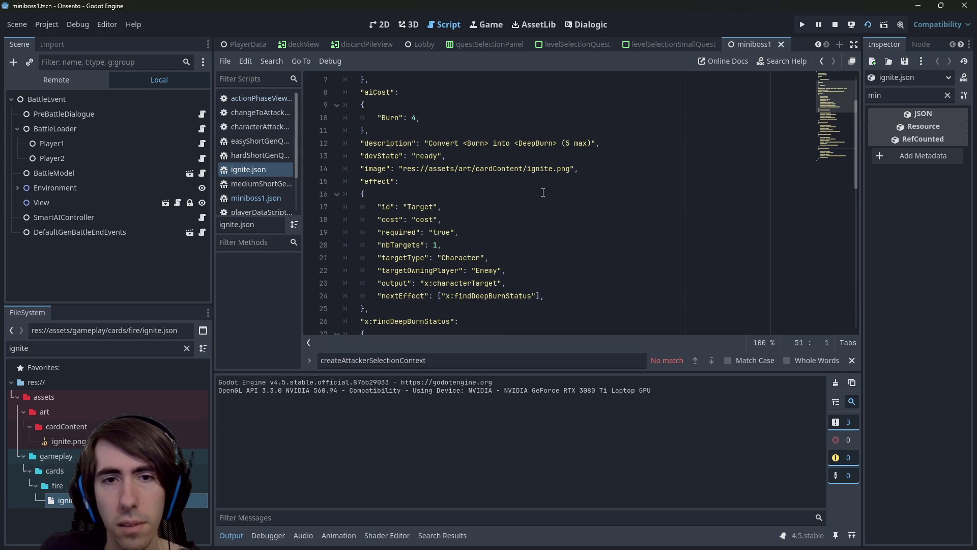
scroll(543, 192, "down", 4)
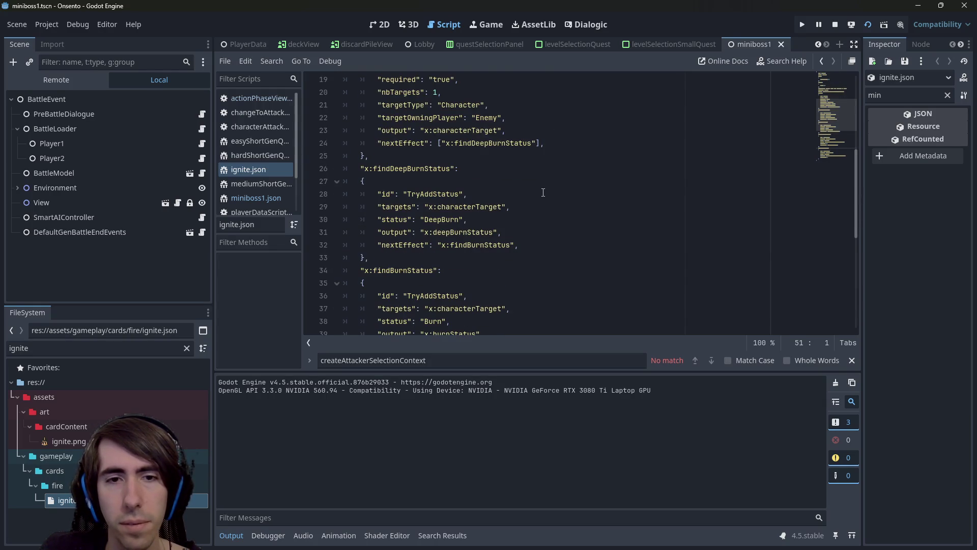
scroll(543, 192, "down", 4)
scroll(543, 193, "down", 3)
scroll(543, 193, "up", 1)
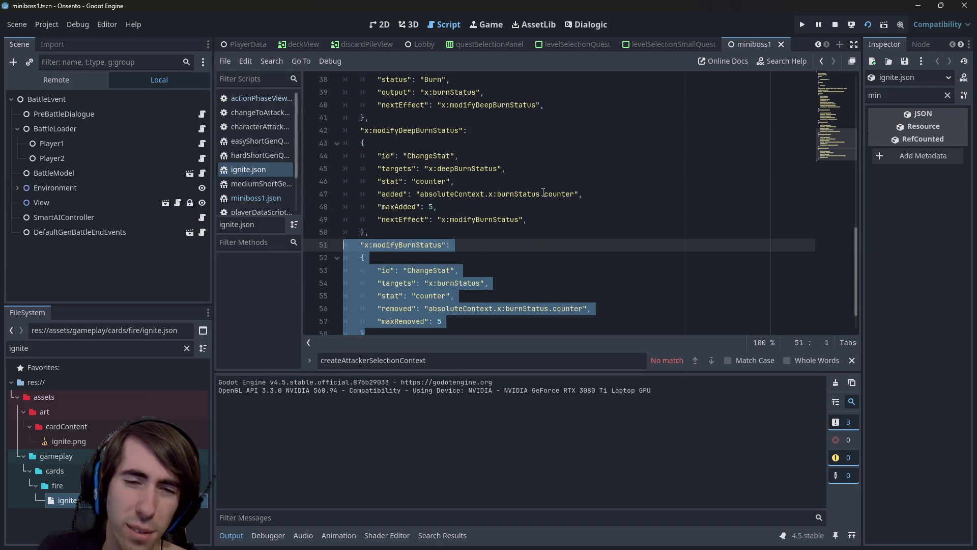
scroll(543, 193, "up", 1)
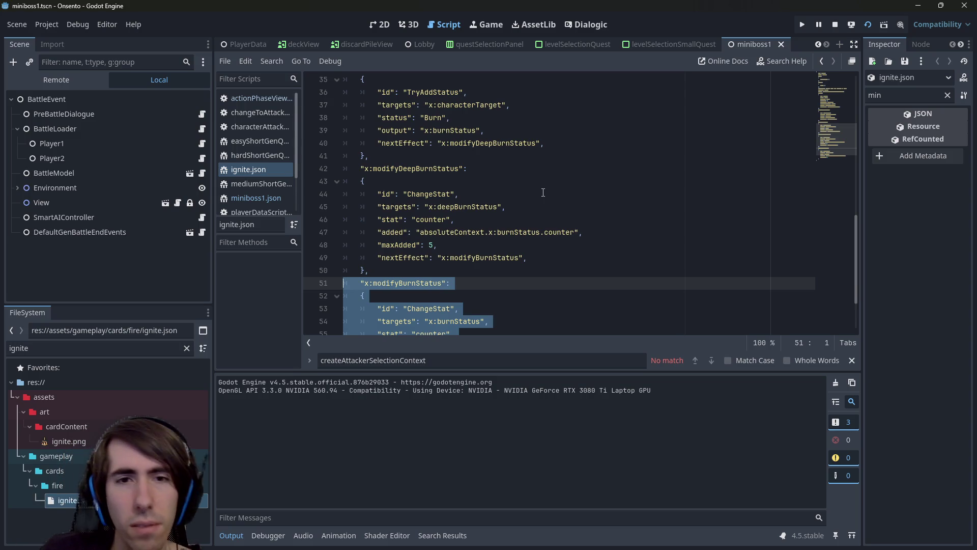
scroll(543, 192, "up", 2)
scroll(543, 191, "up", 2)
scroll(543, 192, "down", 2)
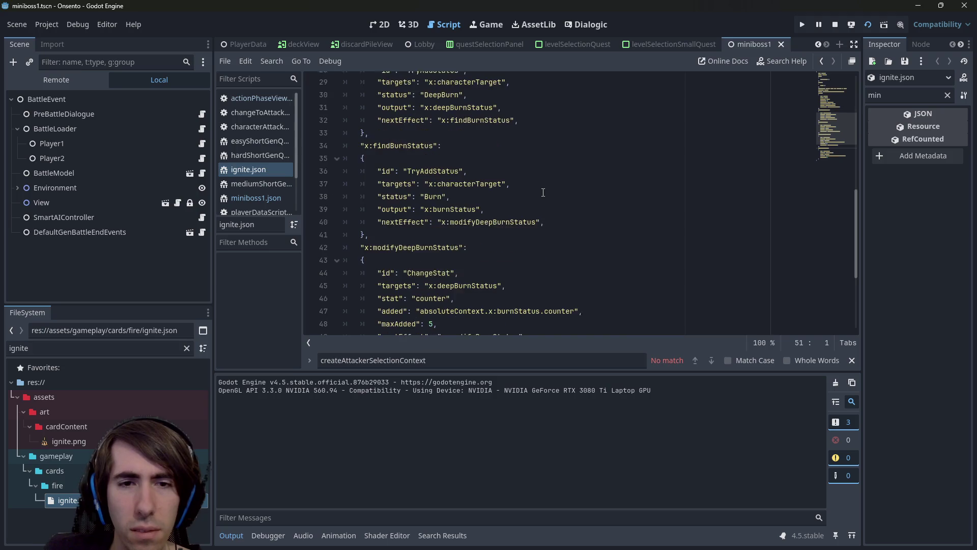
scroll(542, 192, "up", 2)
scroll(543, 192, "up", 2)
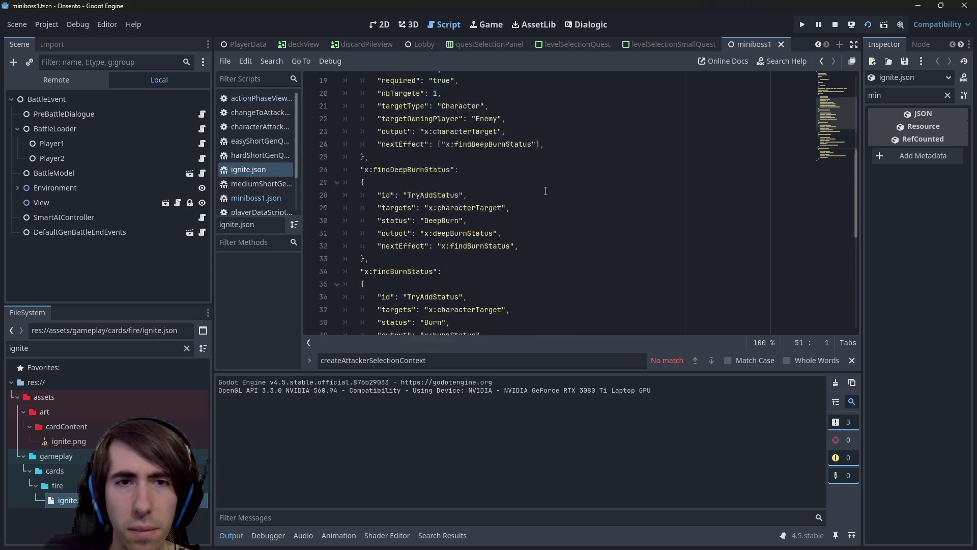
scroll(543, 192, "up", 2)
scroll(545, 191, "down", 3)
scroll(545, 190, "down", 2)
scroll(545, 190, "up", 5)
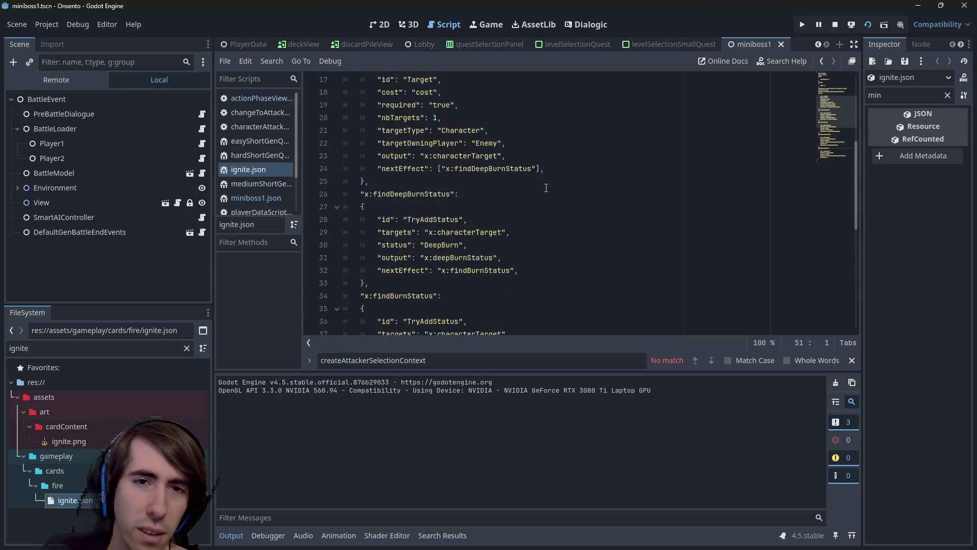
scroll(545, 190, "down", 6)
scroll(545, 182, "down", 2)
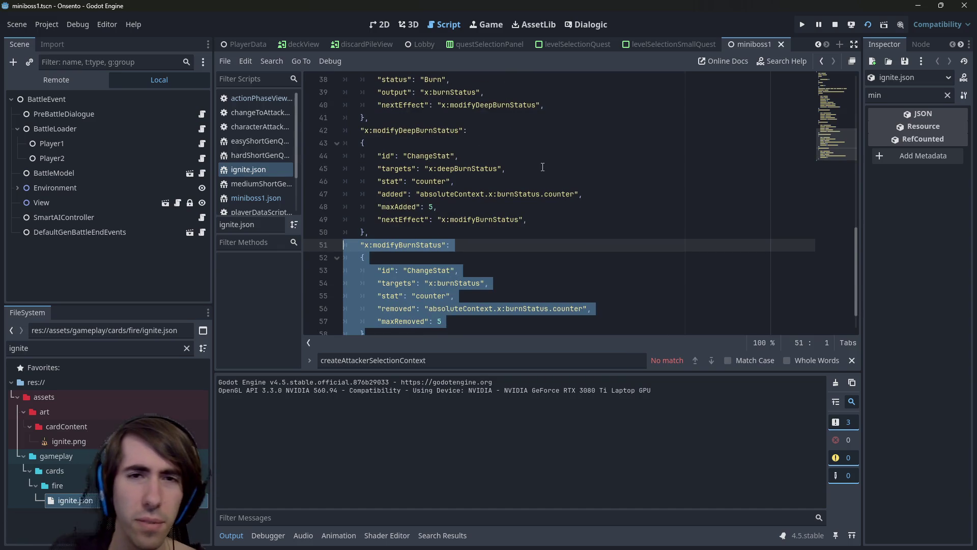
scroll(542, 167, "up", 7)
scroll(542, 167, "up", 4)
scroll(542, 166, "up", 2)
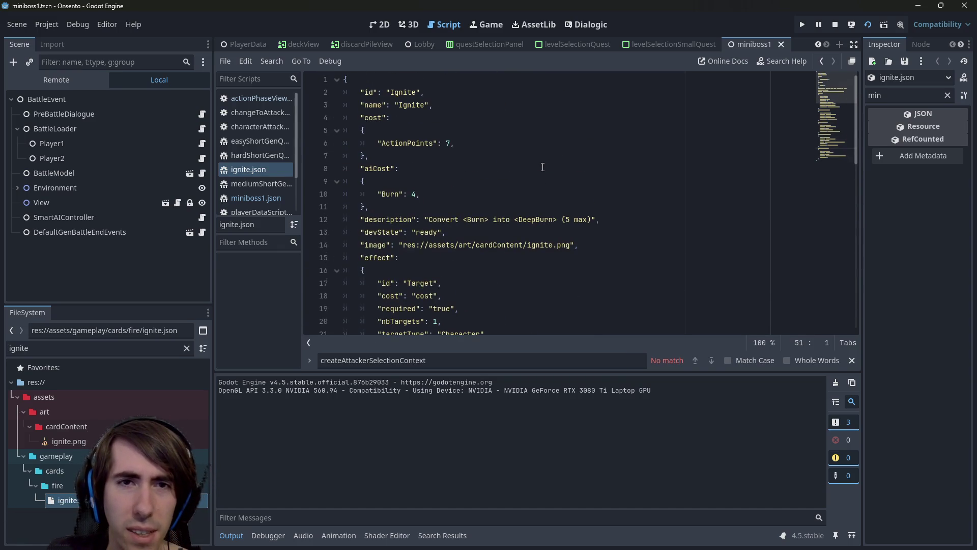
scroll(542, 166, "down", 3)
scroll(480, 160, "down", 1)
Step: Review ignite.json's TryAddStatus, Burn, counter, maxAdded, modifyBurnStatus and modifyDeepBurnStatus entries
double_click(439, 232)
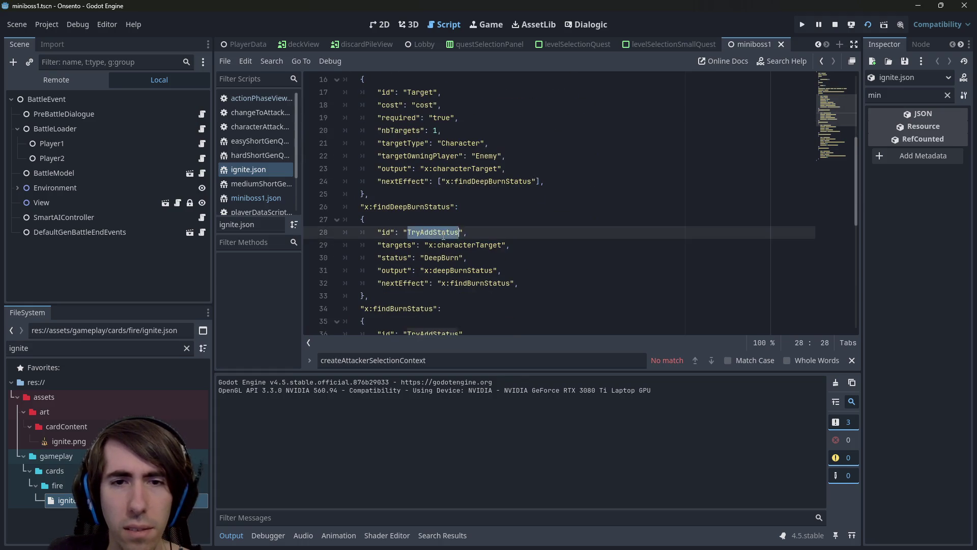
scroll(444, 235, "down", 2)
double_click(431, 283)
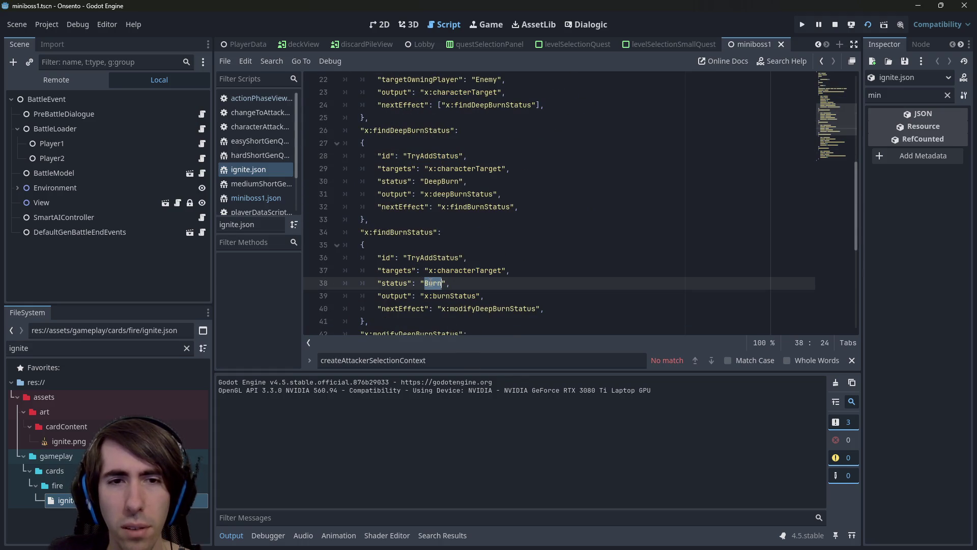
scroll(436, 275, "down", 1)
scroll(439, 268, "down", 1)
scroll(450, 244, "down", 4)
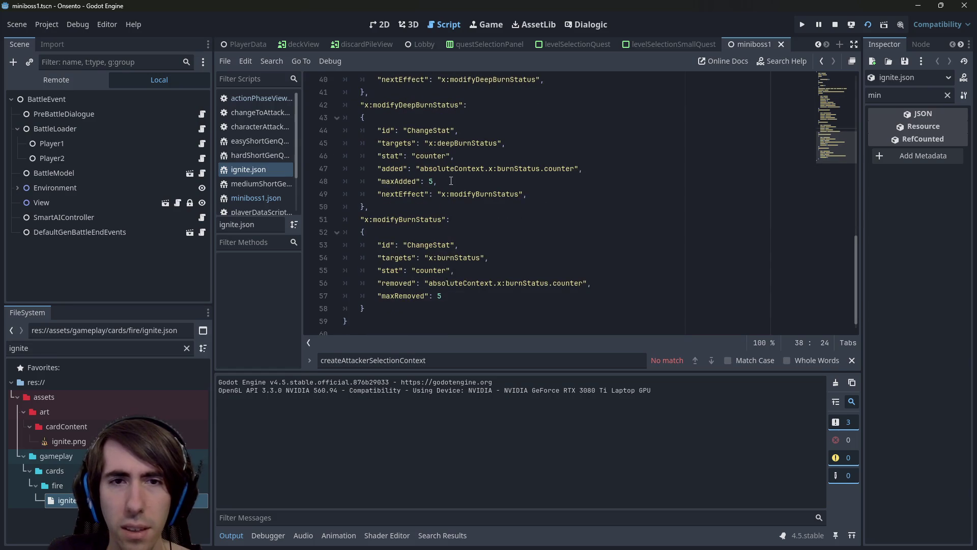
scroll(450, 182, "up", 1)
double_click(431, 194)
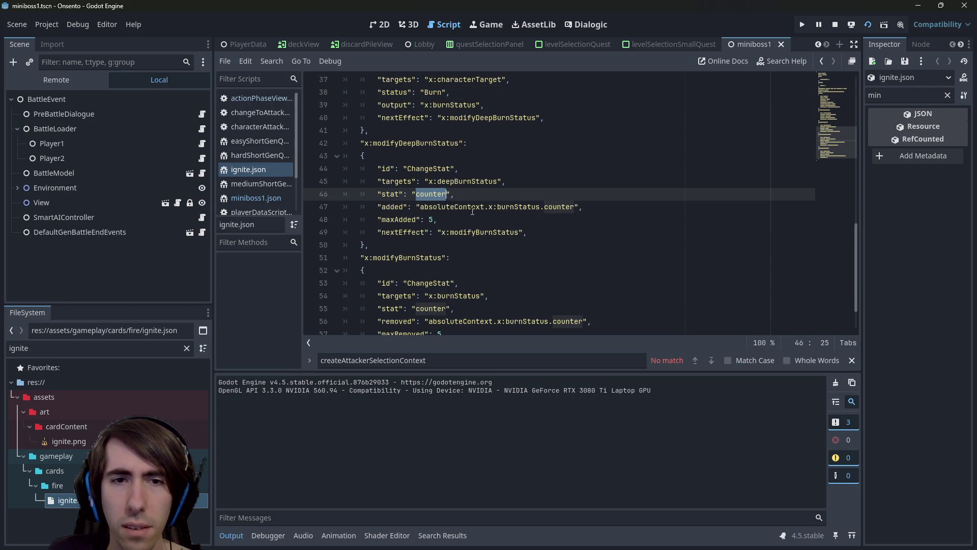
double_click(465, 232)
scroll(465, 232, "down", 1)
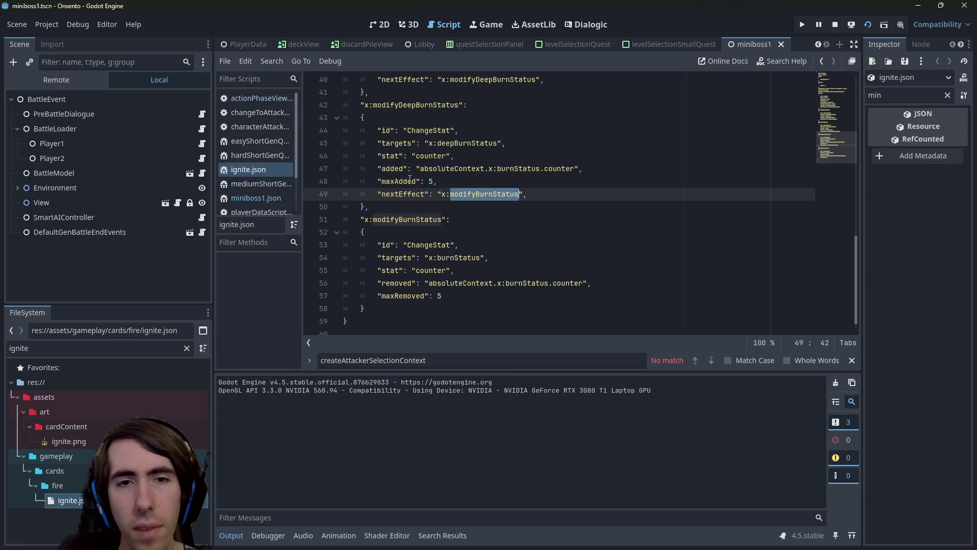
double_click(398, 181)
double_click(400, 281)
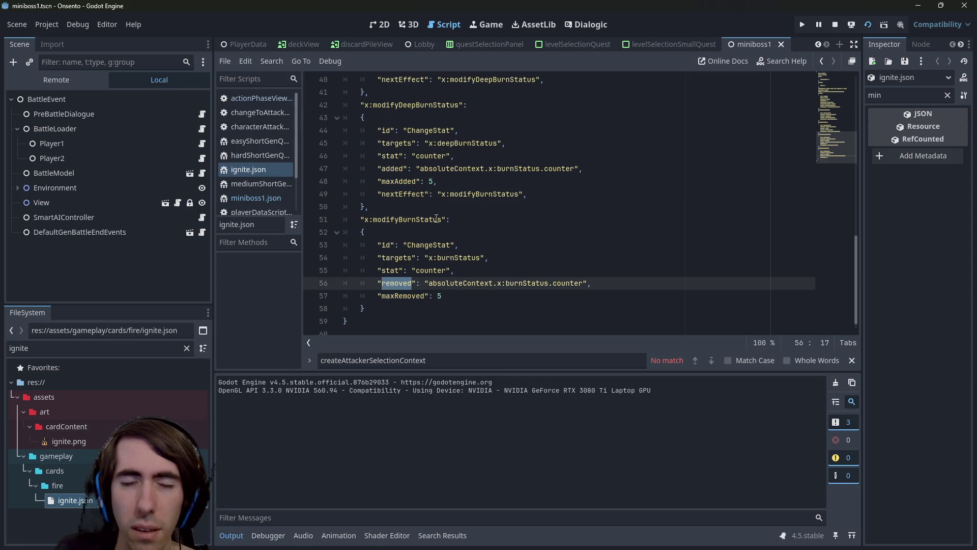
double_click(436, 218)
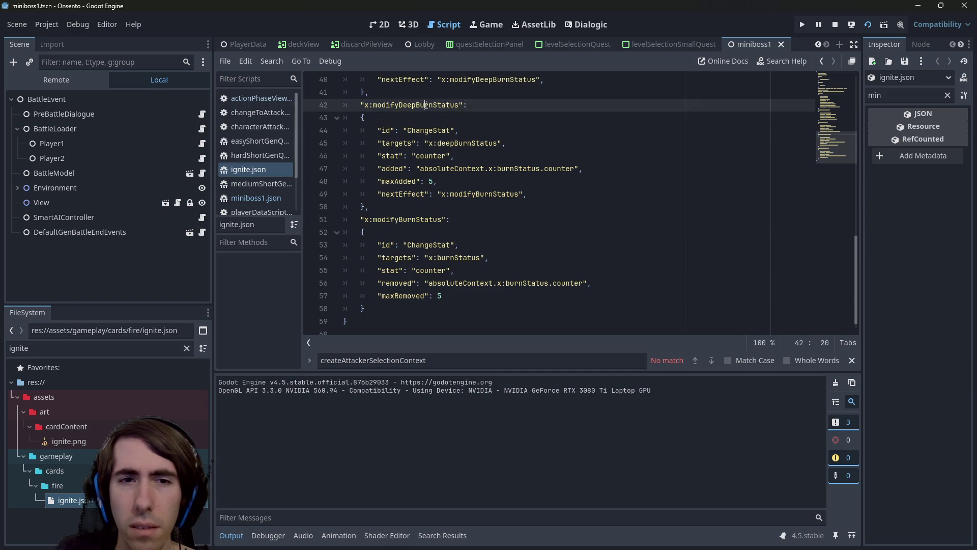
double_click(450, 103)
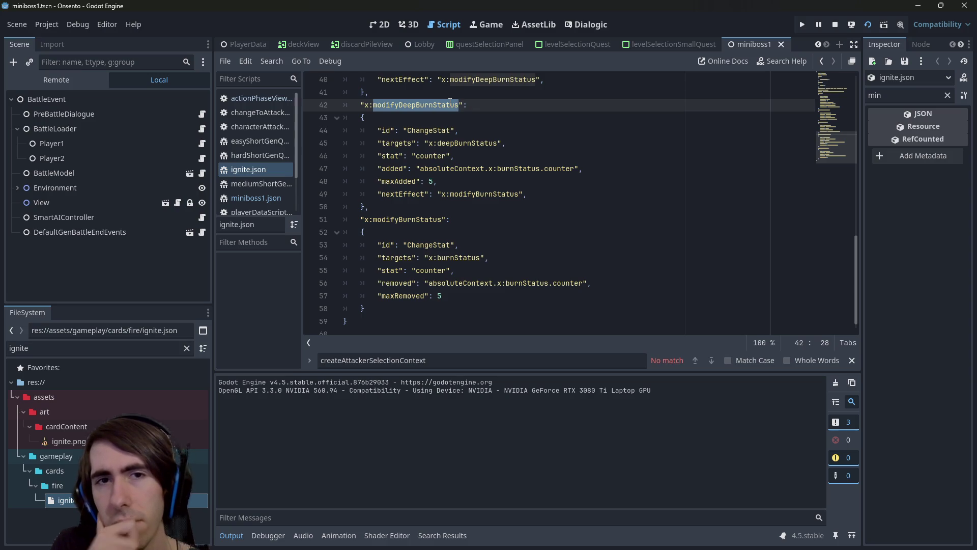
scroll(450, 101, "up", 2)
scroll(501, 93, "up", 5)
scroll(500, 94, "up", 3)
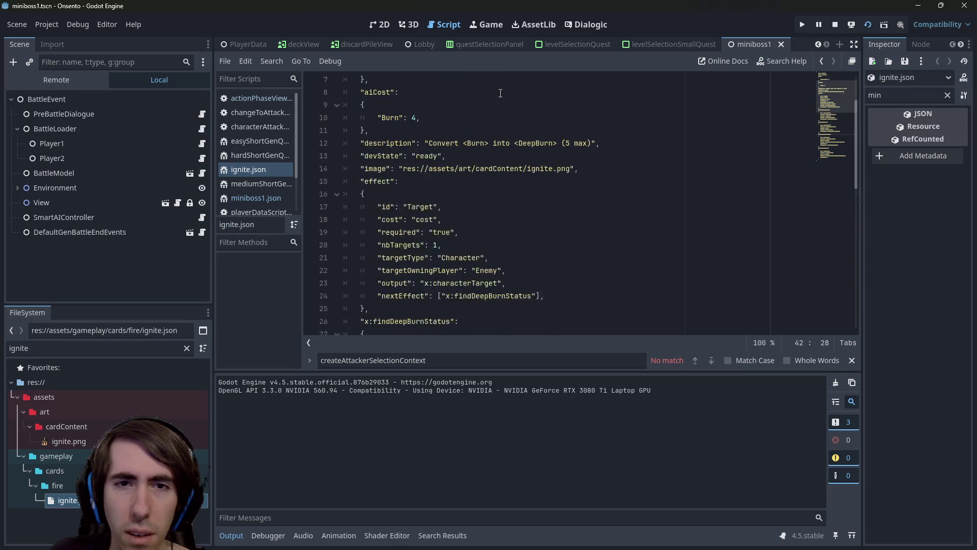
scroll(500, 93, "up", 3)
Step: Select the Ignite description text, clear the file filter and load burst.json from cards/fire
left_click(465, 220)
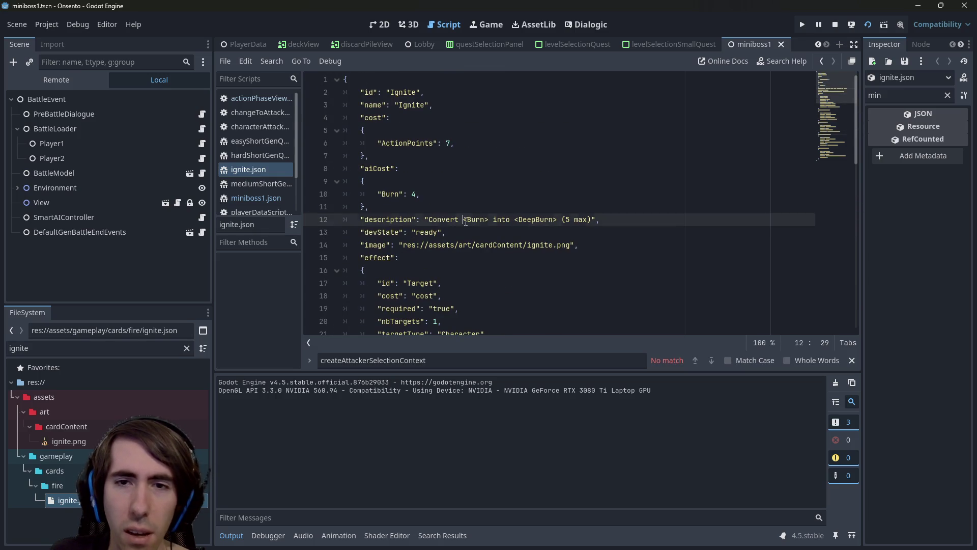
left_click(444, 220)
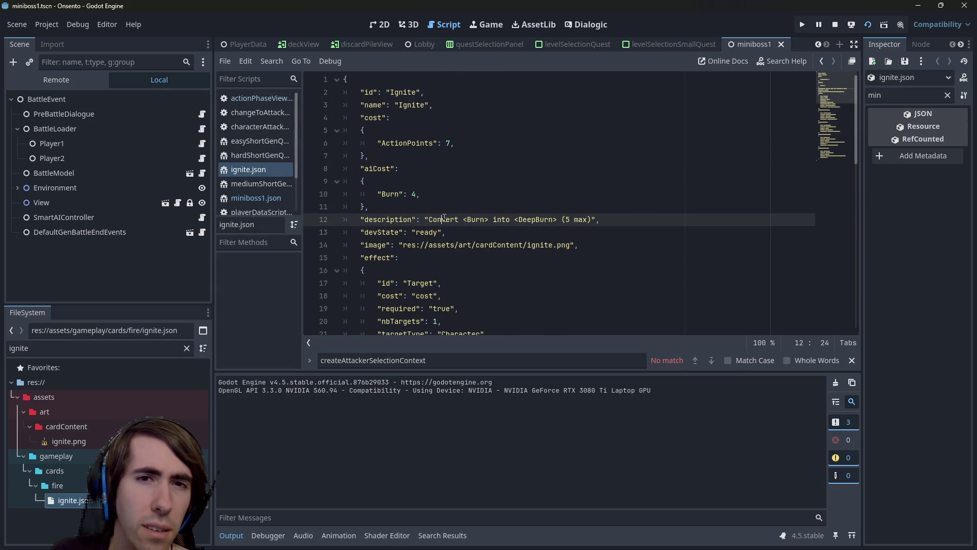
left_click_drag(425, 221, 599, 220)
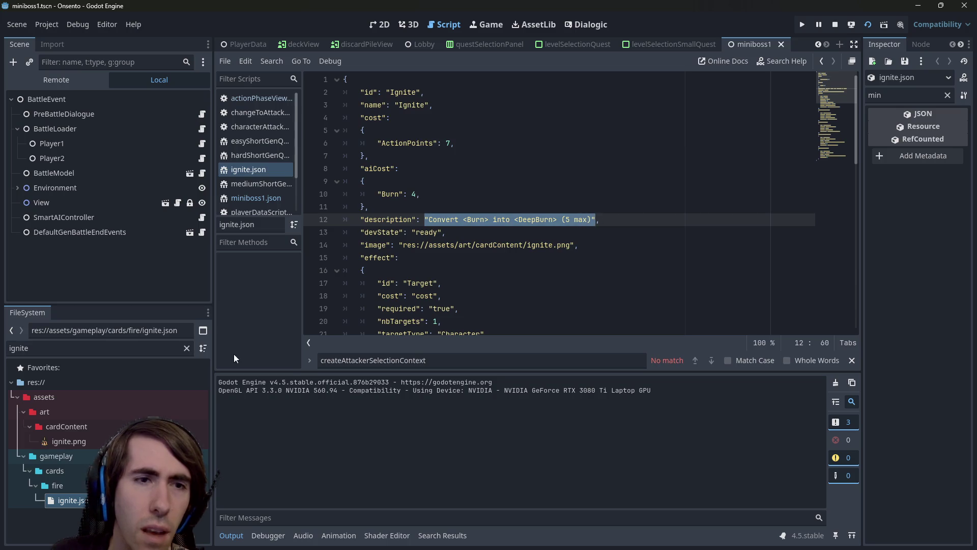
left_click(186, 347)
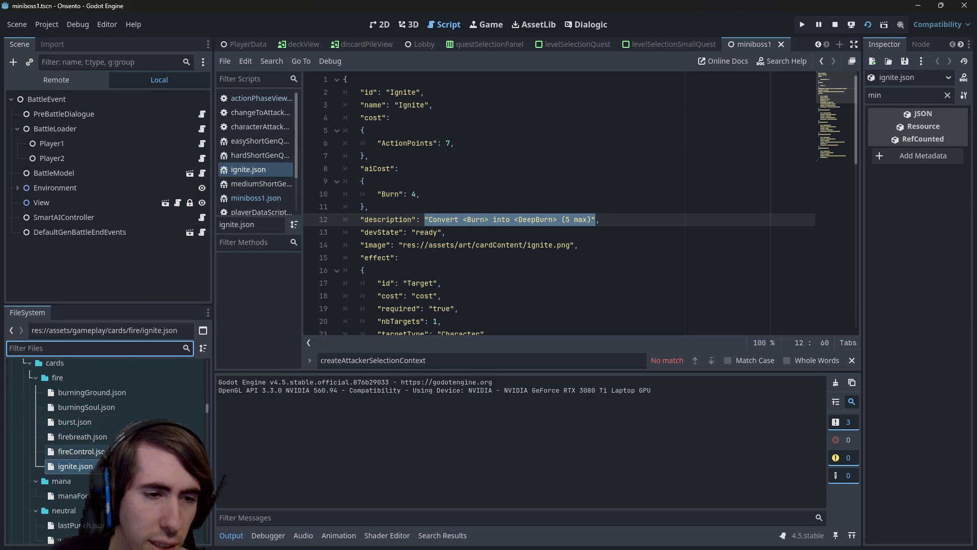
scroll(107, 443, "up", 1)
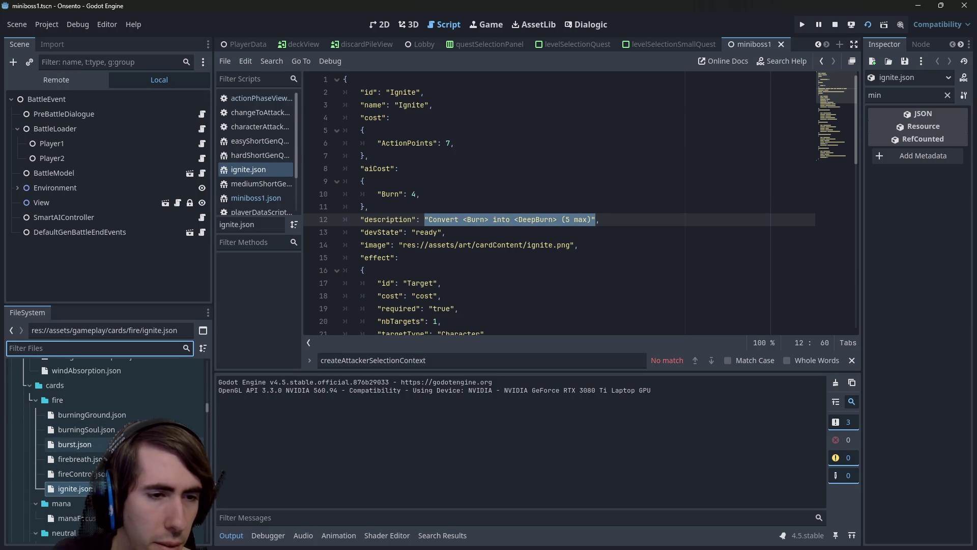
double_click(74, 443)
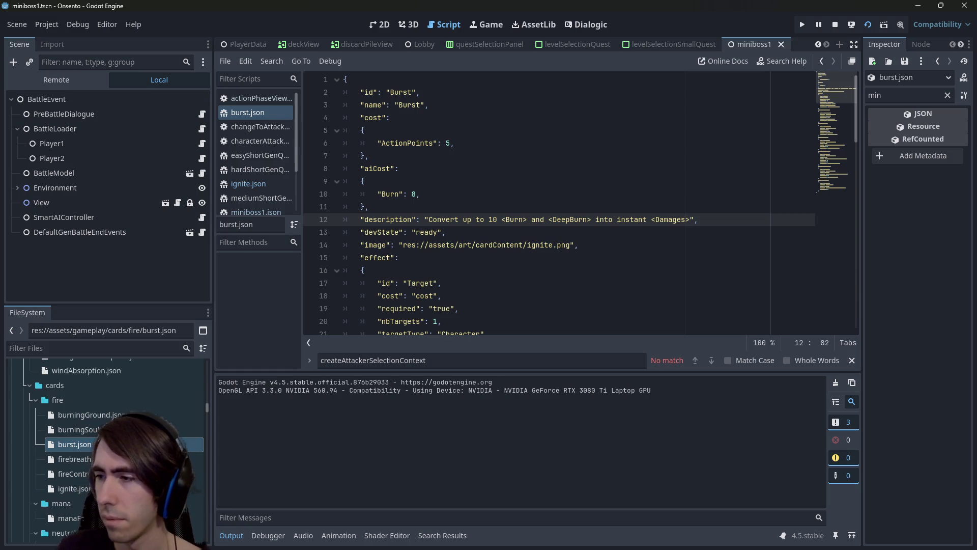
scroll(667, 206, "down", 2)
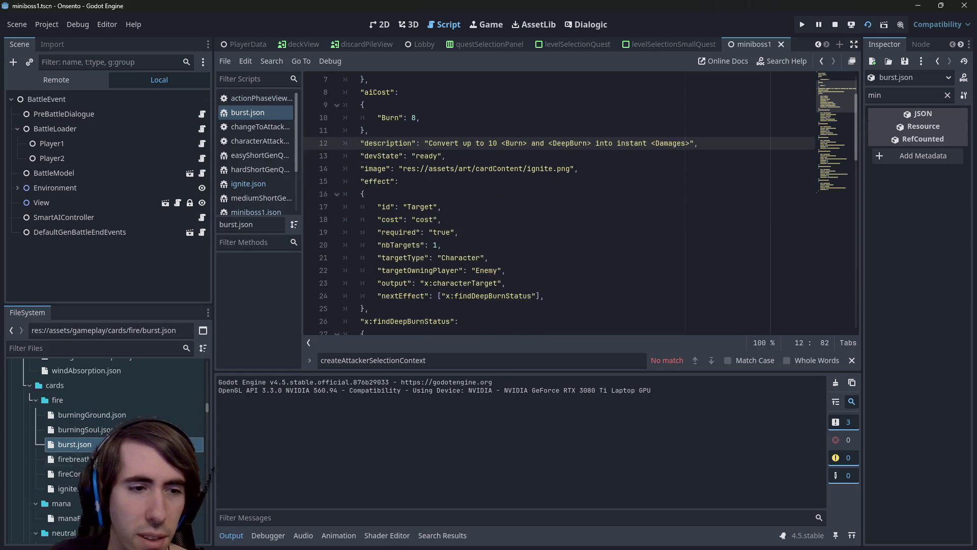
scroll(517, 258, "down", 3)
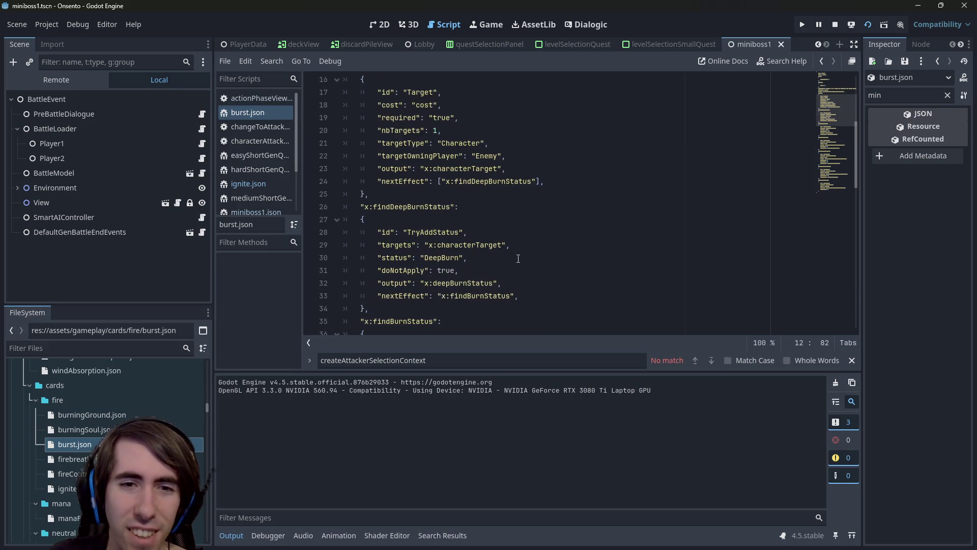
double_click(389, 208)
scroll(393, 212, "down", 3)
double_click(398, 207)
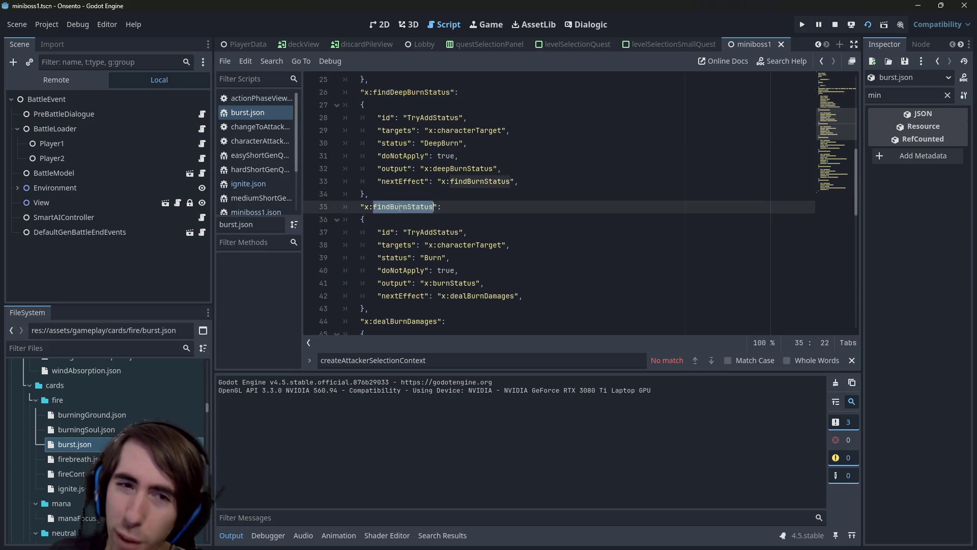
scroll(399, 207, "down", 1)
scroll(399, 206, "up", 1)
double_click(470, 245)
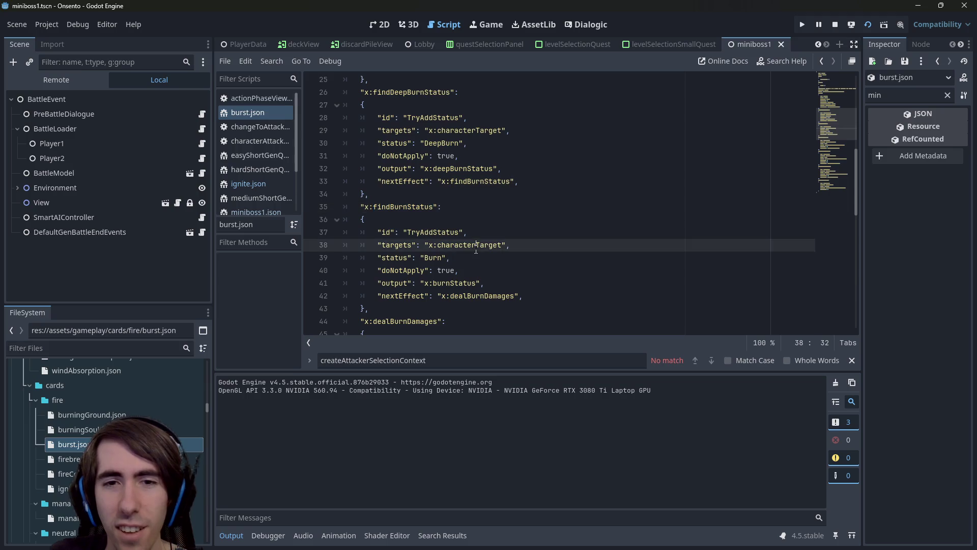
scroll(473, 247, "up", 1)
scroll(475, 249, "up", 3)
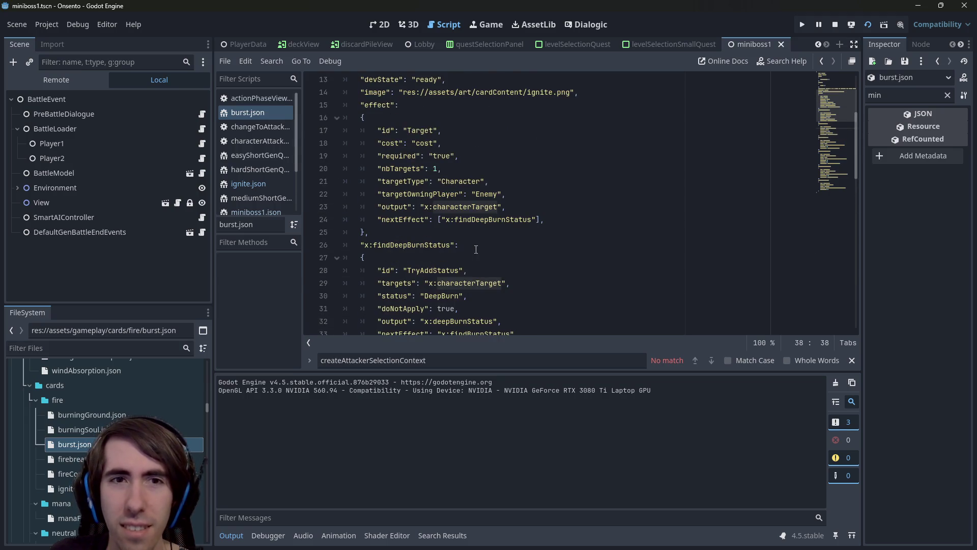
scroll(476, 249, "down", 6)
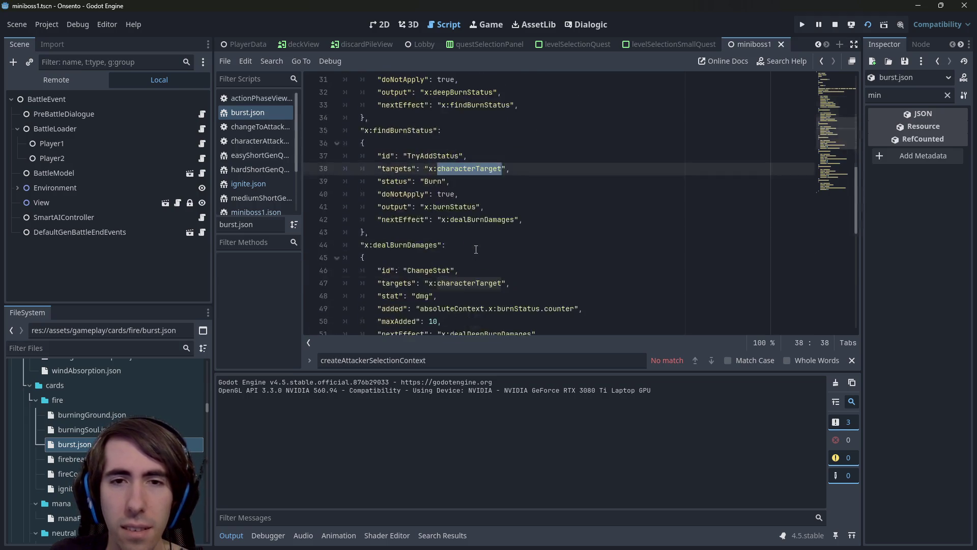
scroll(475, 249, "down", 2)
scroll(476, 249, "up", 2)
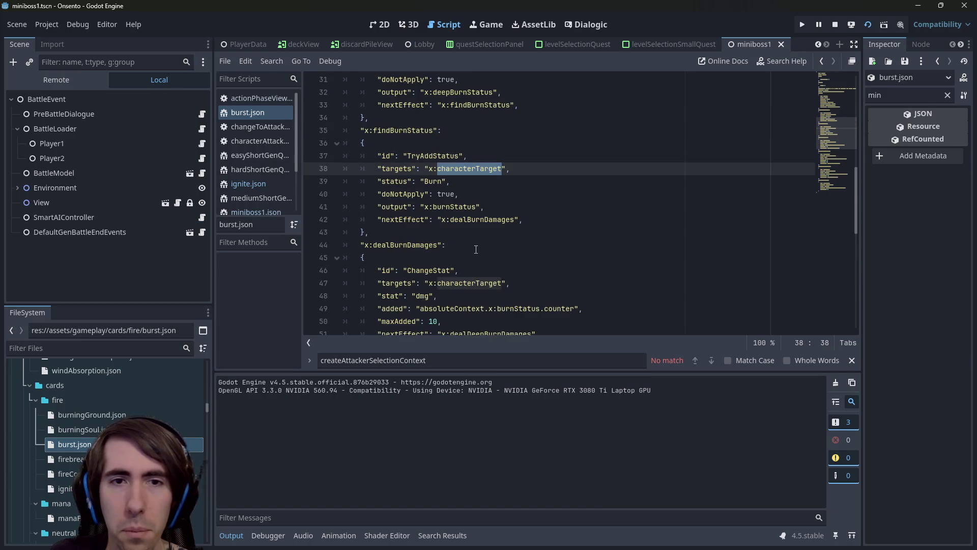
scroll(476, 249, "up", 2)
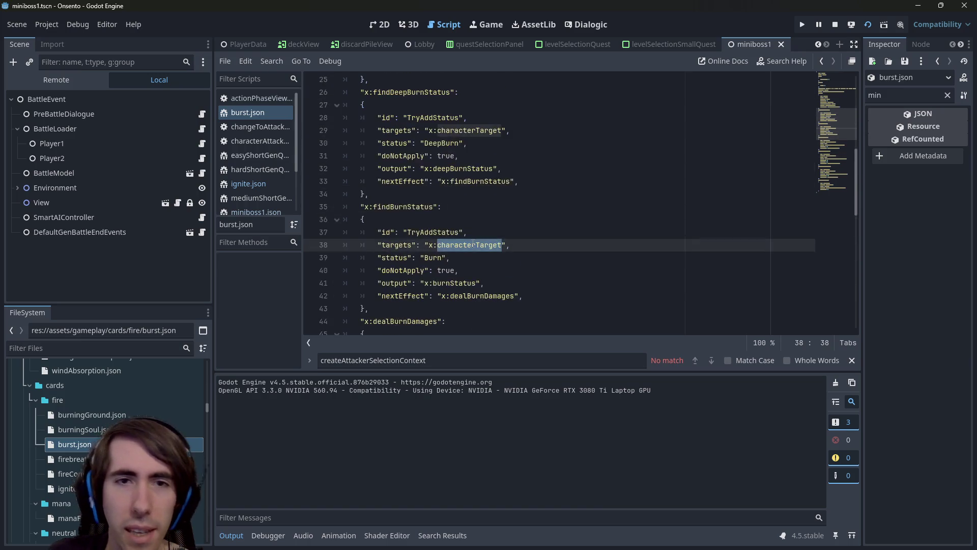
scroll(472, 245, "down", 1)
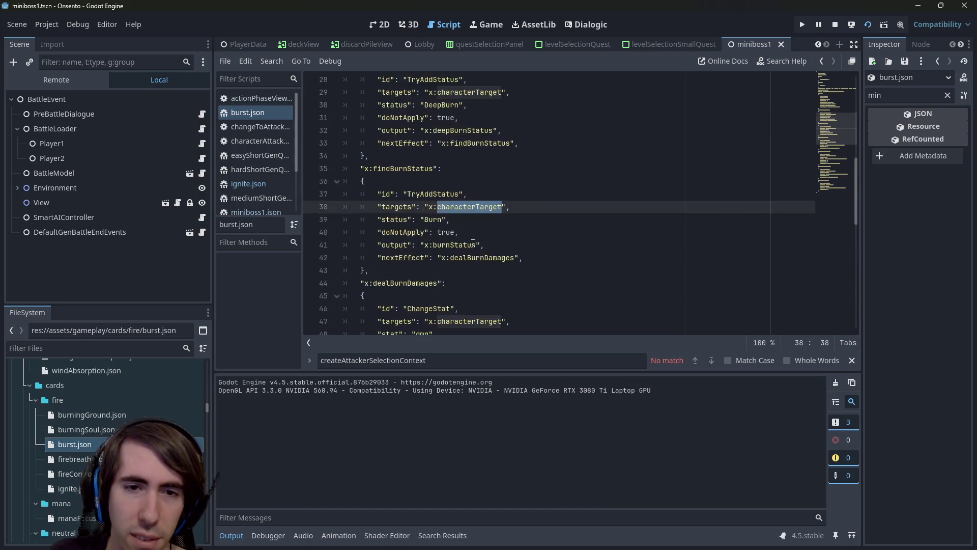
scroll(473, 244, "down", 1)
scroll(472, 243, "up", 1)
scroll(473, 243, "down", 1)
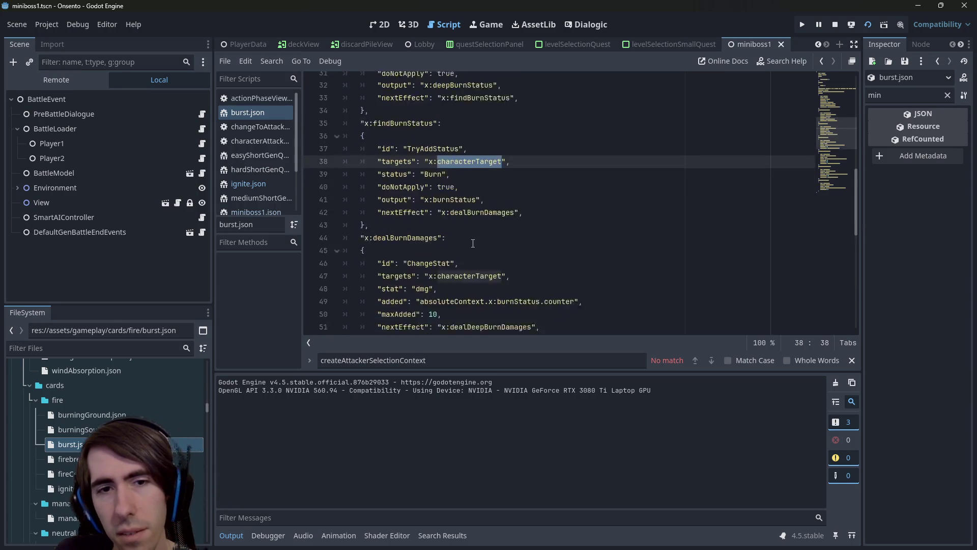
scroll(473, 243, "down", 1)
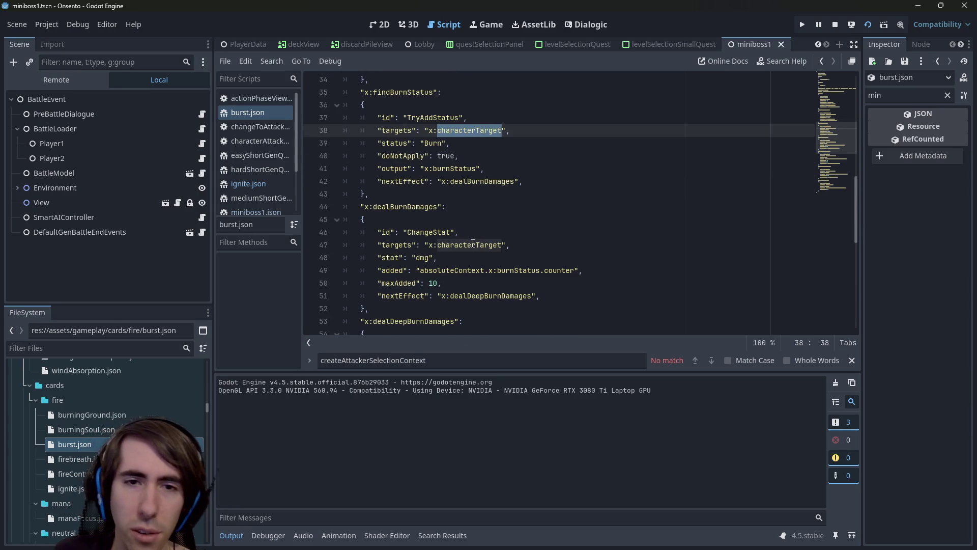
scroll(473, 243, "down", 2)
scroll(472, 243, "down", 1)
scroll(472, 243, "down", 2)
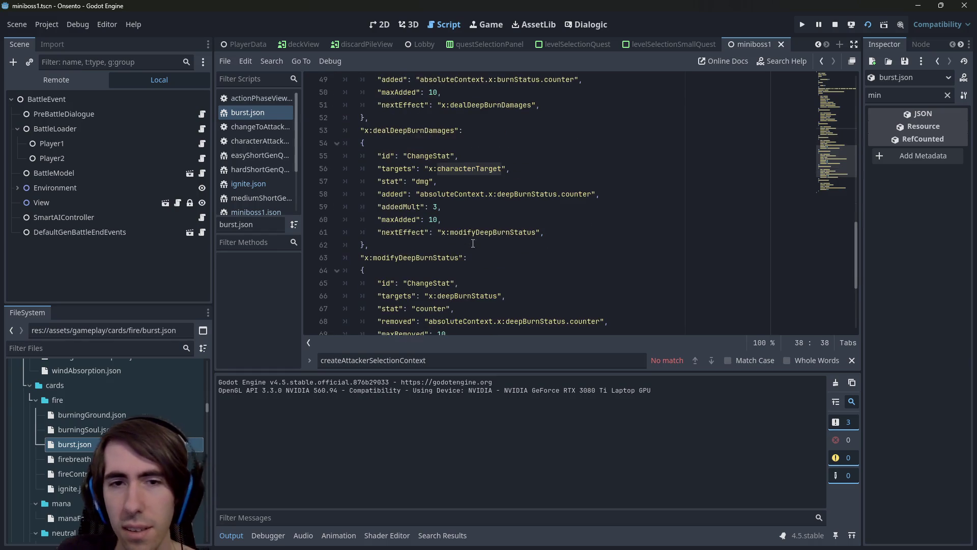
scroll(472, 243, "down", 2)
scroll(472, 243, "down", 1)
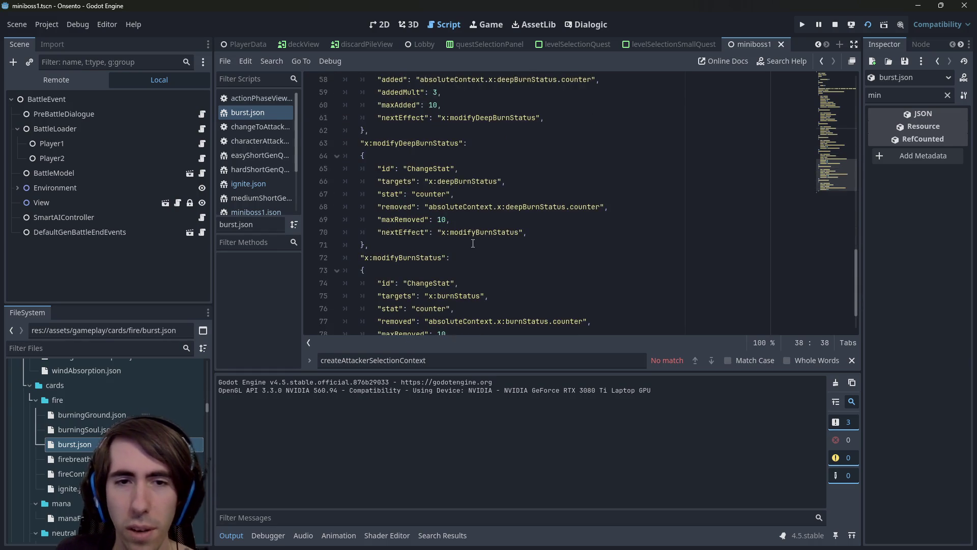
scroll(473, 243, "down", 1)
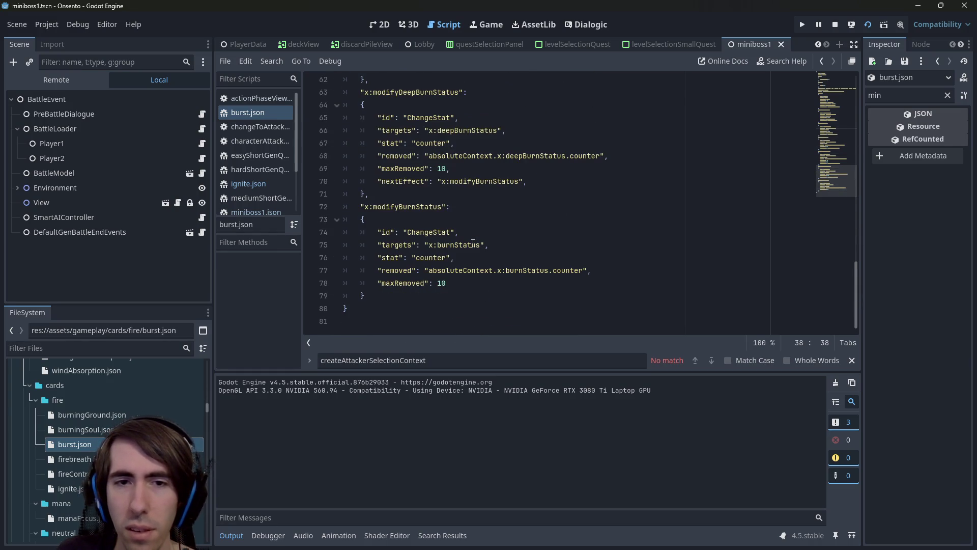
double_click(472, 242)
scroll(465, 244, "up", 1)
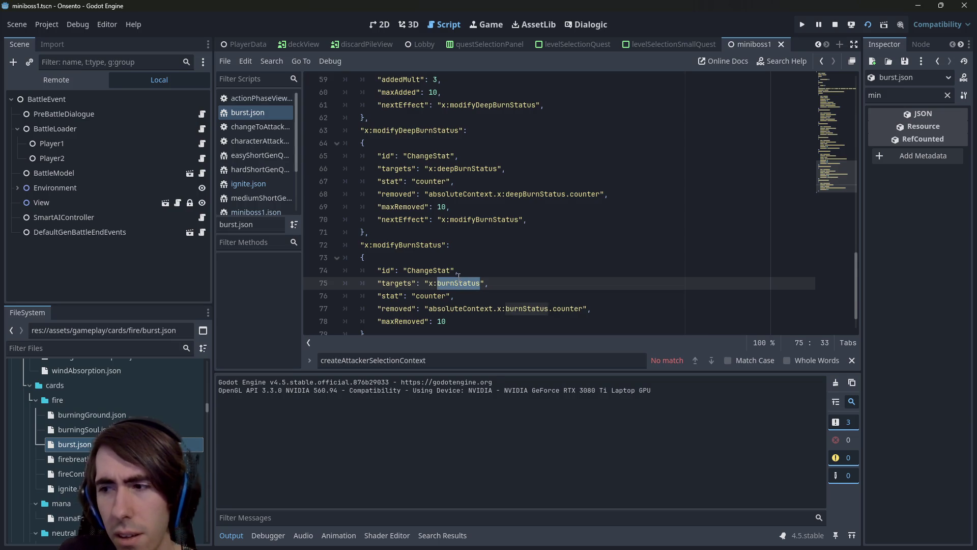
scroll(458, 275, "up", 3)
double_click(465, 283)
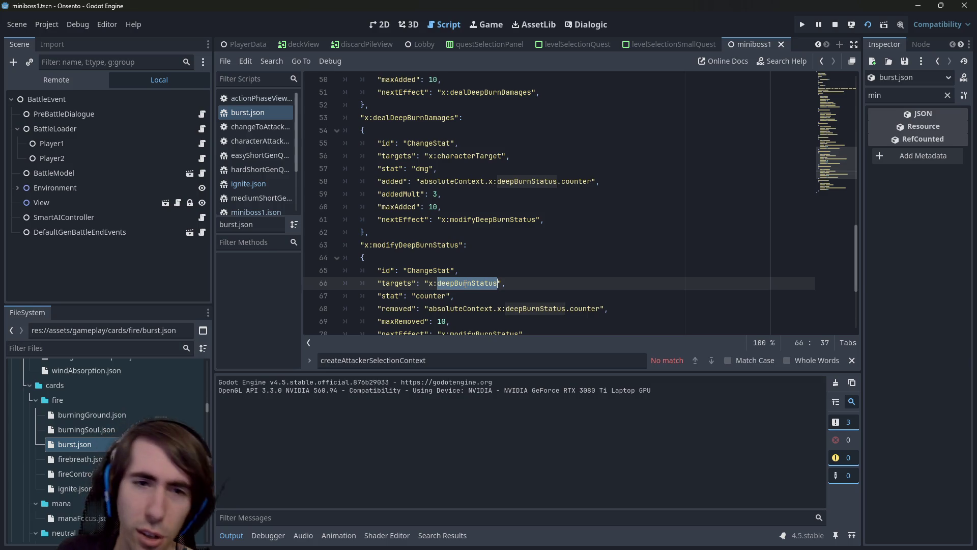
scroll(464, 282, "up", 3)
scroll(465, 283, "up", 4)
scroll(464, 283, "up", 4)
scroll(464, 283, "up", 4)
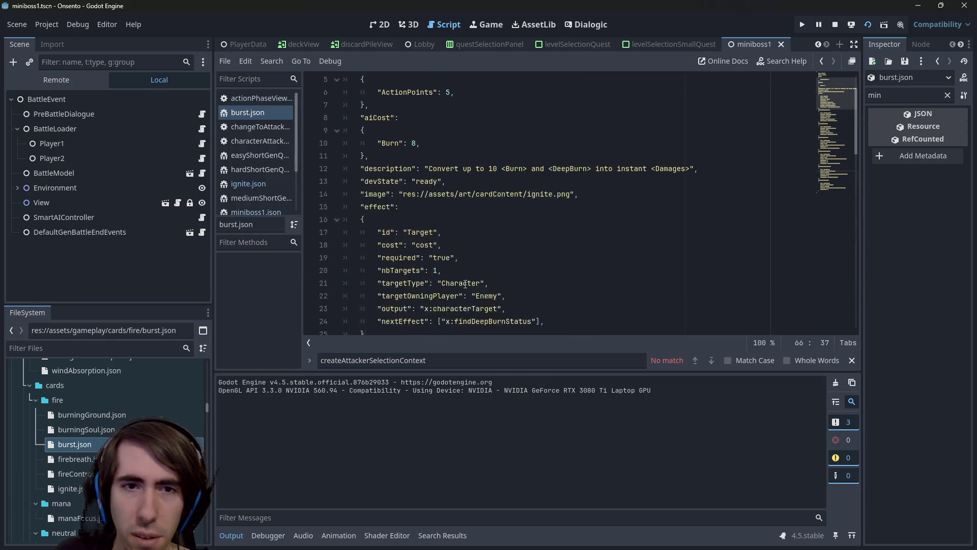
scroll(463, 277, "down", 3)
scroll(464, 276, "down", 1)
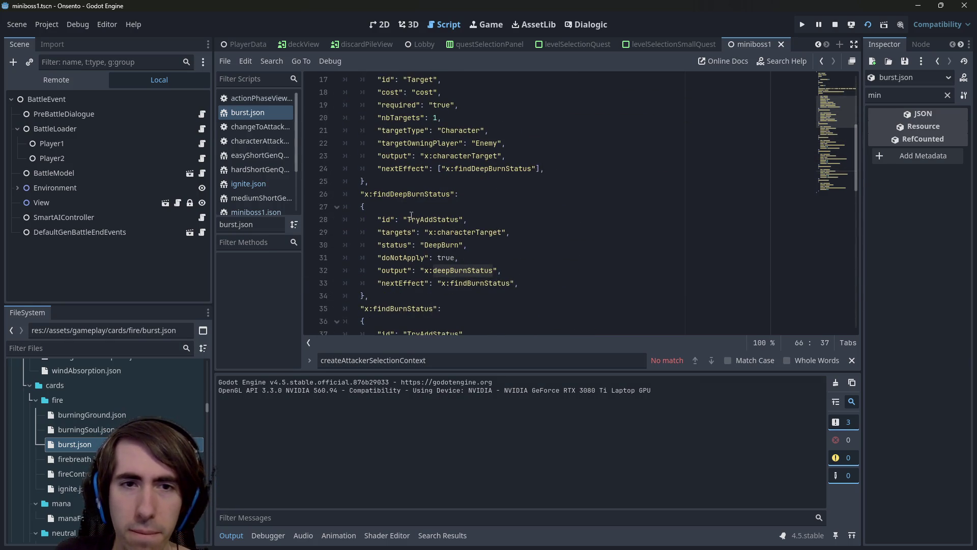
scroll(411, 217, "up", 3)
scroll(407, 204, "up", 2)
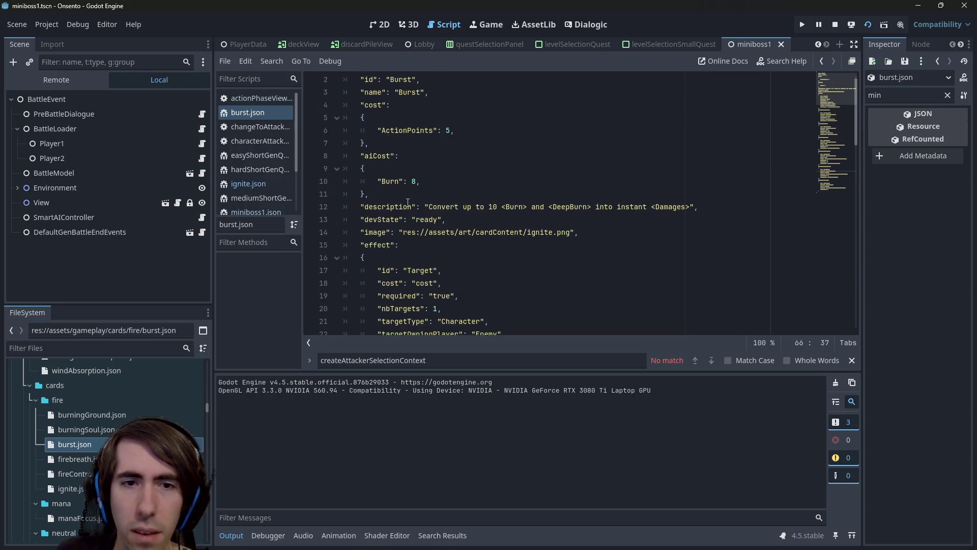
scroll(408, 202, "down", 3)
double_click(475, 207)
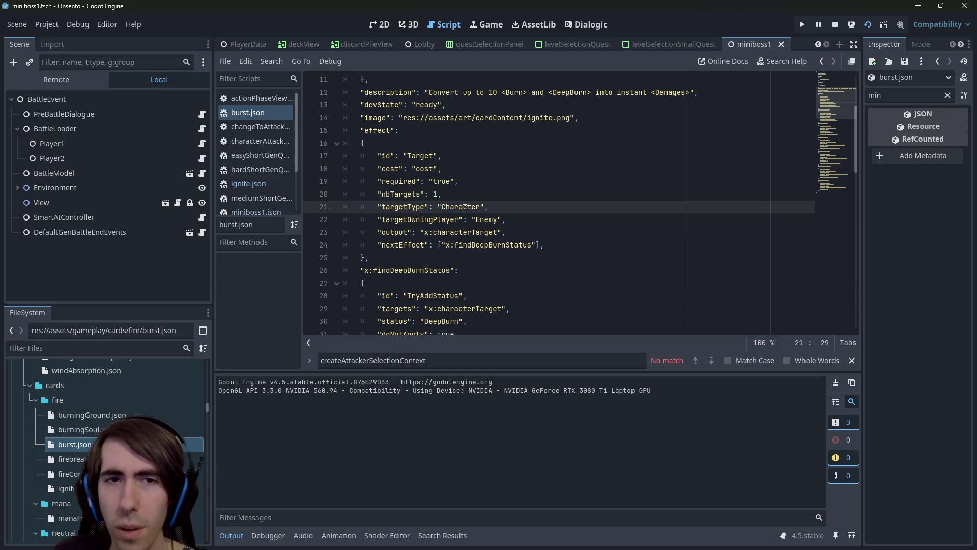
scroll(473, 201, "up", 3)
scroll(463, 206, "down", 2)
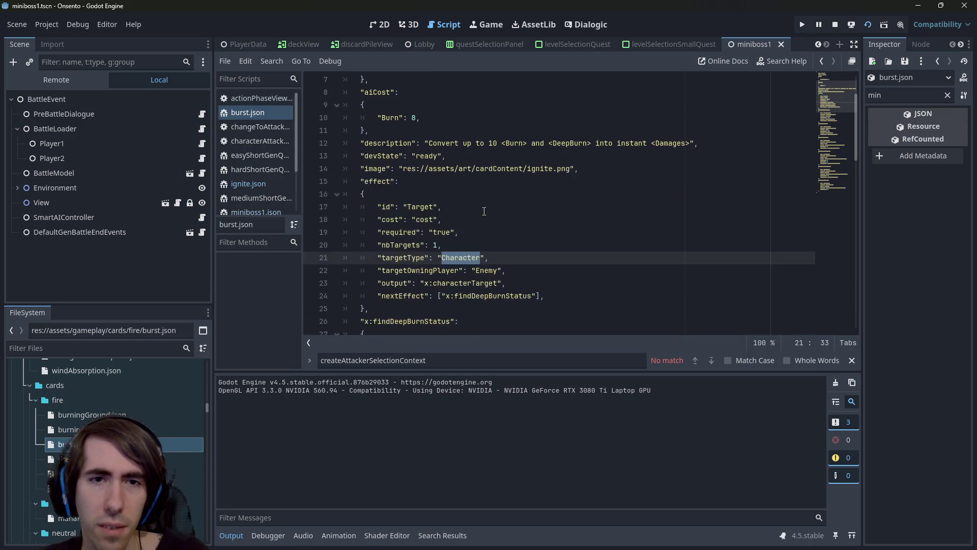
scroll(484, 211, "up", 1)
scroll(483, 210, "up", 2)
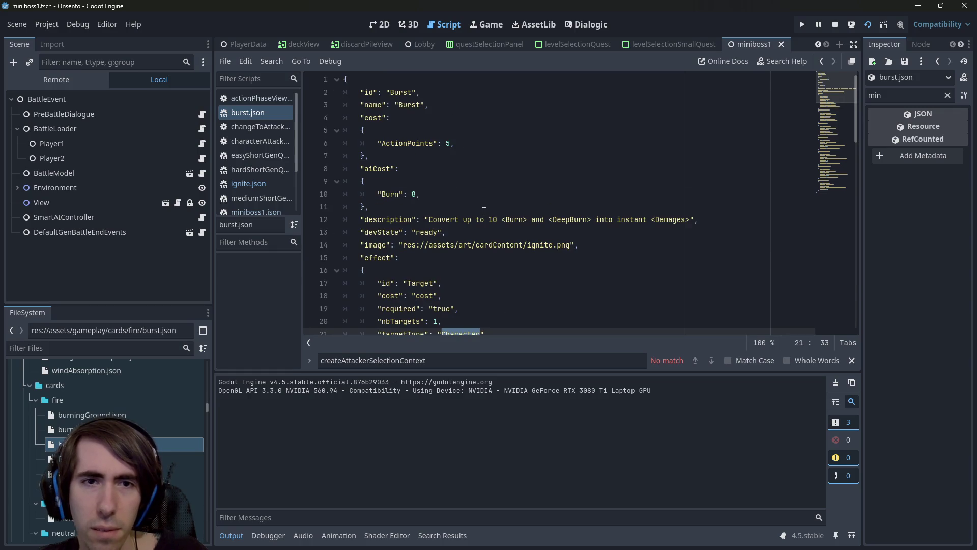
scroll(483, 211, "down", 1)
scroll(483, 211, "down", 2)
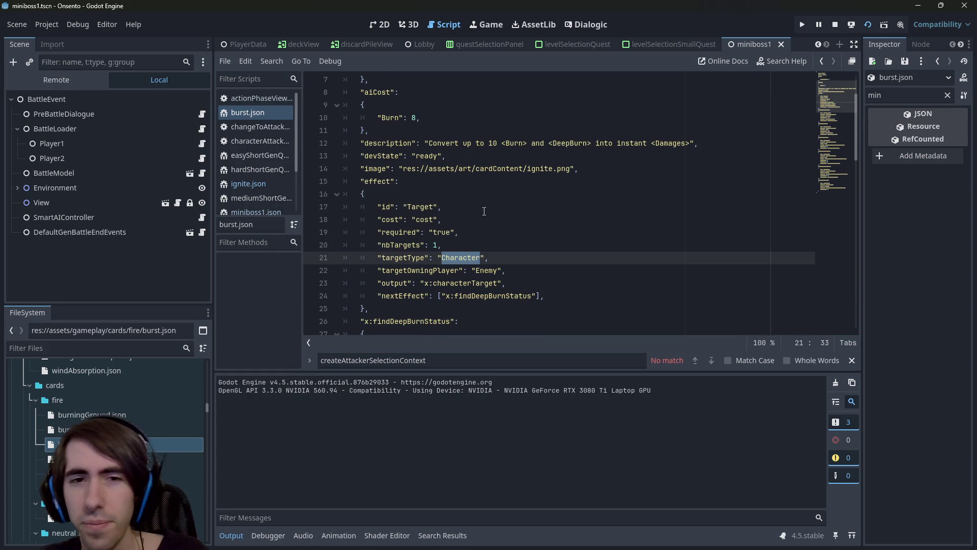
scroll(483, 210, "down", 1)
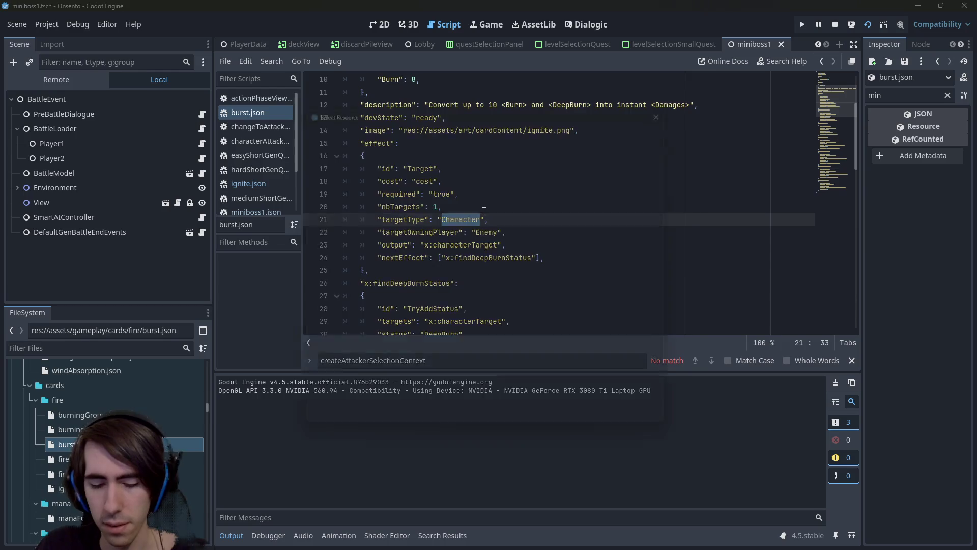
Step: Quick-open the targetEffect.gd script via Shift+Alt+O
key("shift+alt+o")
type("target")
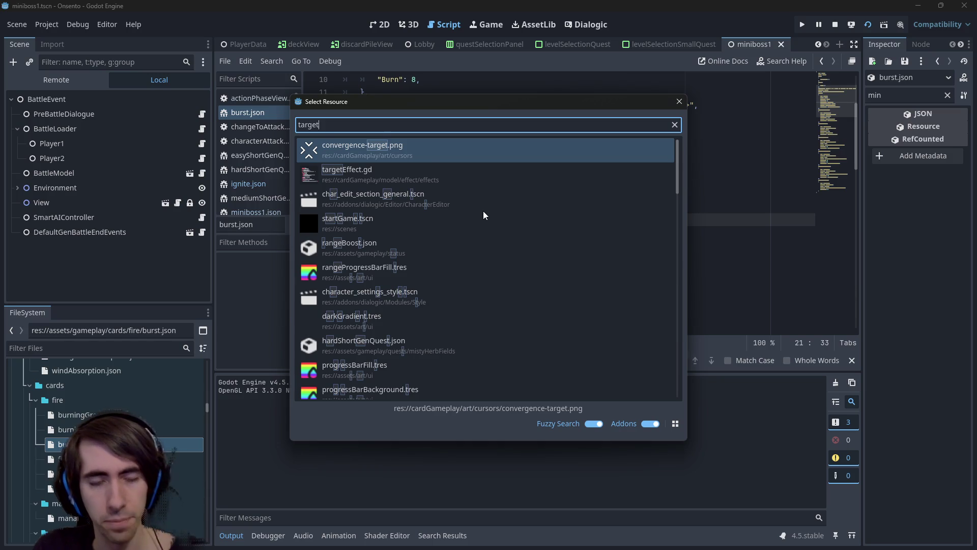
key("Escape")
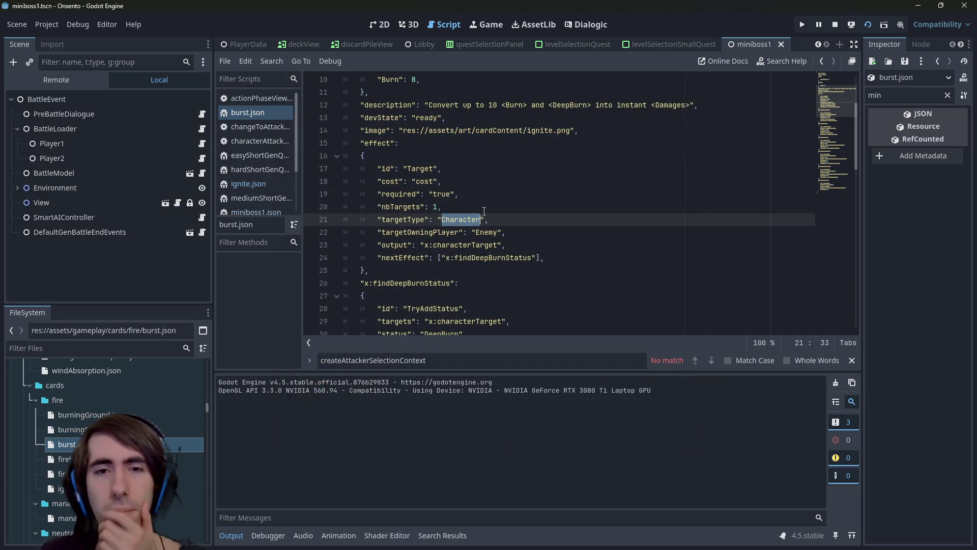
left_click(491, 219)
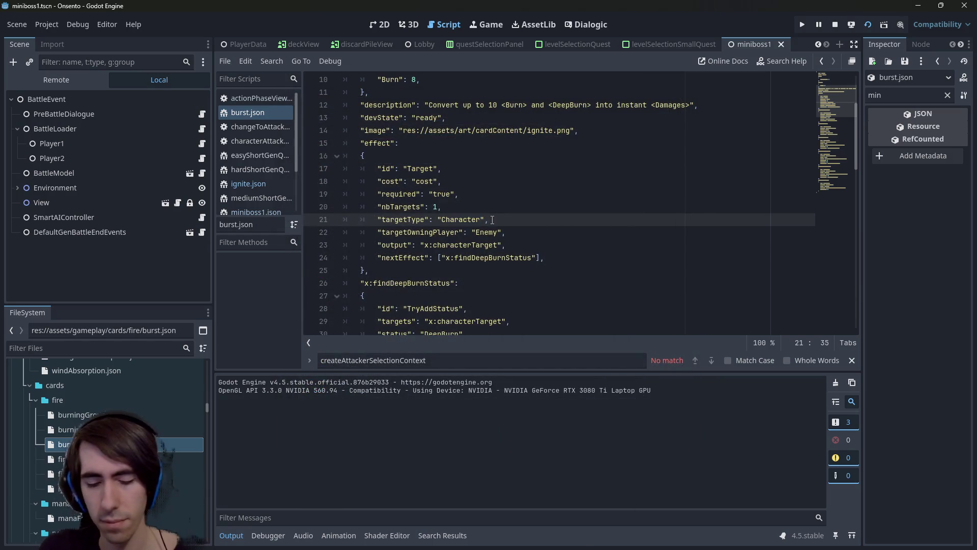
key("shift+alt+o")
type("targetEffect")
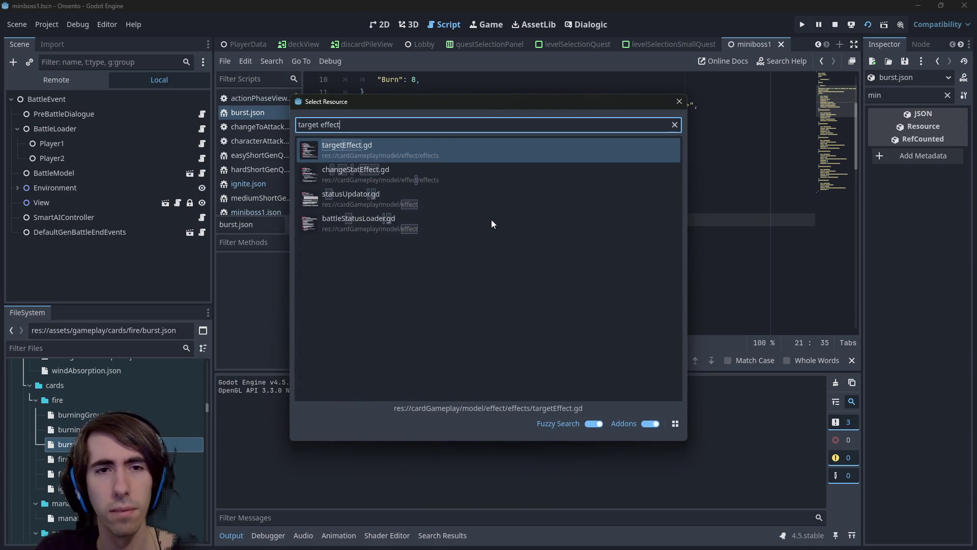
key("Return")
scroll(492, 220, "up", 10)
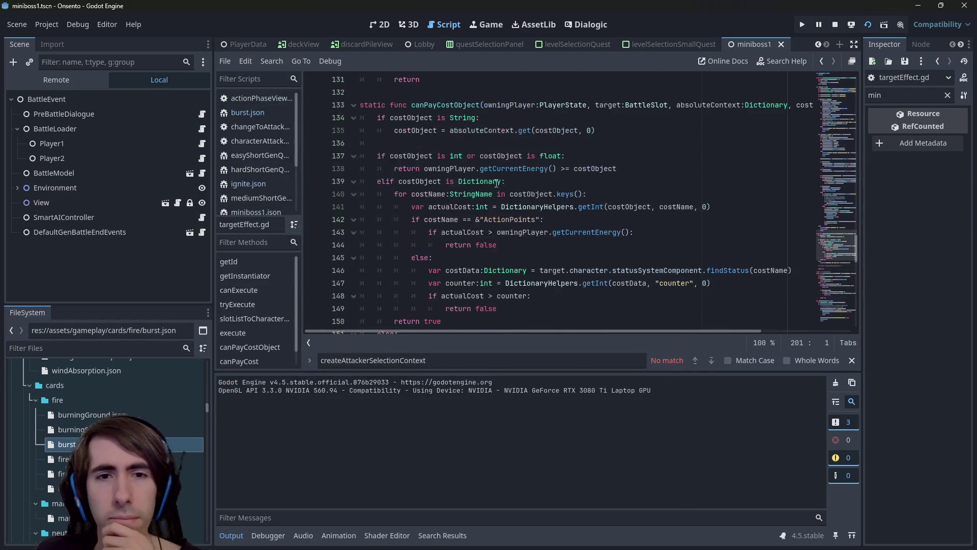
scroll(494, 184, "down", 10)
scroll(489, 172, "down", 8)
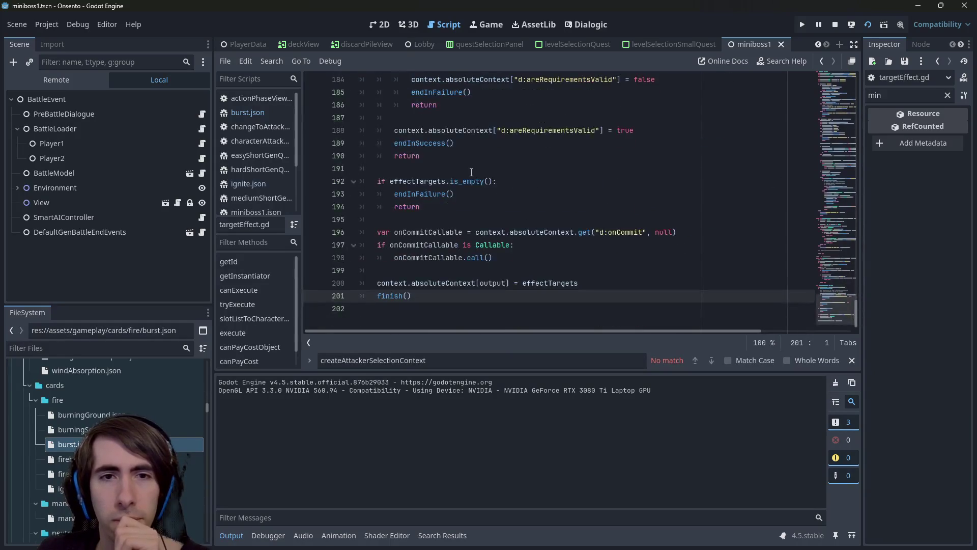
scroll(485, 161, "up", 10)
scroll(454, 187, "down", 2)
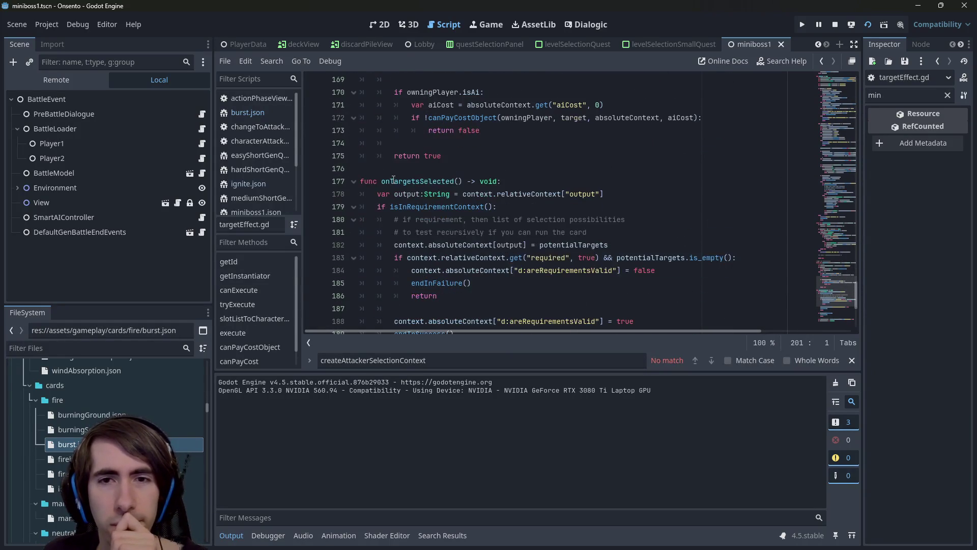
Step: Inspect onTargetsSelected's output variable and start a search for effectTargets
double_click(407, 191)
scroll(447, 208, "down", 2)
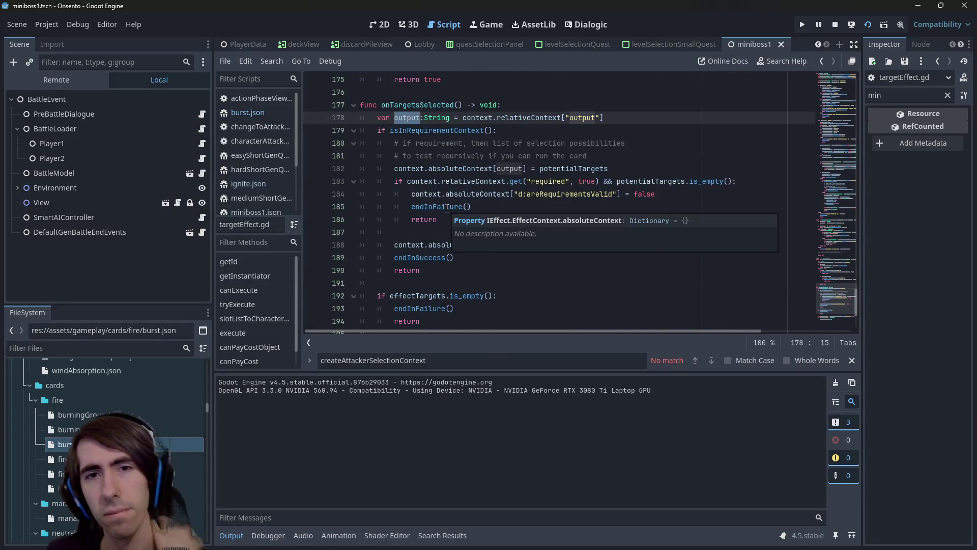
scroll(447, 207, "down", 2)
scroll(439, 193, "down", 1)
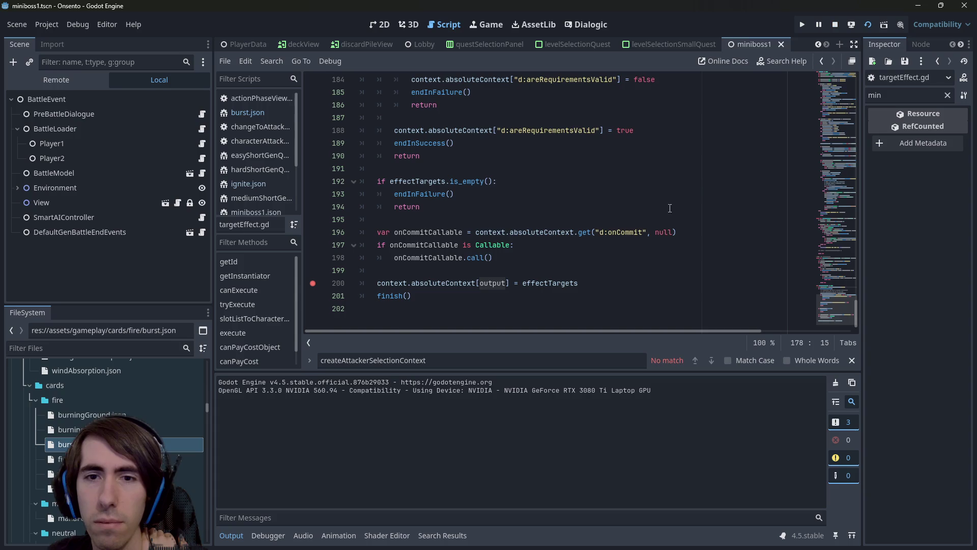
double_click(550, 283)
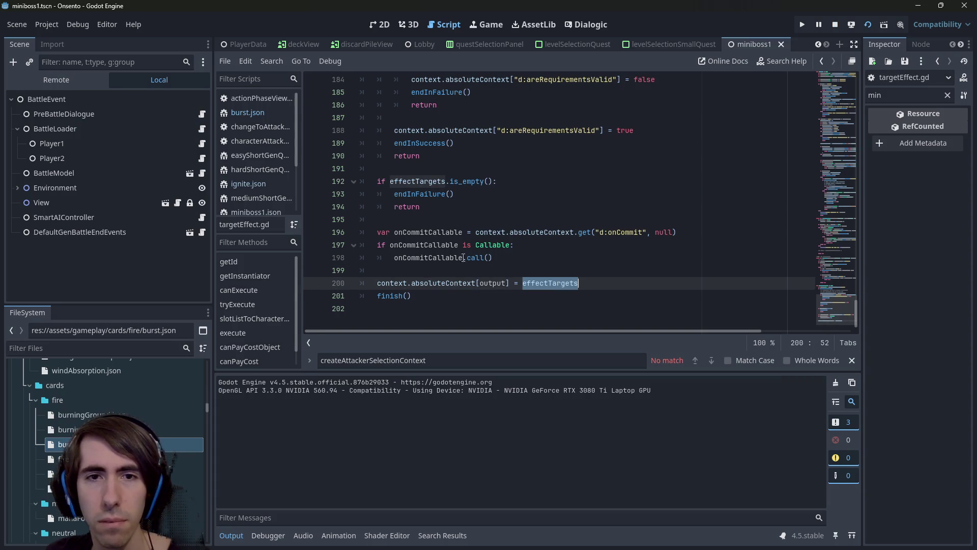
key("ctrl+f")
Step: Step through effectTargets matches and examine potentialTargetSlots on line 103
key("Return")
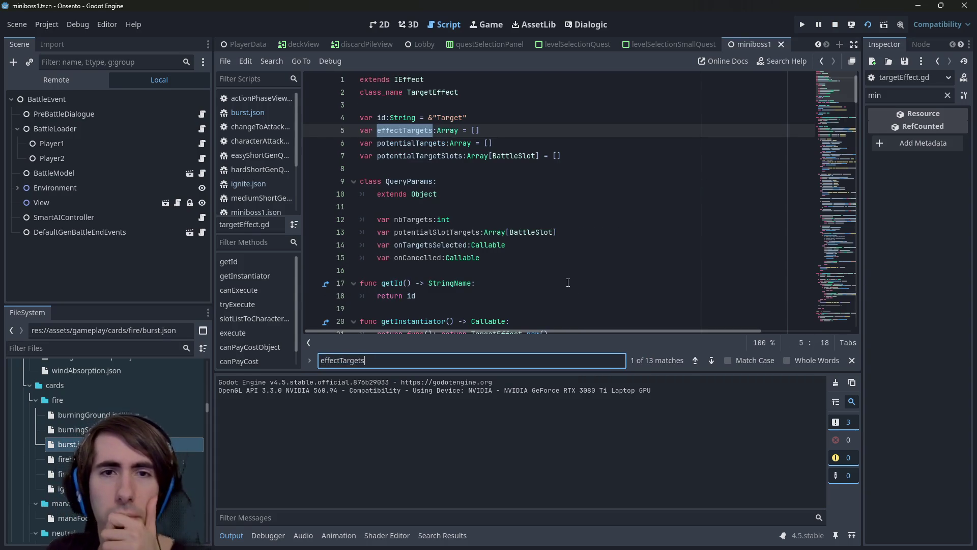
key("Return")
scroll(568, 283, "down", 5)
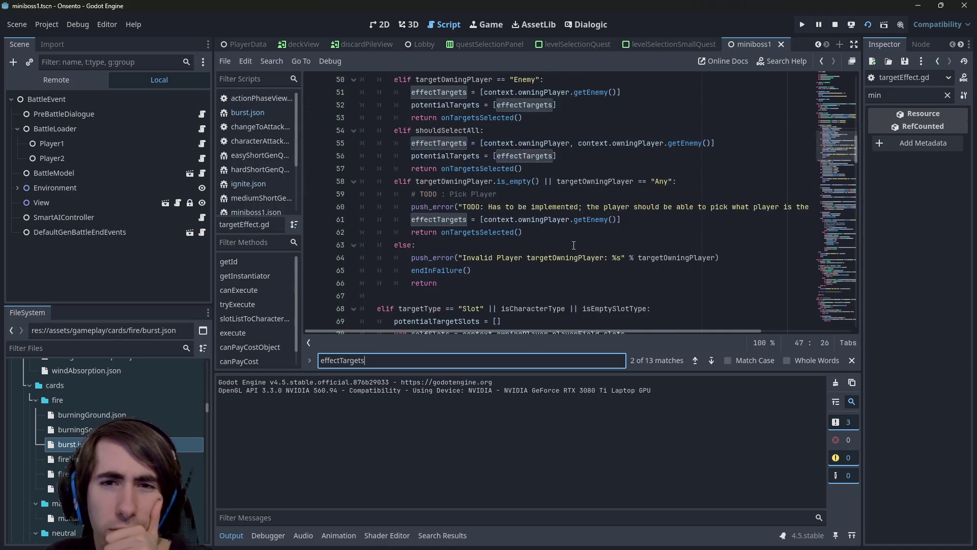
scroll(574, 245, "down", 5)
scroll(574, 244, "up", 2)
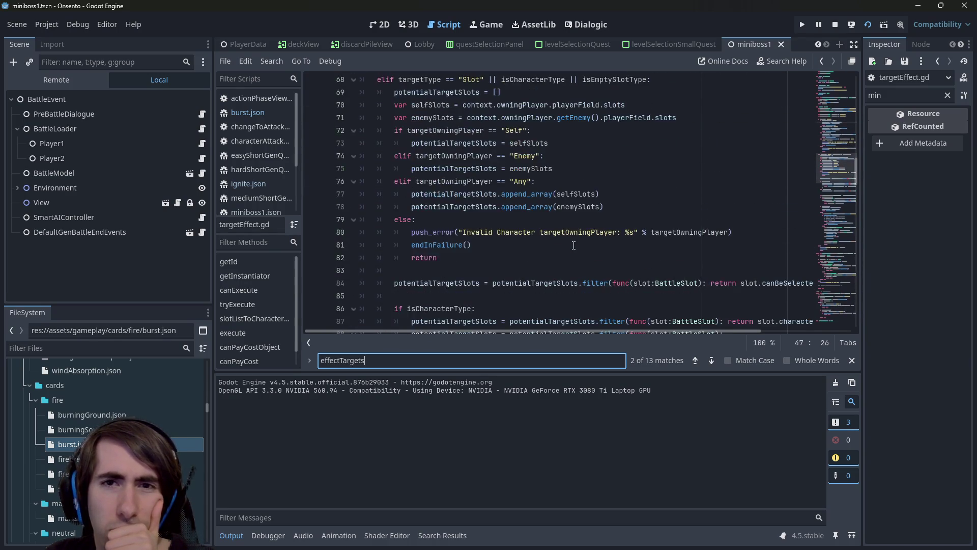
scroll(574, 244, "up", 1)
scroll(575, 244, "down", 2)
scroll(573, 245, "down", 4)
scroll(573, 245, "down", 3)
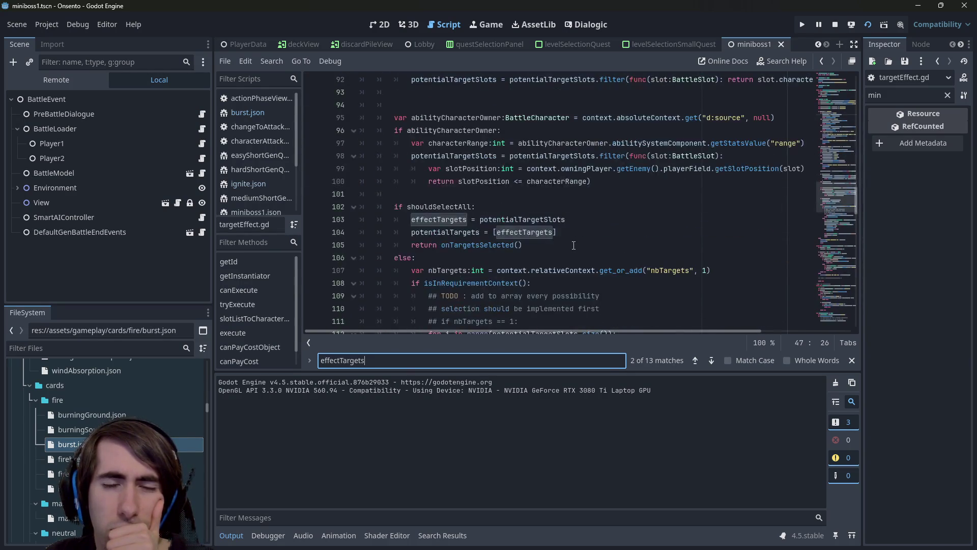
left_click(535, 212)
double_click(534, 219)
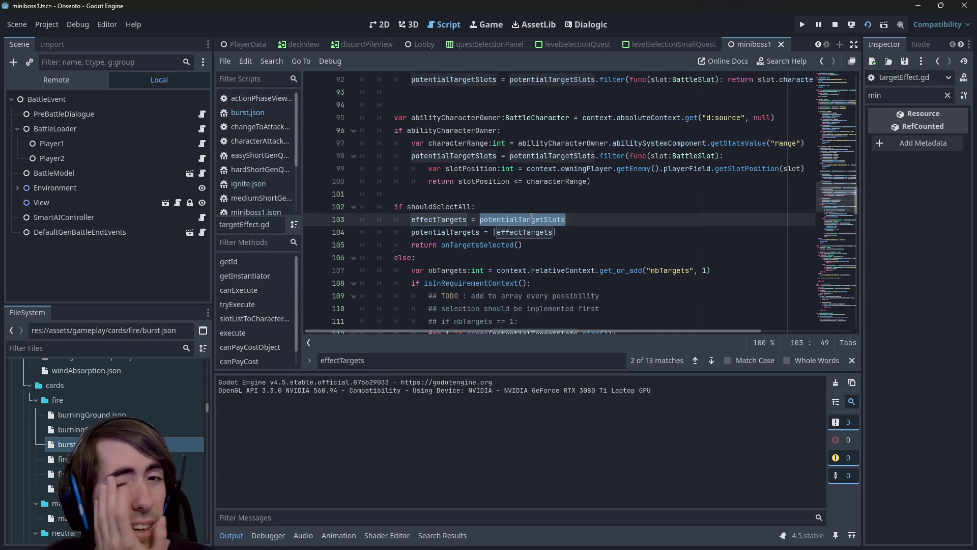
scroll(530, 217, "up", 5)
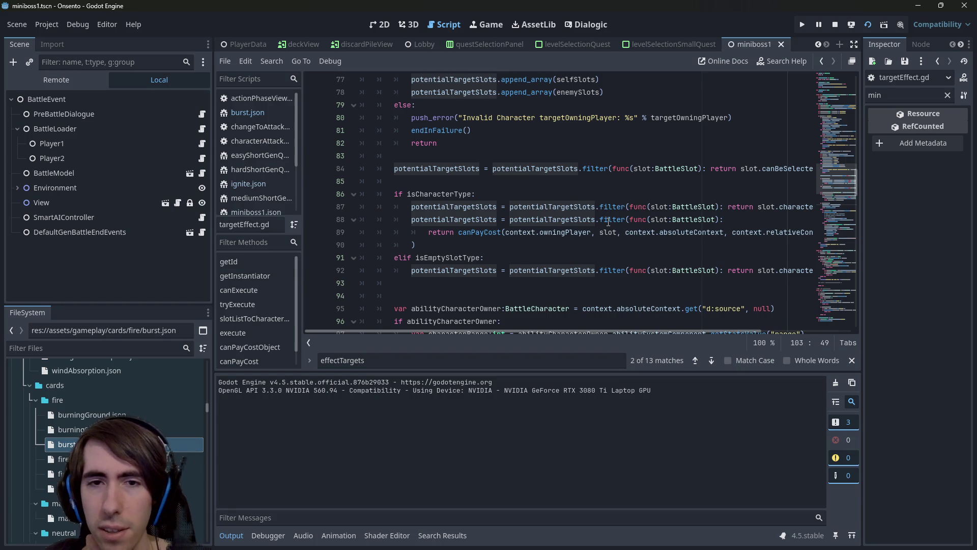
scroll(620, 221, "down", 2)
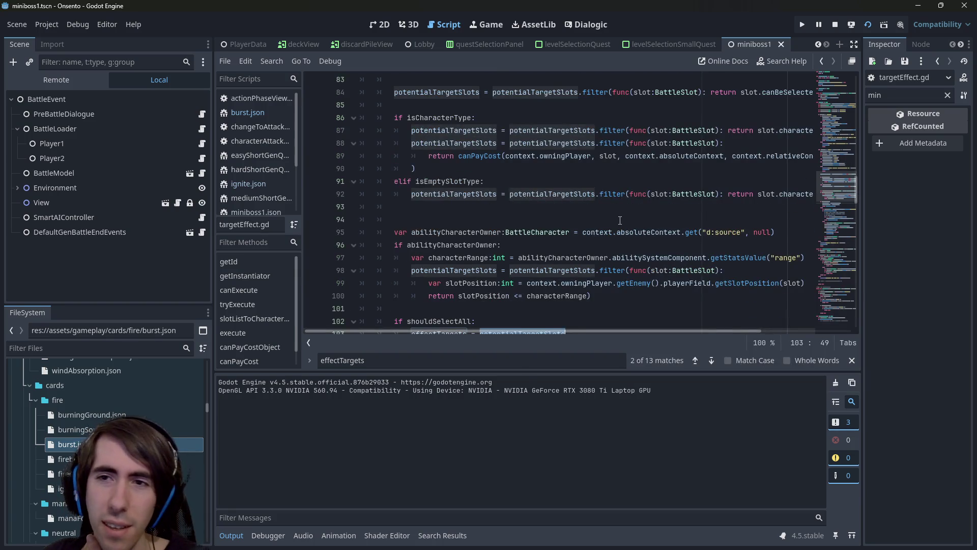
left_click(903, 175)
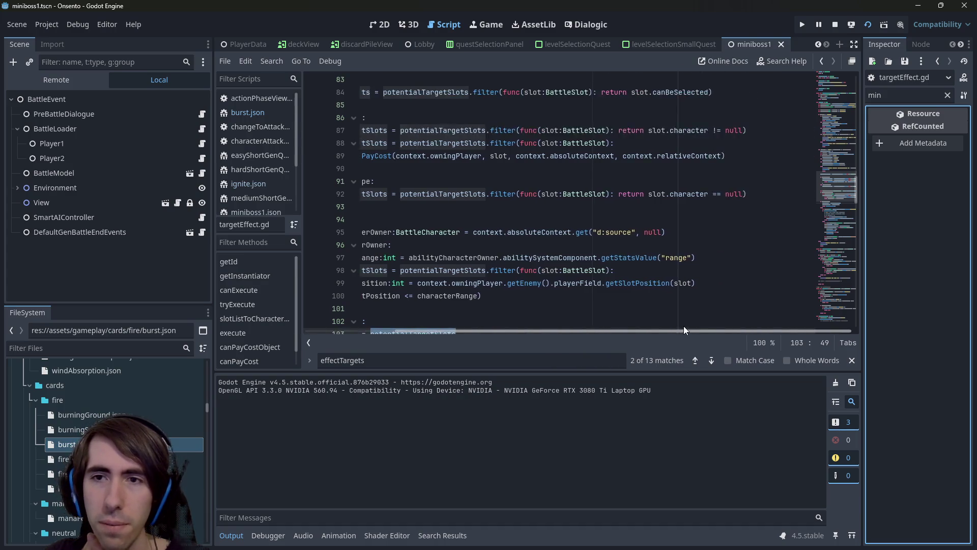
left_click_drag(580, 331, 516, 332)
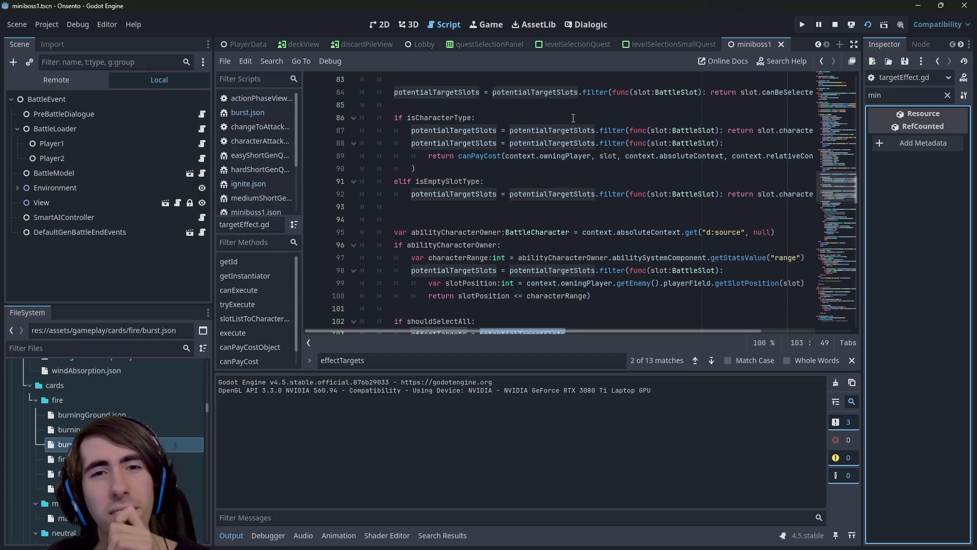
Step: Check the isCharacterType branch and its potentialTargetSlots uses on lines 86-88
double_click(470, 118)
scroll(501, 183, "up", 3)
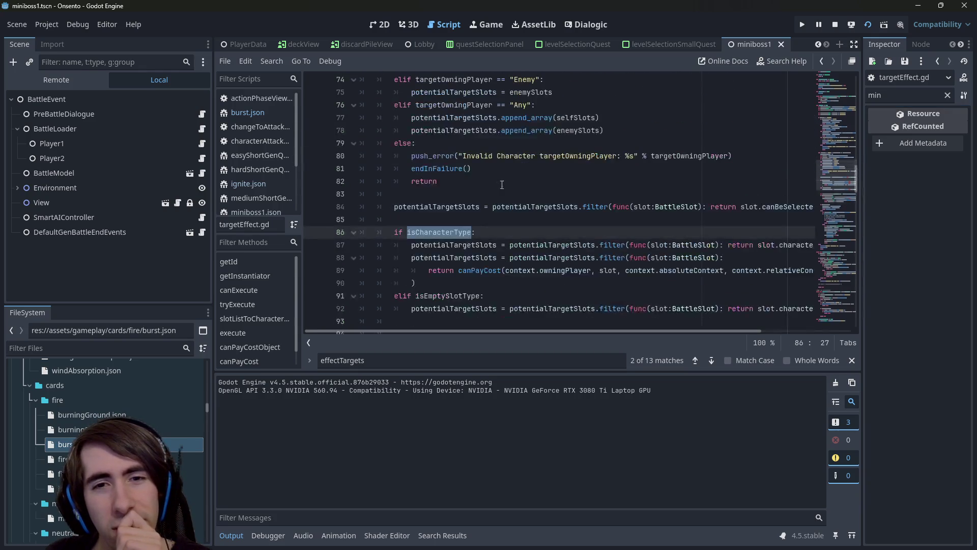
scroll(502, 184, "down", 1)
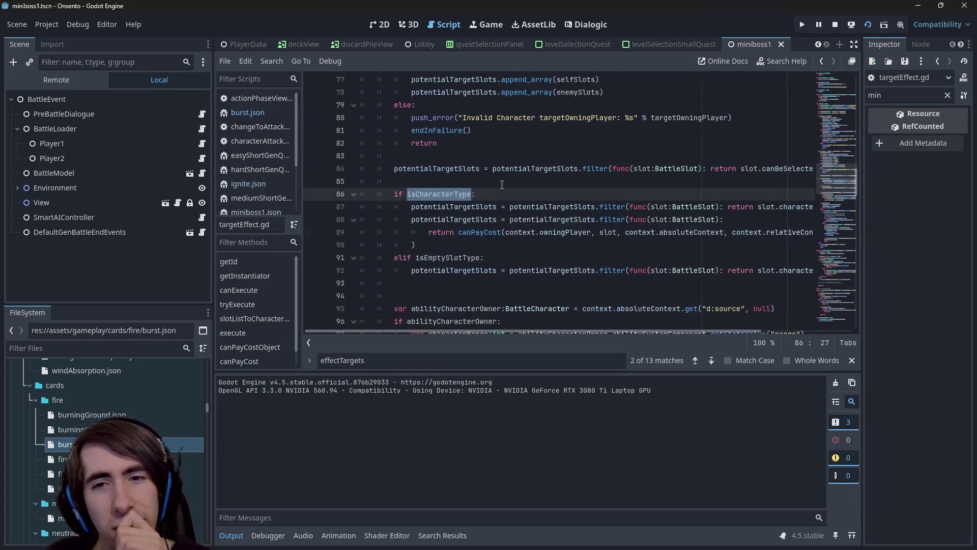
double_click(542, 221)
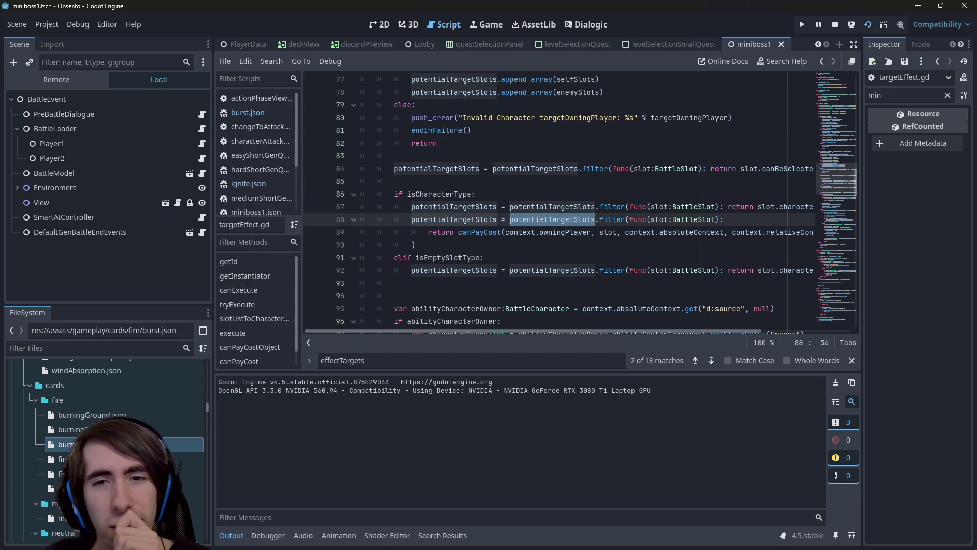
scroll(693, 278, "right", 3)
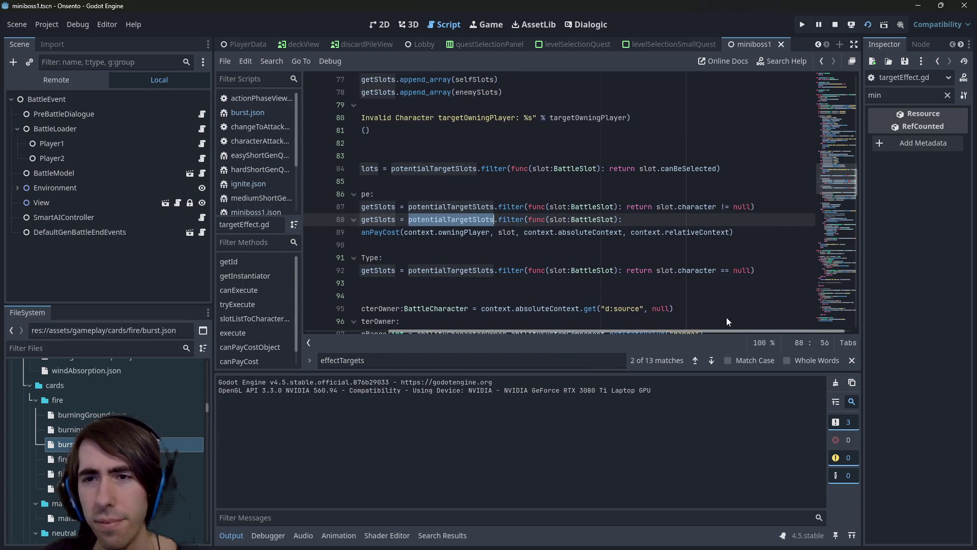
double_click(471, 206)
left_click_drag(529, 330, 401, 330)
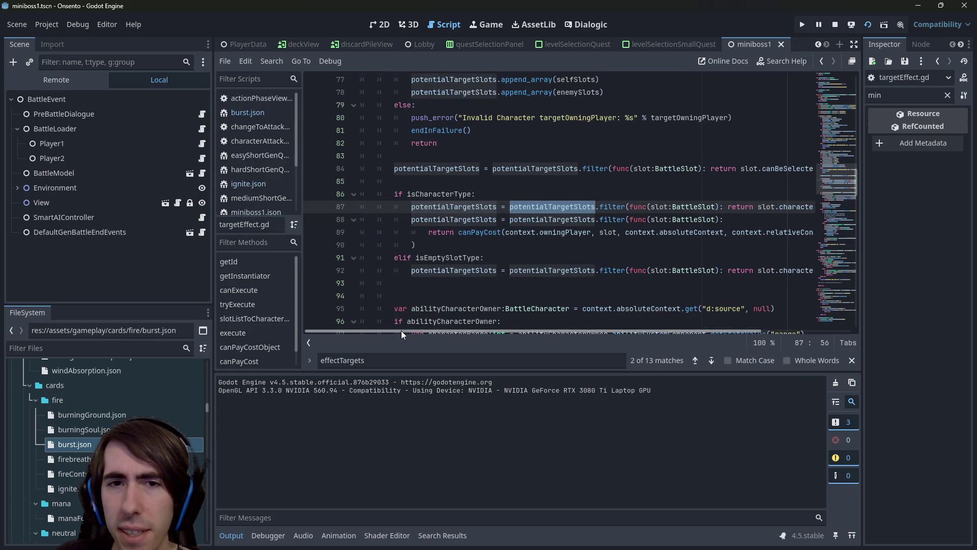
double_click(454, 206)
scroll(441, 208, "up", 4)
scroll(440, 208, "up", 4)
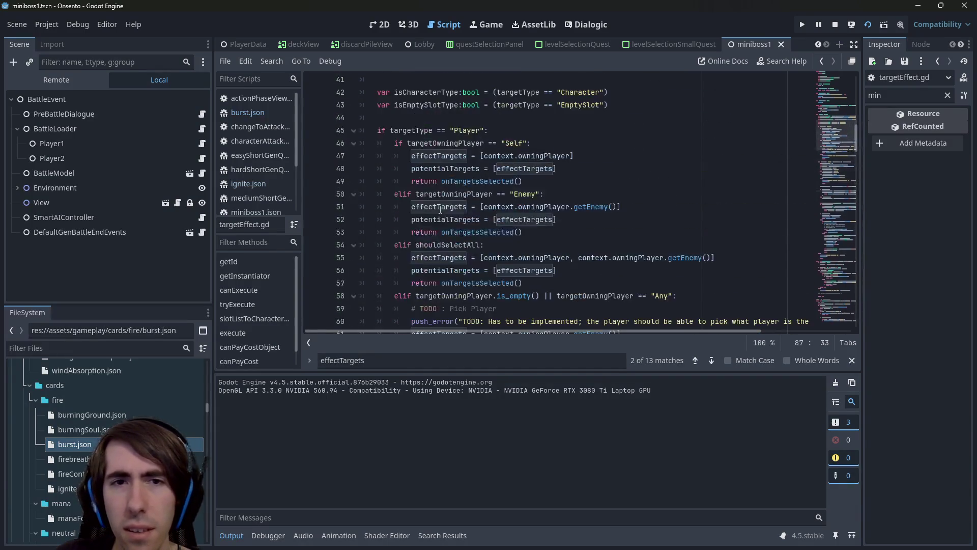
scroll(441, 208, "up", 4)
scroll(441, 208, "up", 2)
scroll(441, 207, "up", 2)
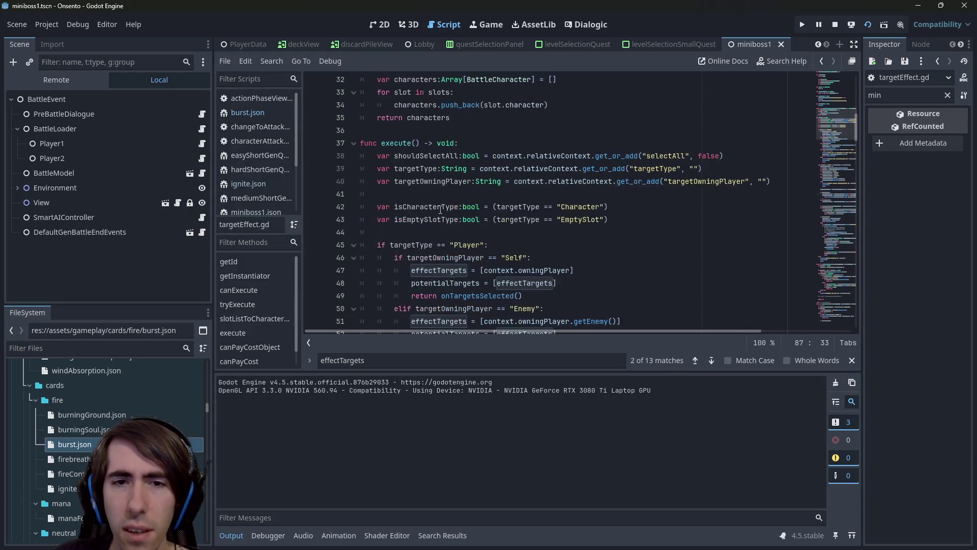
scroll(440, 207, "down", 4)
scroll(440, 208, "down", 4)
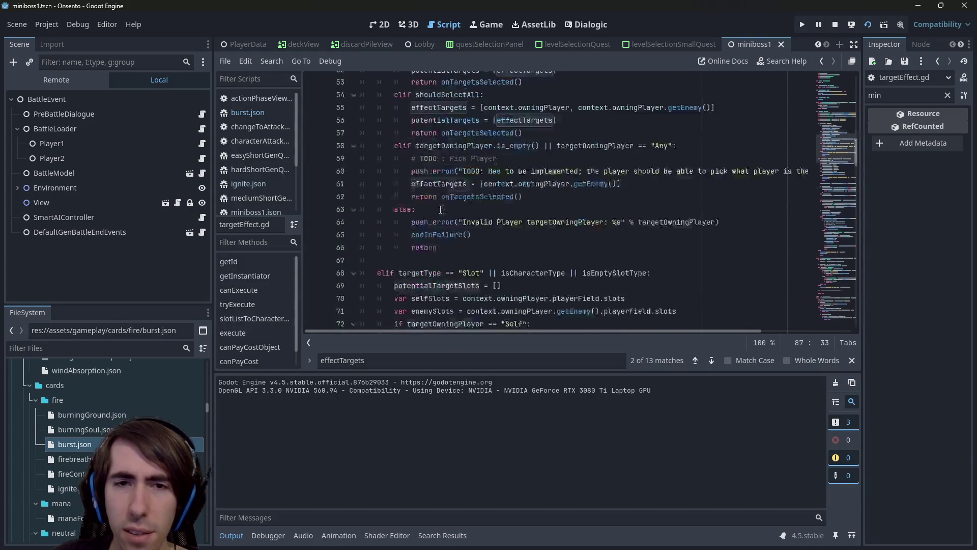
scroll(441, 208, "down", 4)
scroll(440, 207, "up", 3)
scroll(440, 208, "down", 6)
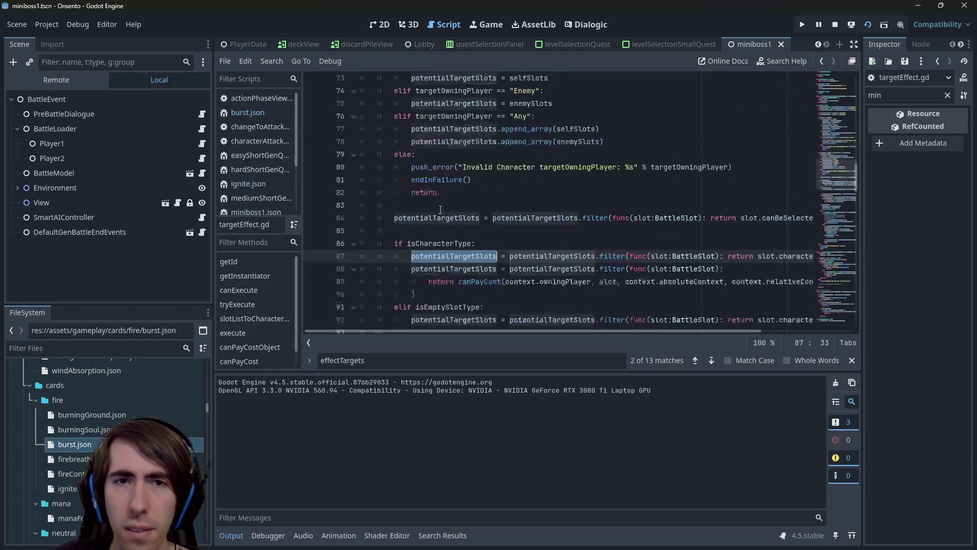
scroll(440, 208, "down", 2)
scroll(441, 208, "down", 3)
scroll(441, 208, "down", 1)
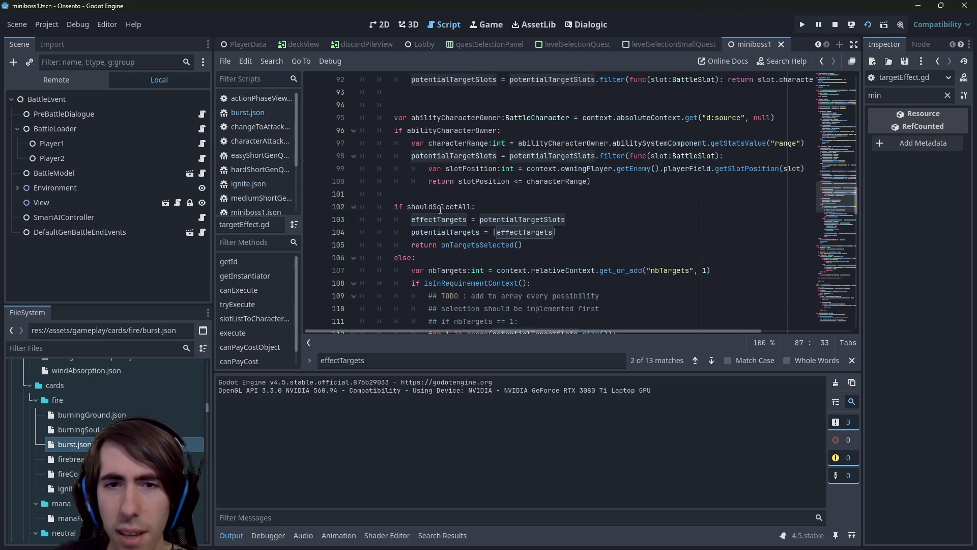
scroll(487, 219, "down", 1)
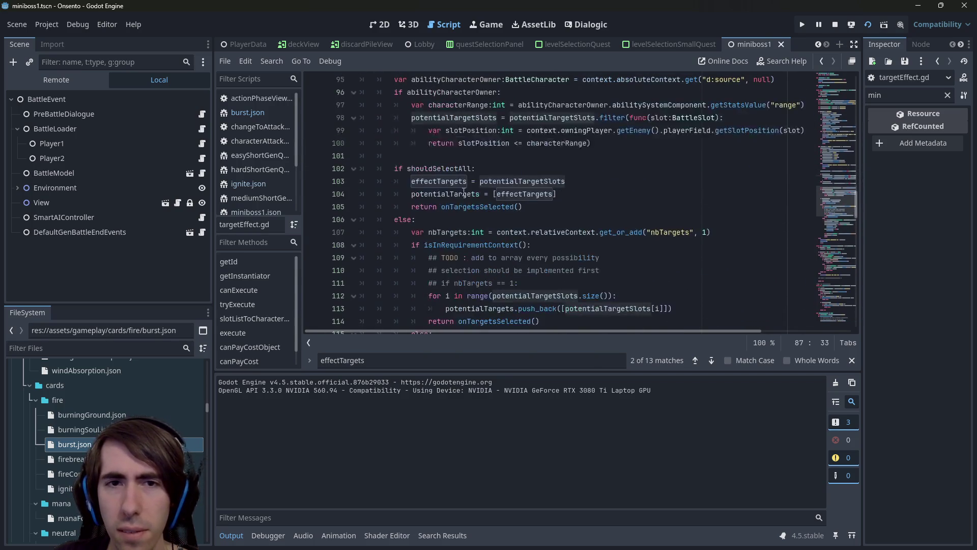
left_click(450, 182)
left_click(492, 182)
scroll(495, 182, "down", 2)
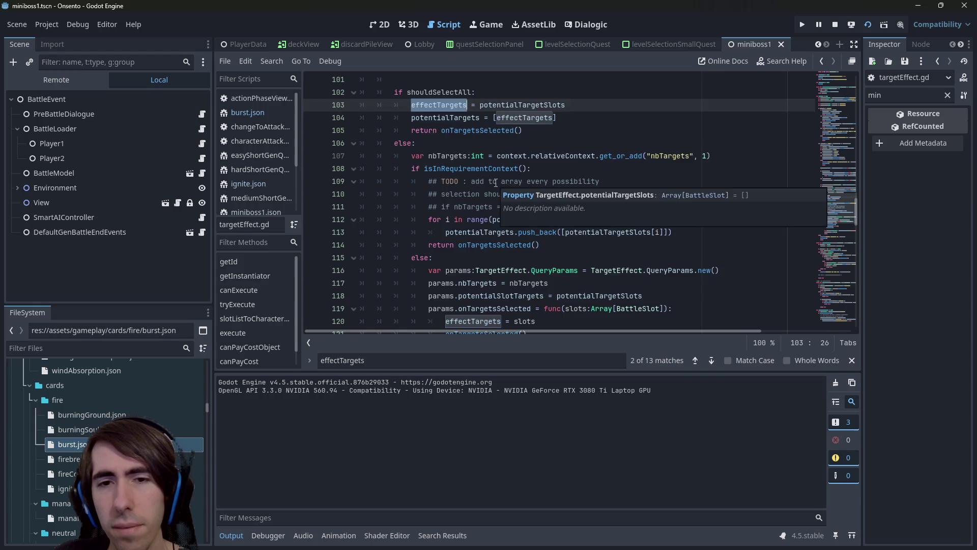
scroll(495, 182, "down", 2)
scroll(498, 208, "down", 1)
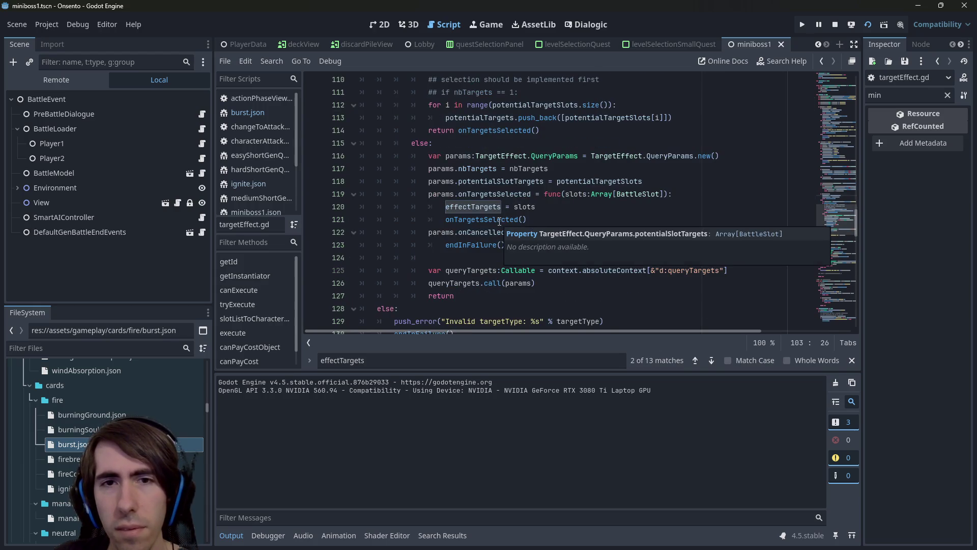
scroll(500, 213, "up", 3)
scroll(501, 215, "up", 1)
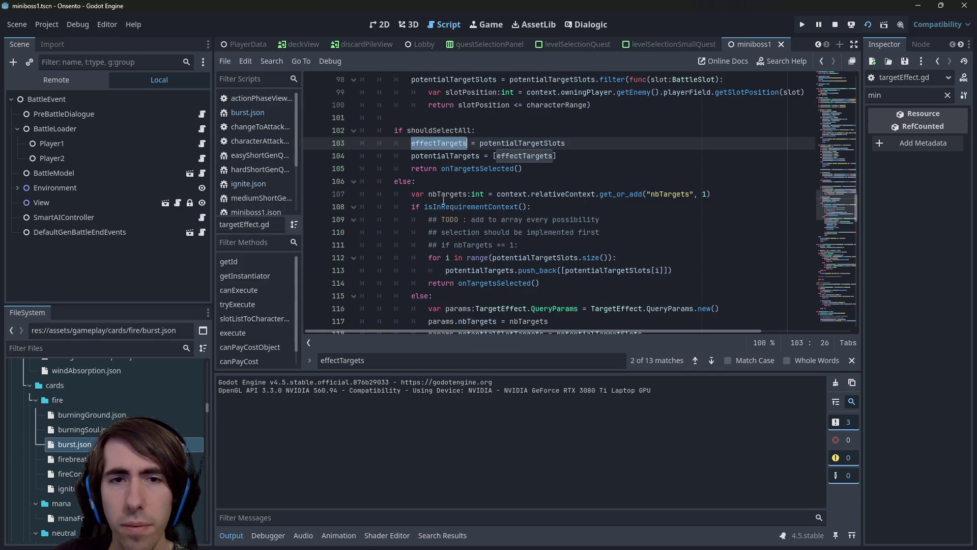
scroll(467, 200, "down", 2)
scroll(450, 205, "down", 2)
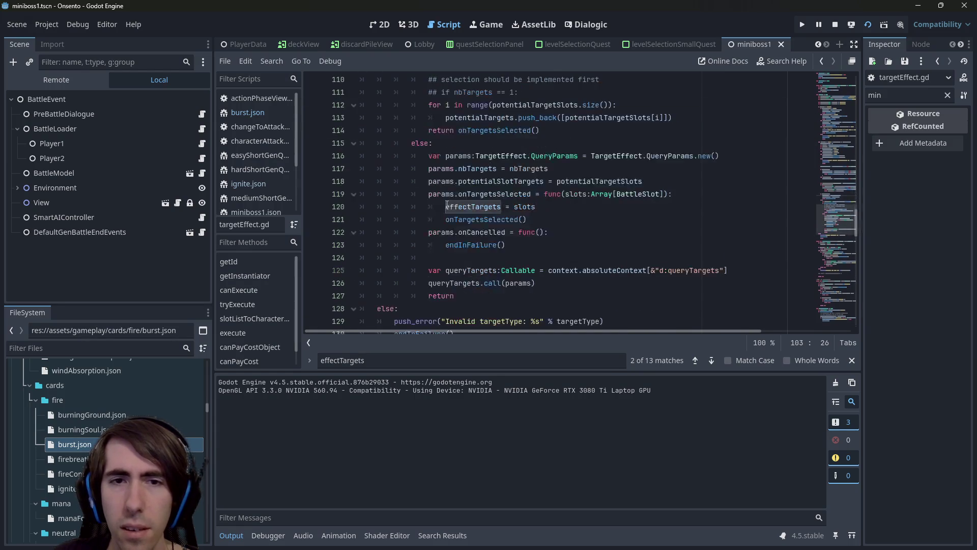
scroll(498, 168, "down", 1)
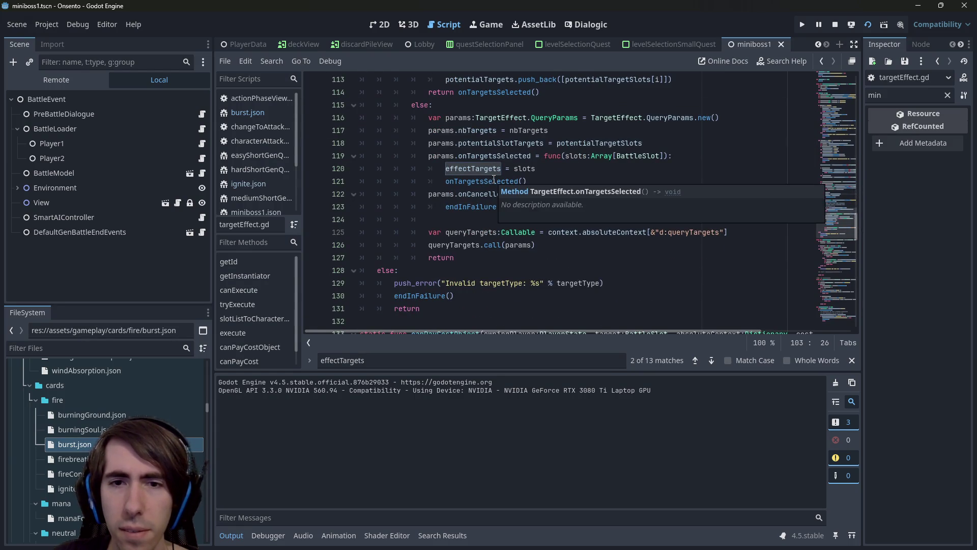
scroll(531, 198, "up", 1)
scroll(528, 222, "up", 1)
scroll(527, 245, "down", 1)
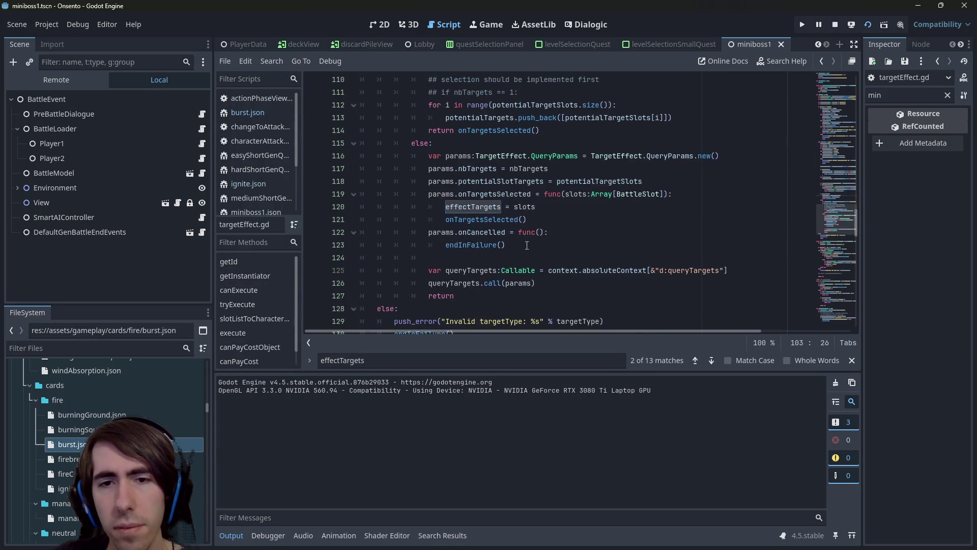
left_click(492, 209)
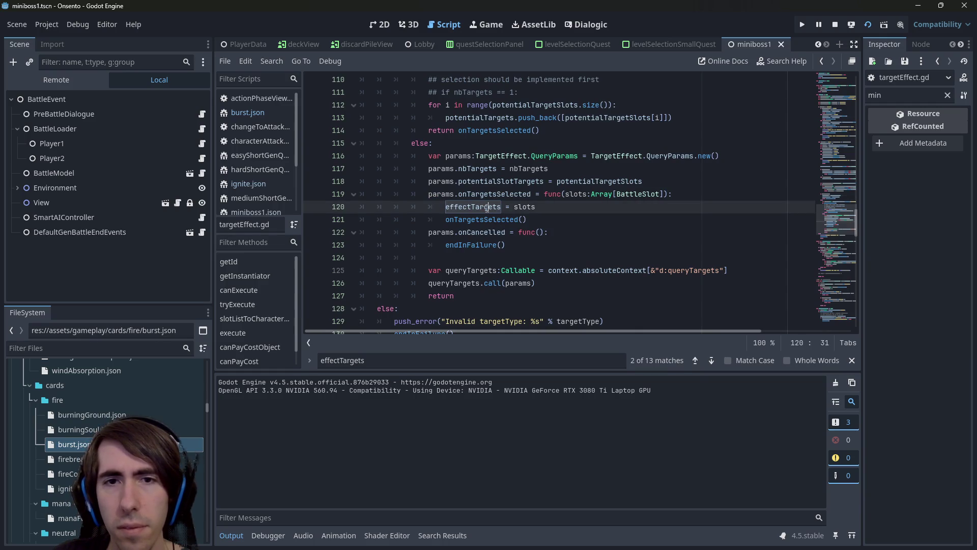
left_click(527, 184)
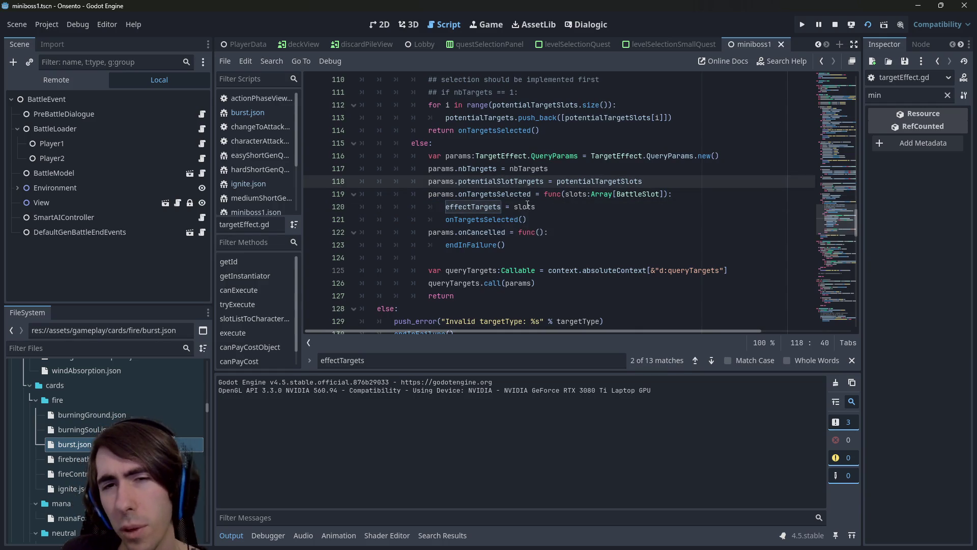
left_click(486, 206)
double_click(487, 206)
left_click(500, 194)
double_click(500, 194)
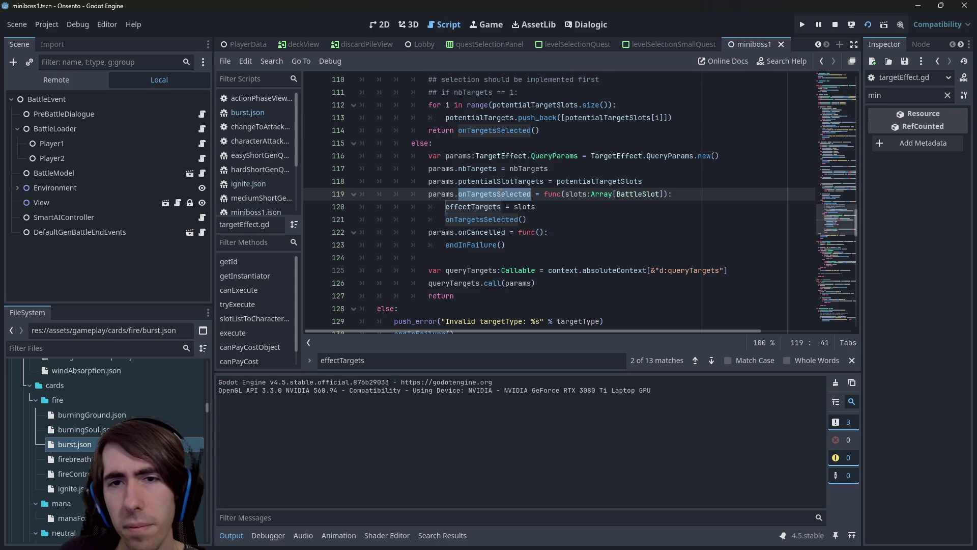
double_click(473, 206)
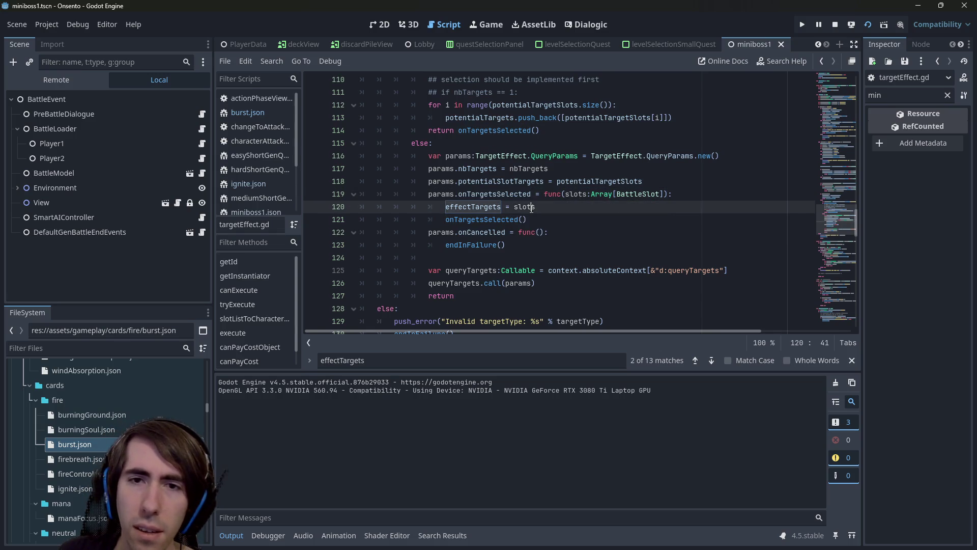
scroll(523, 219, "up", 1)
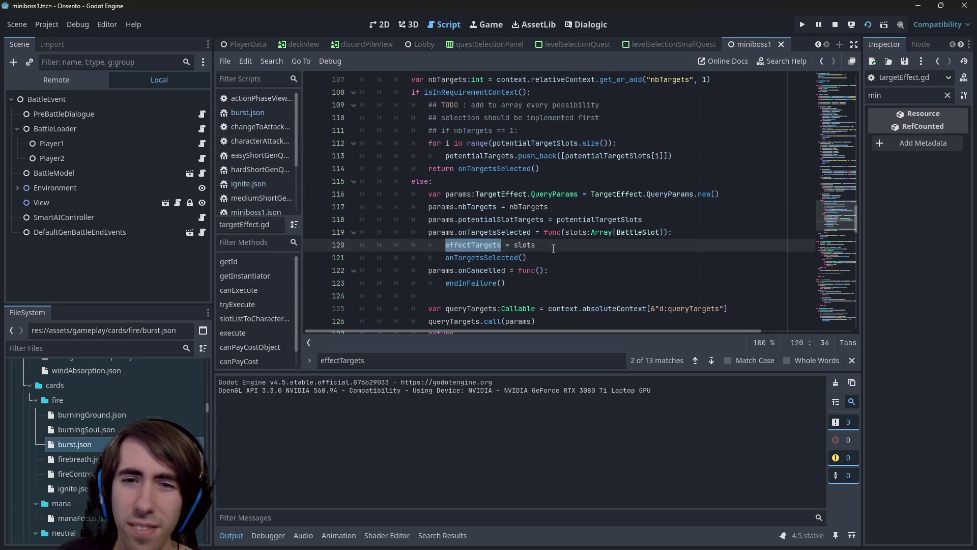
key("shift+Home")
key("shift+Home")
scroll(490, 187, "up", 2)
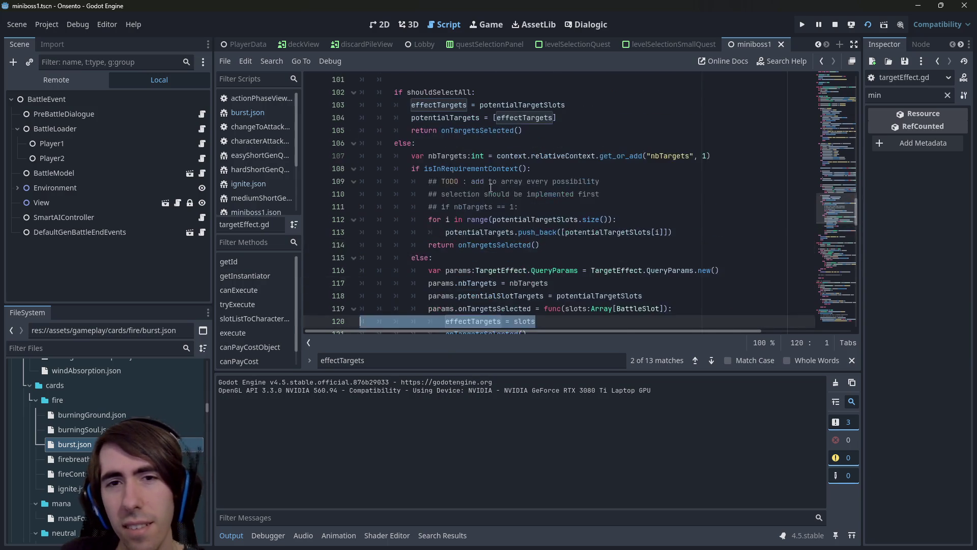
scroll(490, 187, "up", 1)
scroll(490, 187, "down", 1)
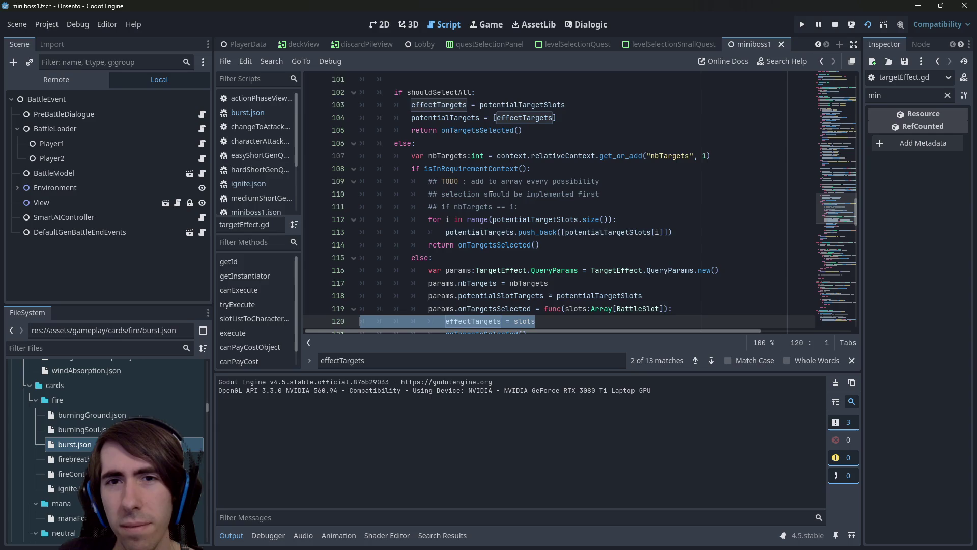
scroll(490, 187, "up", 2)
scroll(490, 187, "up", 2)
scroll(490, 187, "down", 5)
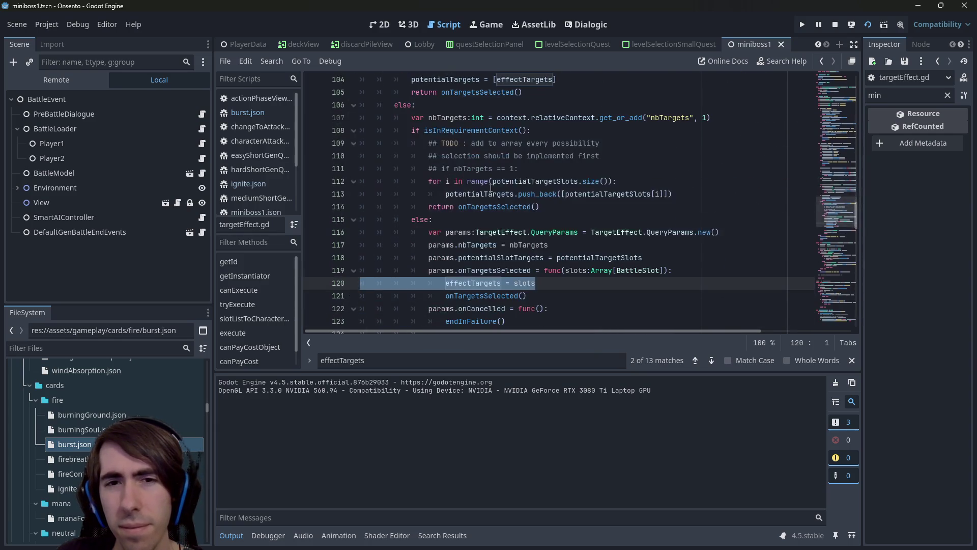
double_click(467, 283)
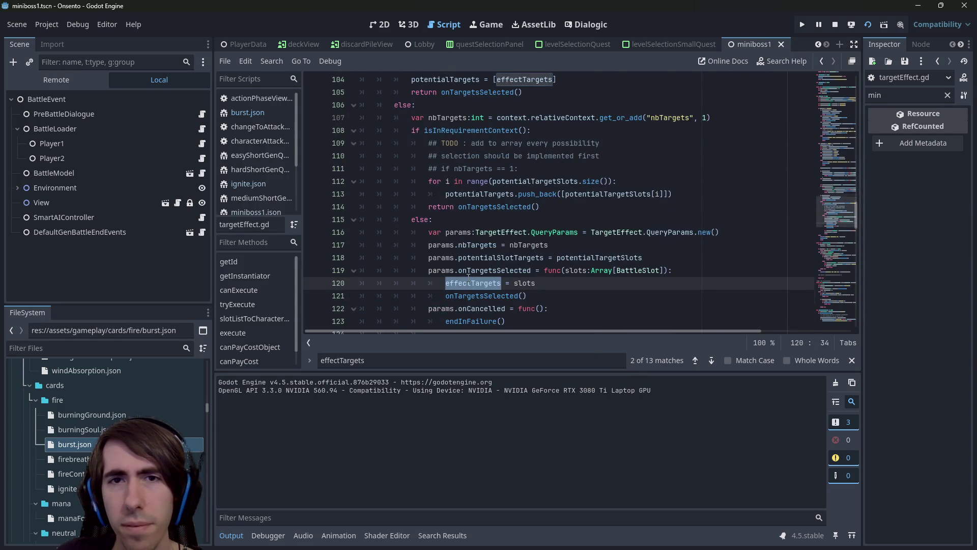
scroll(469, 277, "up", 1)
scroll(468, 277, "down", 1)
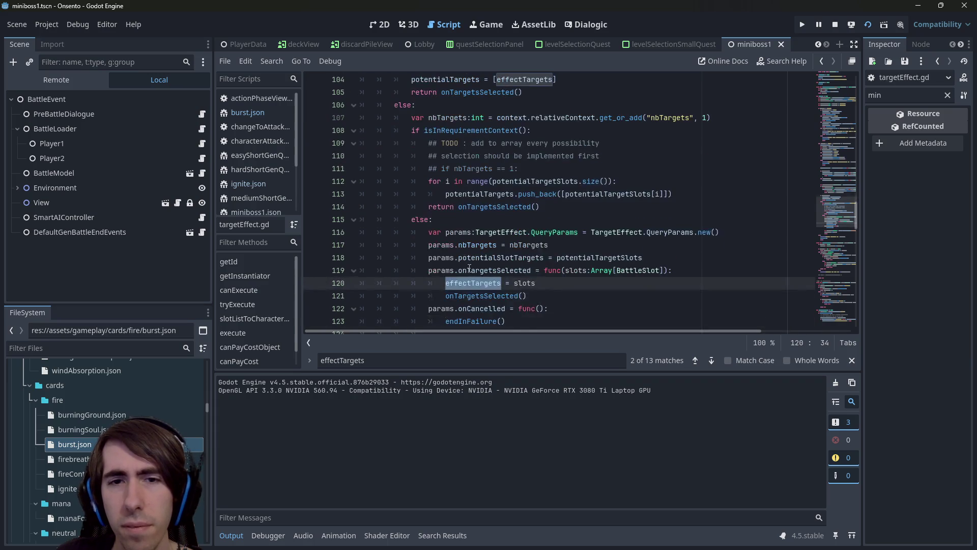
scroll(469, 271, "down", 2)
scroll(470, 267, "up", 2)
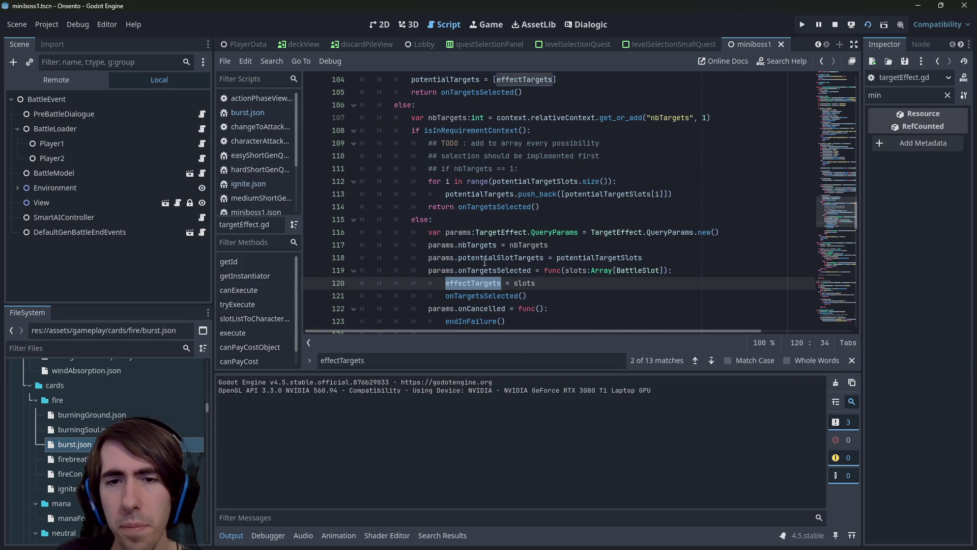
scroll(485, 261, "up", 3)
scroll(486, 260, "down", 1)
scroll(541, 179, "up", 2)
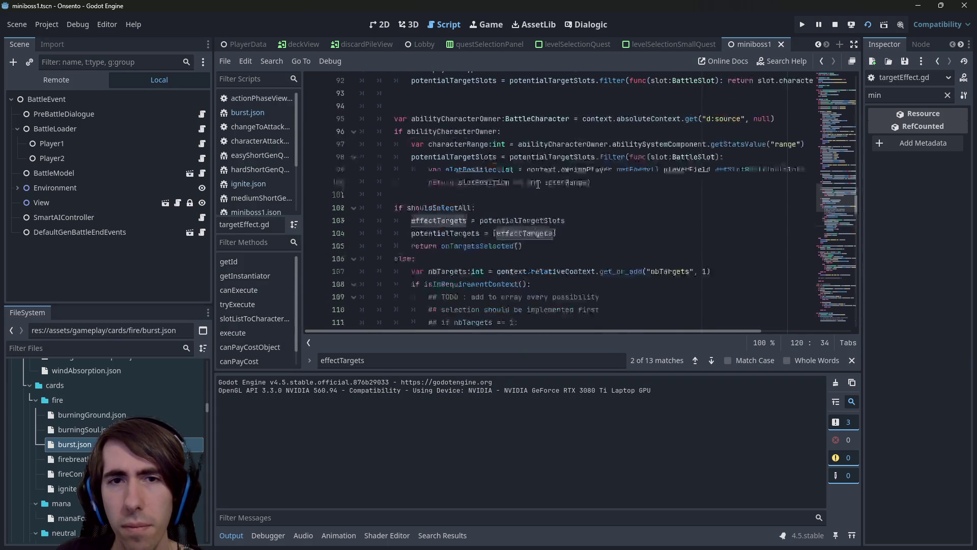
scroll(535, 191, "up", 2)
scroll(526, 206, "down", 6)
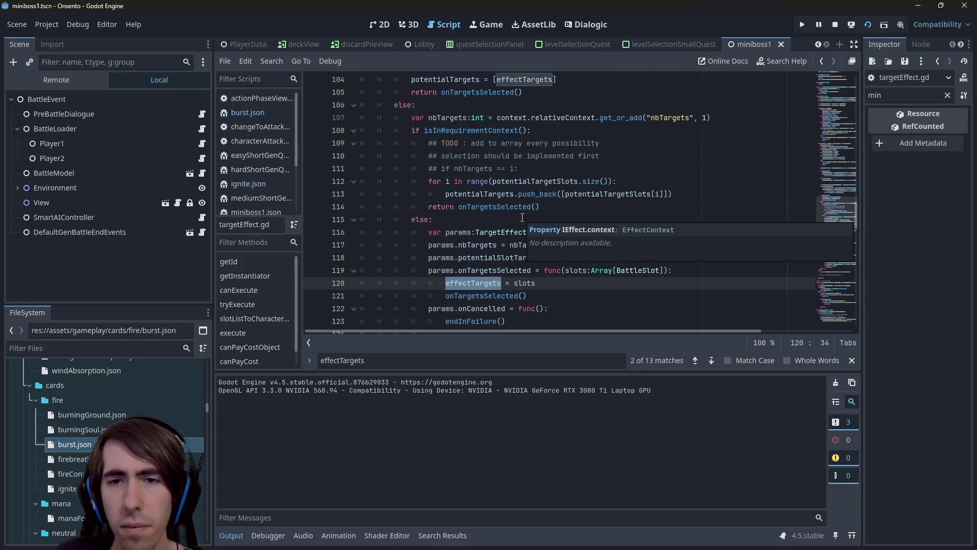
left_click(675, 272)
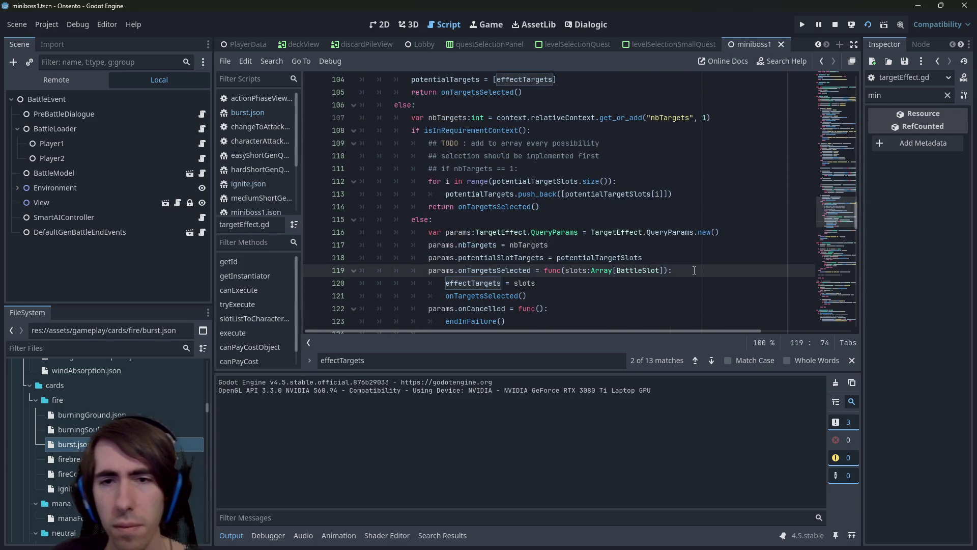
Step: Add 'if isCharacterType:' and 'for slot in slots:' lines inside the onTargetsSelected callback
key("Return")
type("var ")
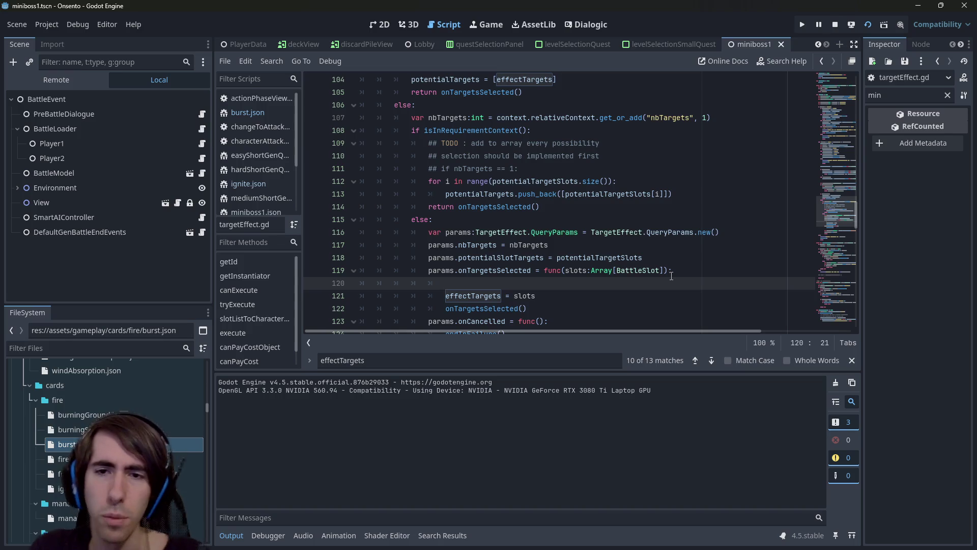
type(" c")
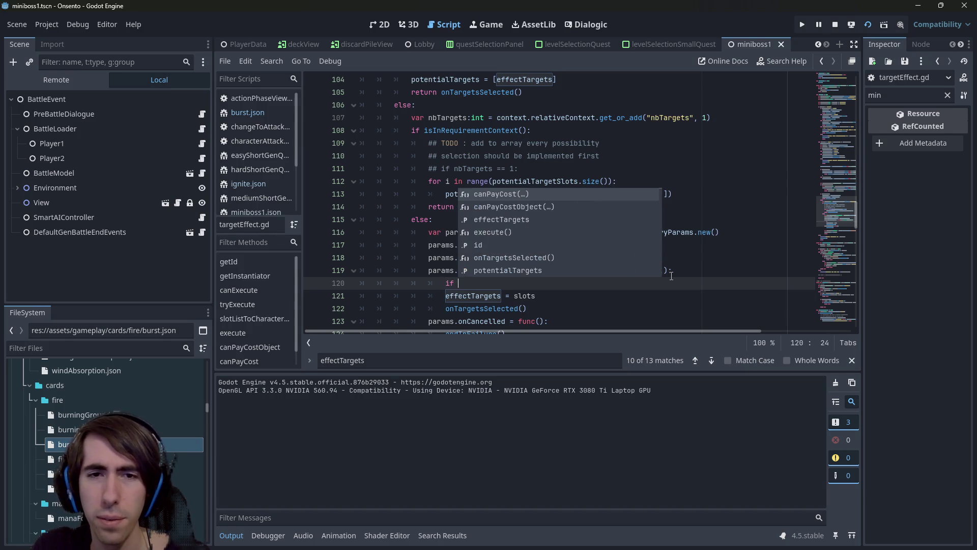
type("haracter")
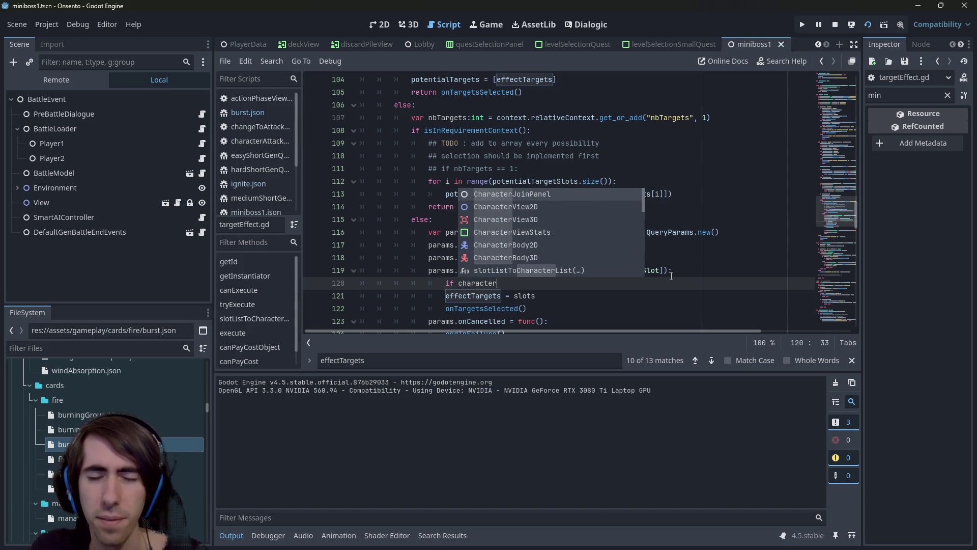
type("T")
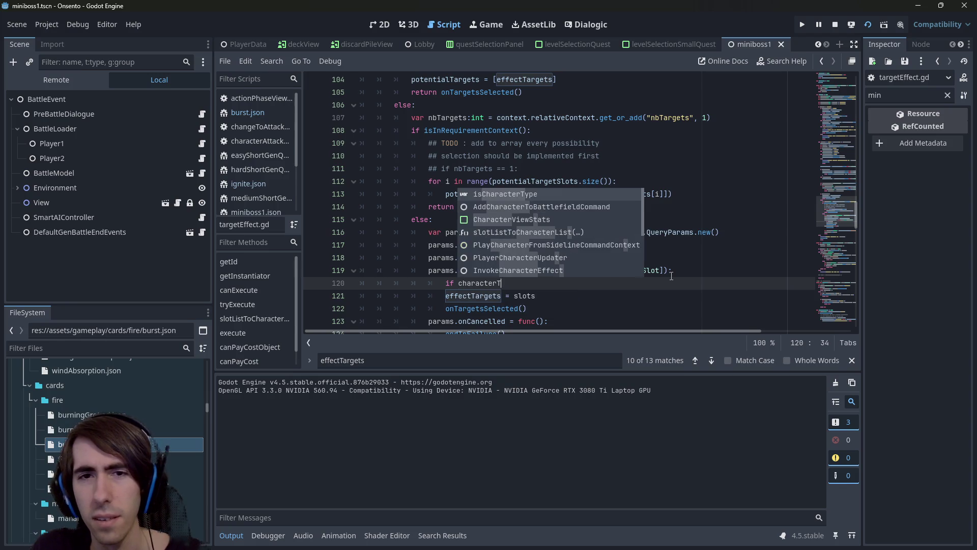
key("BackSpace")
type("s.size")
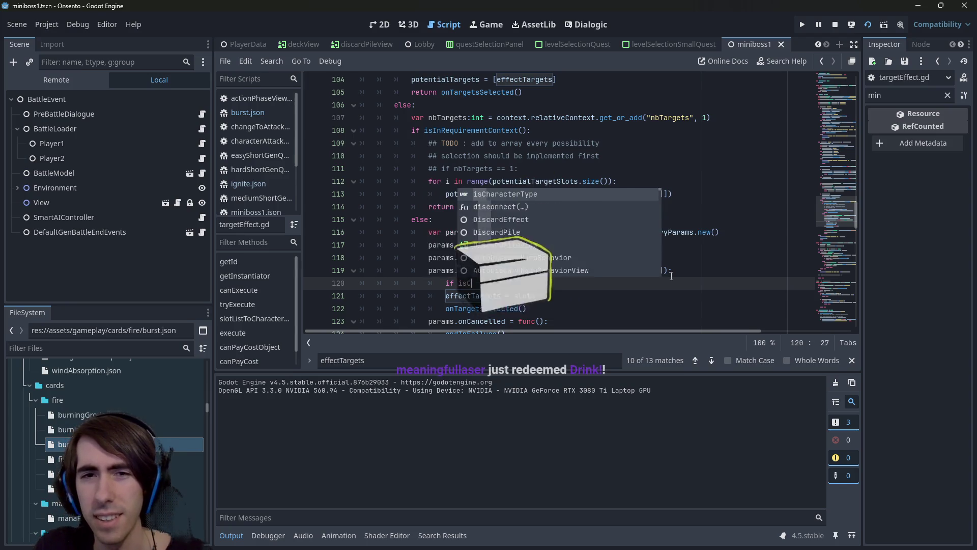
type("(")
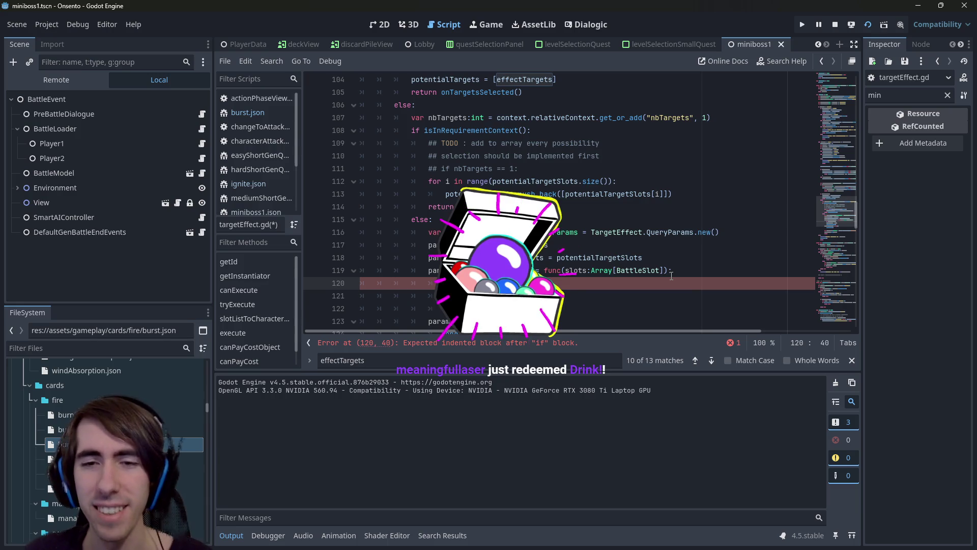
key("Return")
scroll(671, 277, "down", 1)
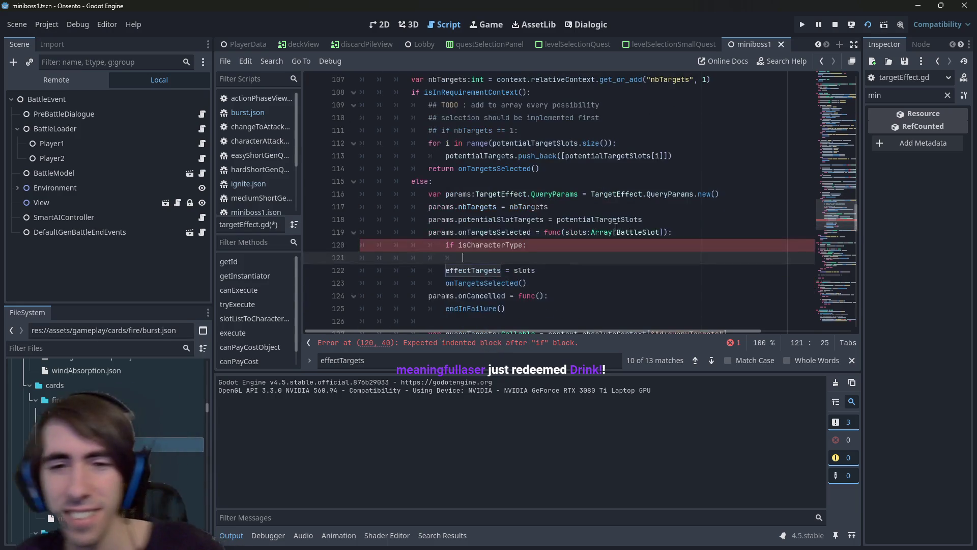
left_click(574, 232)
left_click(572, 257)
type("slots.")
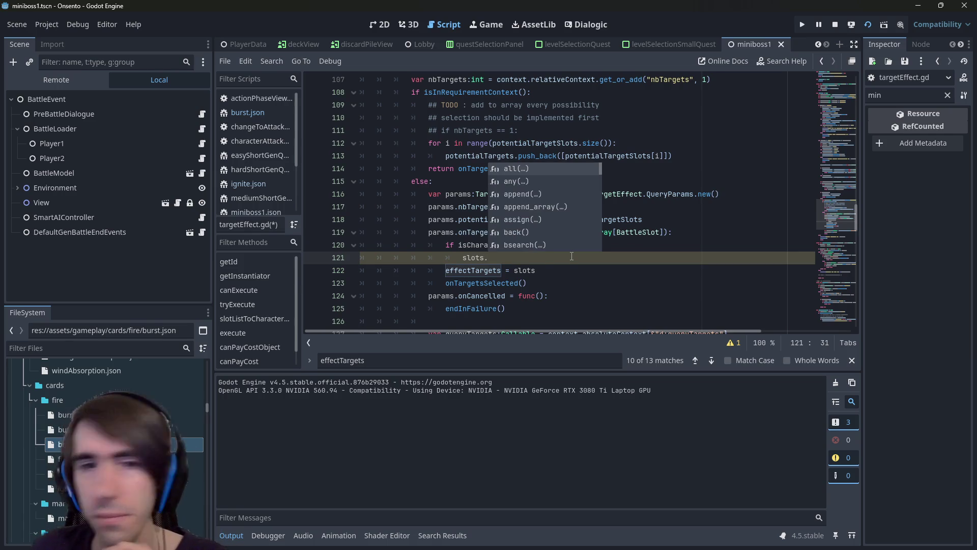
key("BackSpace")
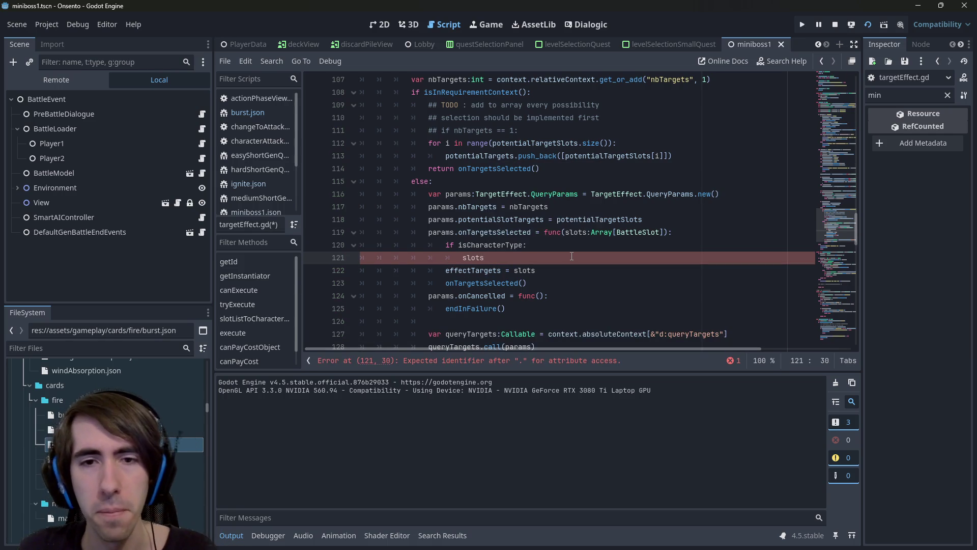
type("for")
key("Return")
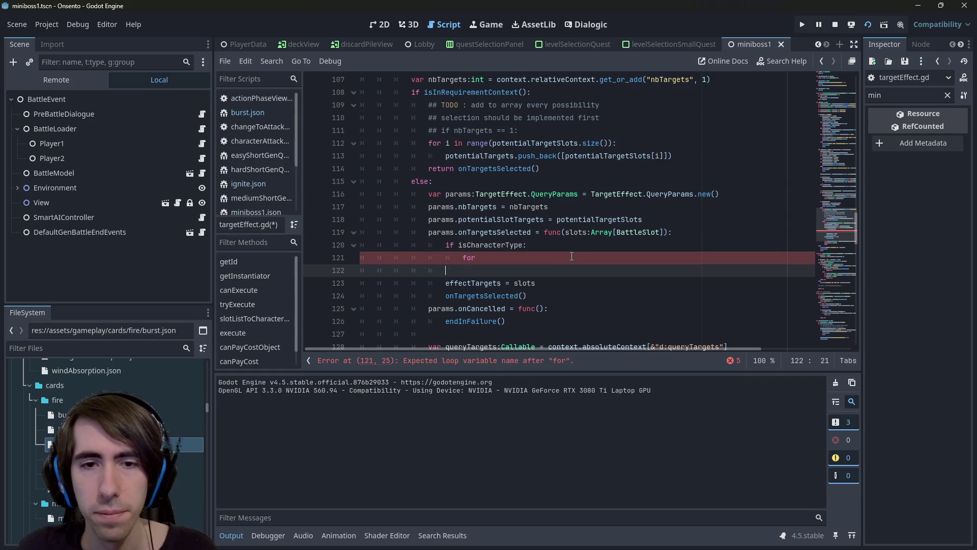
Step: Insert 'effectTargets = []' above the if statement and save the script
key("Up")
key("Down")
key("Down")
key("Right")
key("Right")
key("Right")
key("Up")
key("Up")
key("Up")
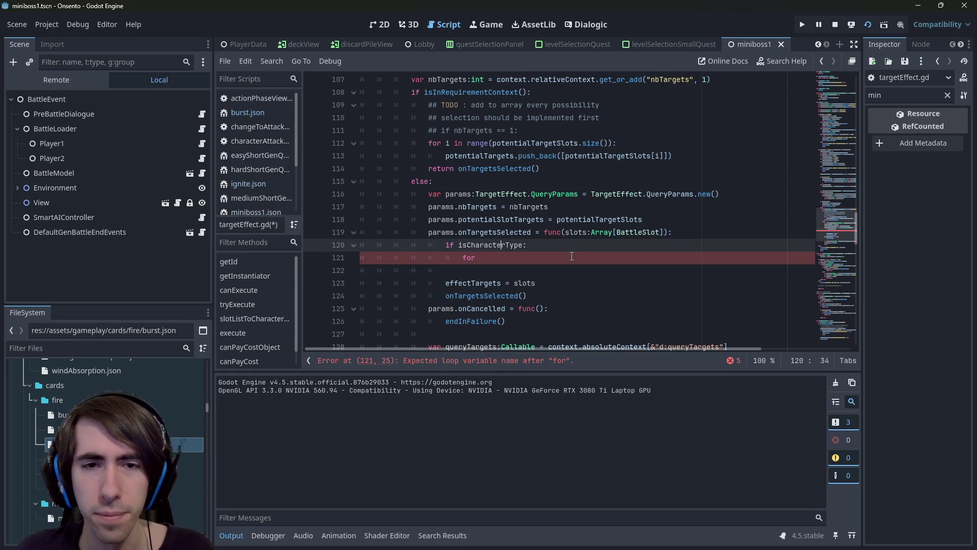
key("Return")
key("Up")
type("effectTargets")
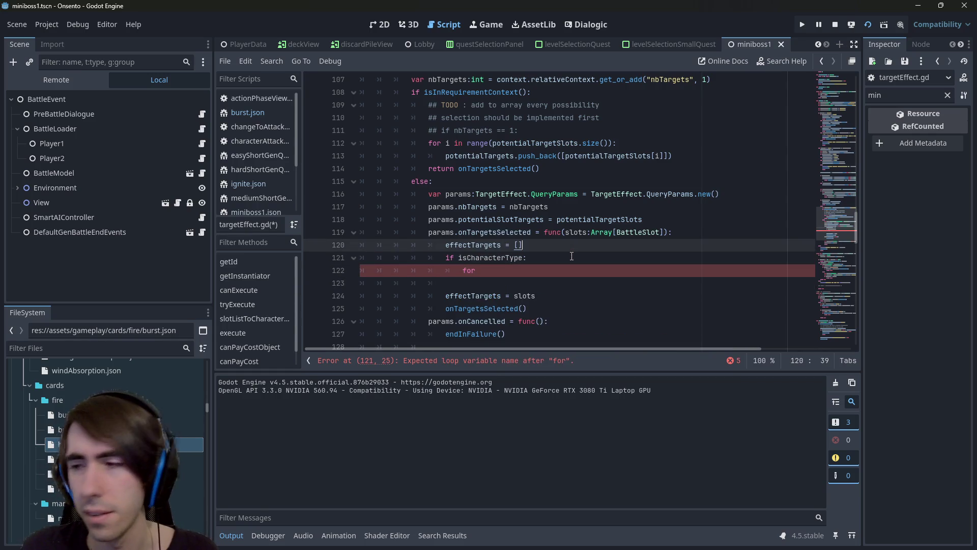
key("ctrl+s")
Step: Add an indented 'effectTargets.push_back()' call under the for loop
key("Down")
key("Down")
key("Down")
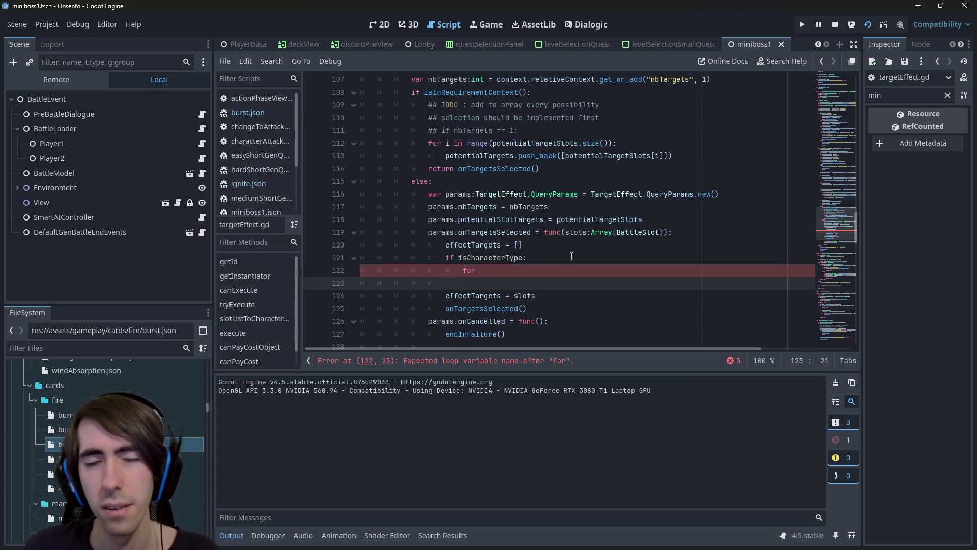
key("Tab")
key("Tab")
type("effectTargets.push_")
key("Return")
key("Up")
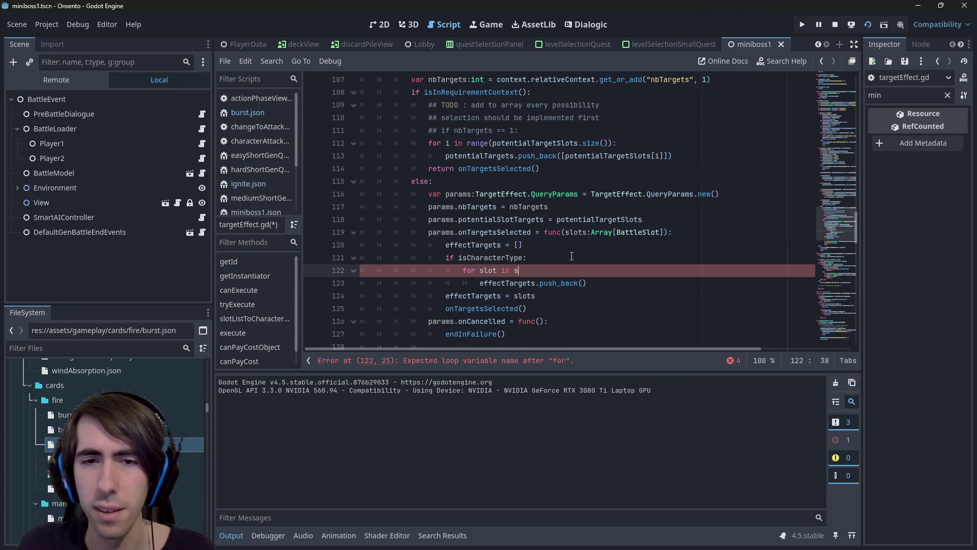
key("Up")
key("Up")
key("Up")
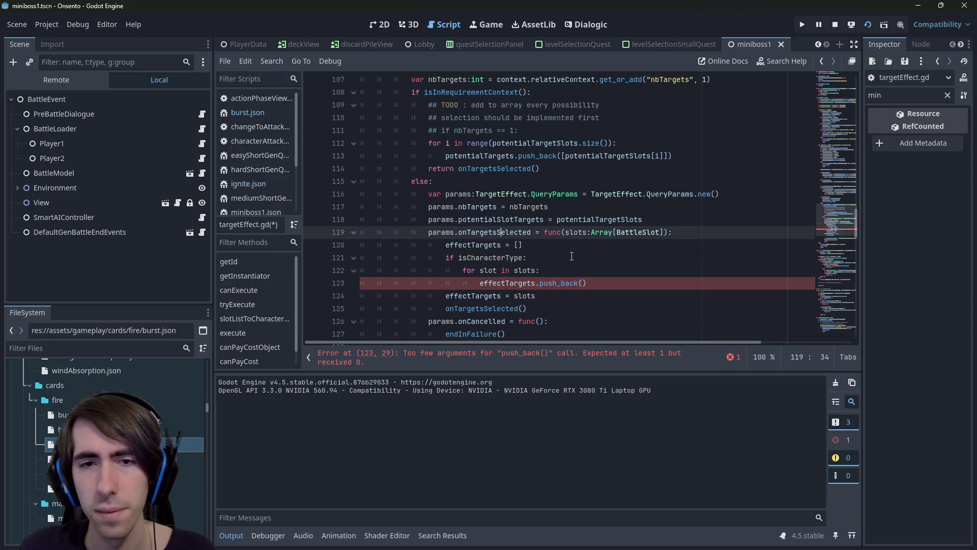
key("Down")
key("Down")
key("Down")
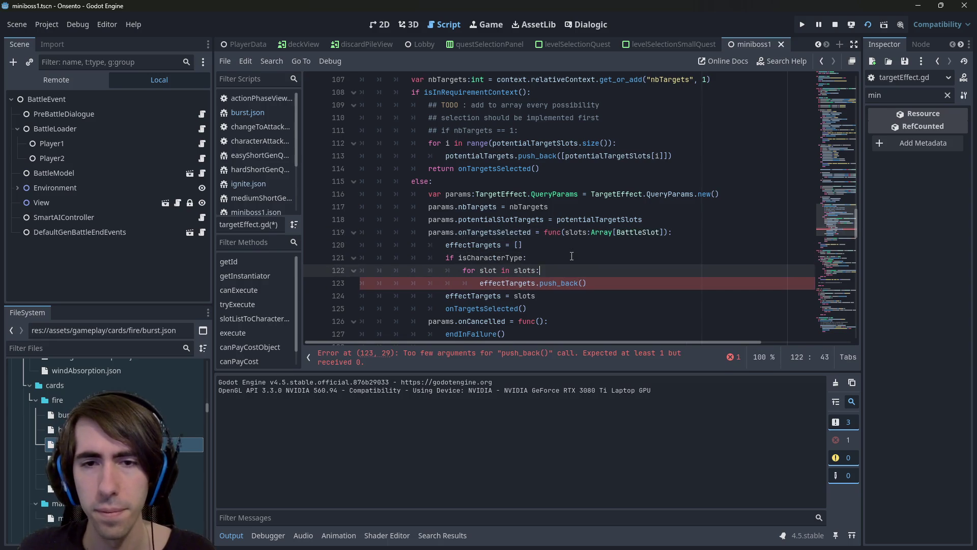